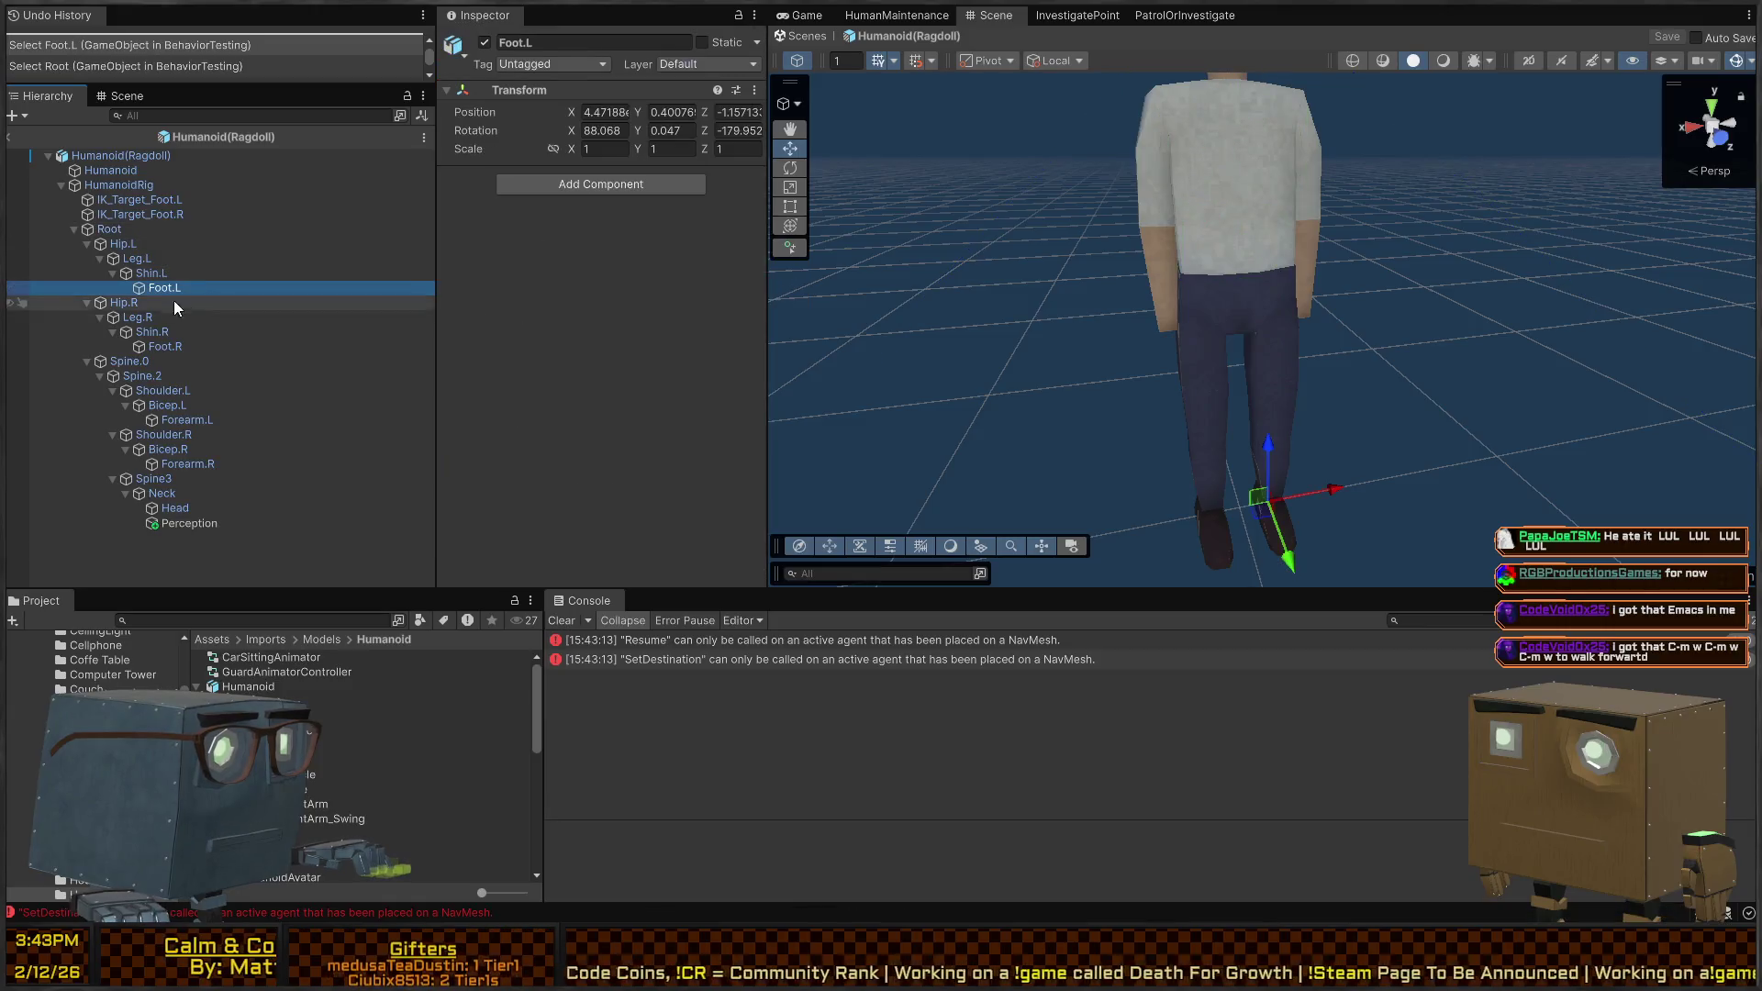
Browse the right leg bones and select Leg.R
click(146, 301)
click(146, 318)
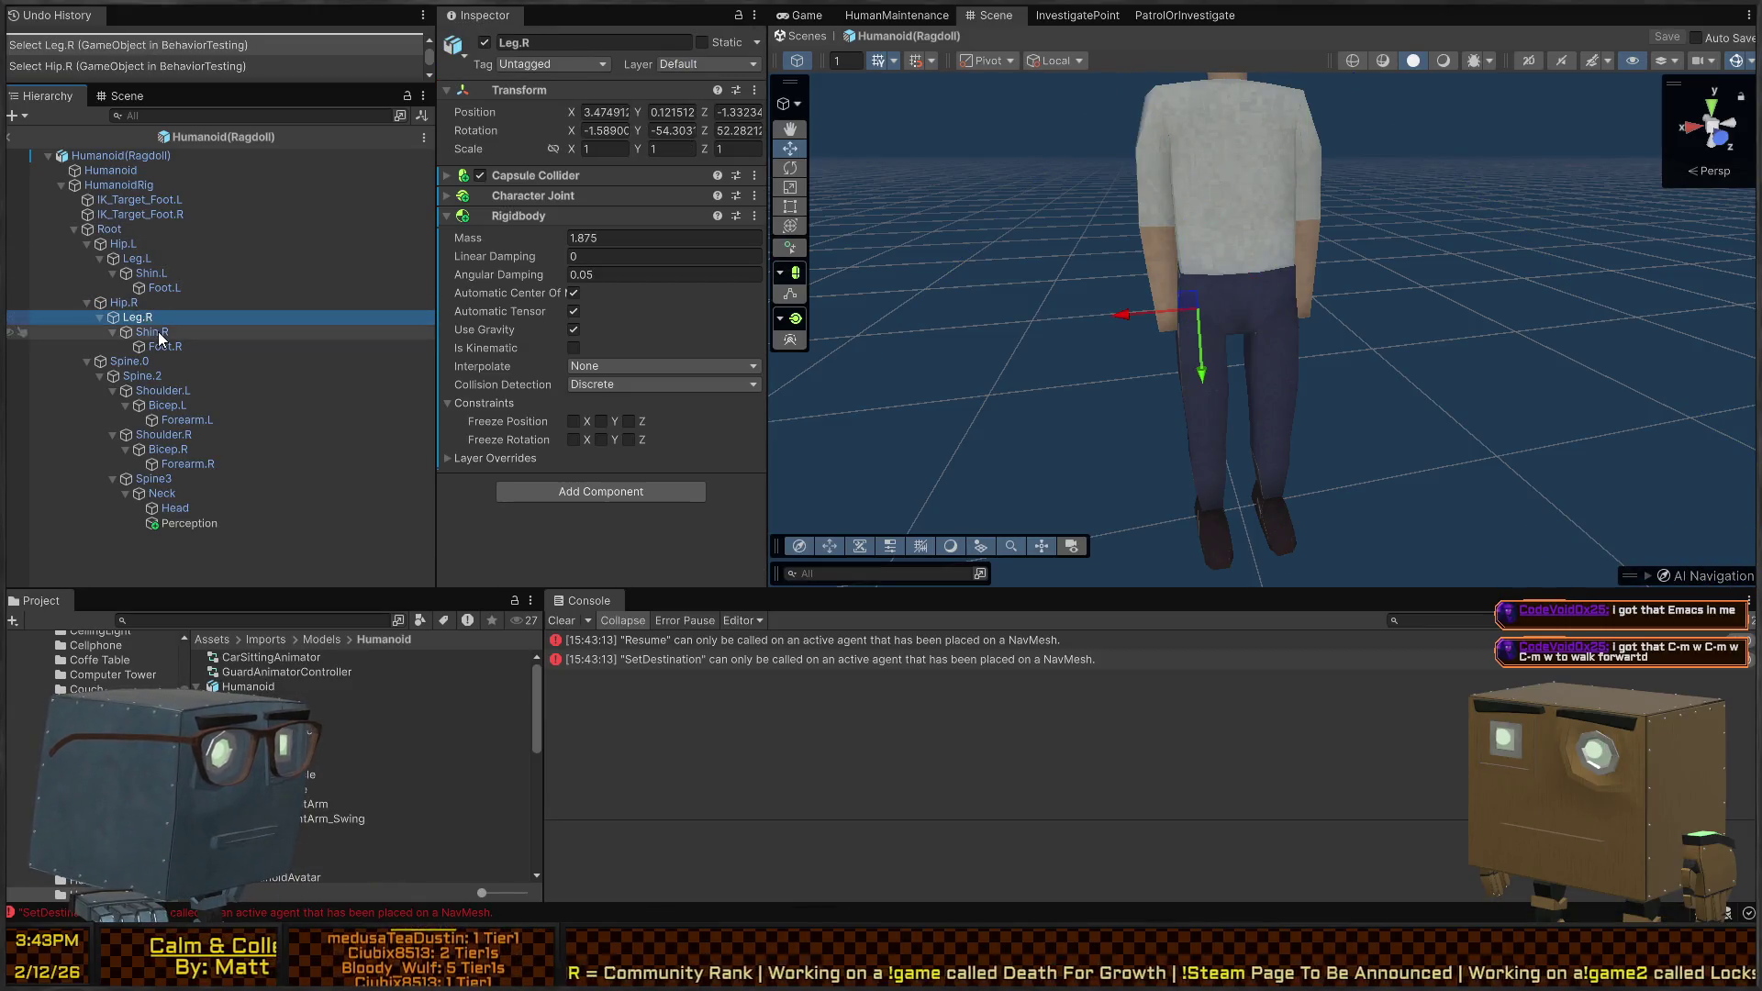
click(164, 347)
click(162, 333)
click(160, 317)
click(157, 291)
click(146, 314)
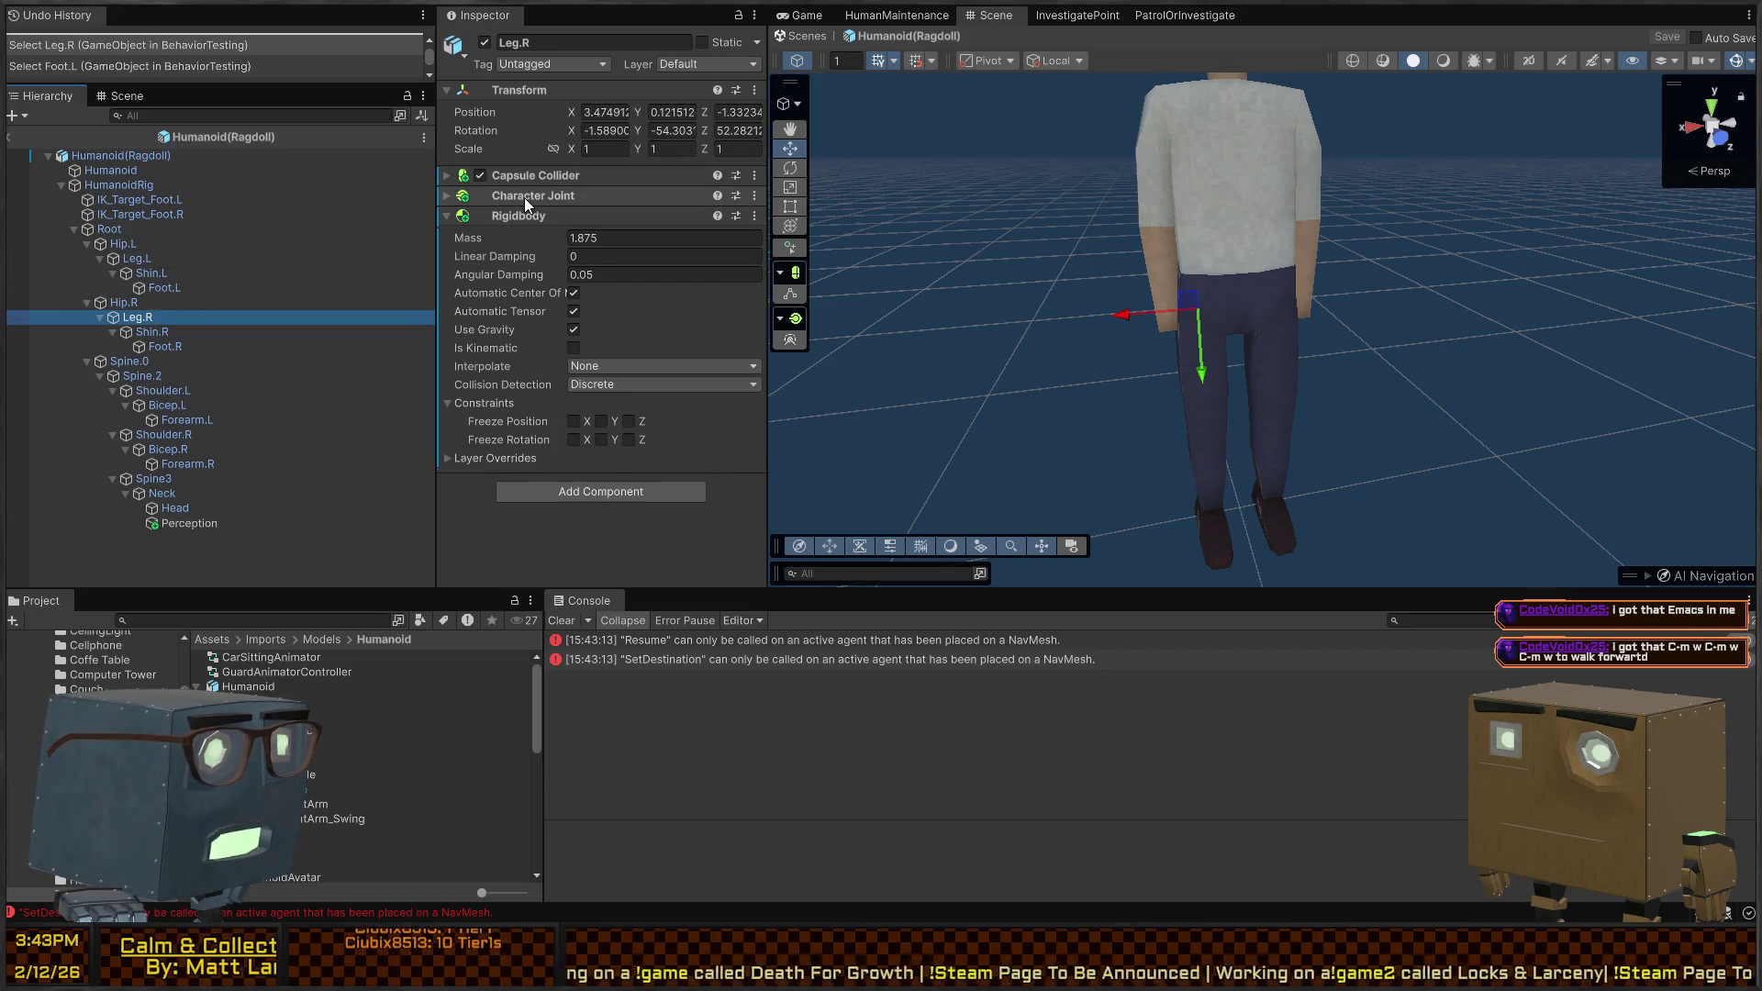
Expand Leg.R's Capsule Collider and set its height to 0.15
click(563, 173)
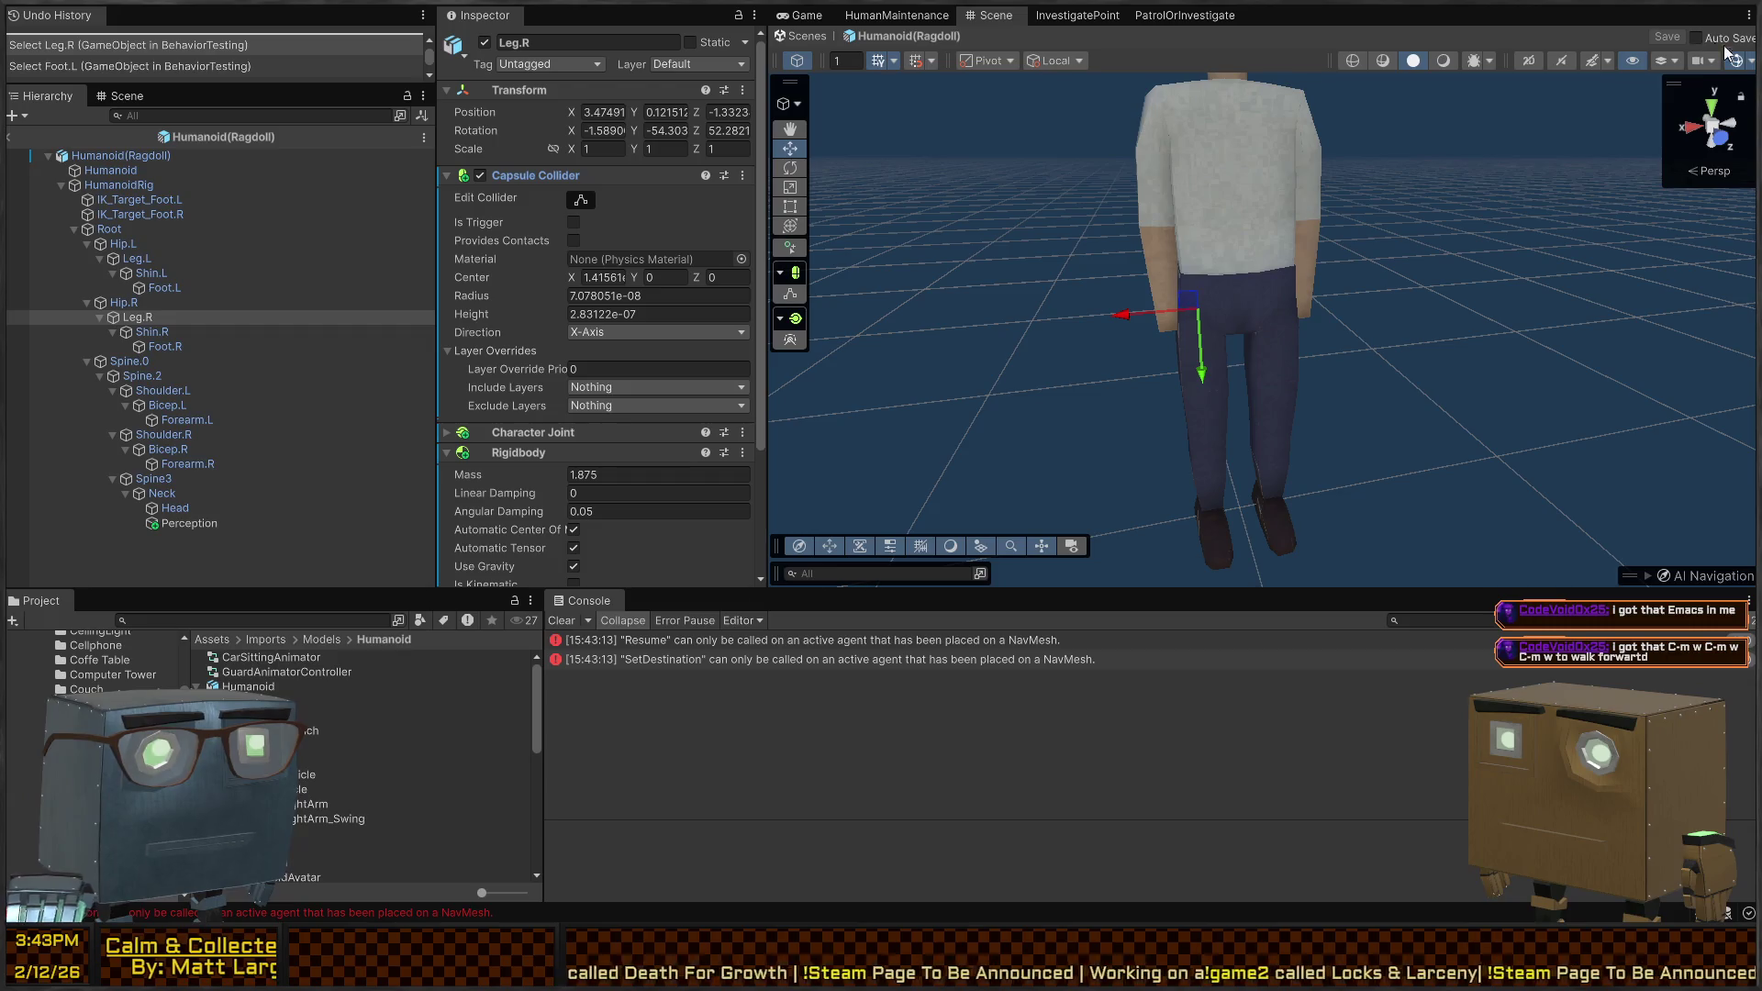
mouse_move(1384, 311)
mouse_down()
mouse_move(1323, 331)
mouse_move(1334, 310)
mouse_move(1325, 337)
mouse_up()
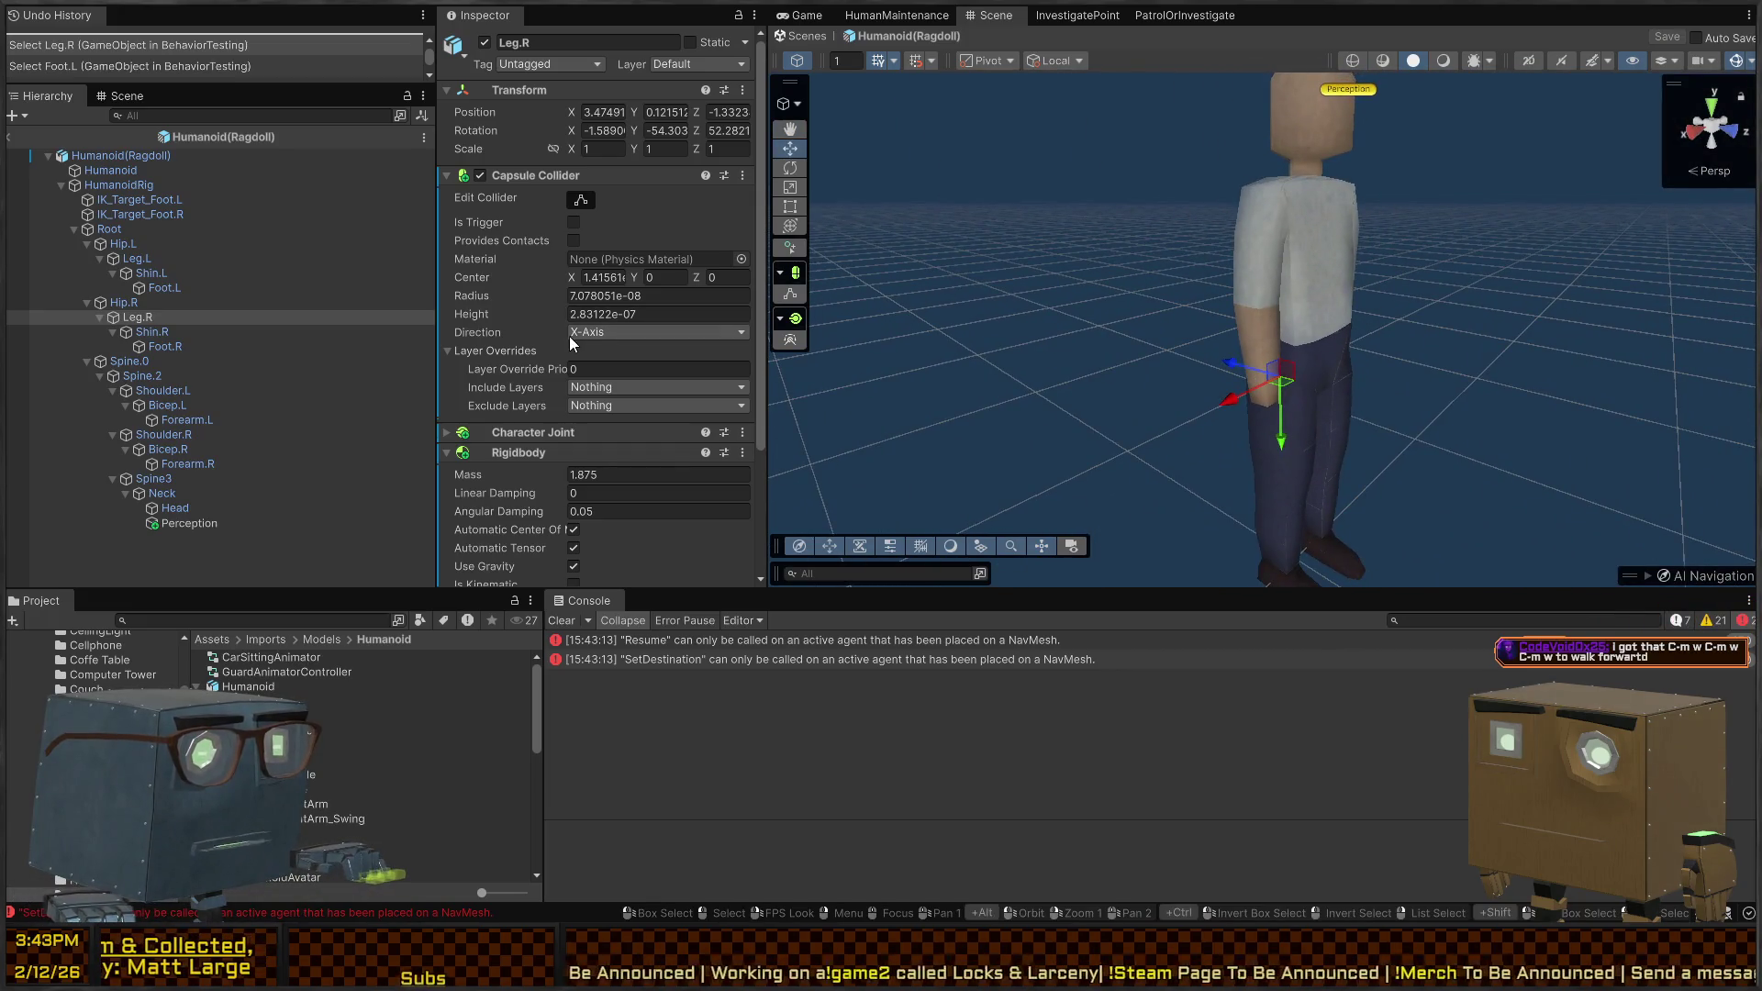
drag(495, 317, 500, 318)
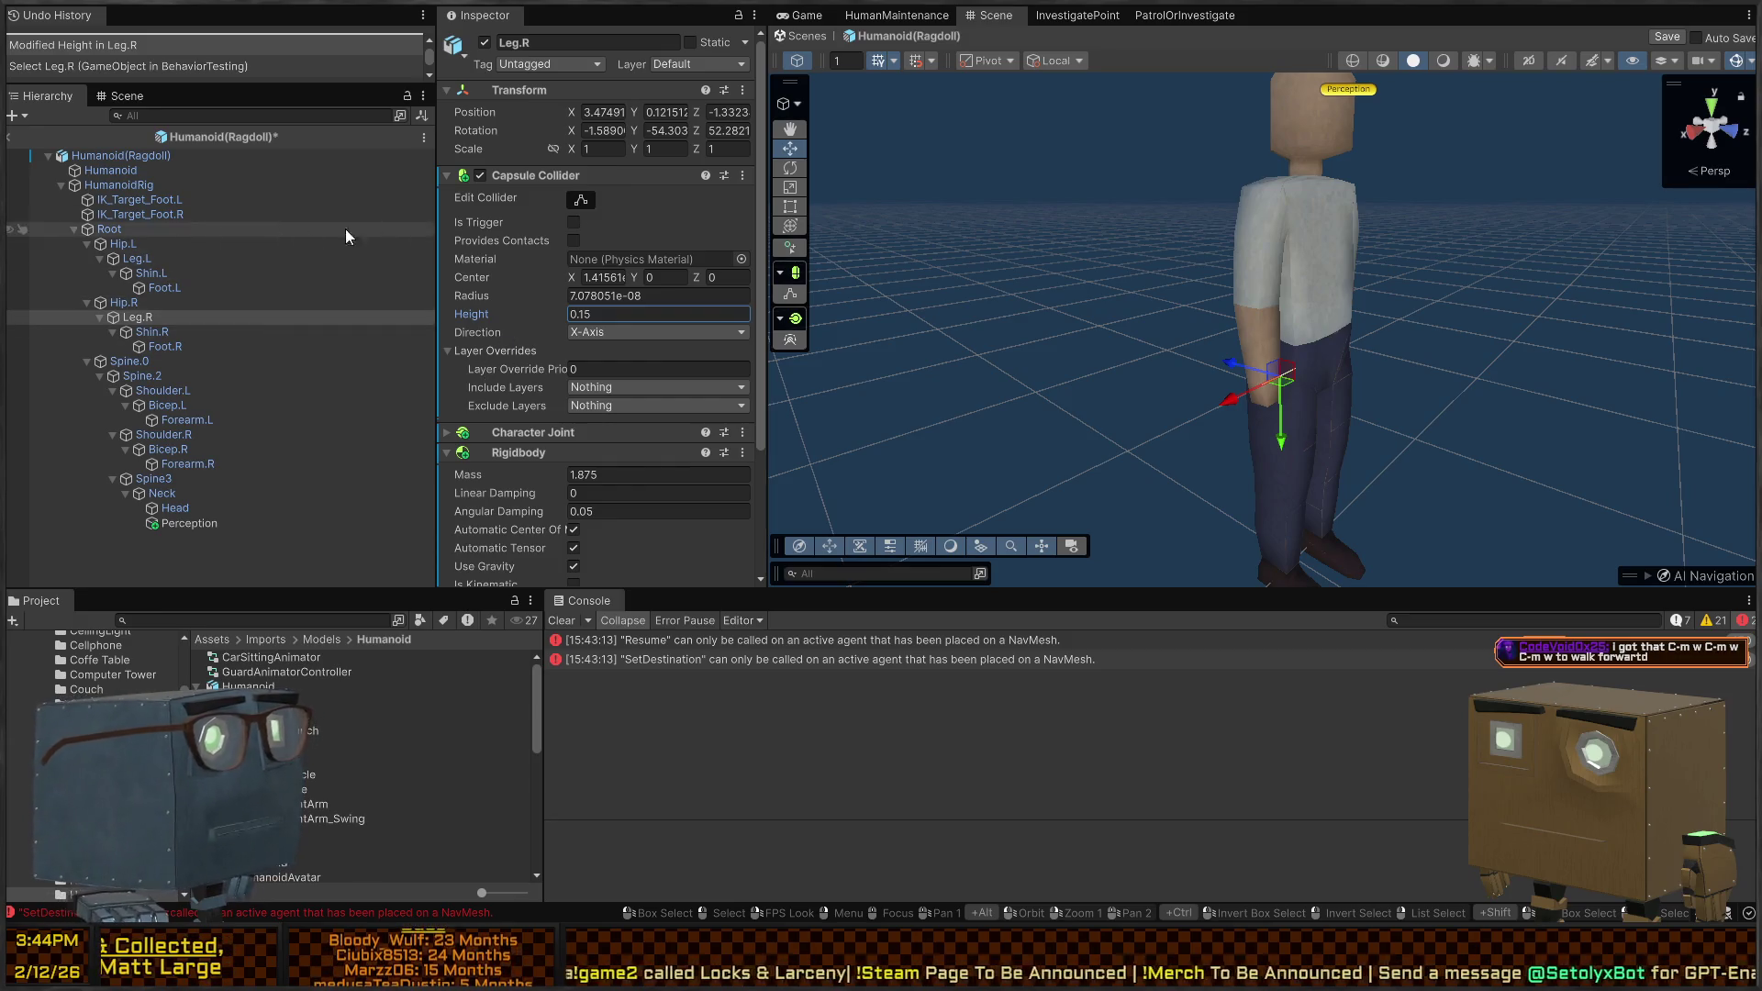
click(246, 114)
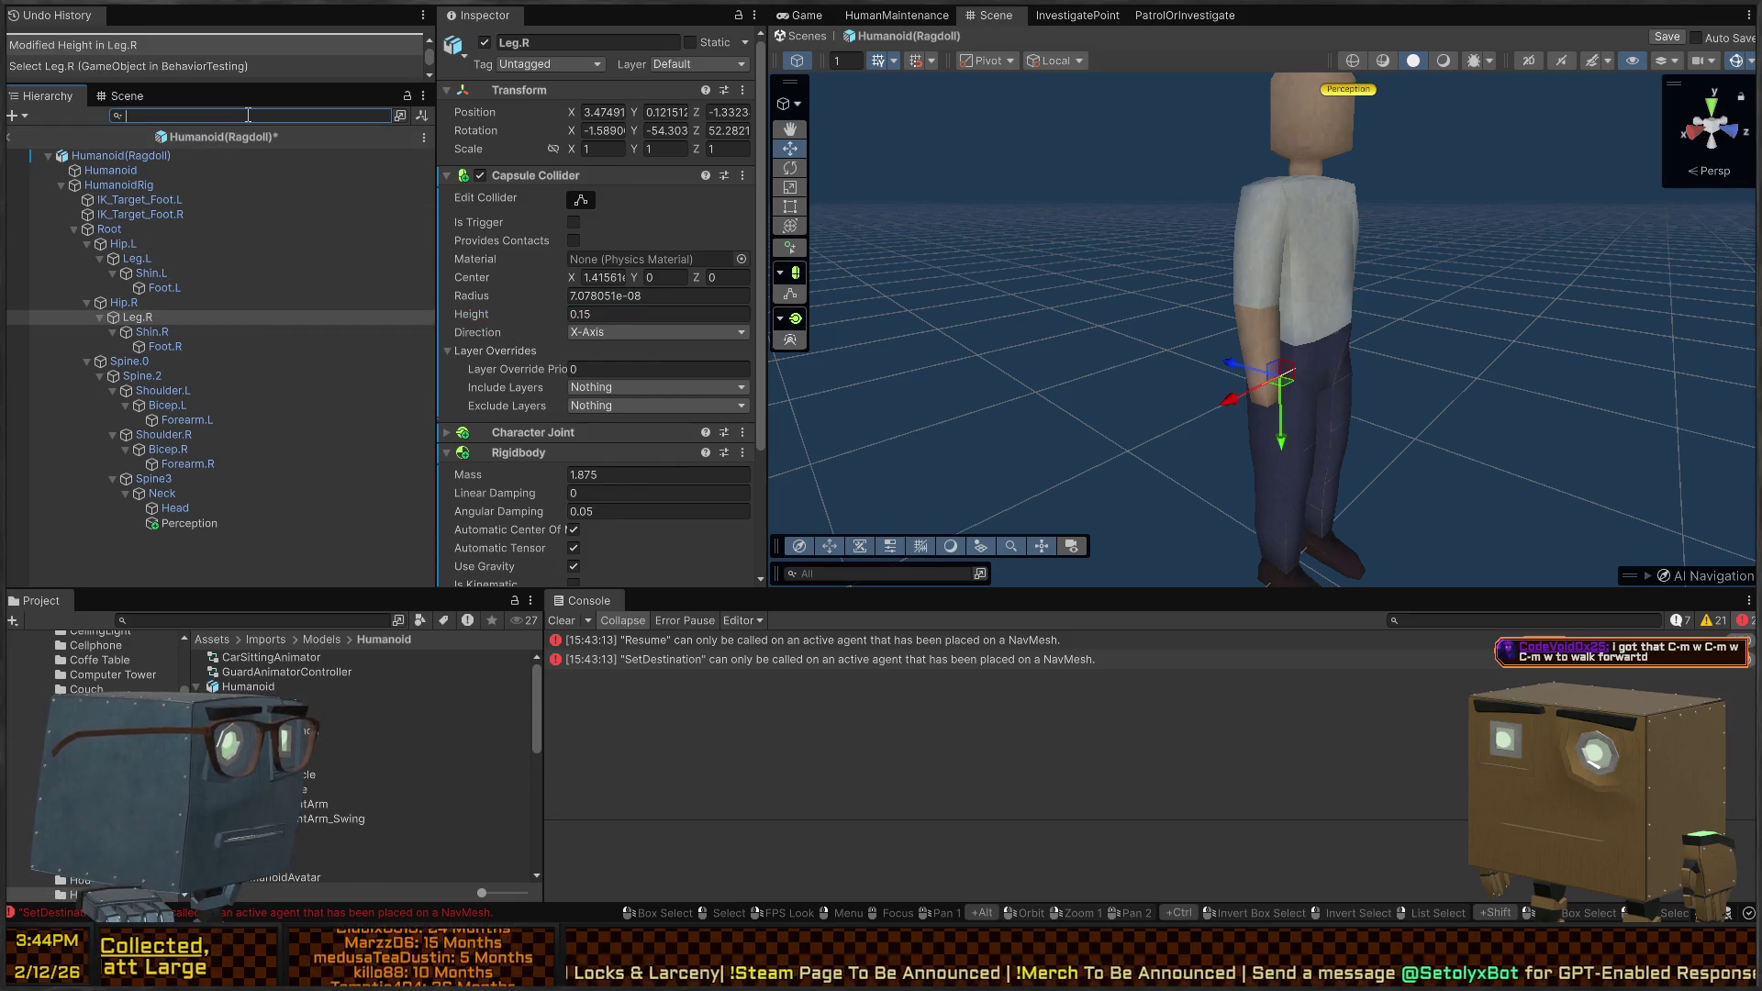
Filter the Hierarchy by t=Collider, then remove Root's Box Collider and Rigidbody
text(colt=)
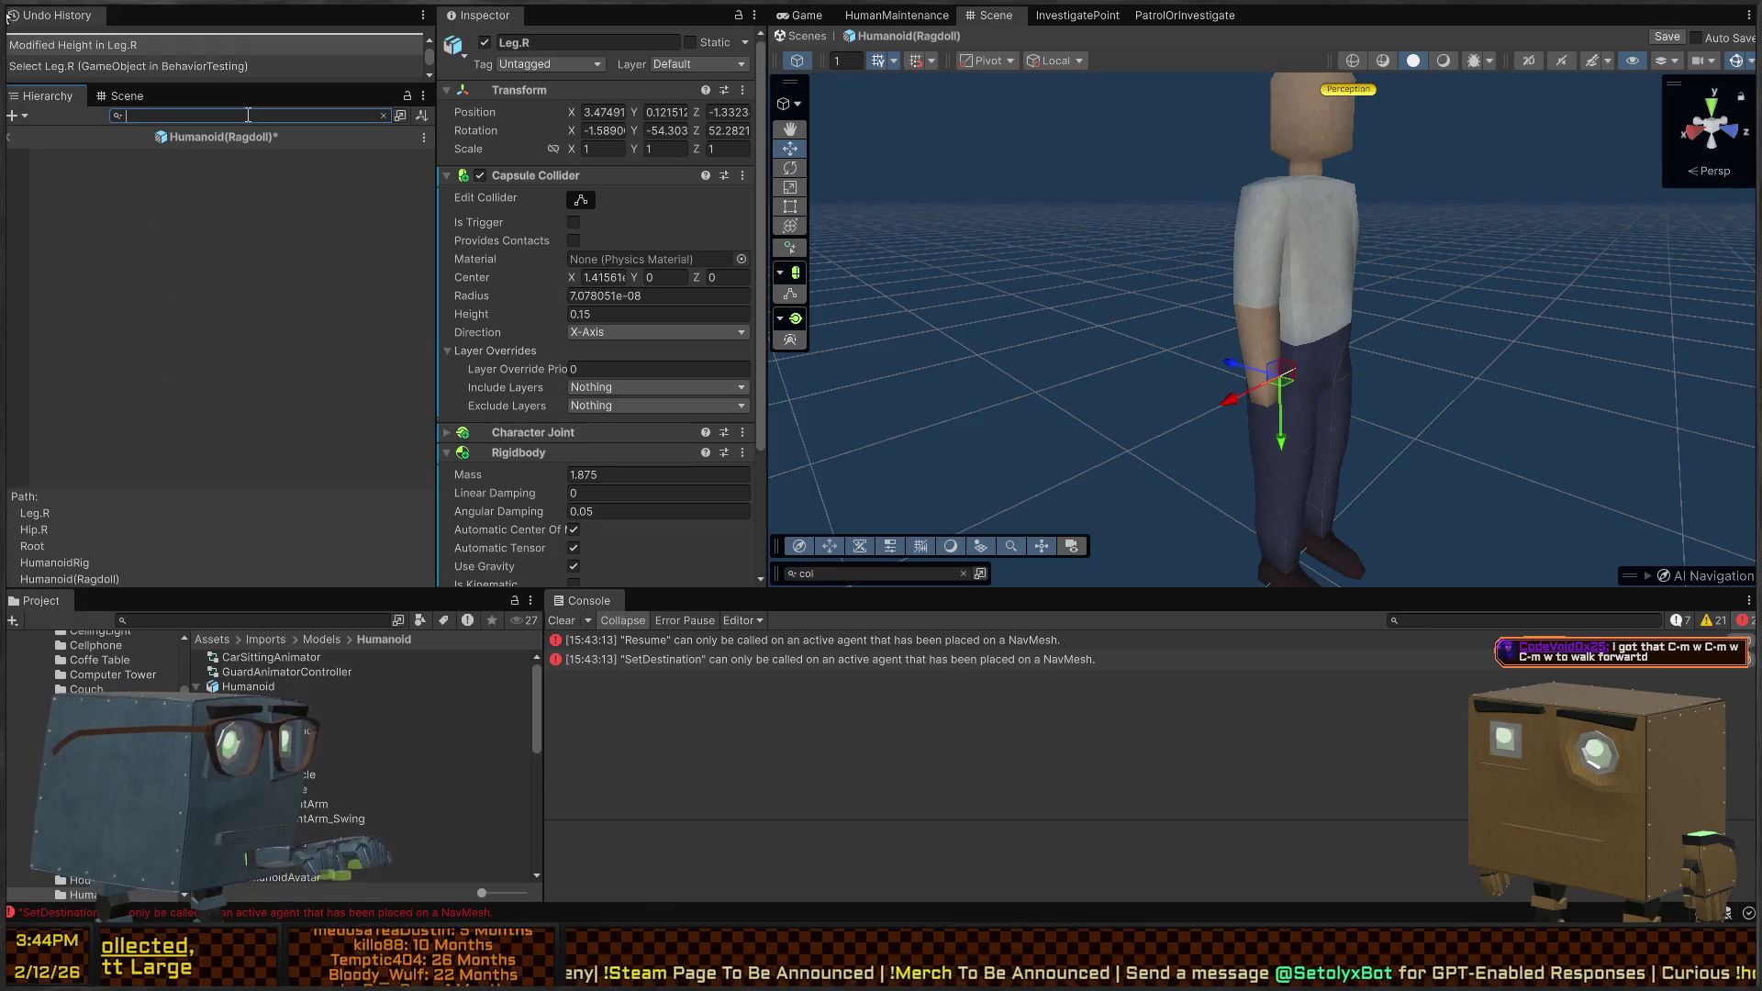
text(Collider)
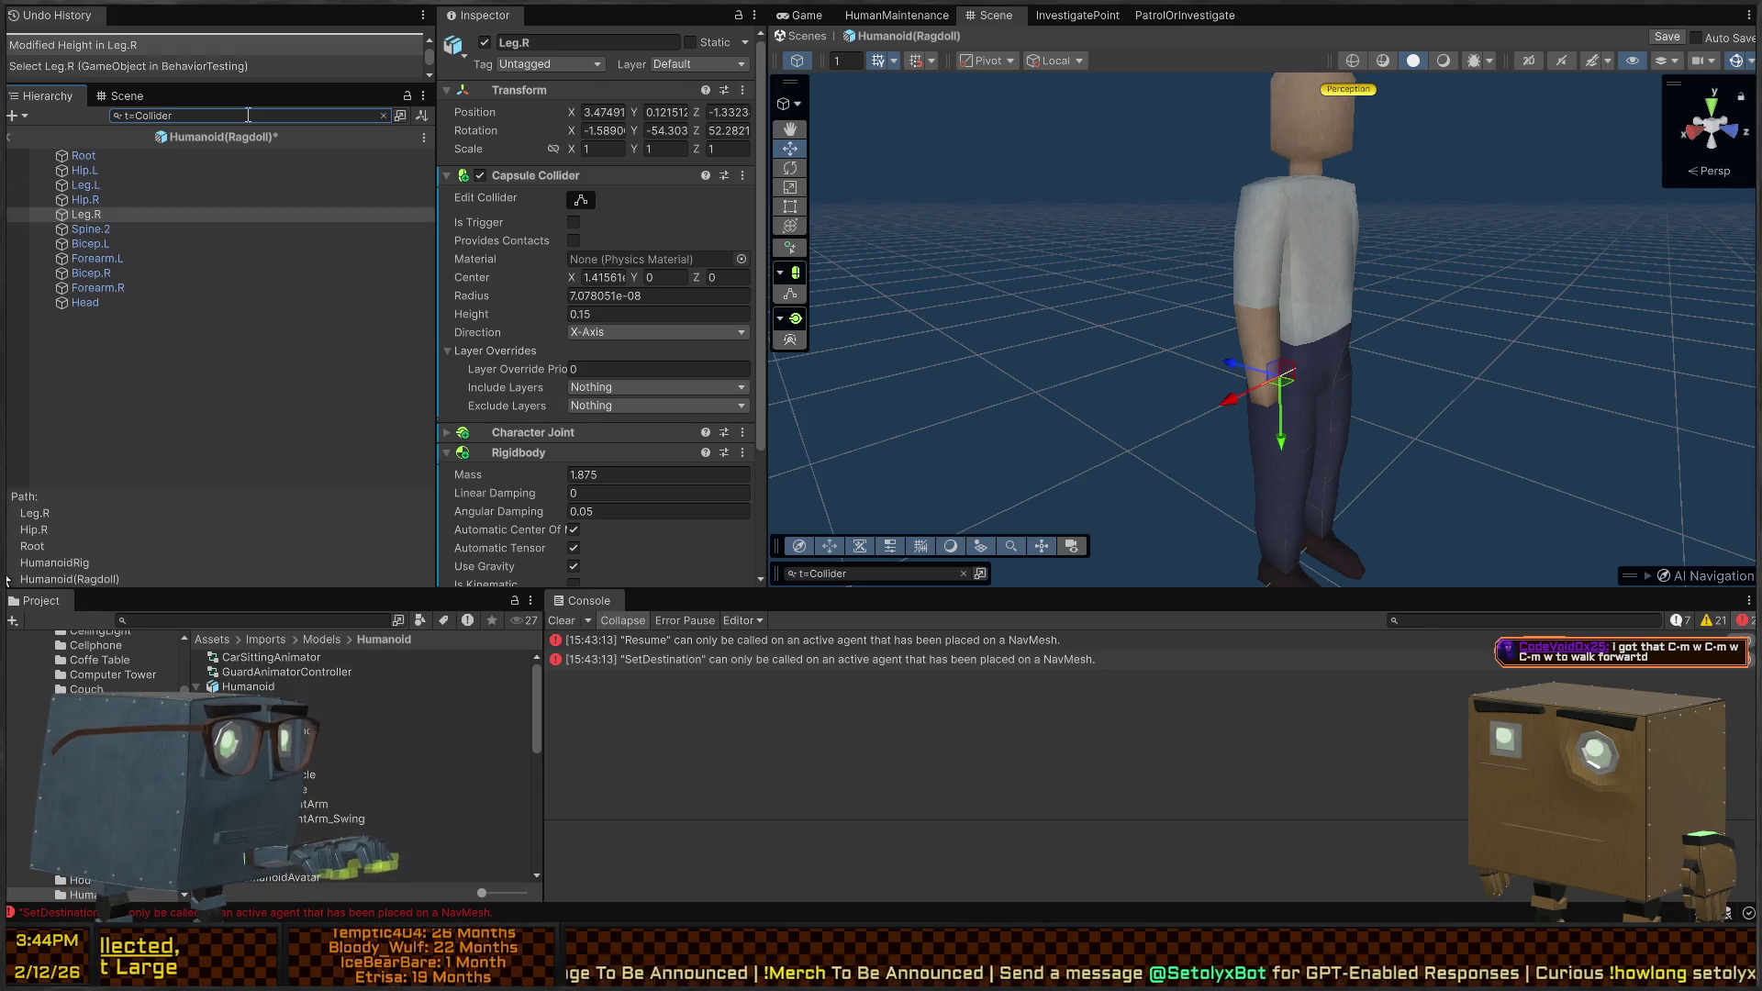
click(277, 50)
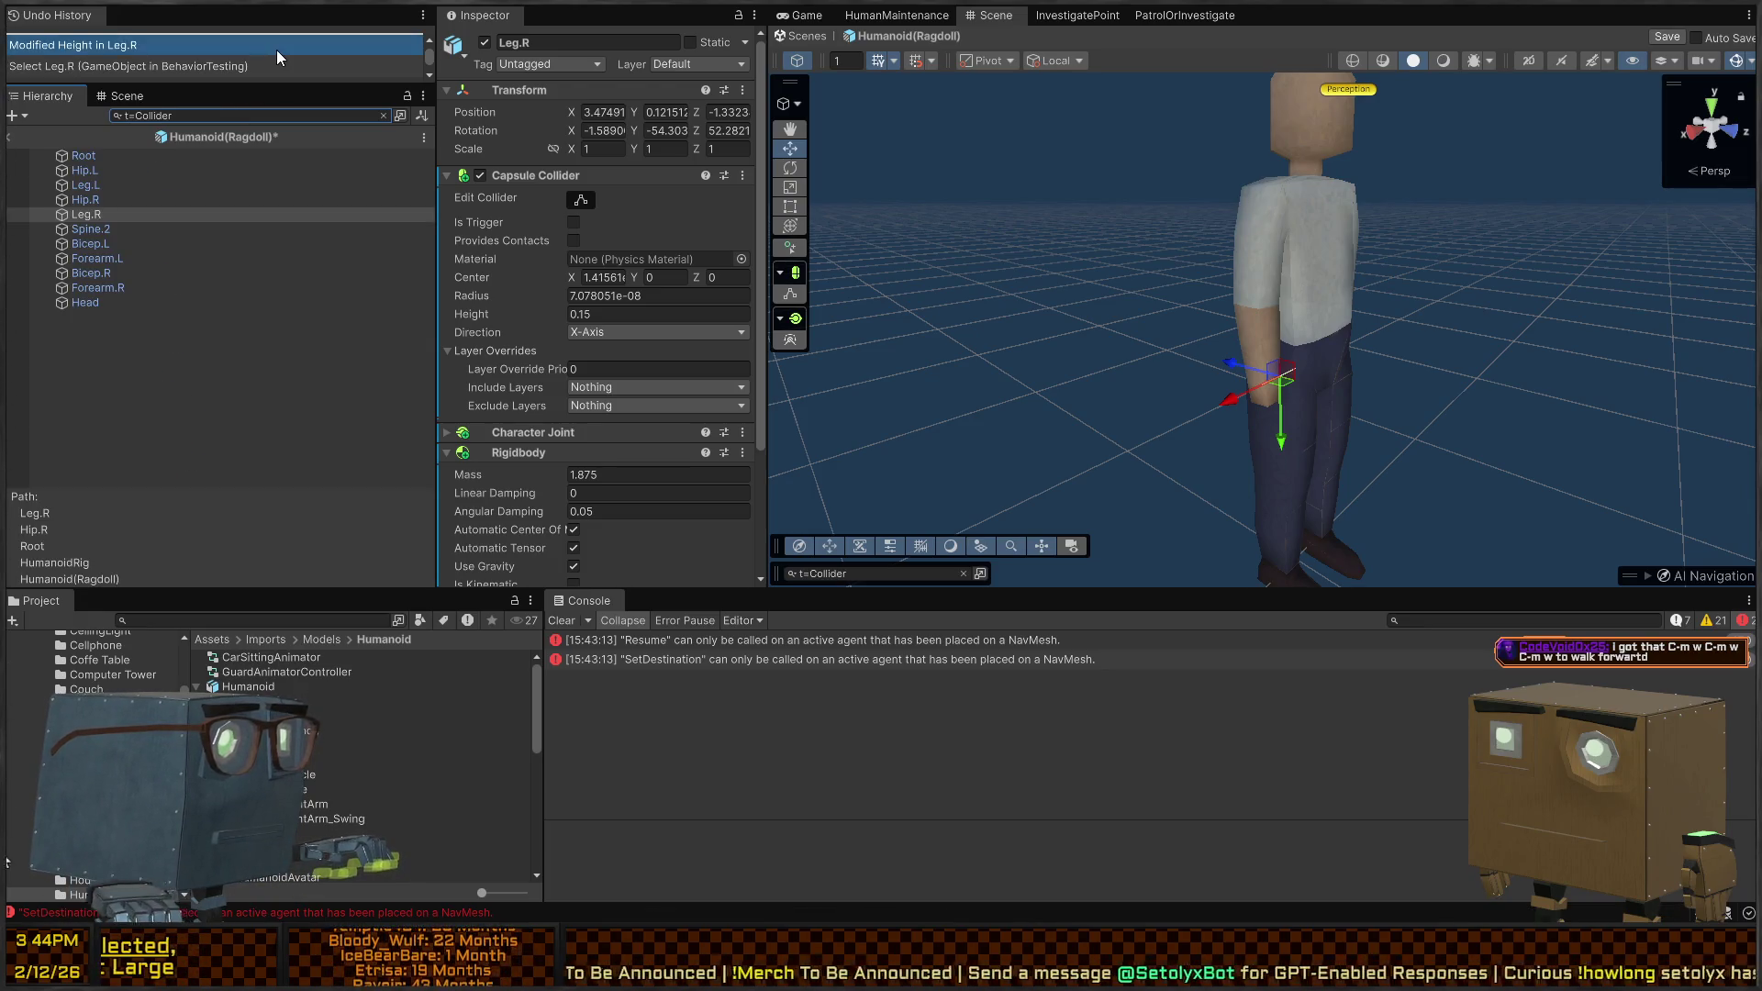
click(157, 157)
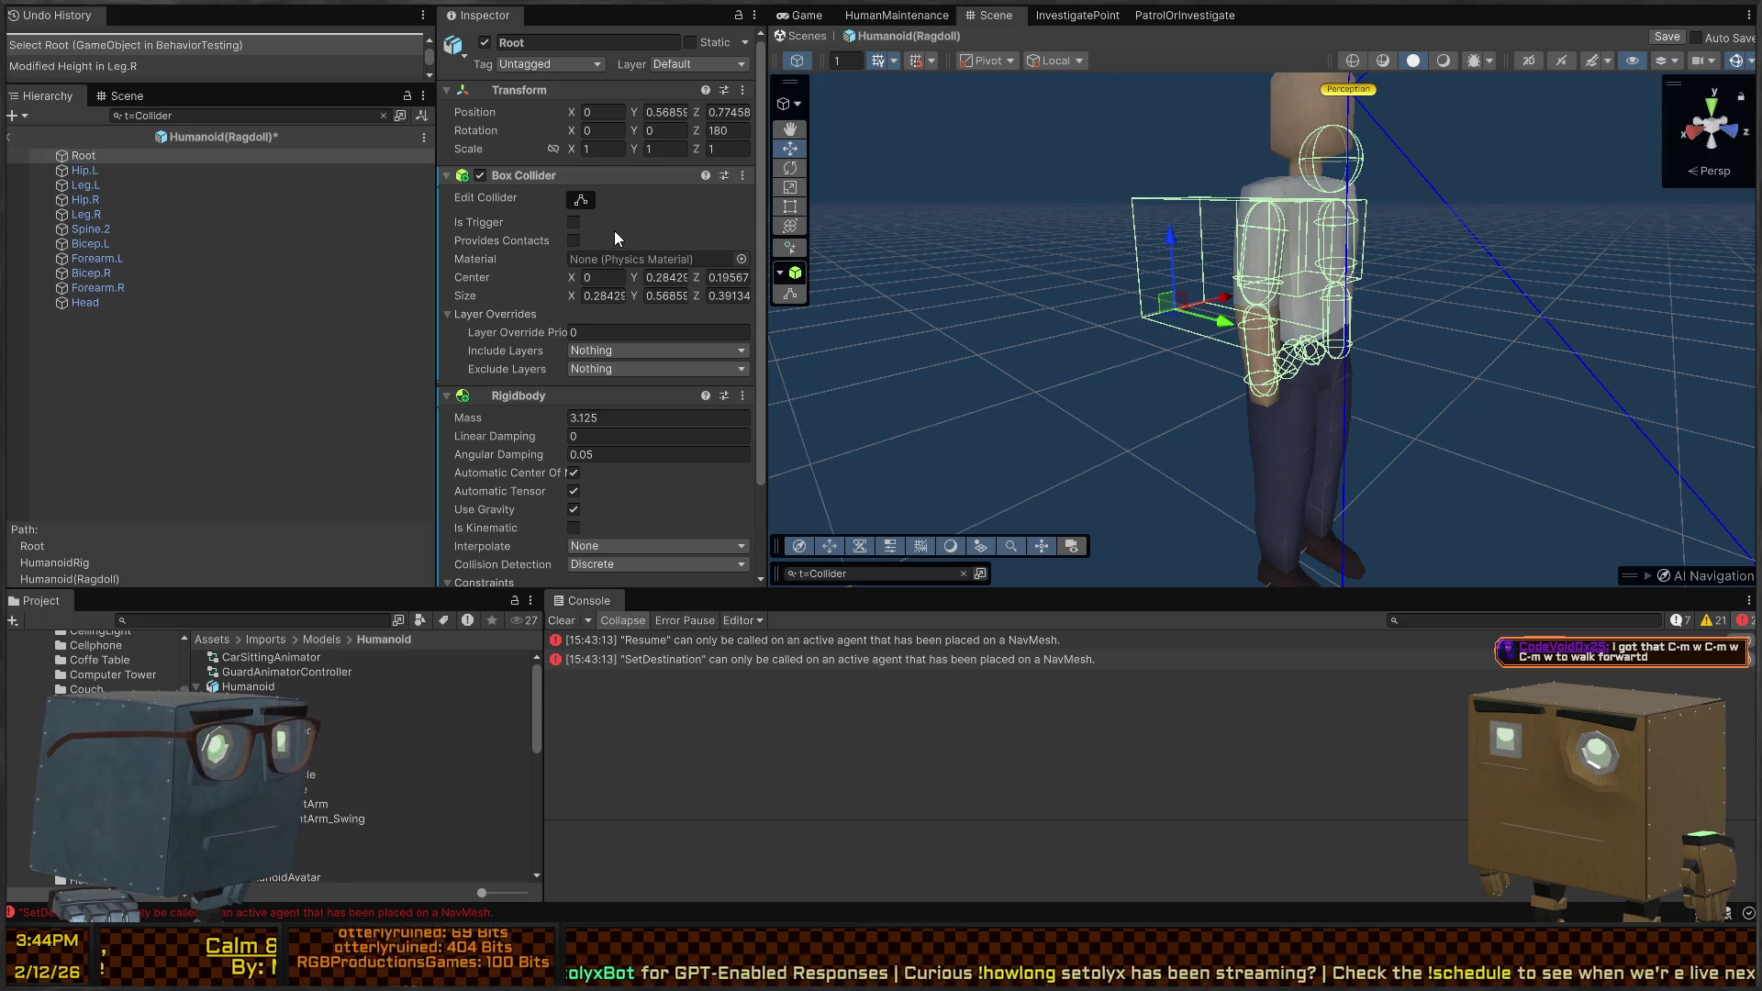
key(Delete)
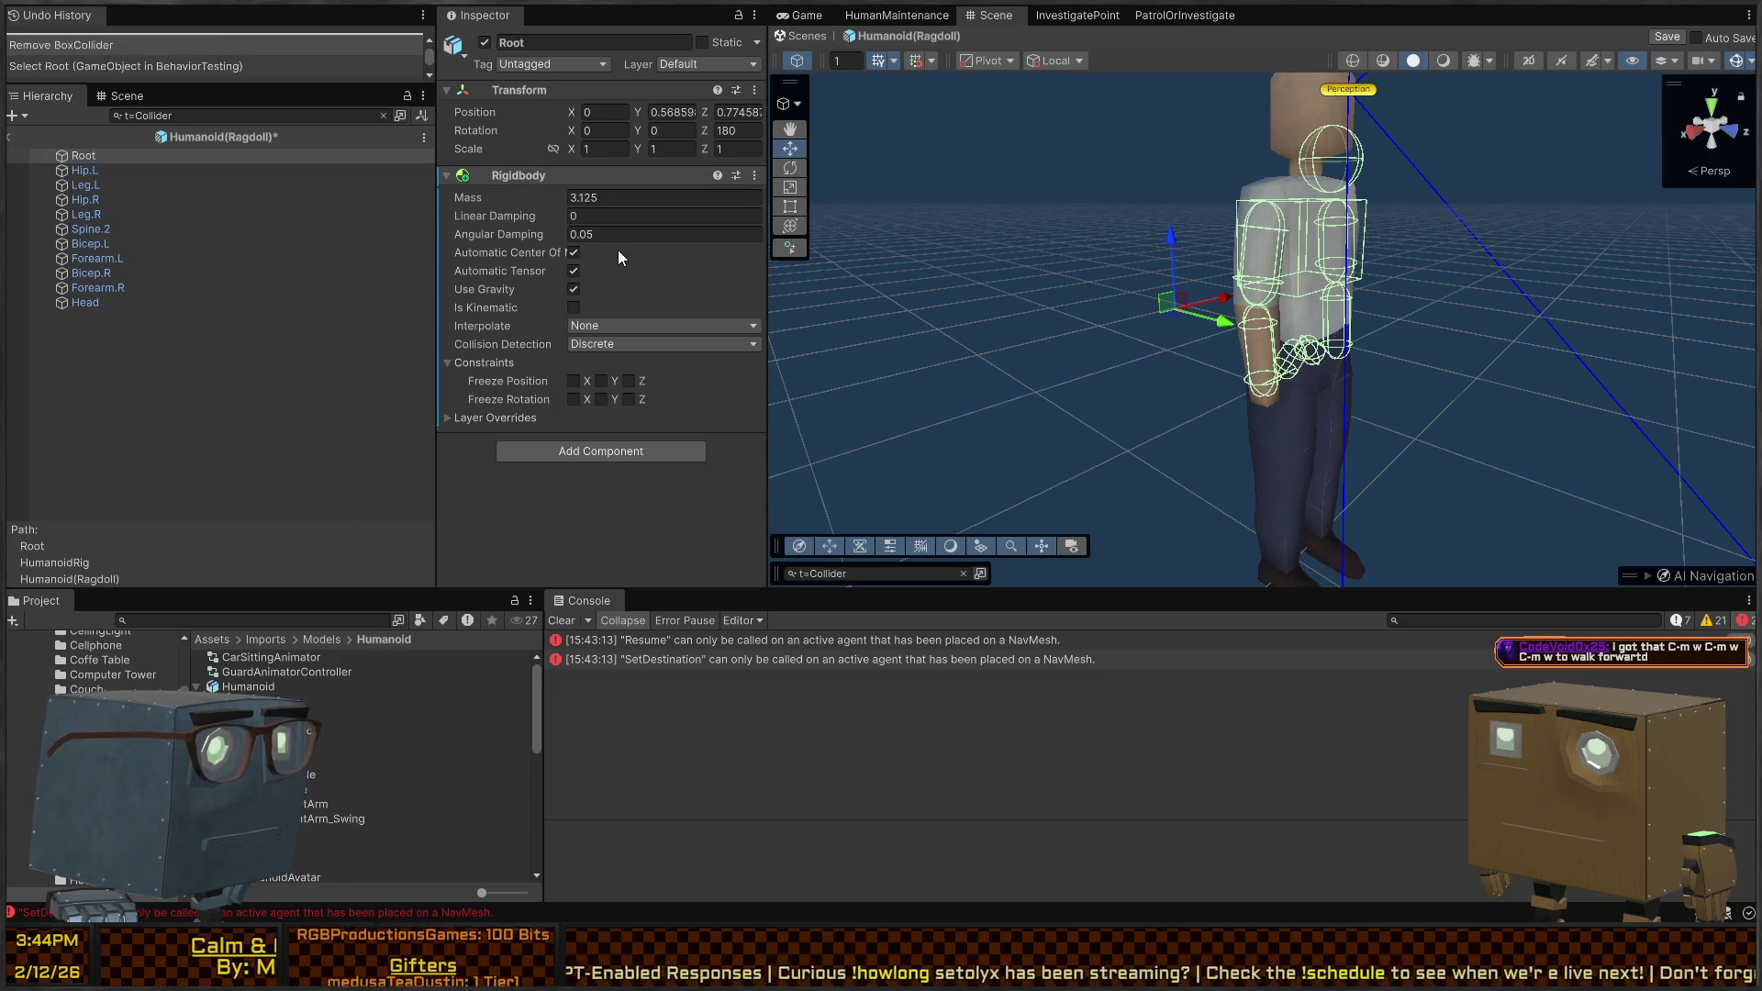
key(Delete)
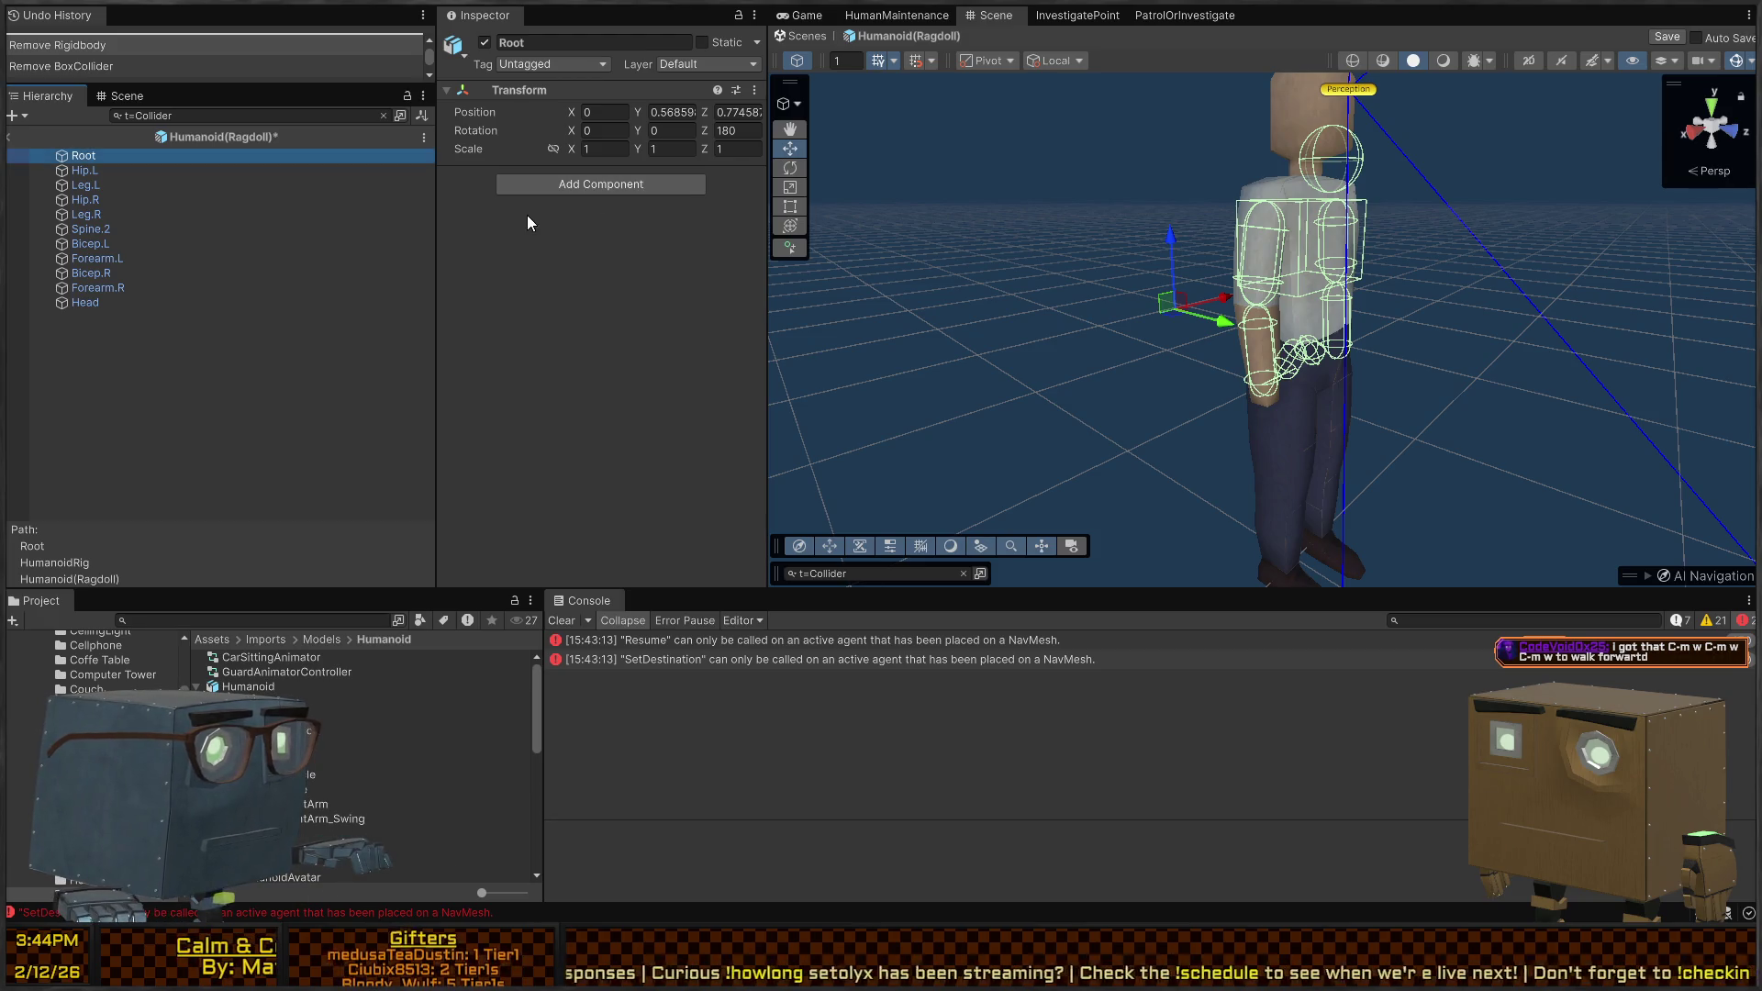
key(Delete)
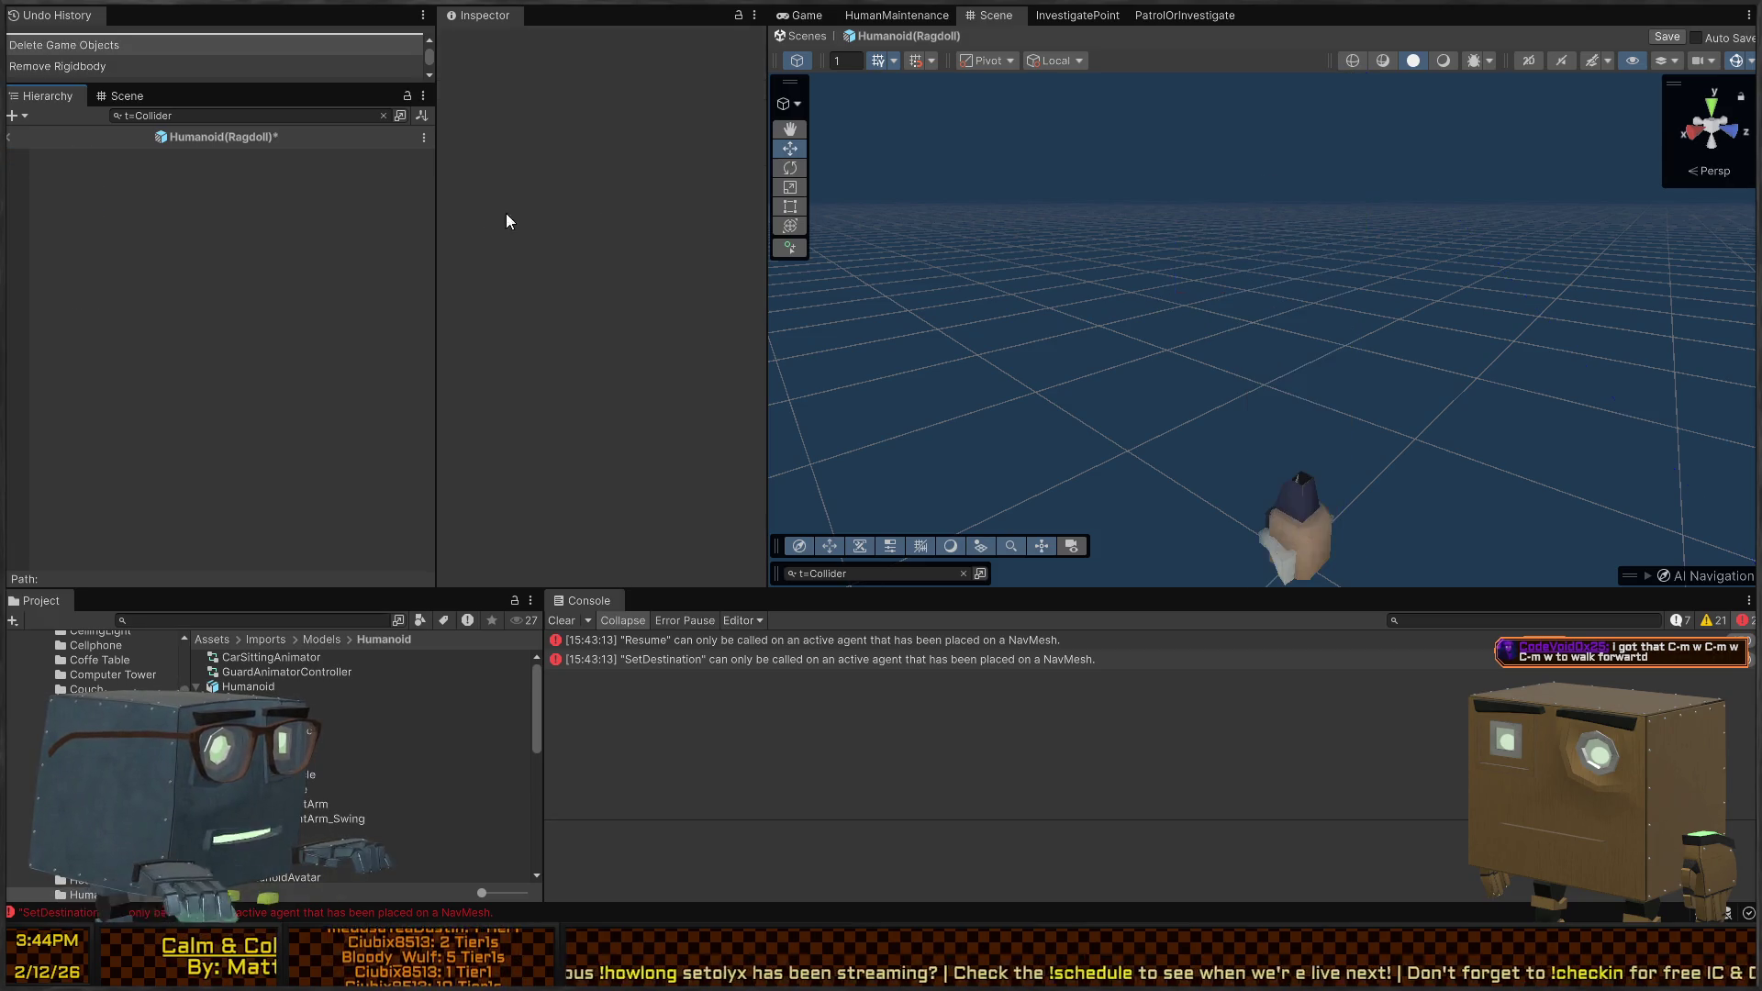
key(ctrl+z)
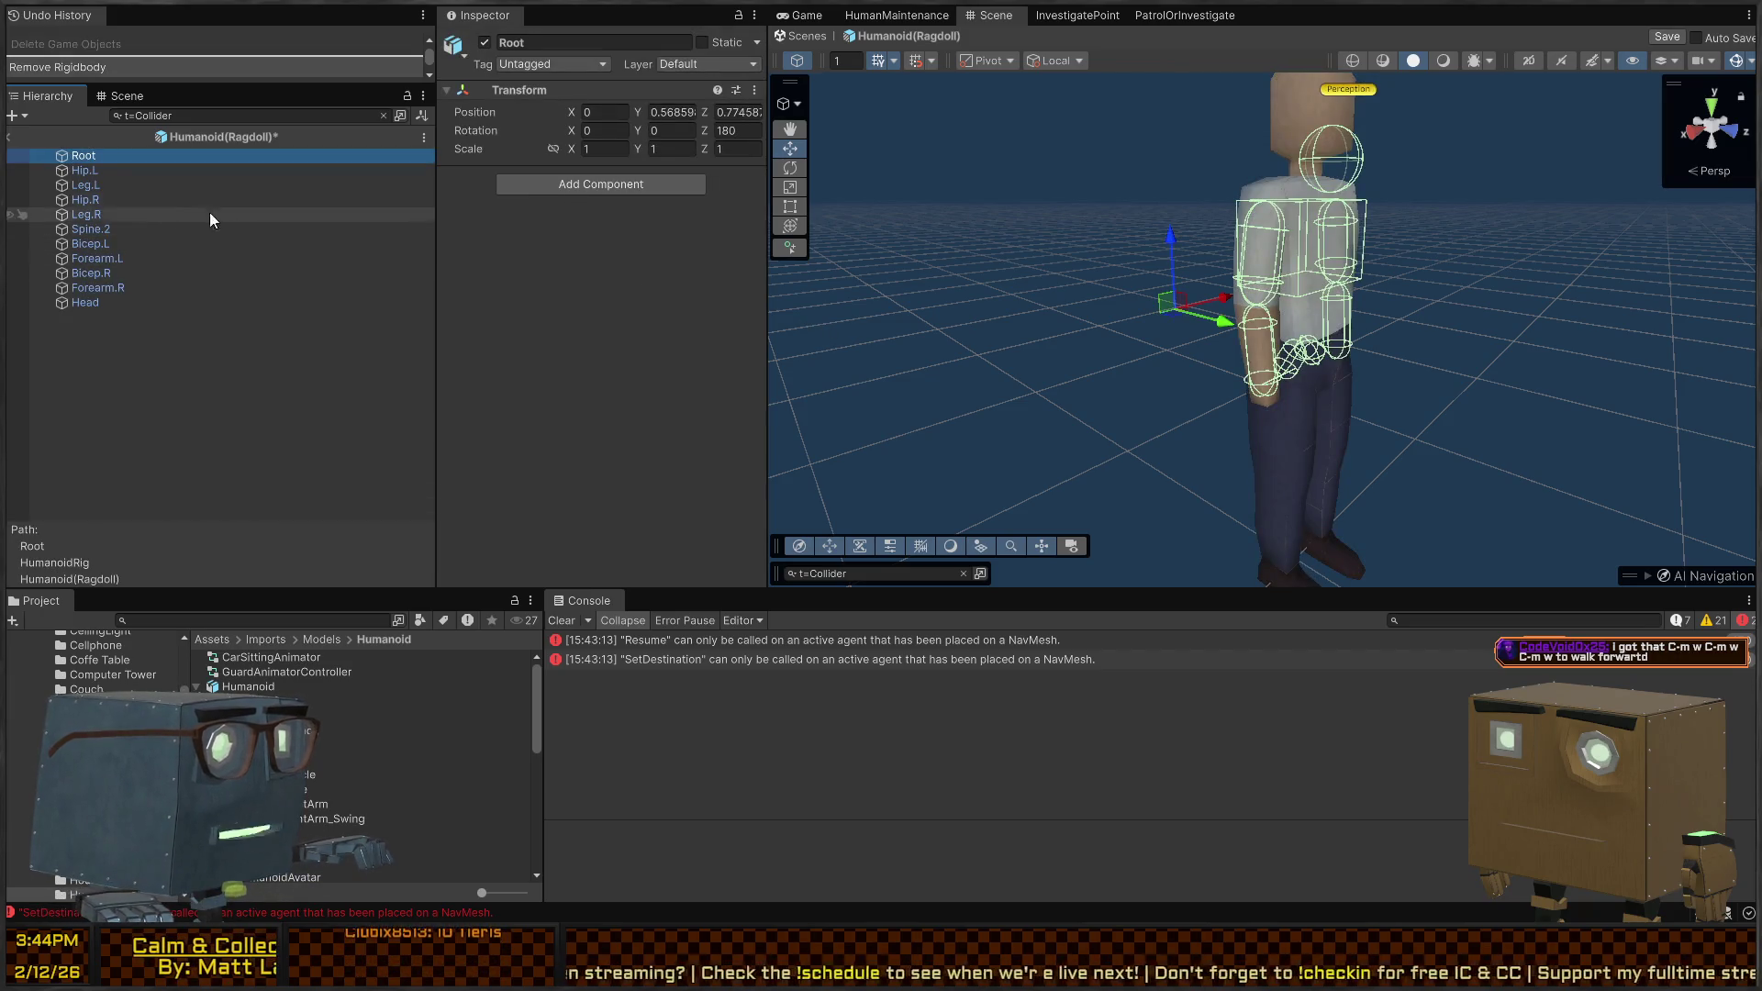
Select Hip.L and remove its Capsule Collider, Character Joint and Rigidbody
click(140, 197)
key(Down)
key(Down)
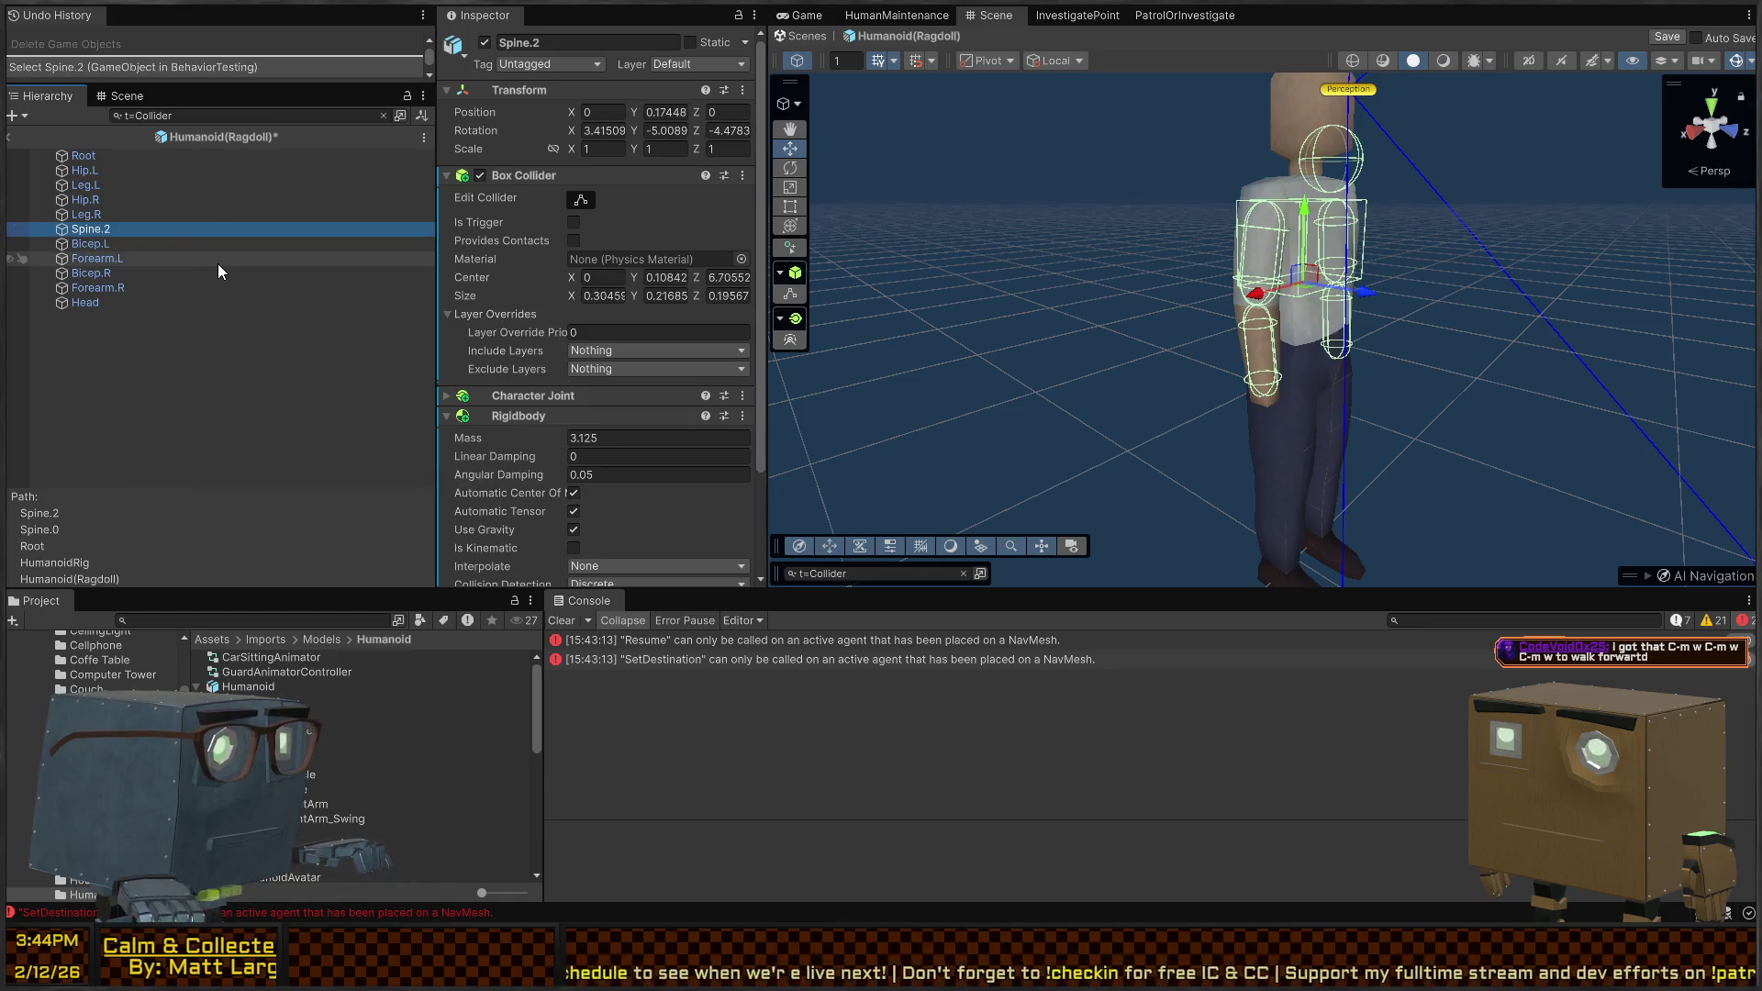
click(200, 241)
key(Up)
key(Up)
key(Down)
key(Up)
key(Up)
key(Up)
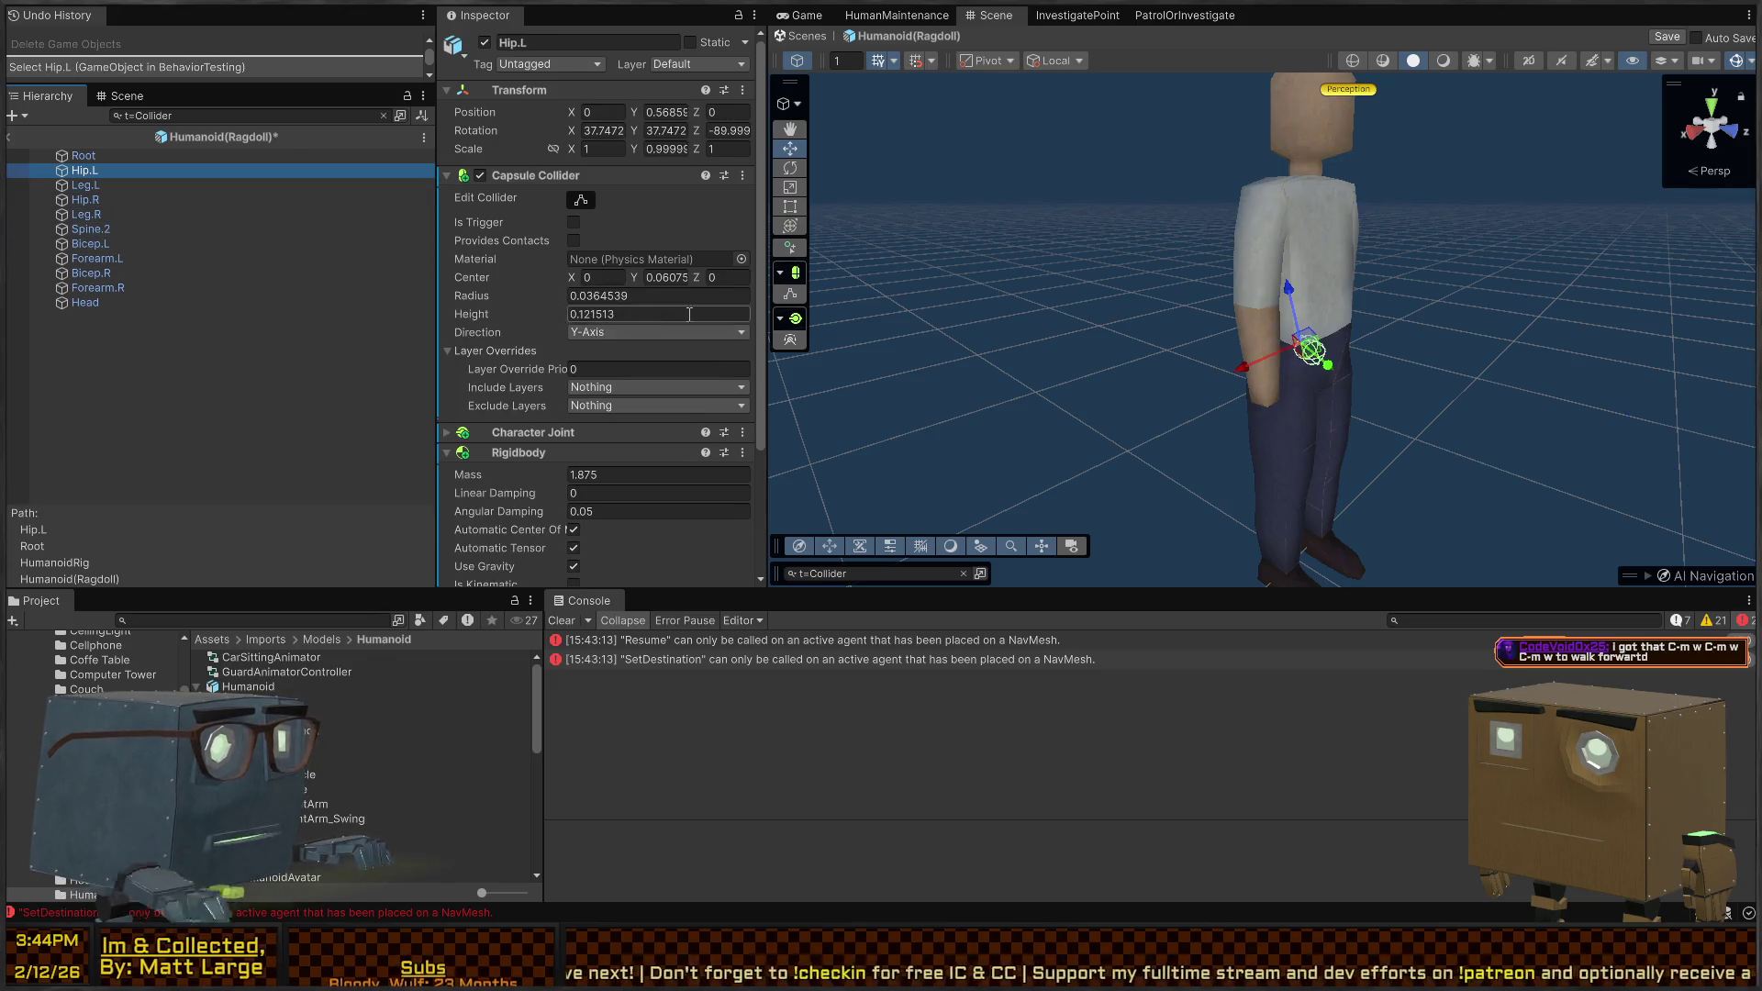
key(Down)
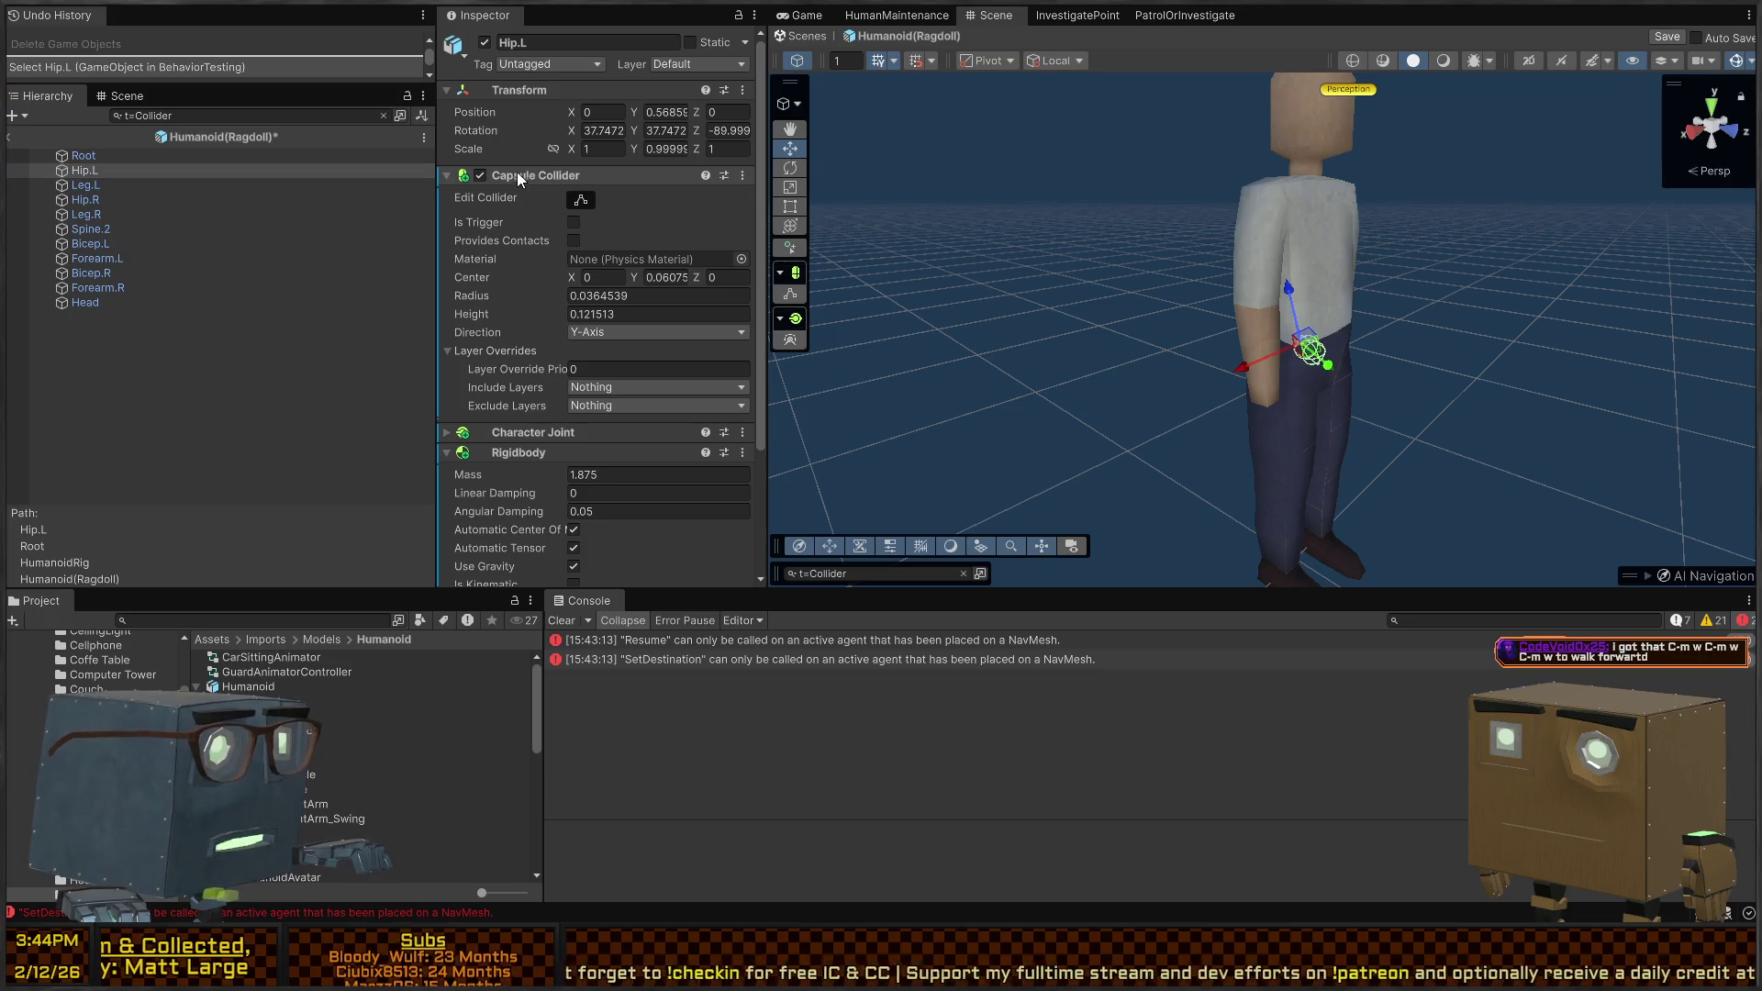
key(Delete)
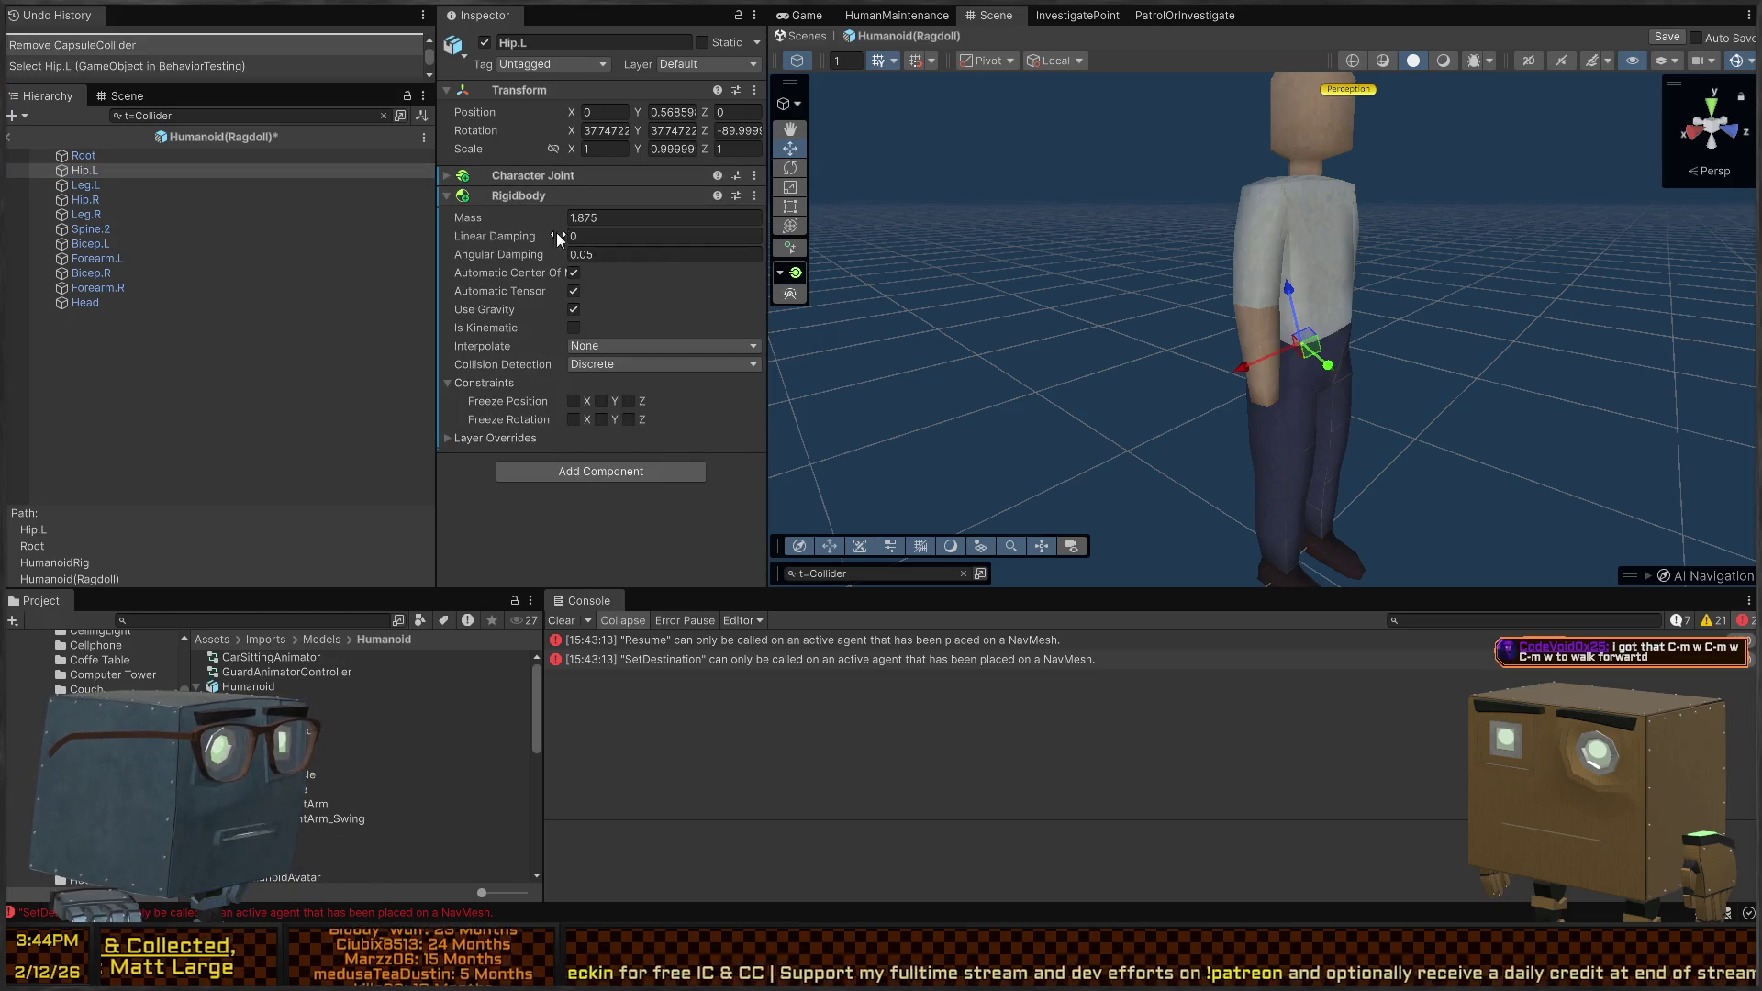
key(Delete)
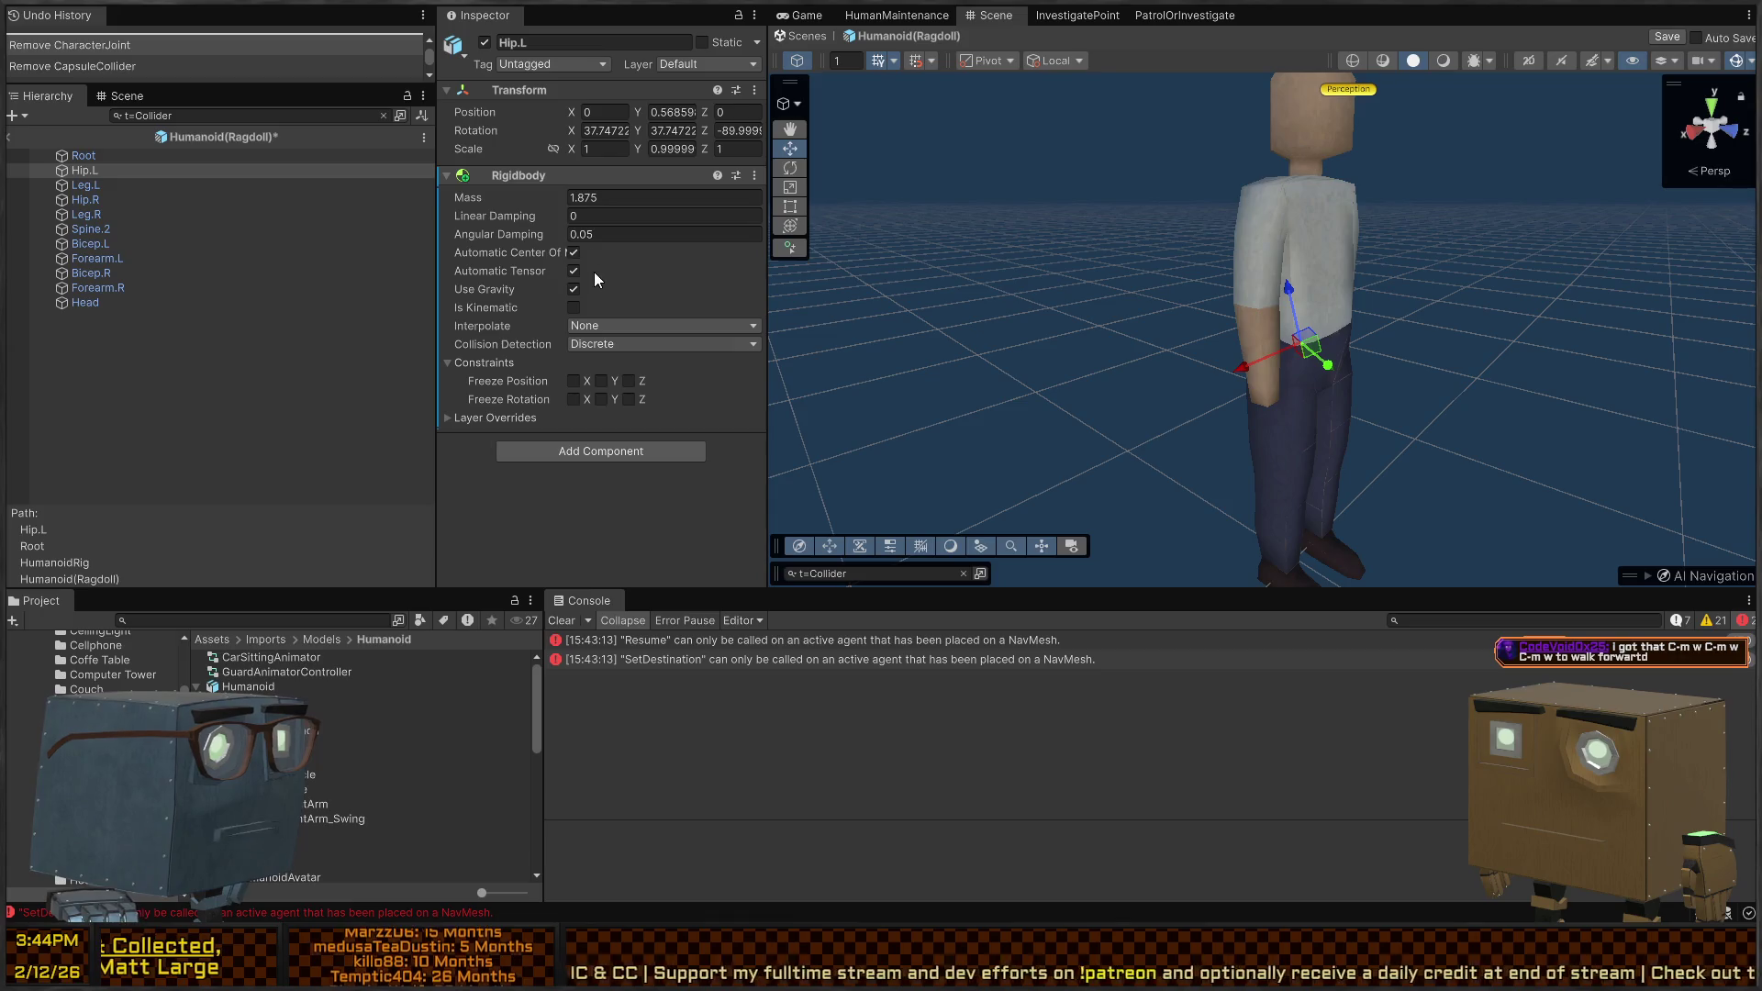
key(Delete)
Remove Leg.L's Capsule Collider, Character Joint and Rigidbody
click(150, 207)
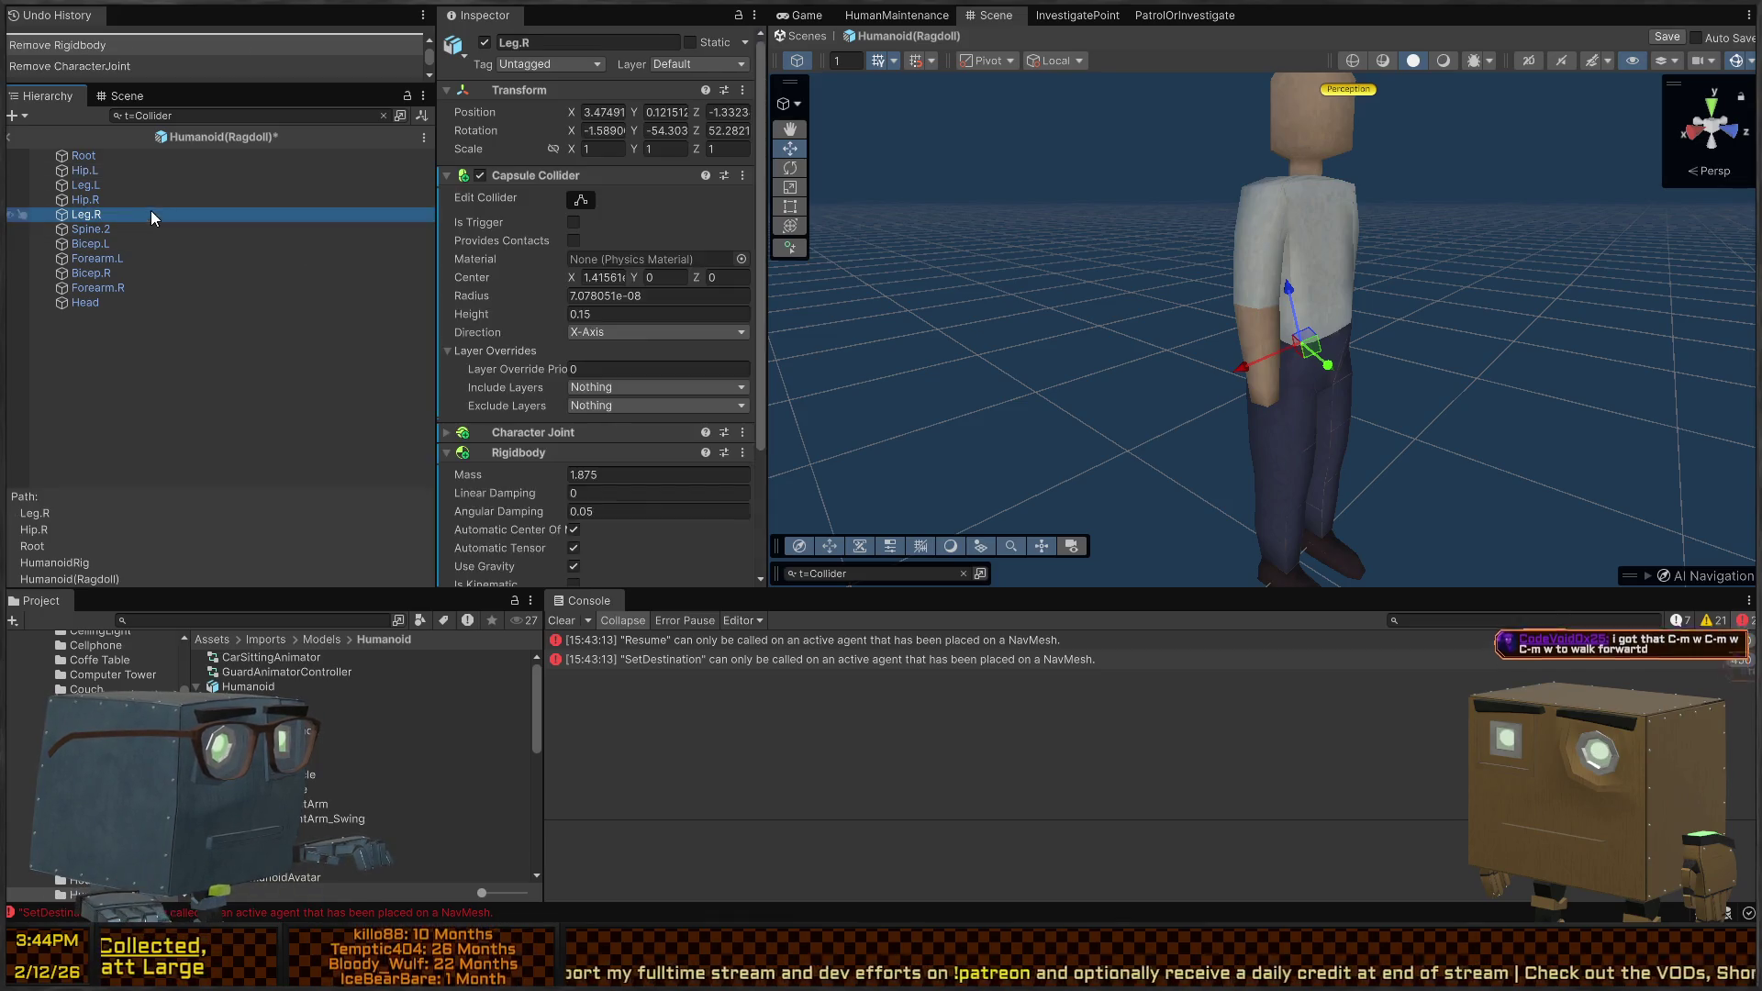
click(129, 187)
right_click(503, 178)
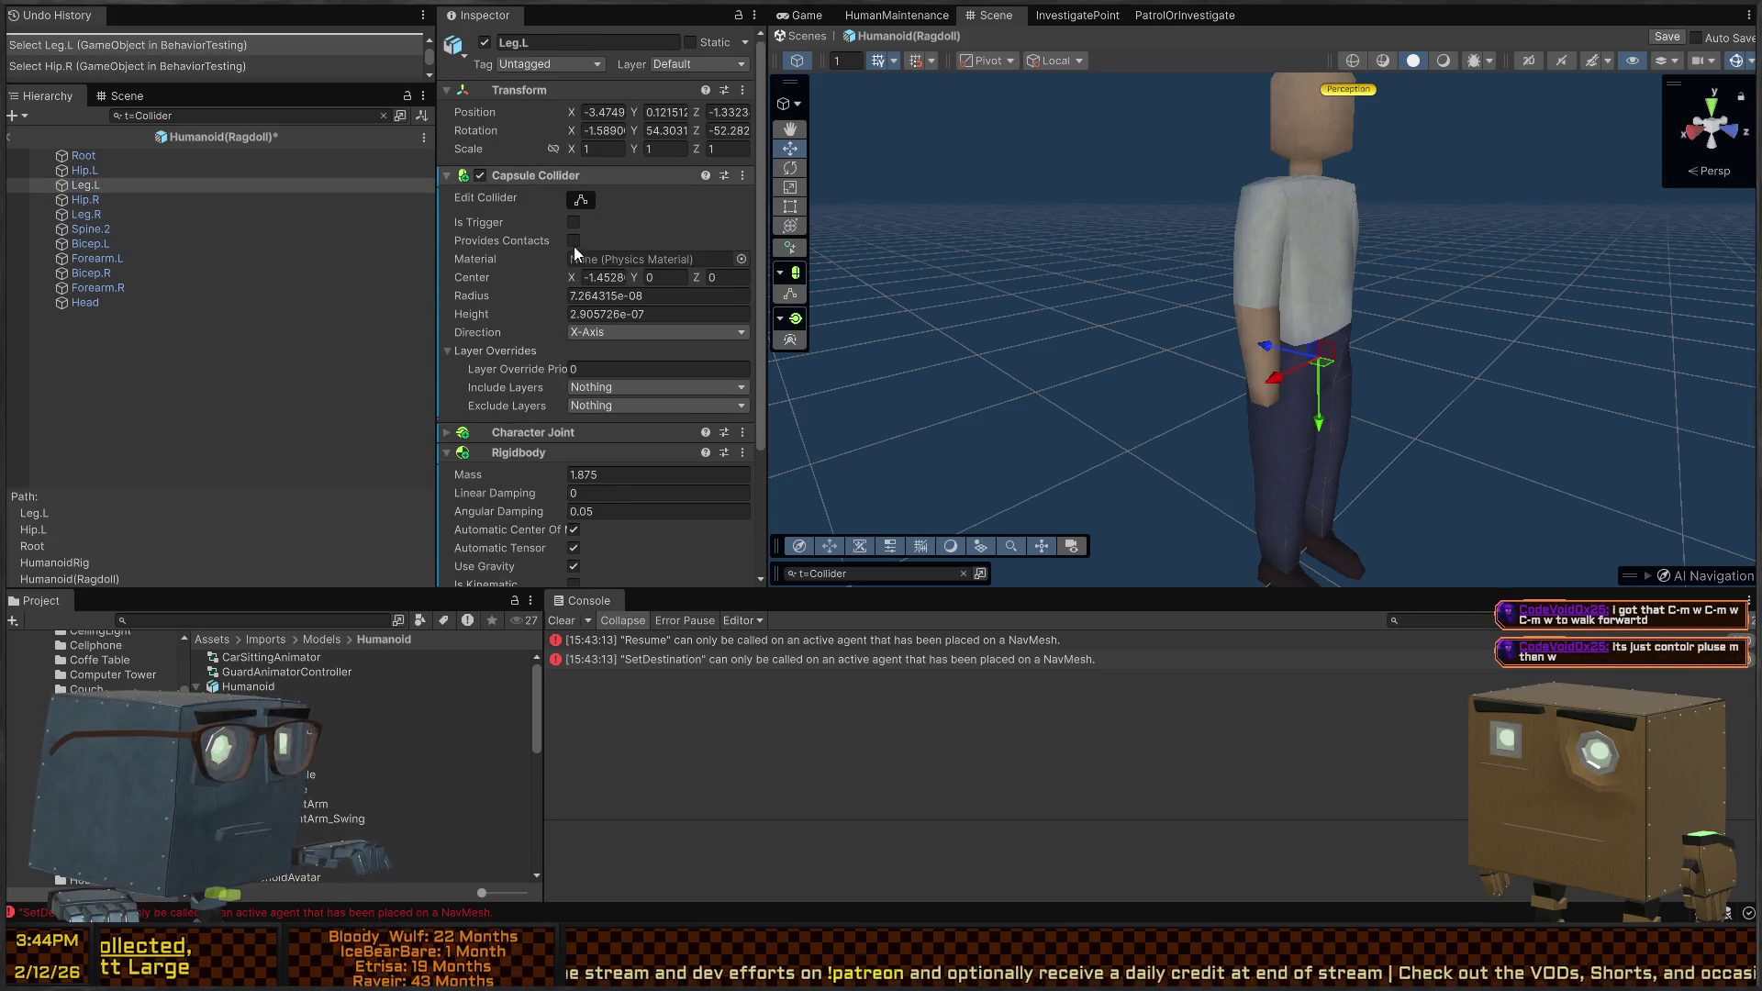
click(574, 246)
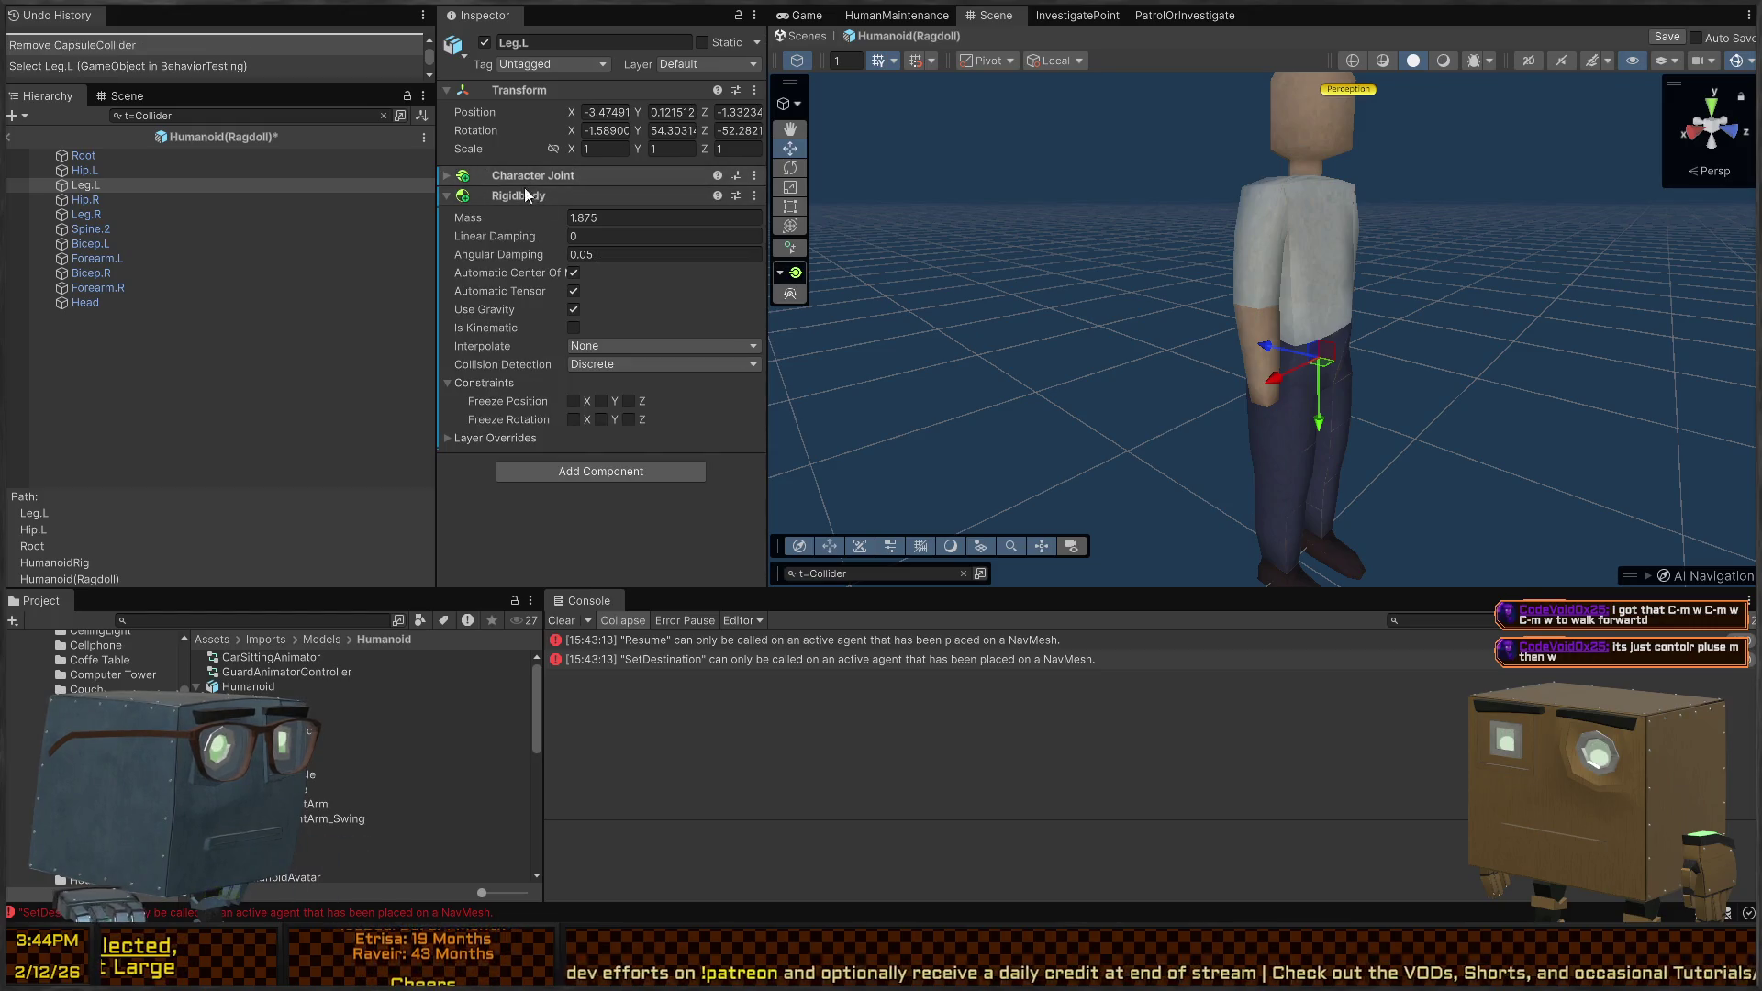
click(571, 272)
right_click(519, 170)
click(609, 256)
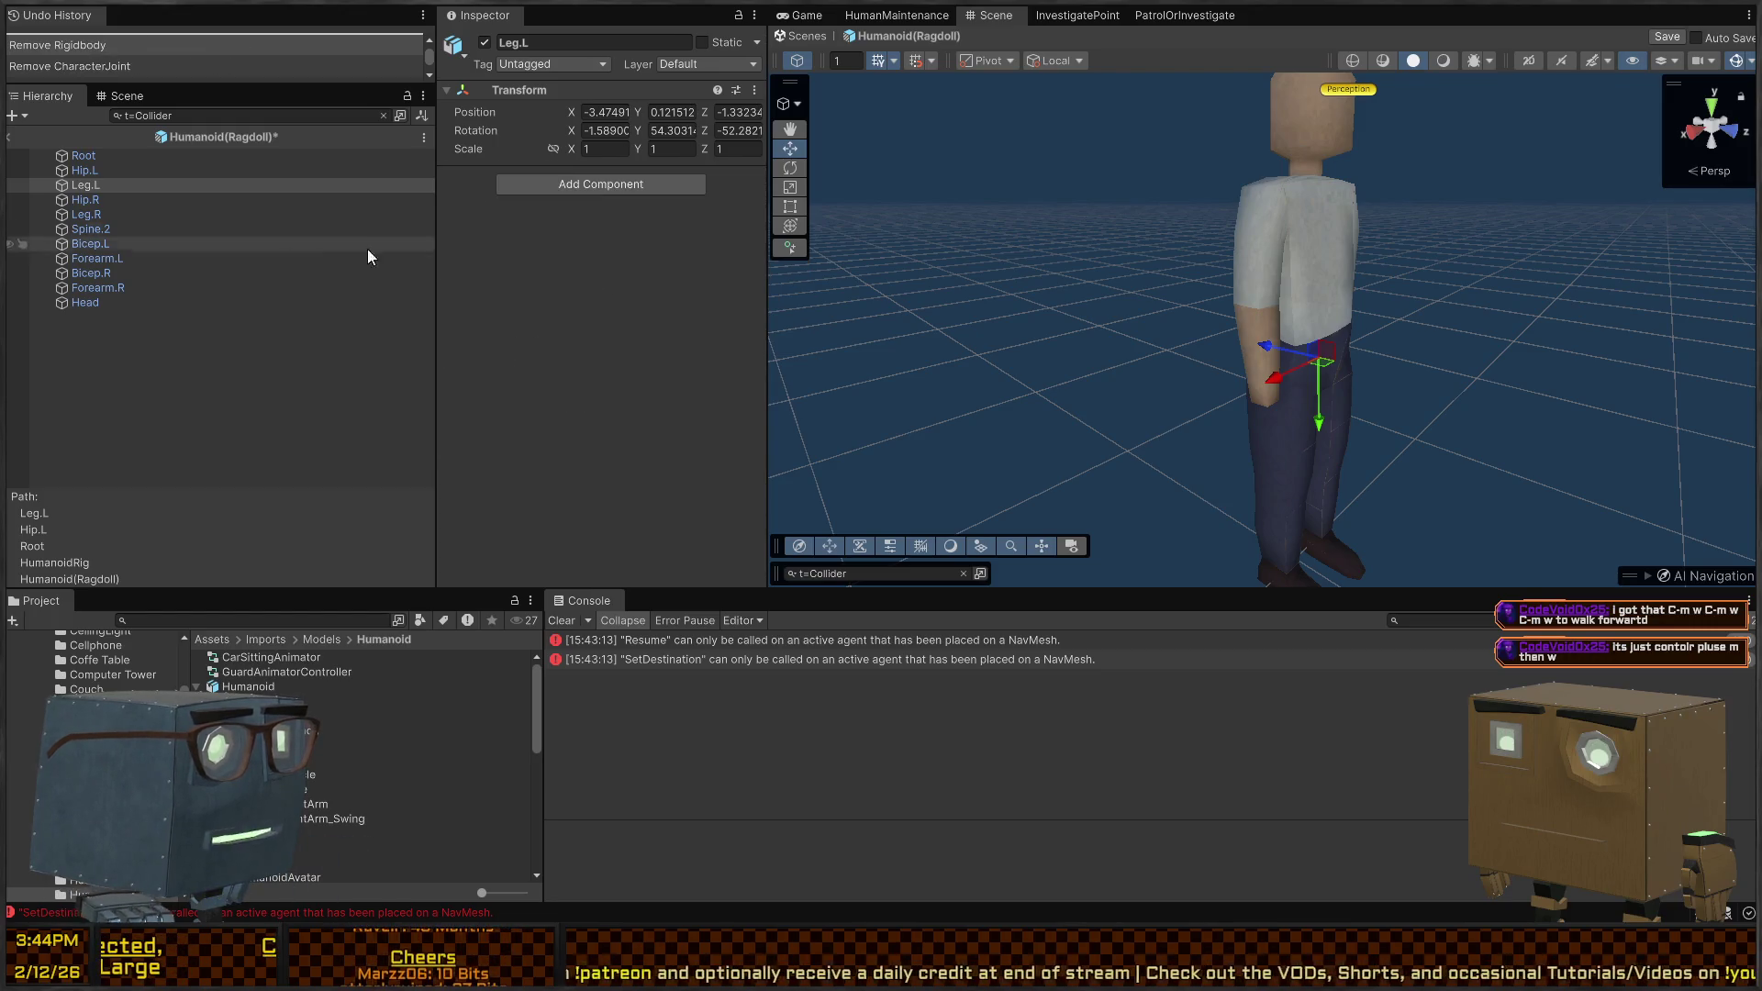
click(111, 201)
shift+click(91, 273)
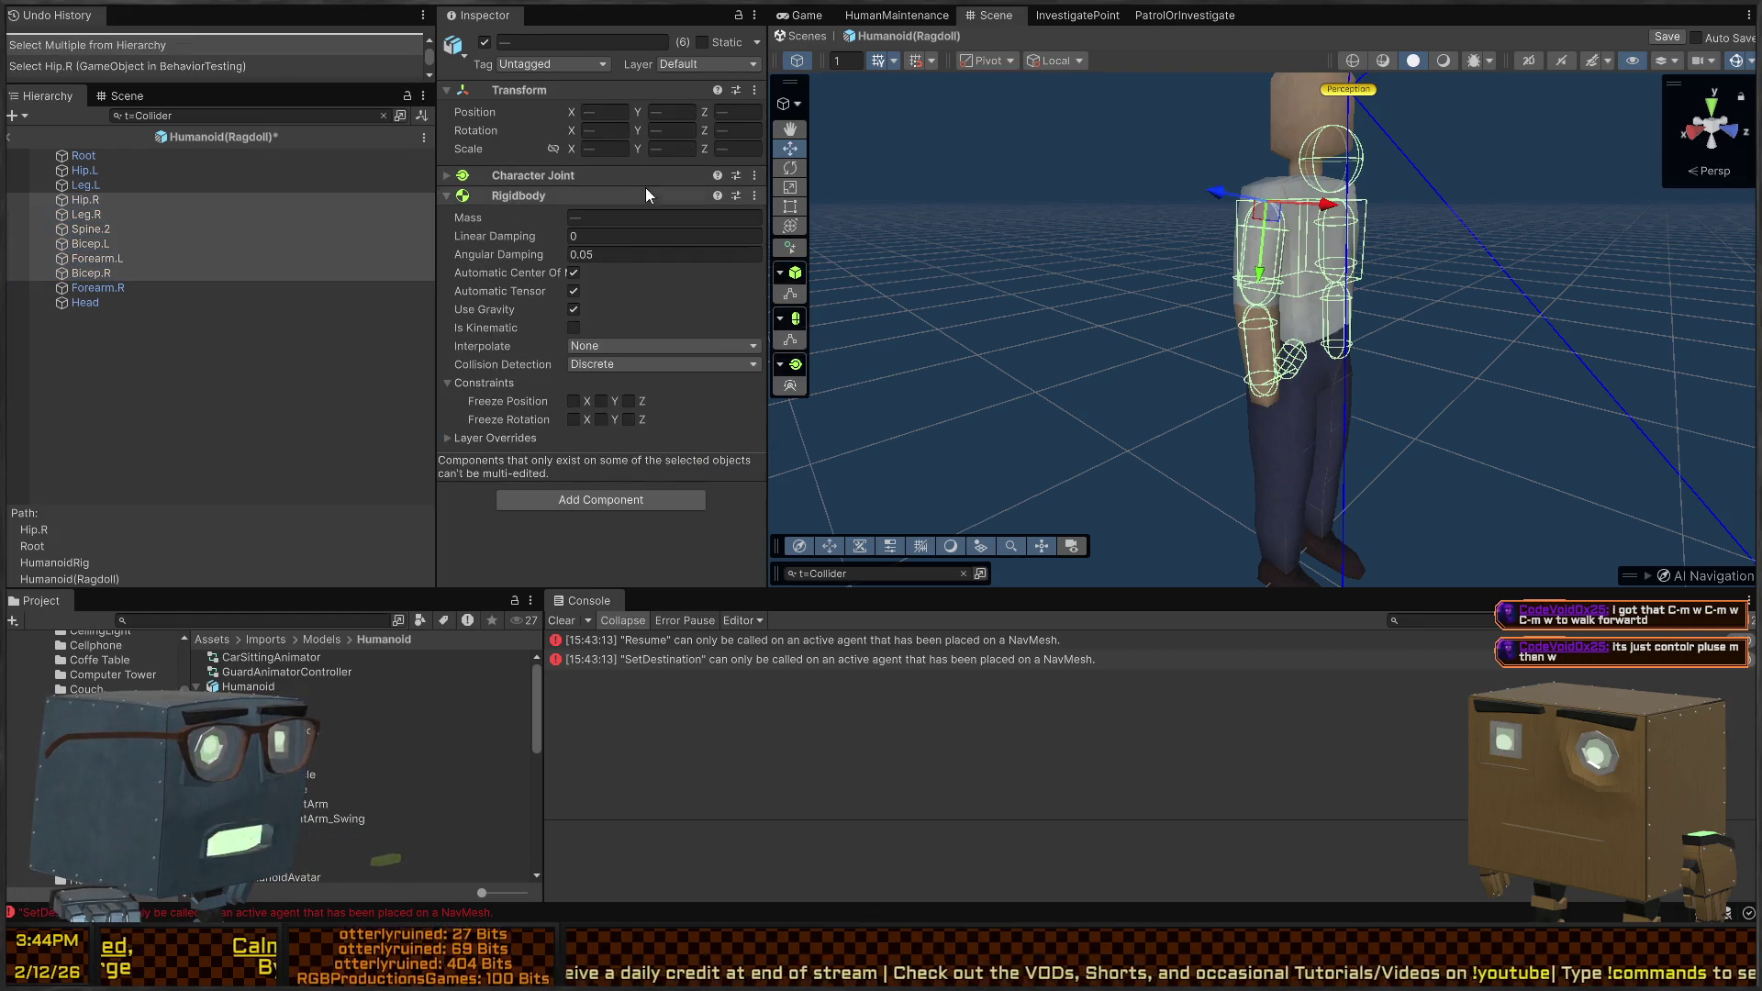
Remove Character Joints and Rigidbodies from the selected arm bones and Head
click(630, 272)
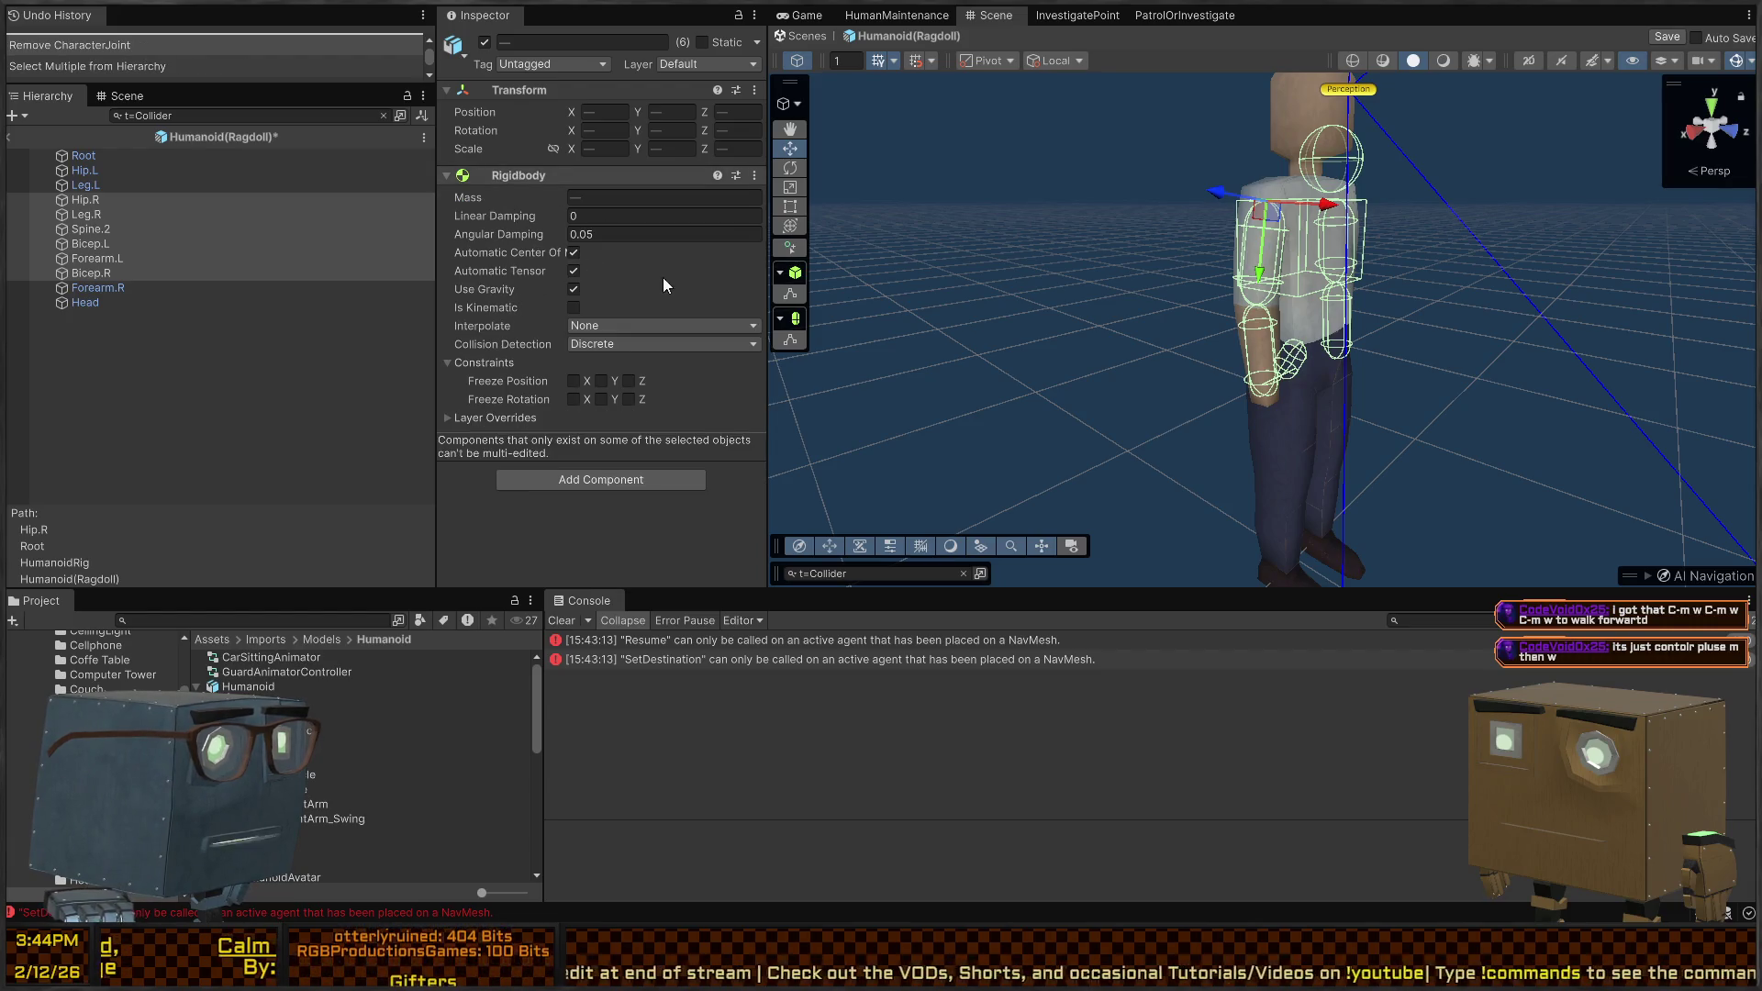
click(92, 288)
shift+click(91, 301)
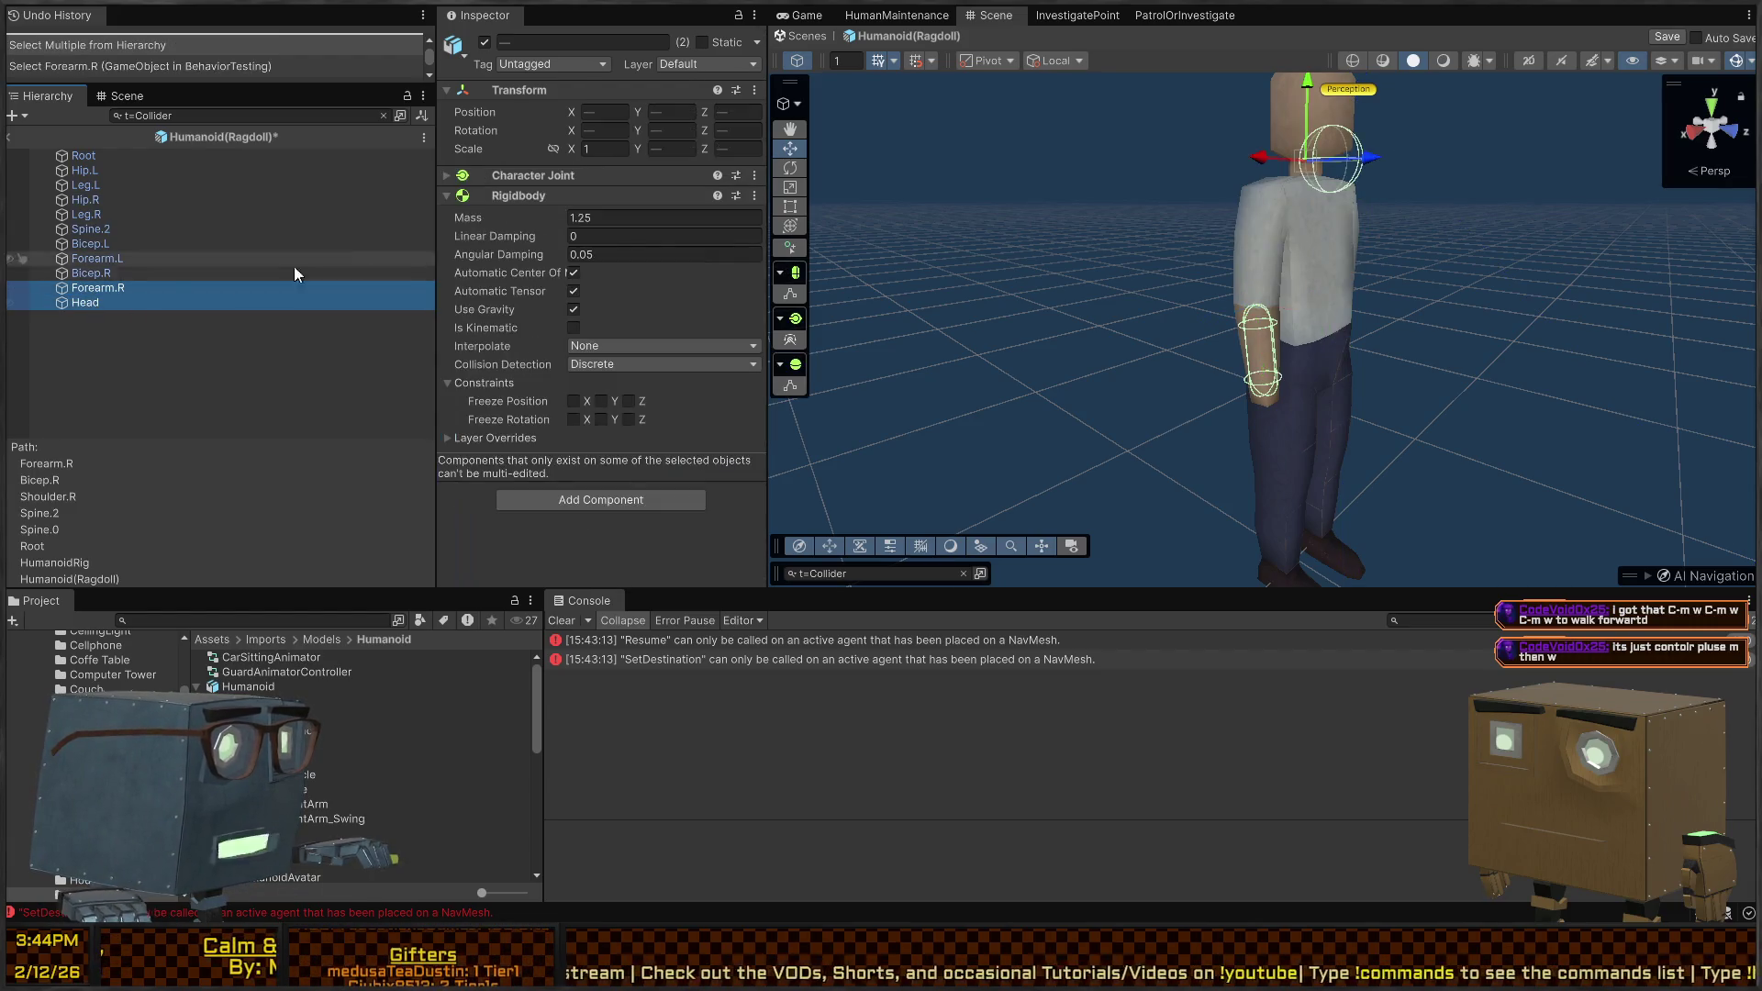
click(527, 189)
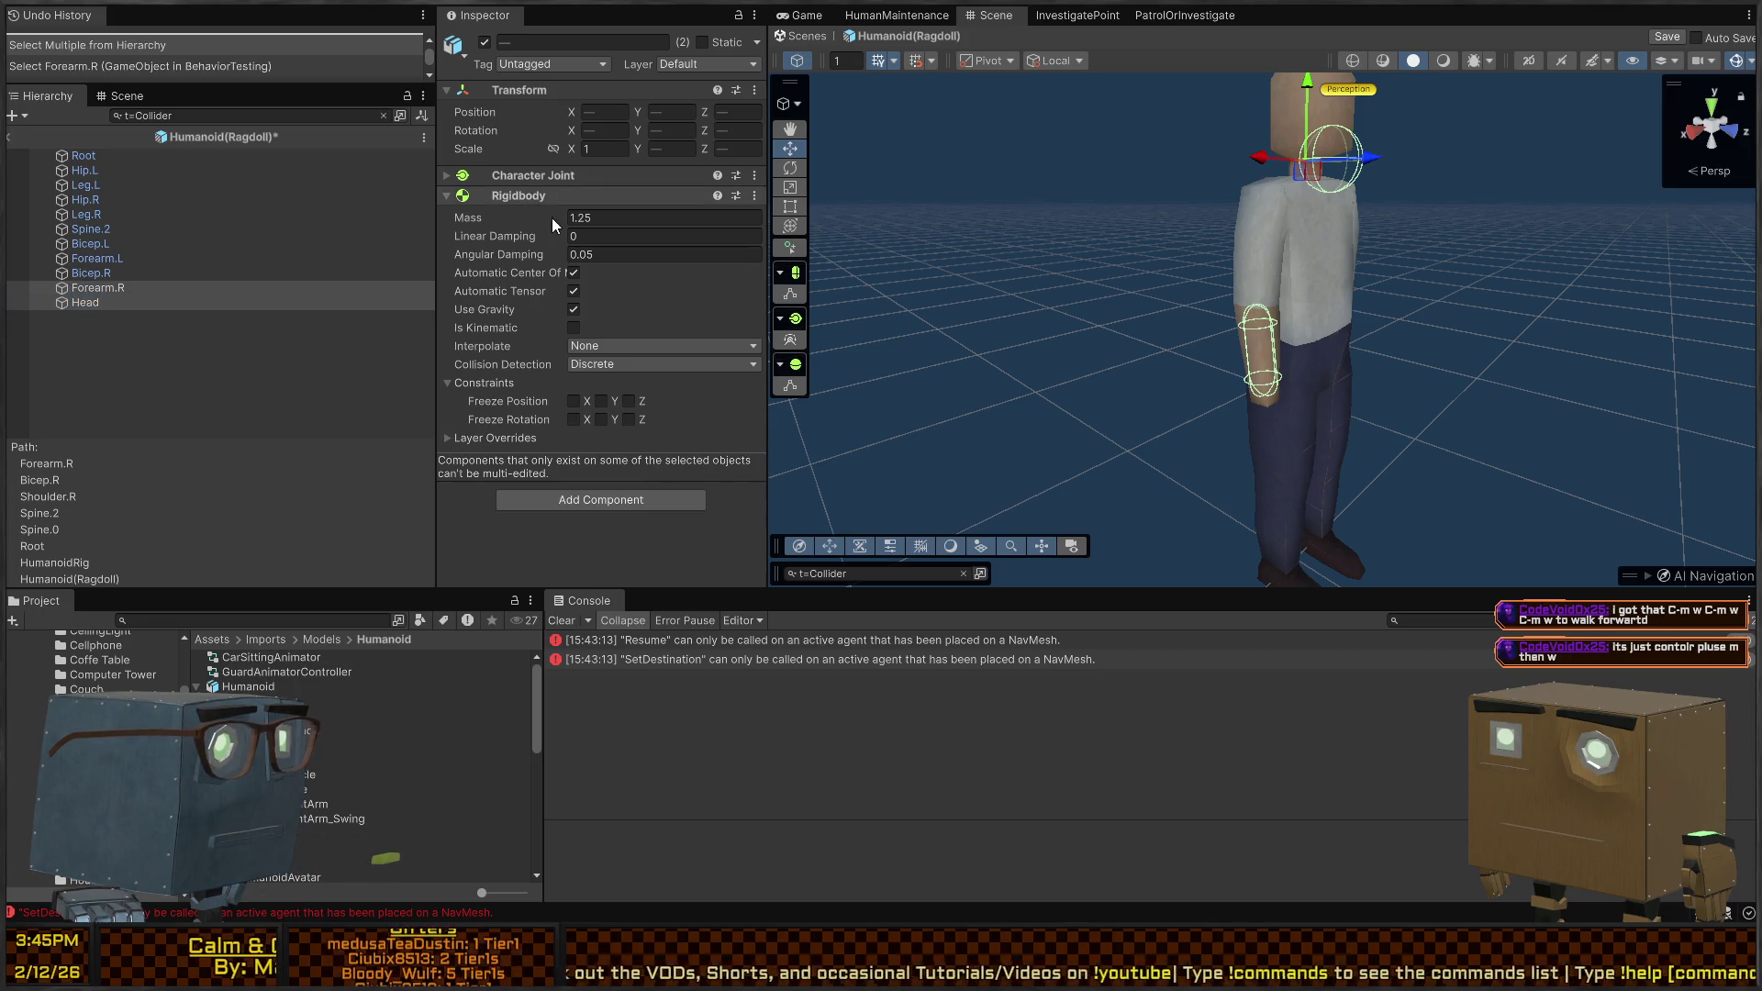
click(626, 255)
right_click(525, 180)
click(608, 262)
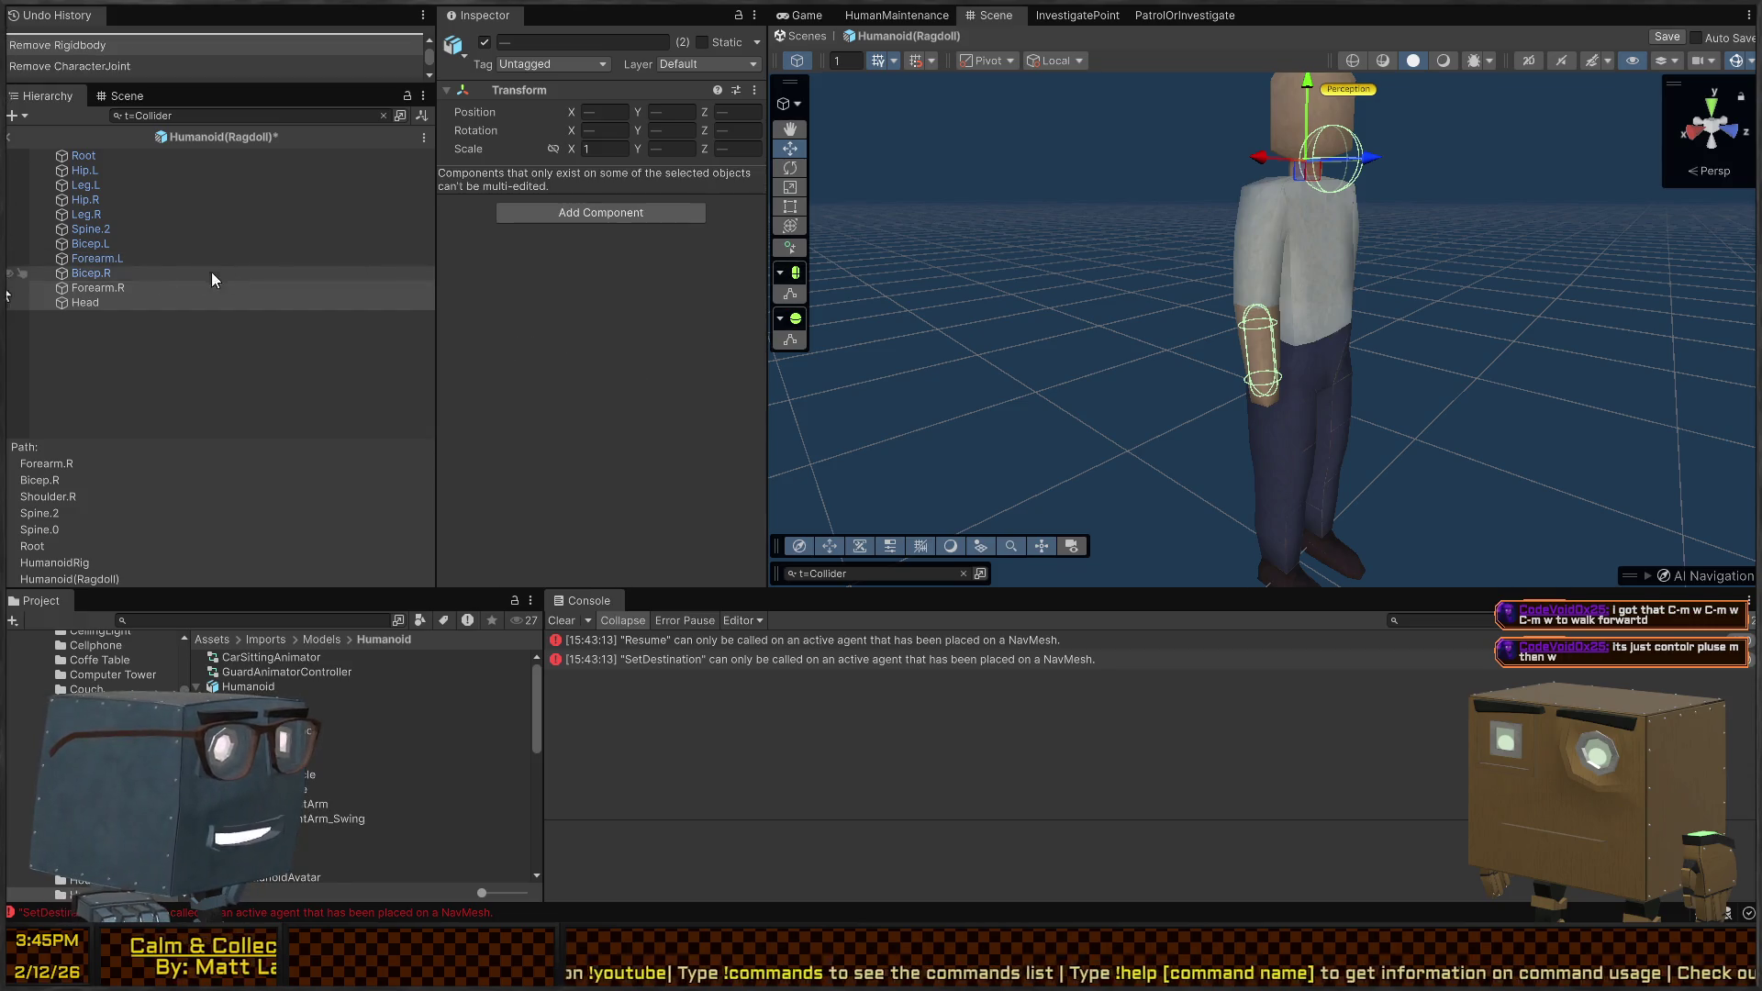
Remove the Head's sphere collider and the Forearm.R and Bicep.R capsule colliders
click(123, 274)
click(91, 300)
right_click(547, 183)
click(611, 266)
click(163, 288)
right_click(514, 191)
click(575, 277)
click(169, 274)
right_click(547, 176)
click(611, 257)
Remove Forearm.L's capsule collider and Spine.2's box collider
click(304, 258)
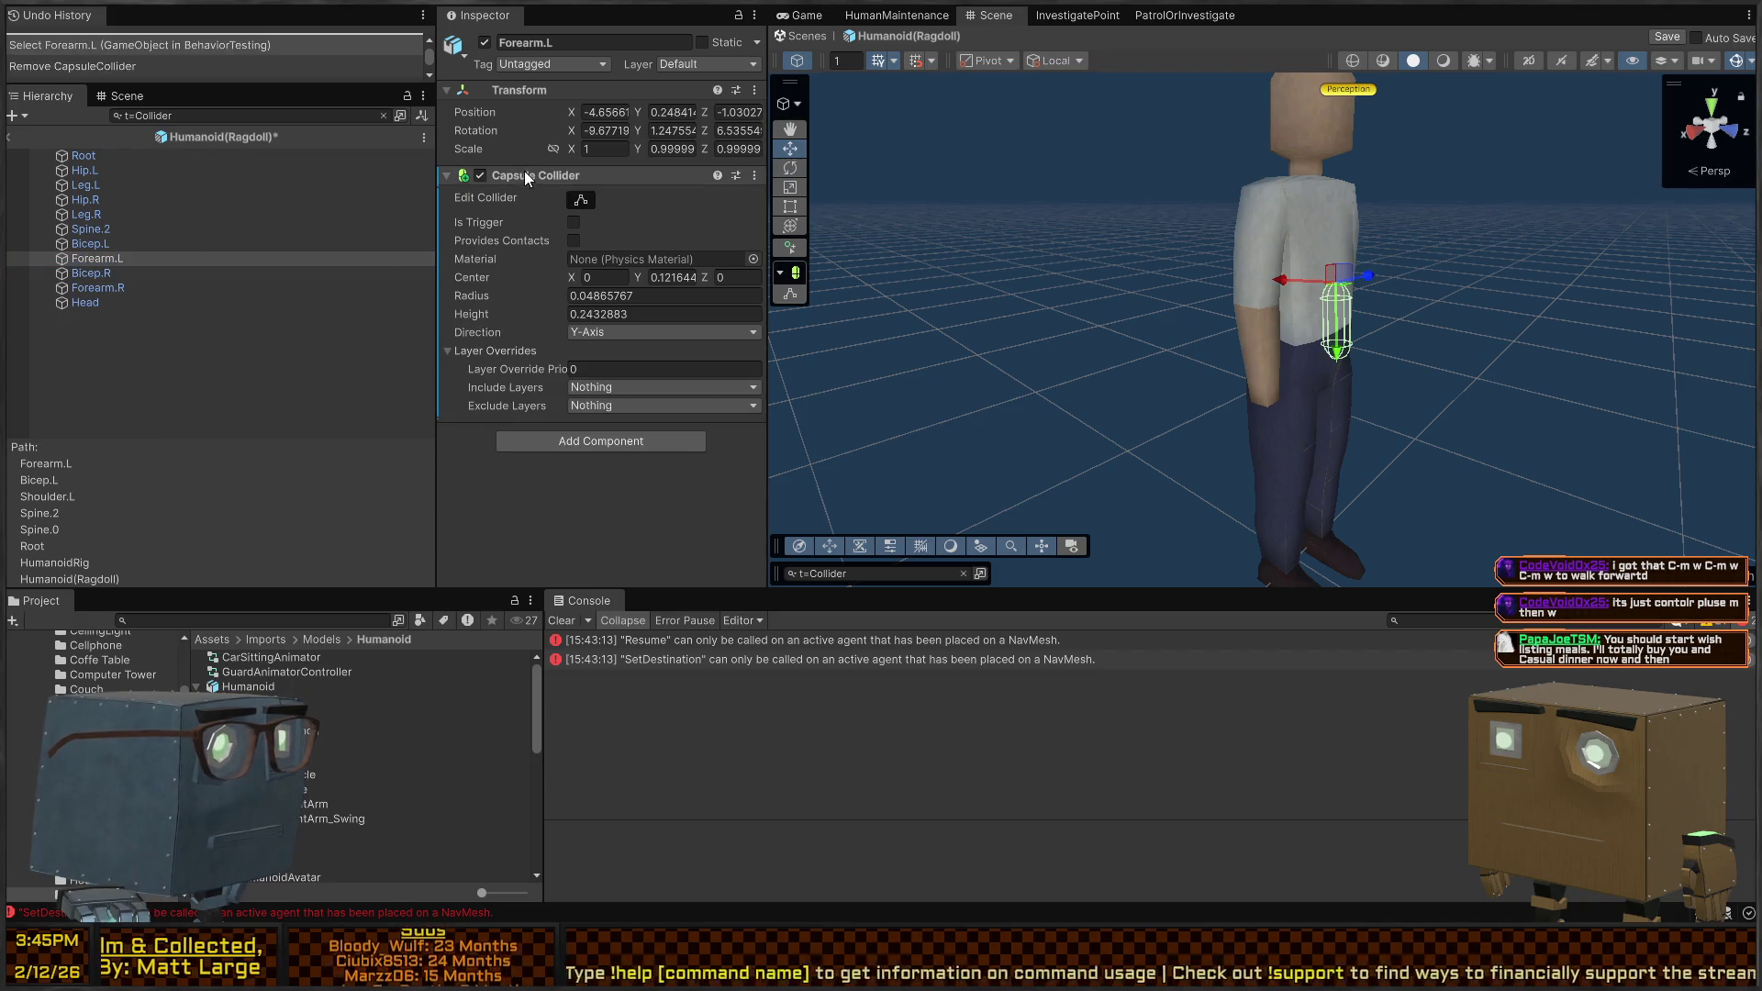
right_click(576, 197)
click(640, 279)
click(256, 242)
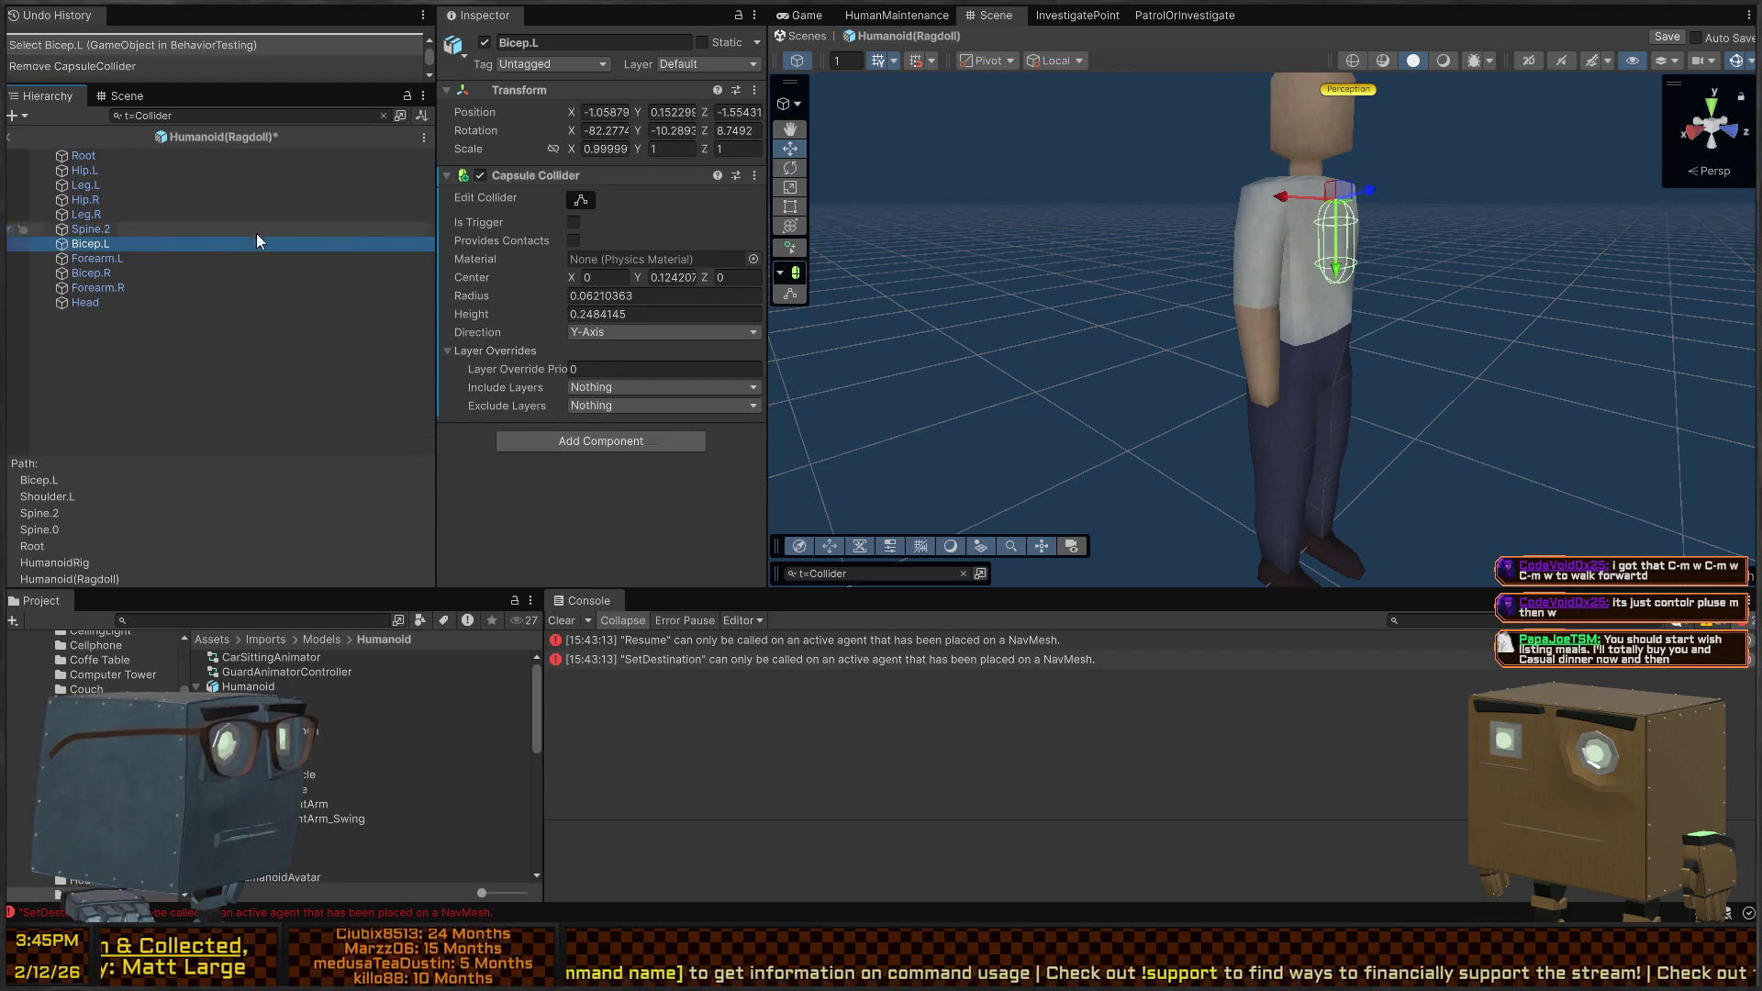
click(161, 230)
right_click(514, 173)
click(607, 255)
Remove the capsule colliders from Leg.R and Hip.R
click(178, 213)
right_click(545, 174)
click(598, 272)
click(189, 199)
right_click(518, 177)
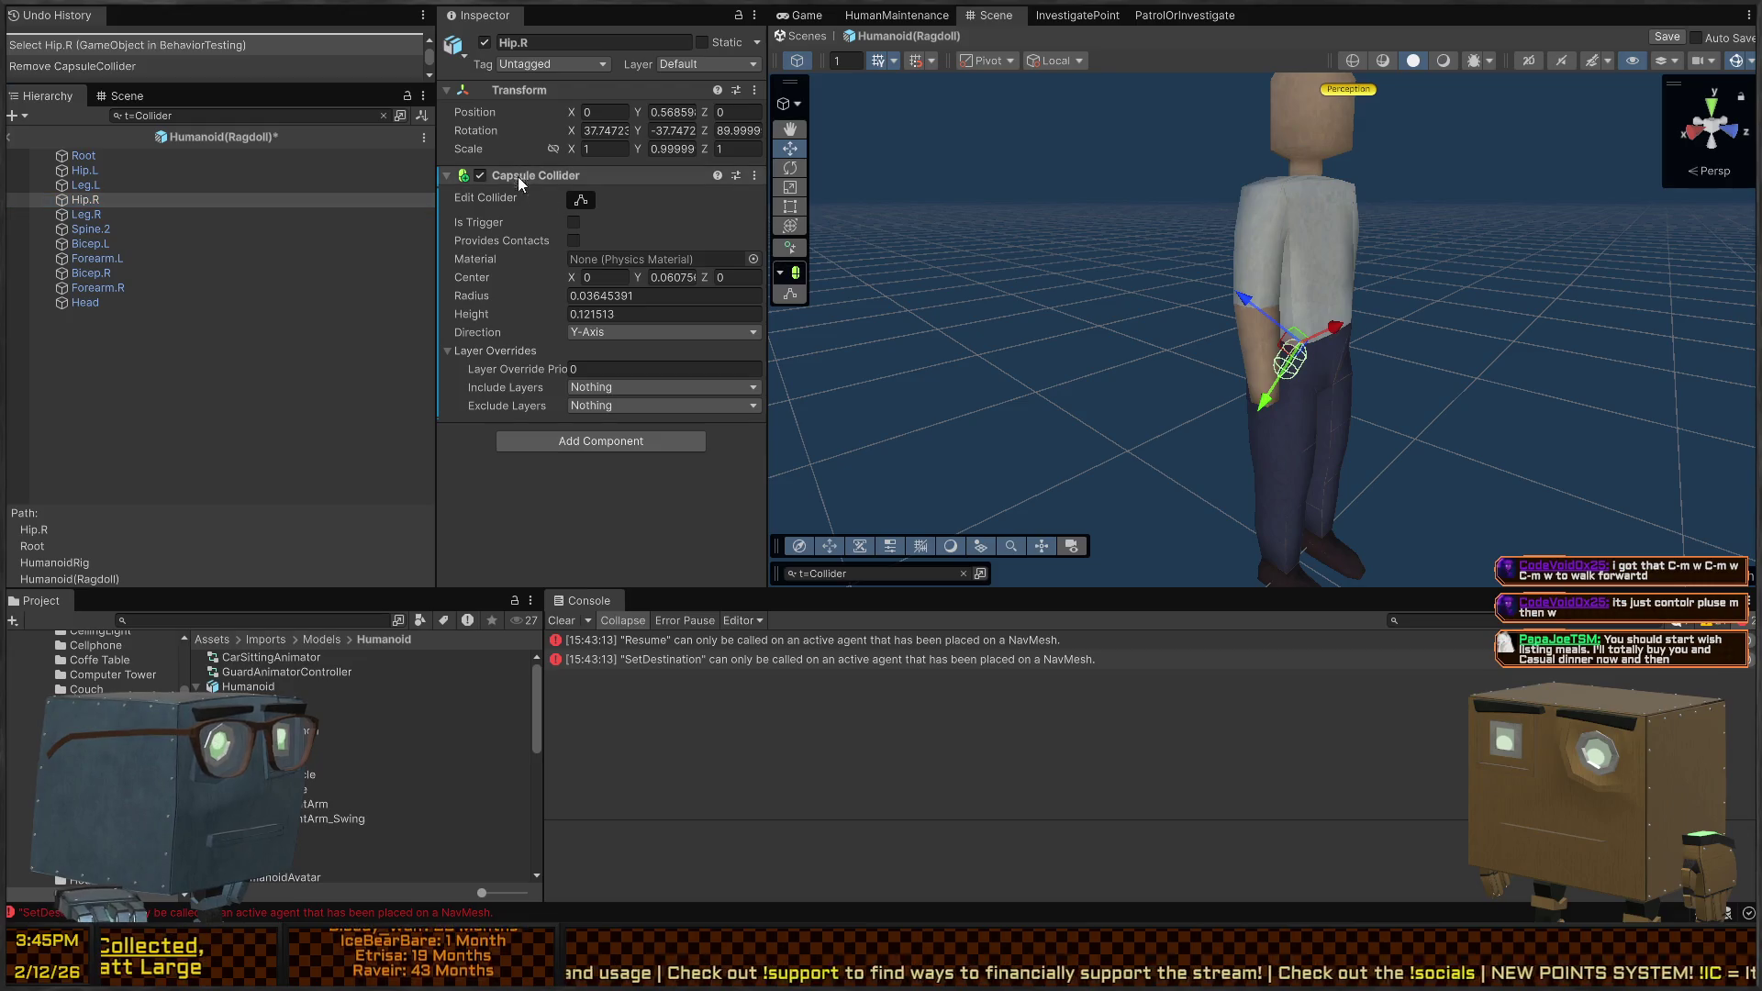
click(593, 270)
Check the remaining bones, clear the t=Collider filter, and inspect HumanoidRig
click(95, 188)
click(90, 170)
click(134, 156)
click(169, 259)
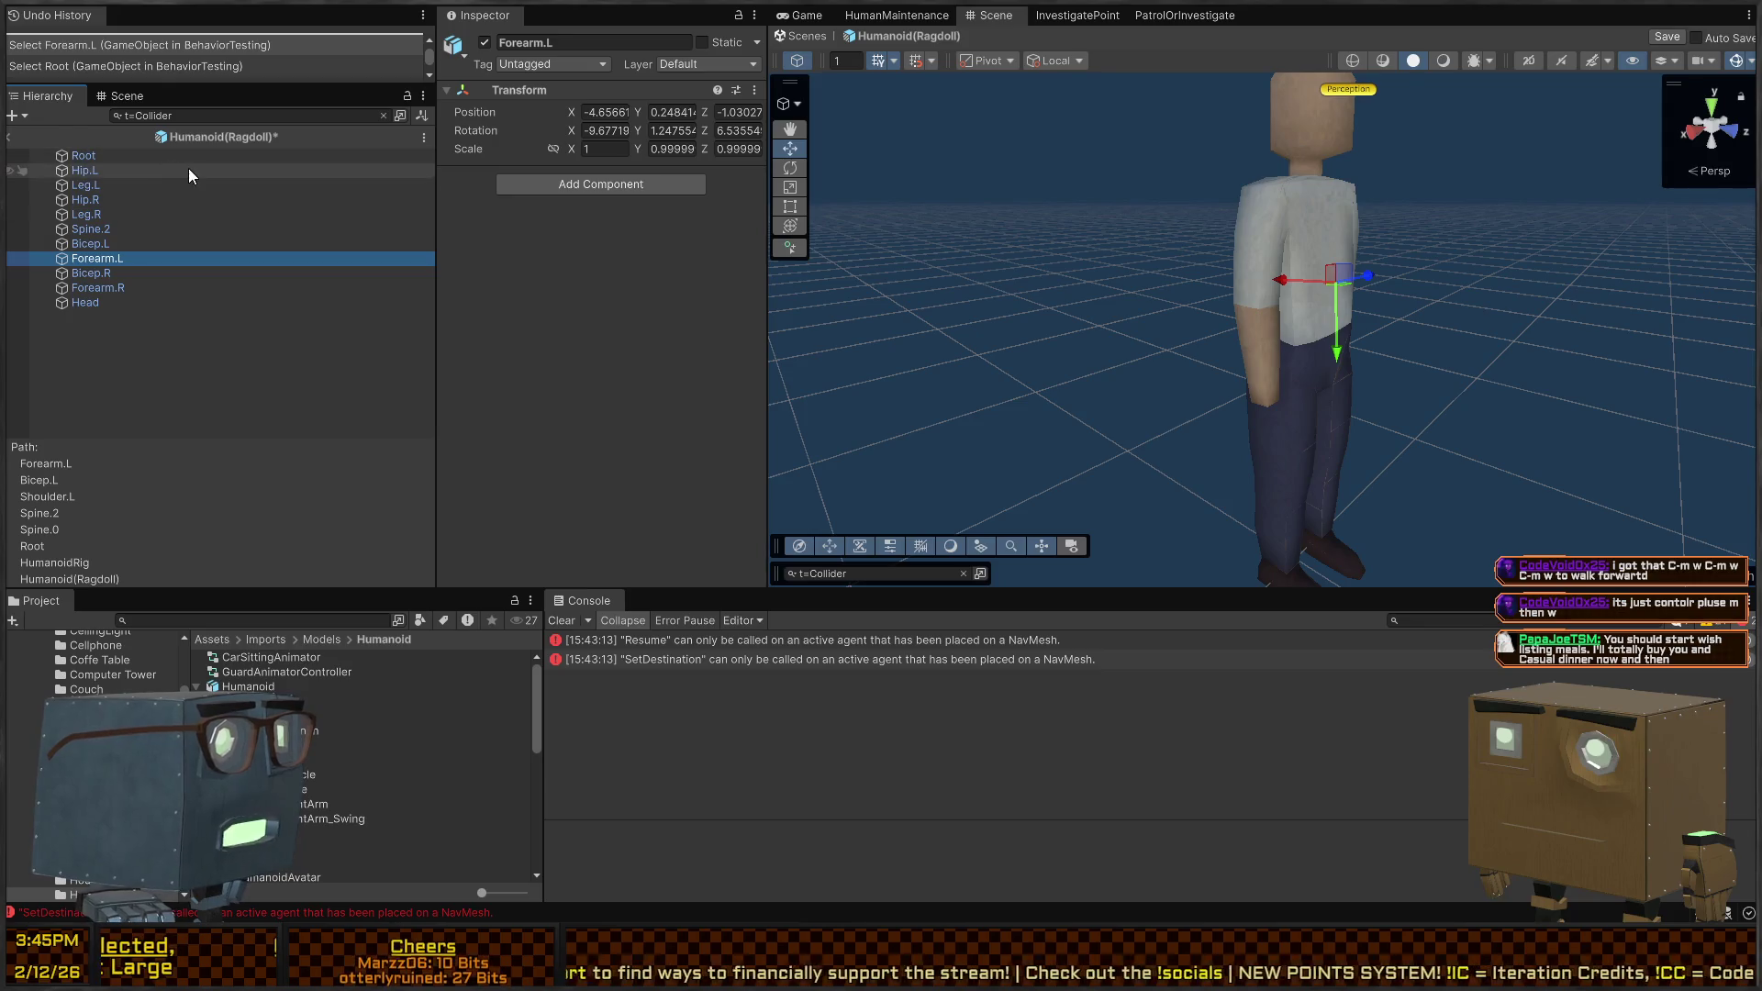
click(382, 117)
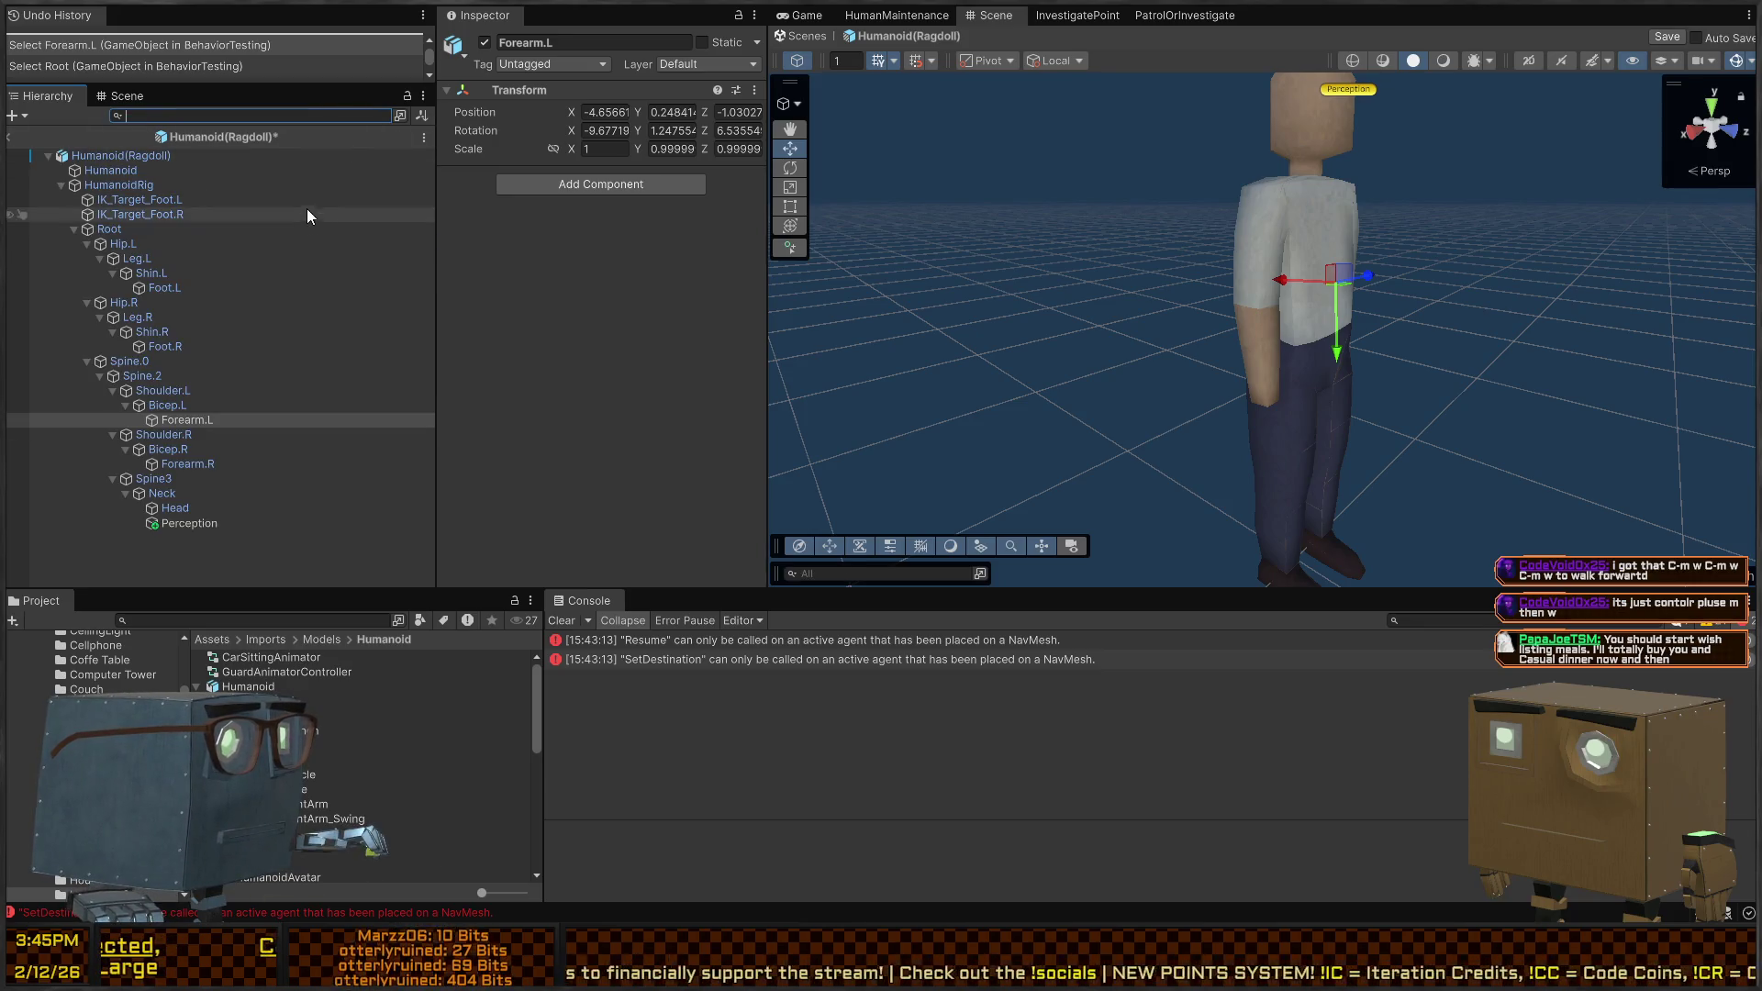
click(185, 523)
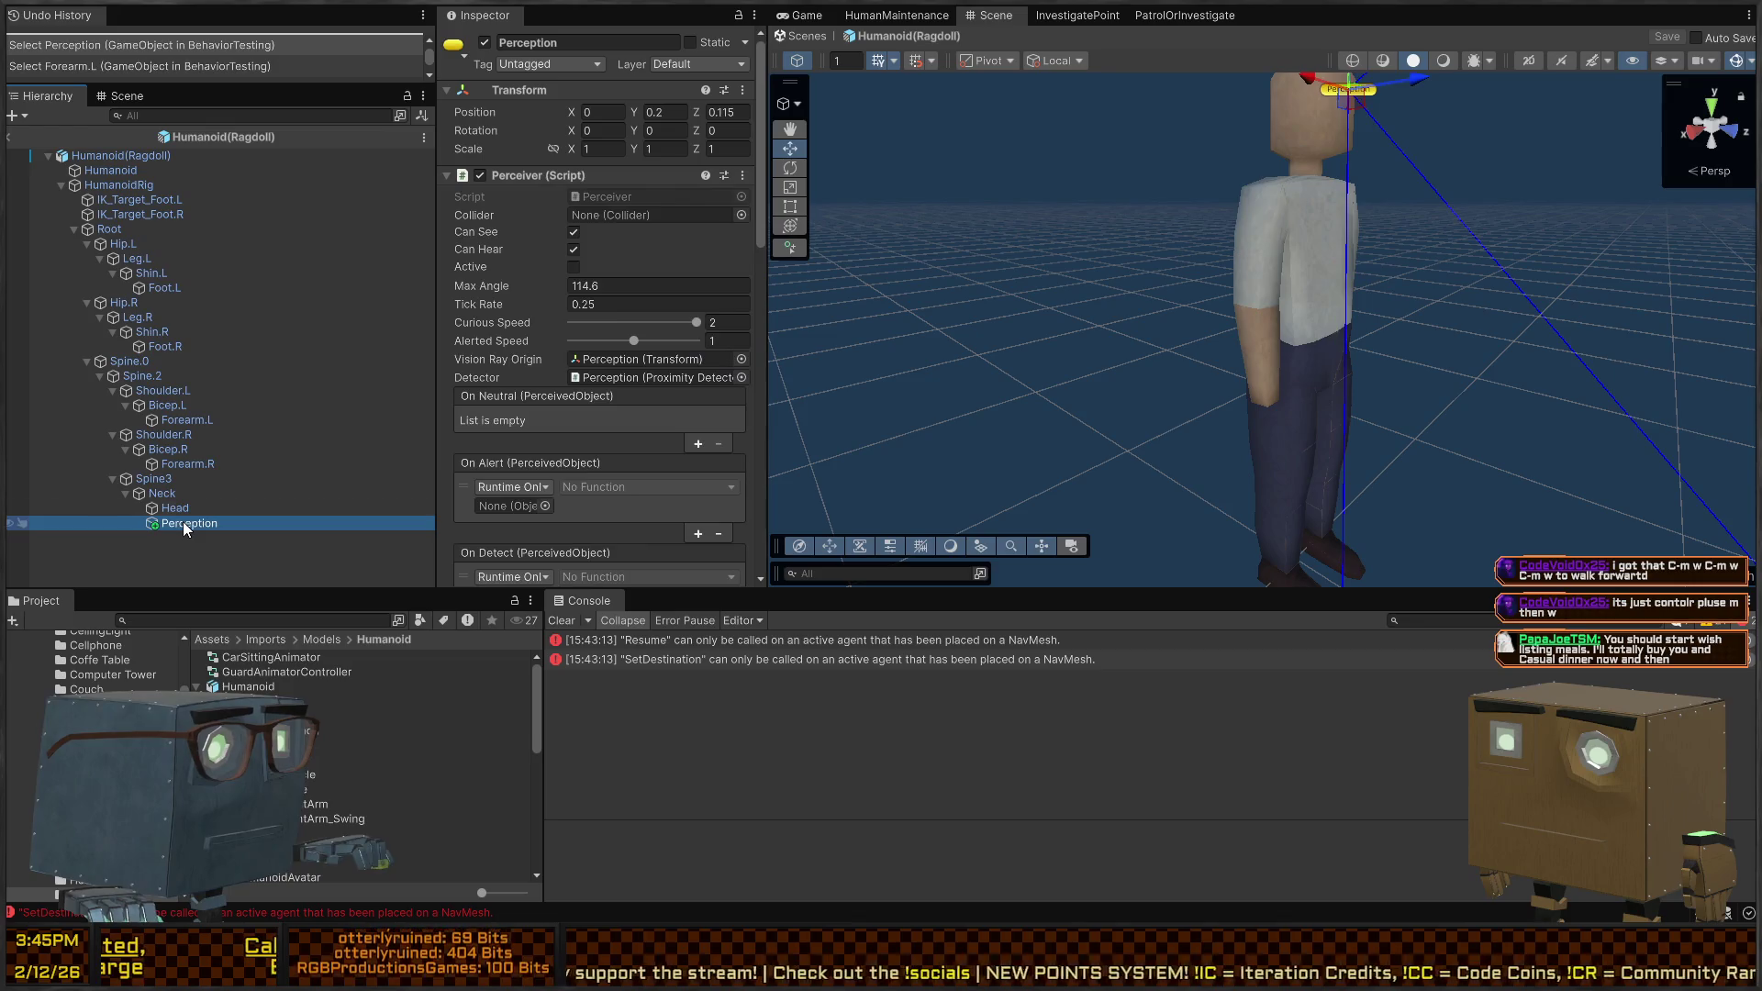
click(115, 171)
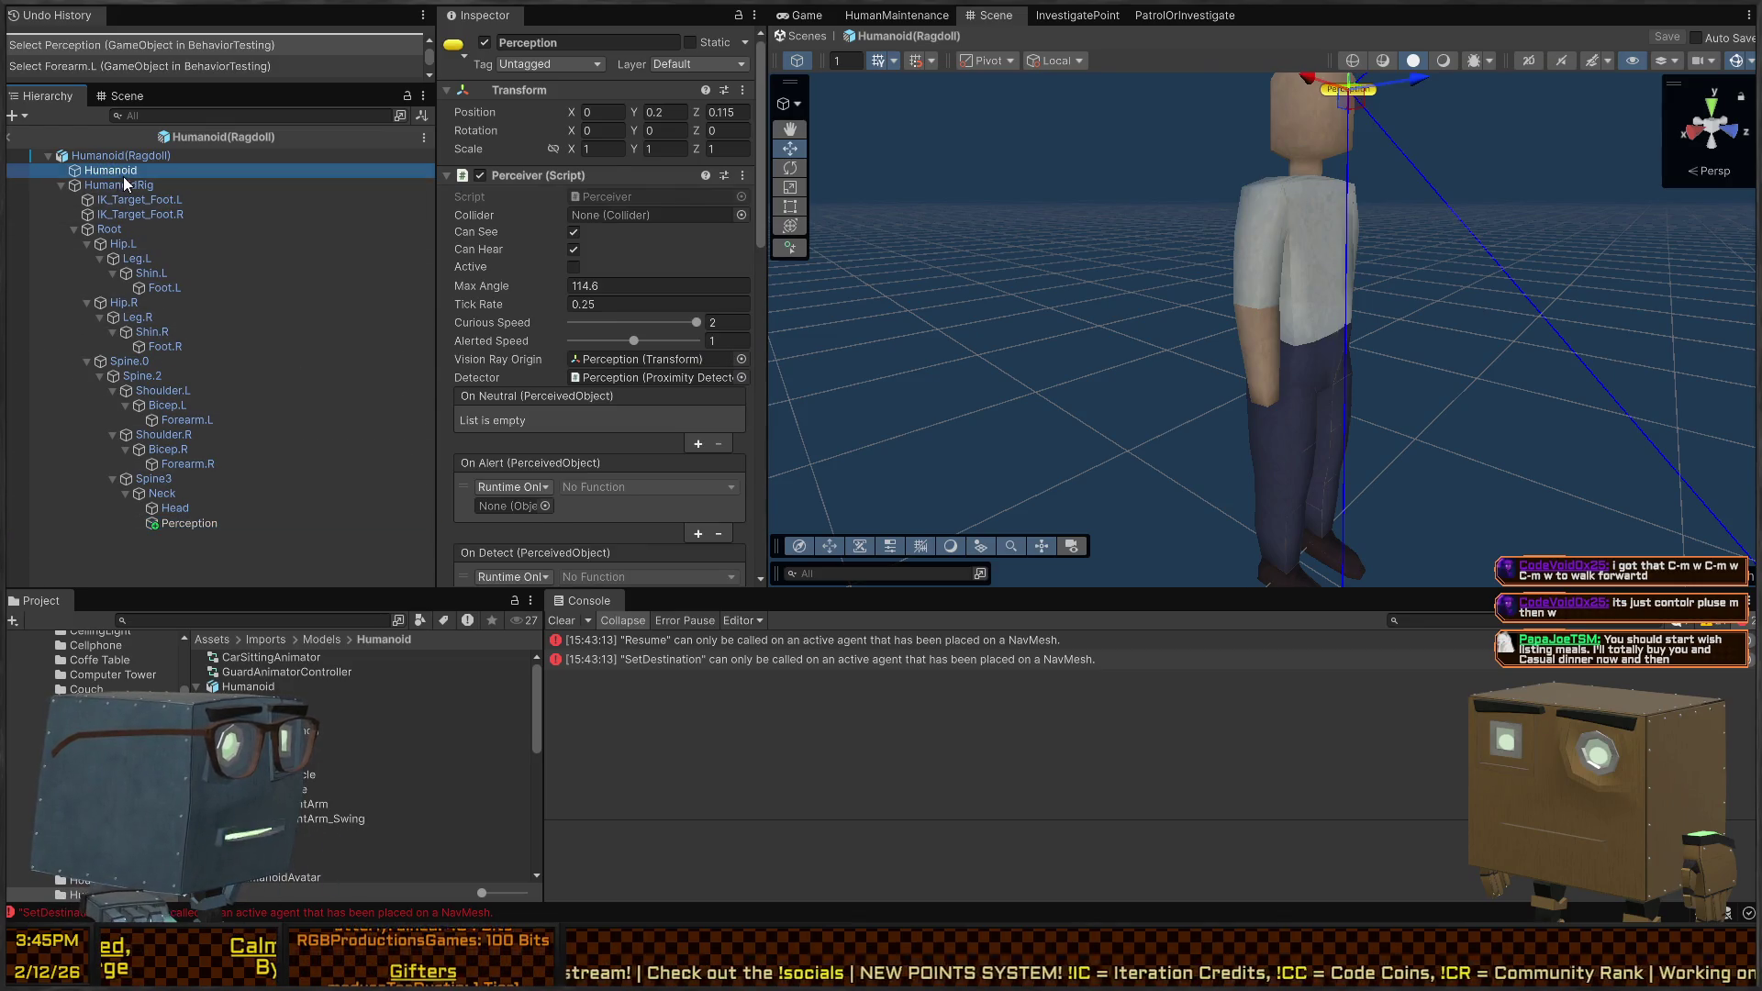
click(96, 184)
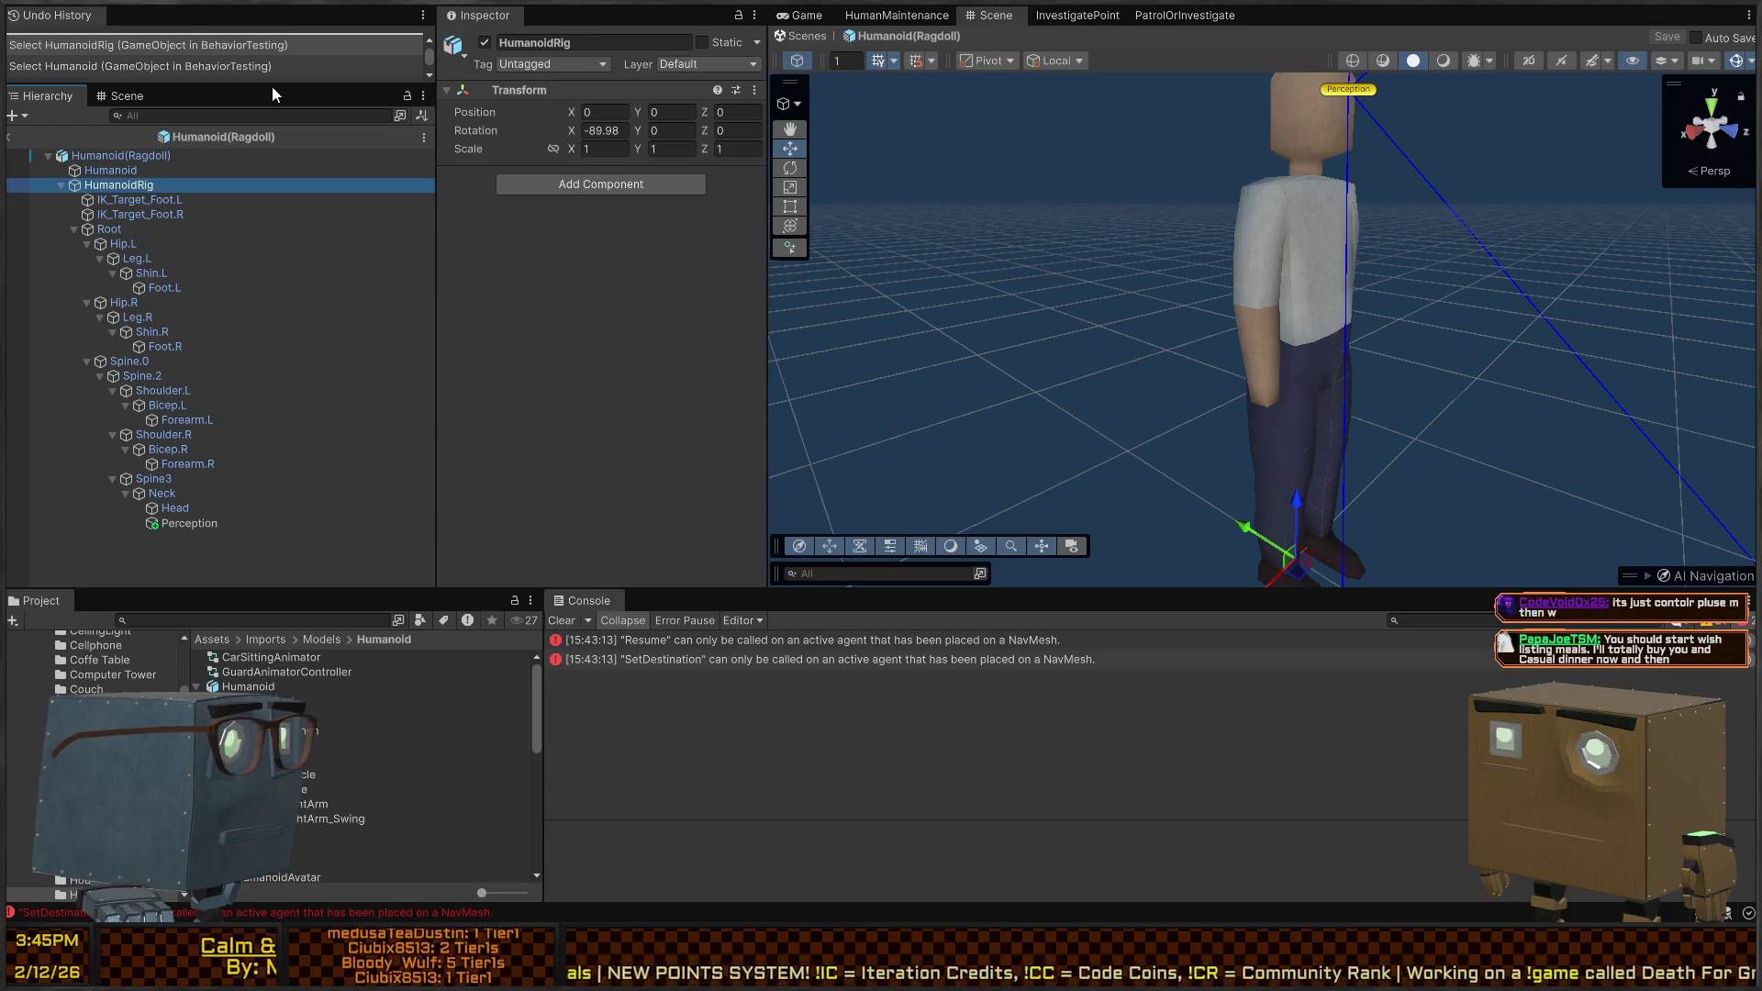
click(539, 232)
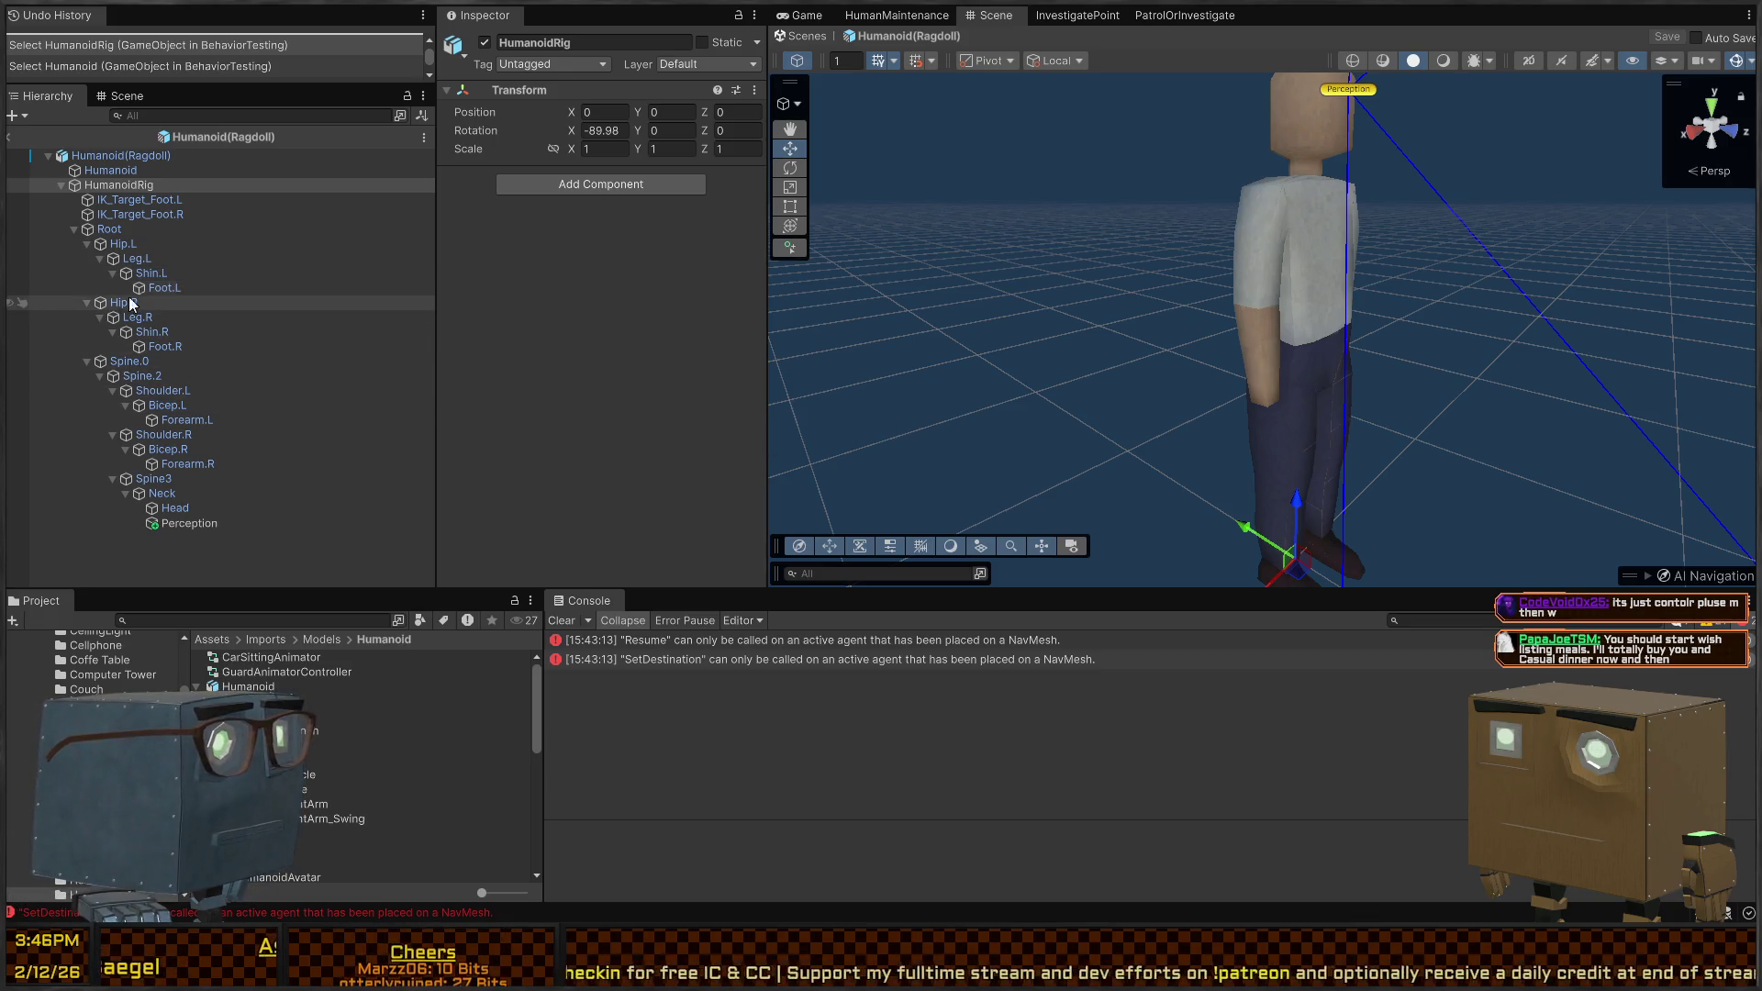
mouse_move(173, 288)
mouse_down()
mouse_move(994, 393)
mouse_move(168, 276)
mouse_move(1010, 365)
mouse_up()
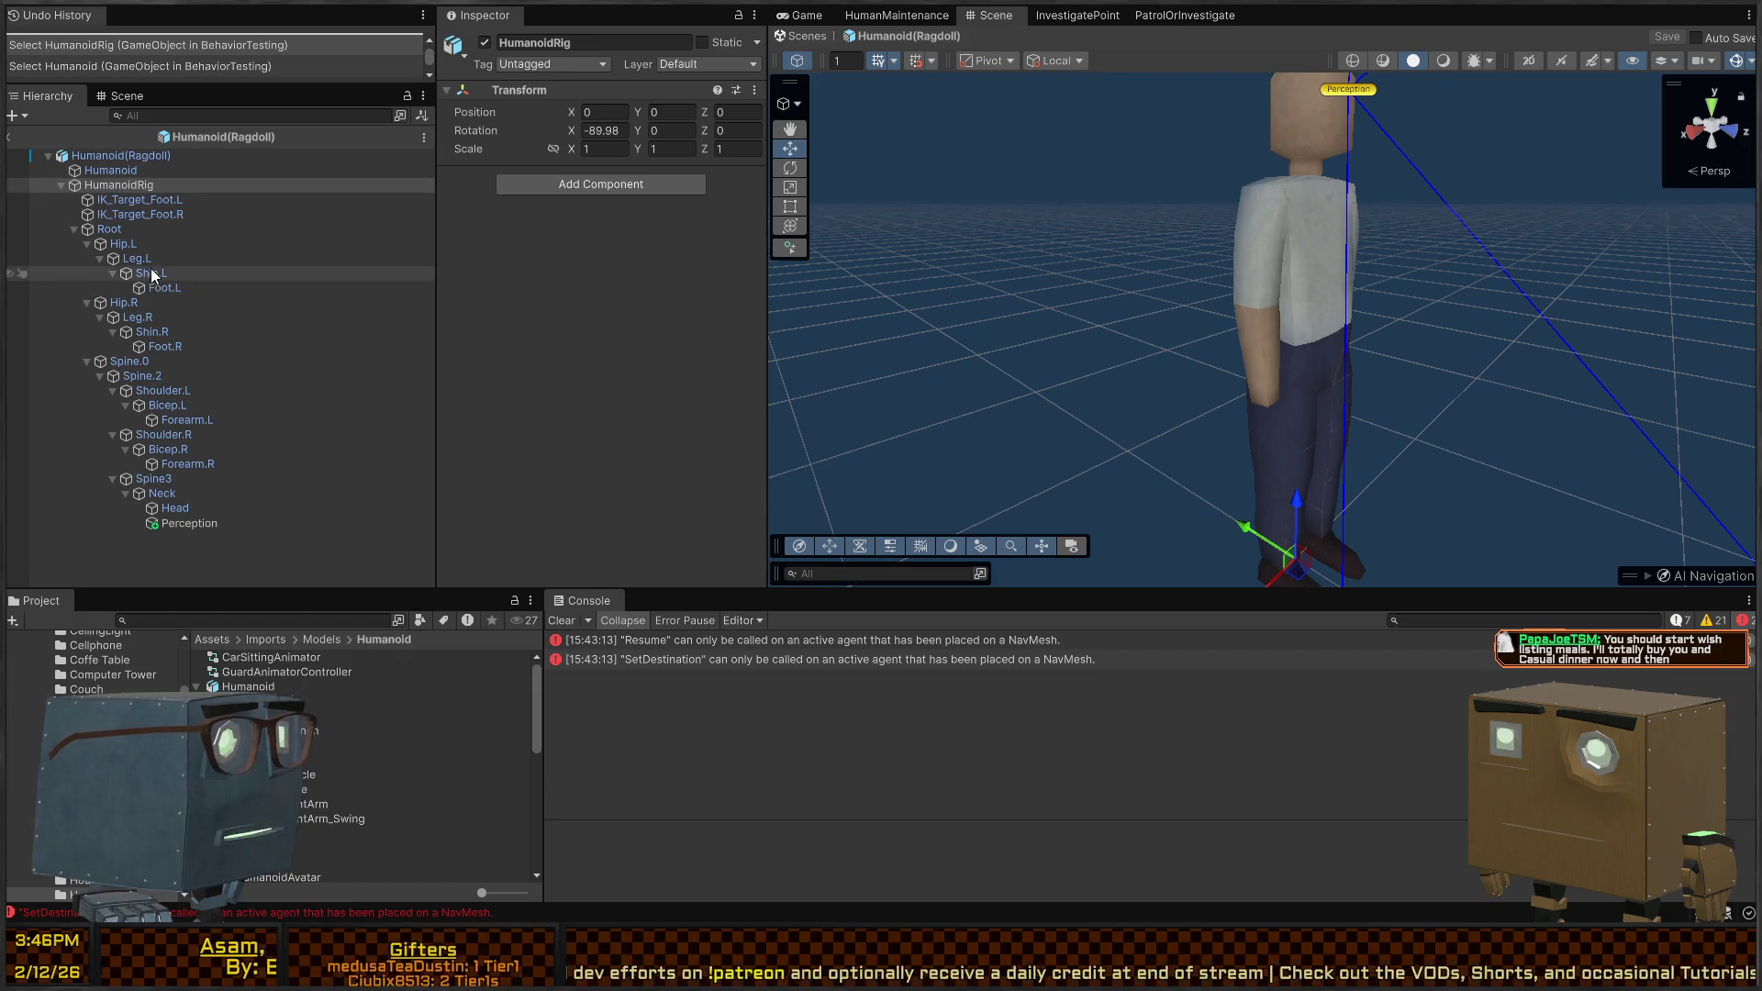
mouse_move(160, 272)
mouse_down()
mouse_move(156, 288)
mouse_move(979, 401)
mouse_up()
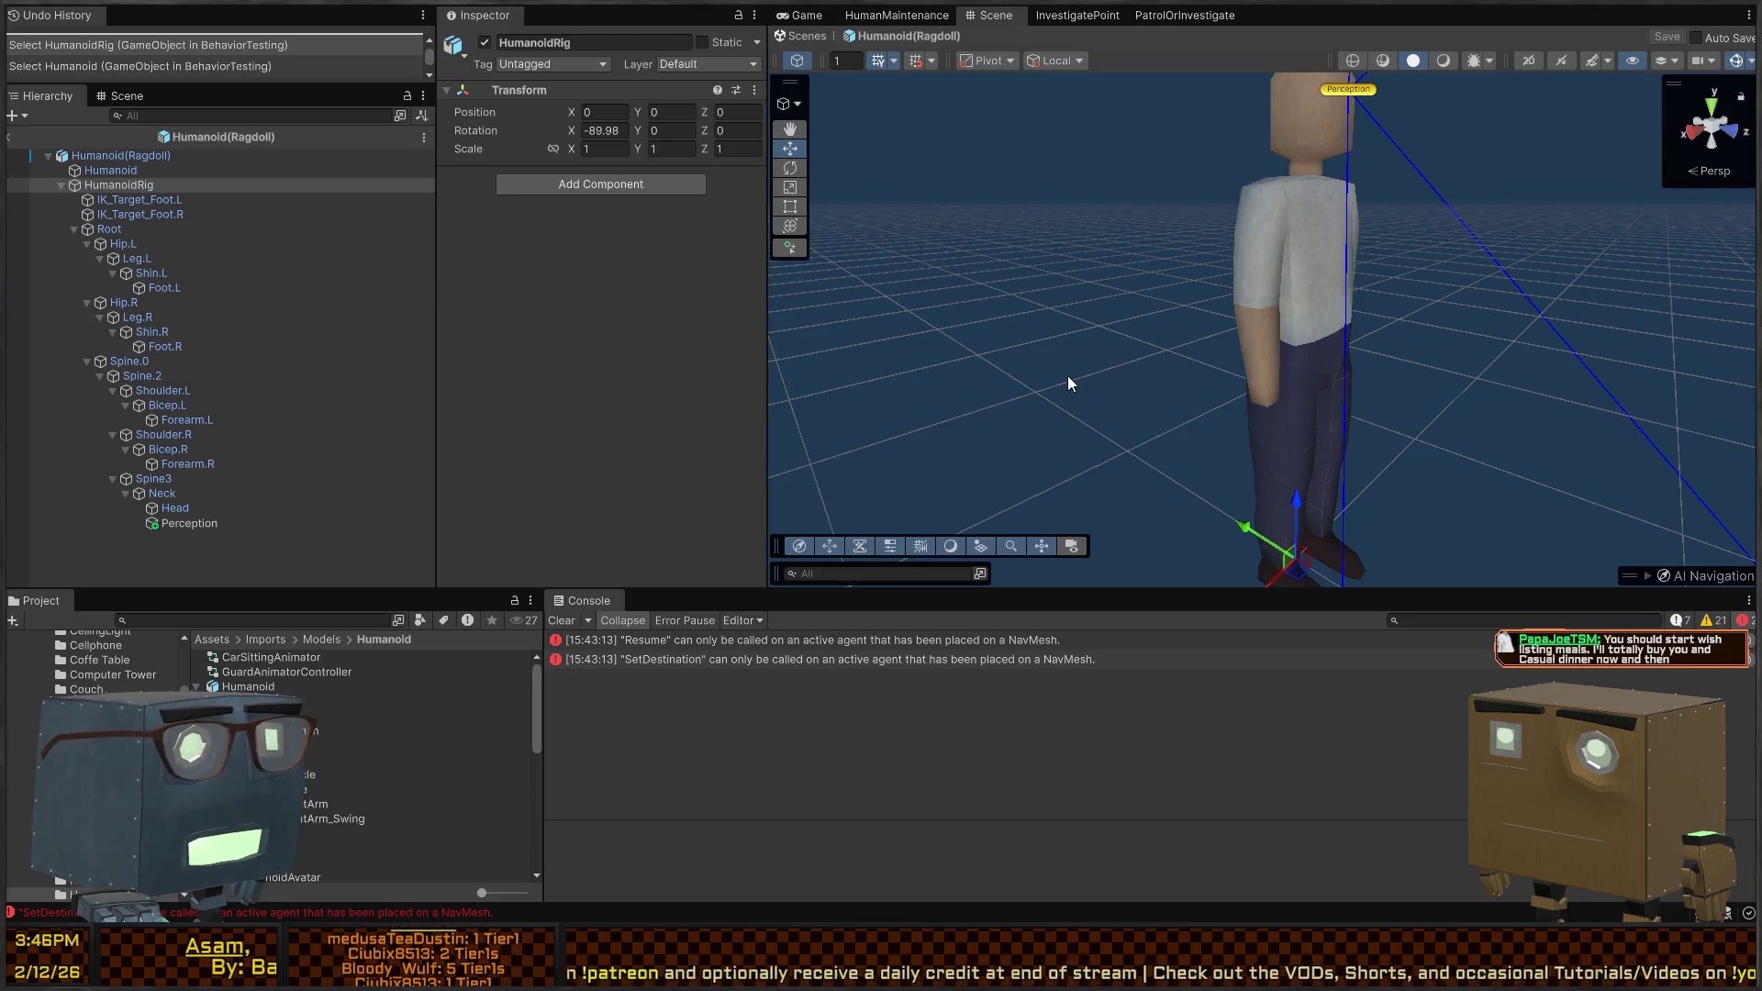
drag(163, 273, 1074, 384)
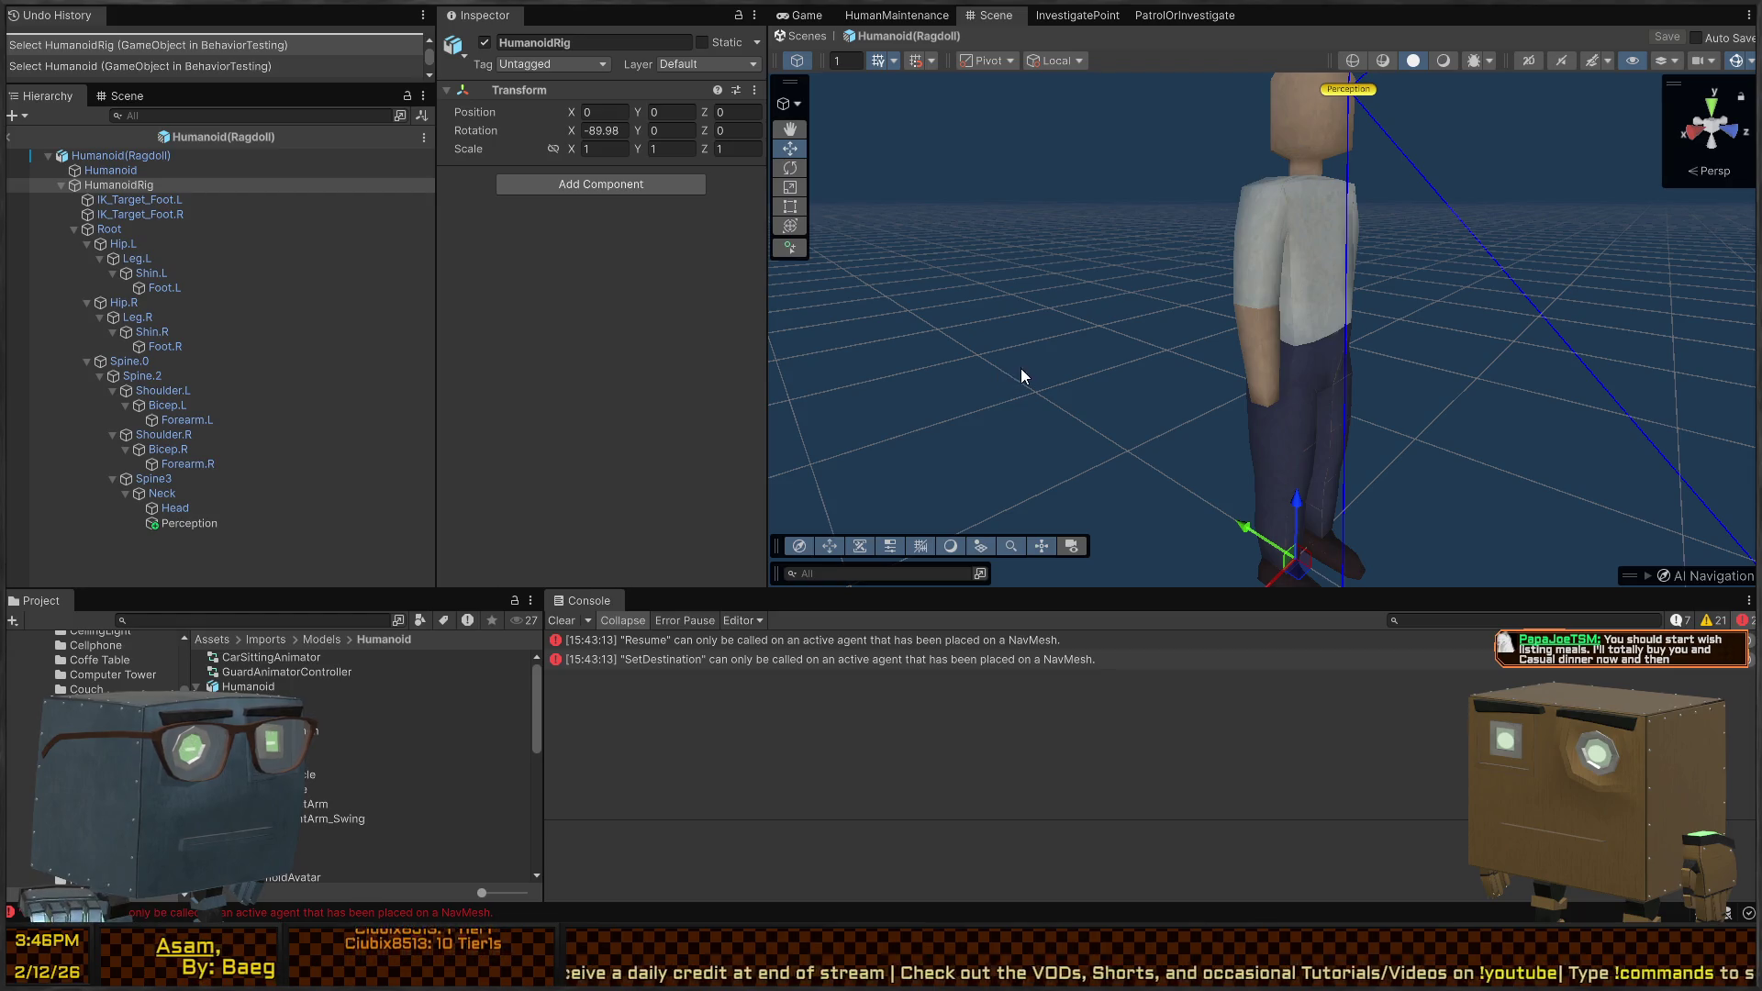
mouse_move(141, 259)
mouse_down()
mouse_move(1013, 350)
mouse_move(106, 265)
mouse_move(114, 234)
mouse_move(984, 337)
mouse_move(97, 332)
mouse_move(123, 305)
mouse_move(1003, 415)
mouse_up()
mouse_move(1004, 418)
mouse_down()
mouse_move(136, 323)
mouse_move(1070, 429)
mouse_move(163, 341)
mouse_move(905, 430)
mouse_up()
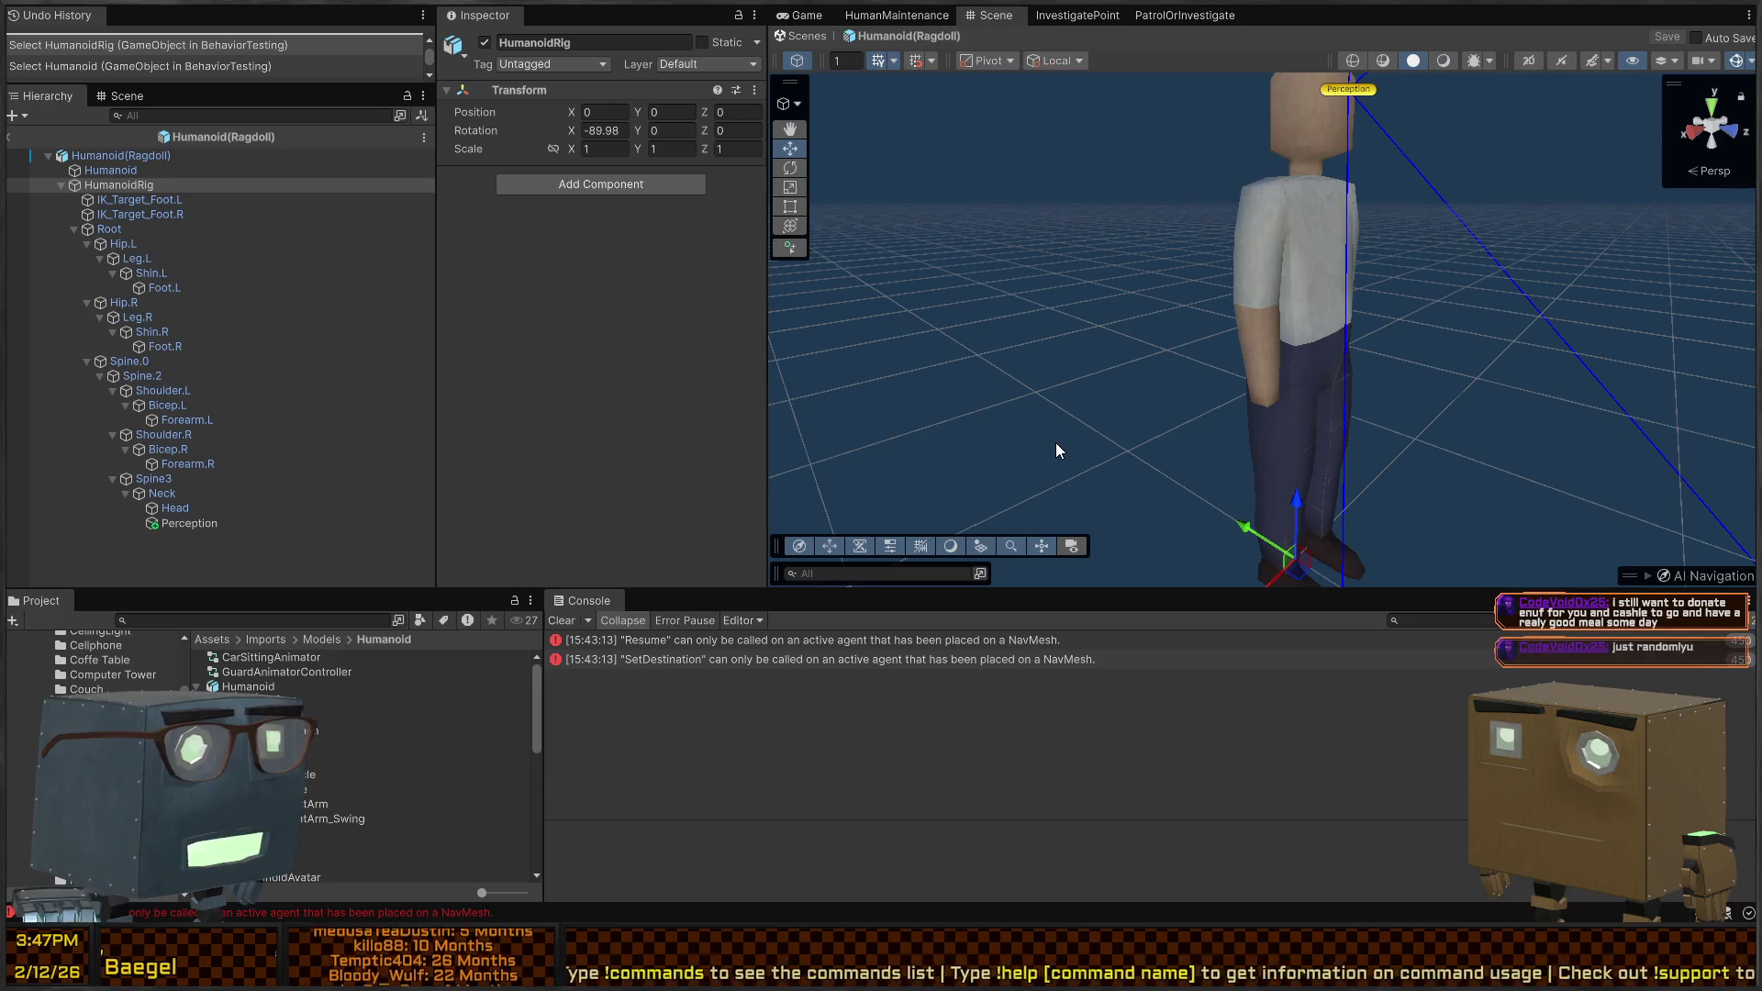
mouse_move(147, 287)
mouse_down()
mouse_move(1054, 415)
mouse_move(227, 315)
mouse_move(186, 333)
mouse_move(1082, 437)
mouse_move(179, 342)
mouse_move(142, 301)
mouse_move(226, 322)
mouse_move(147, 317)
mouse_move(969, 431)
mouse_move(1033, 409)
mouse_up()
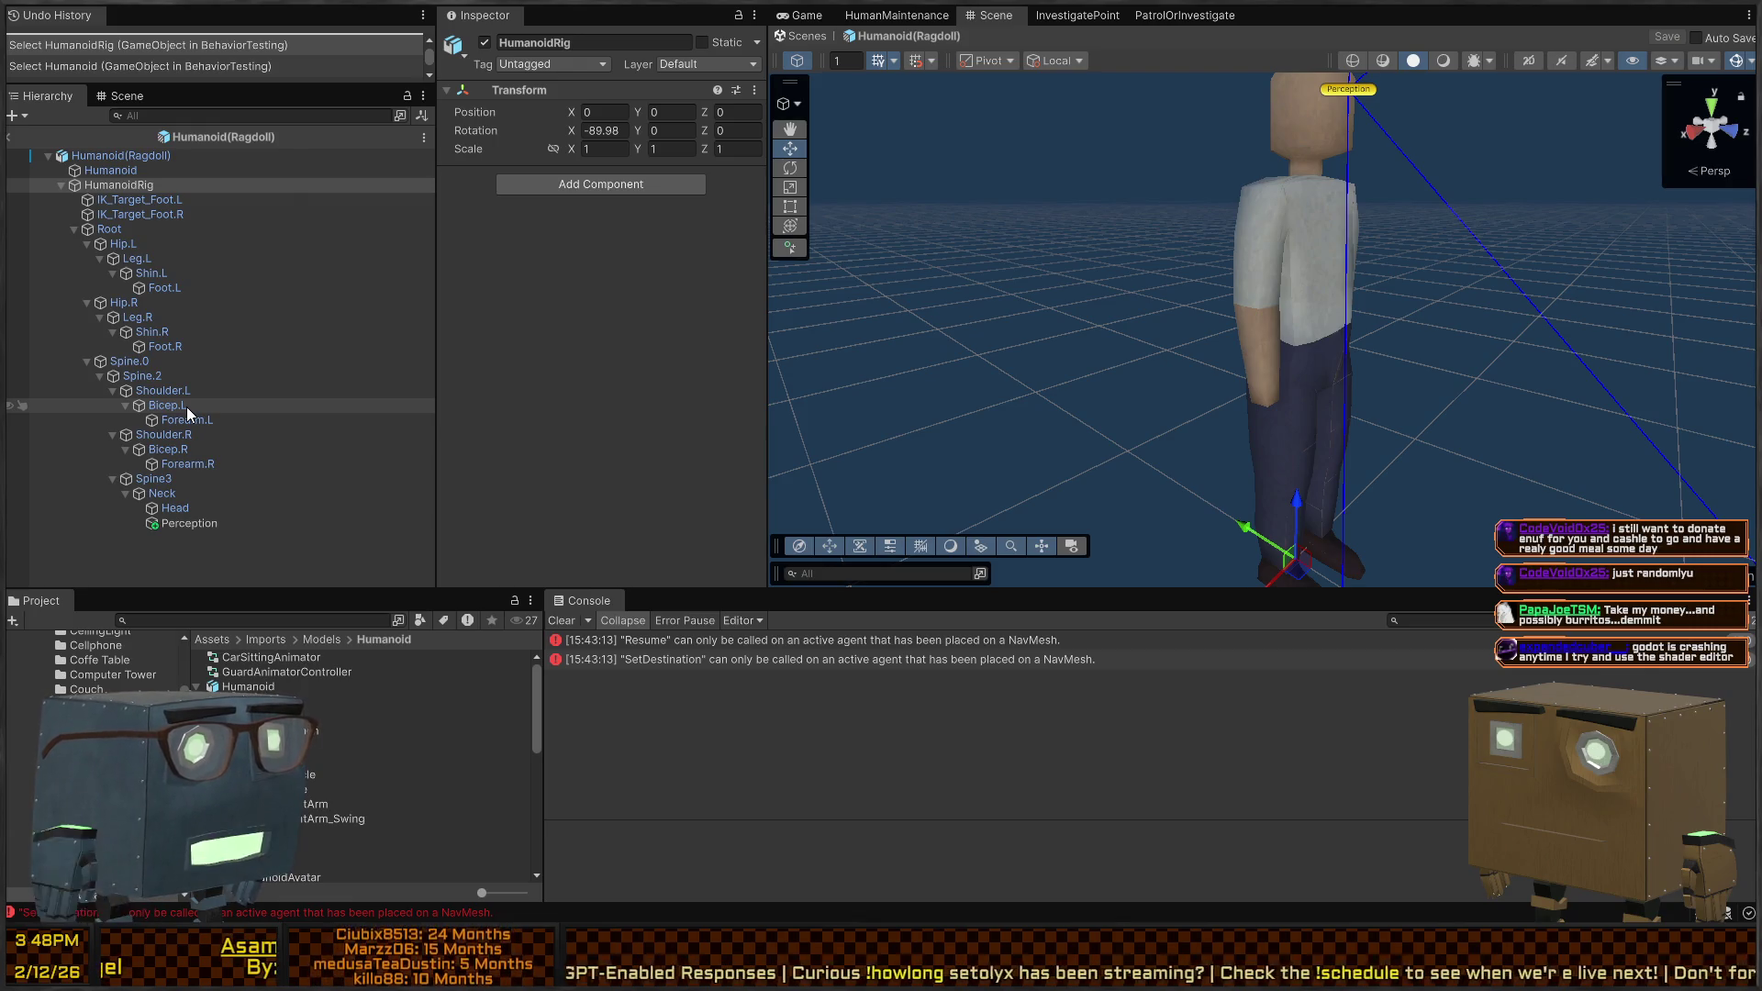
drag(189, 421, 1012, 473)
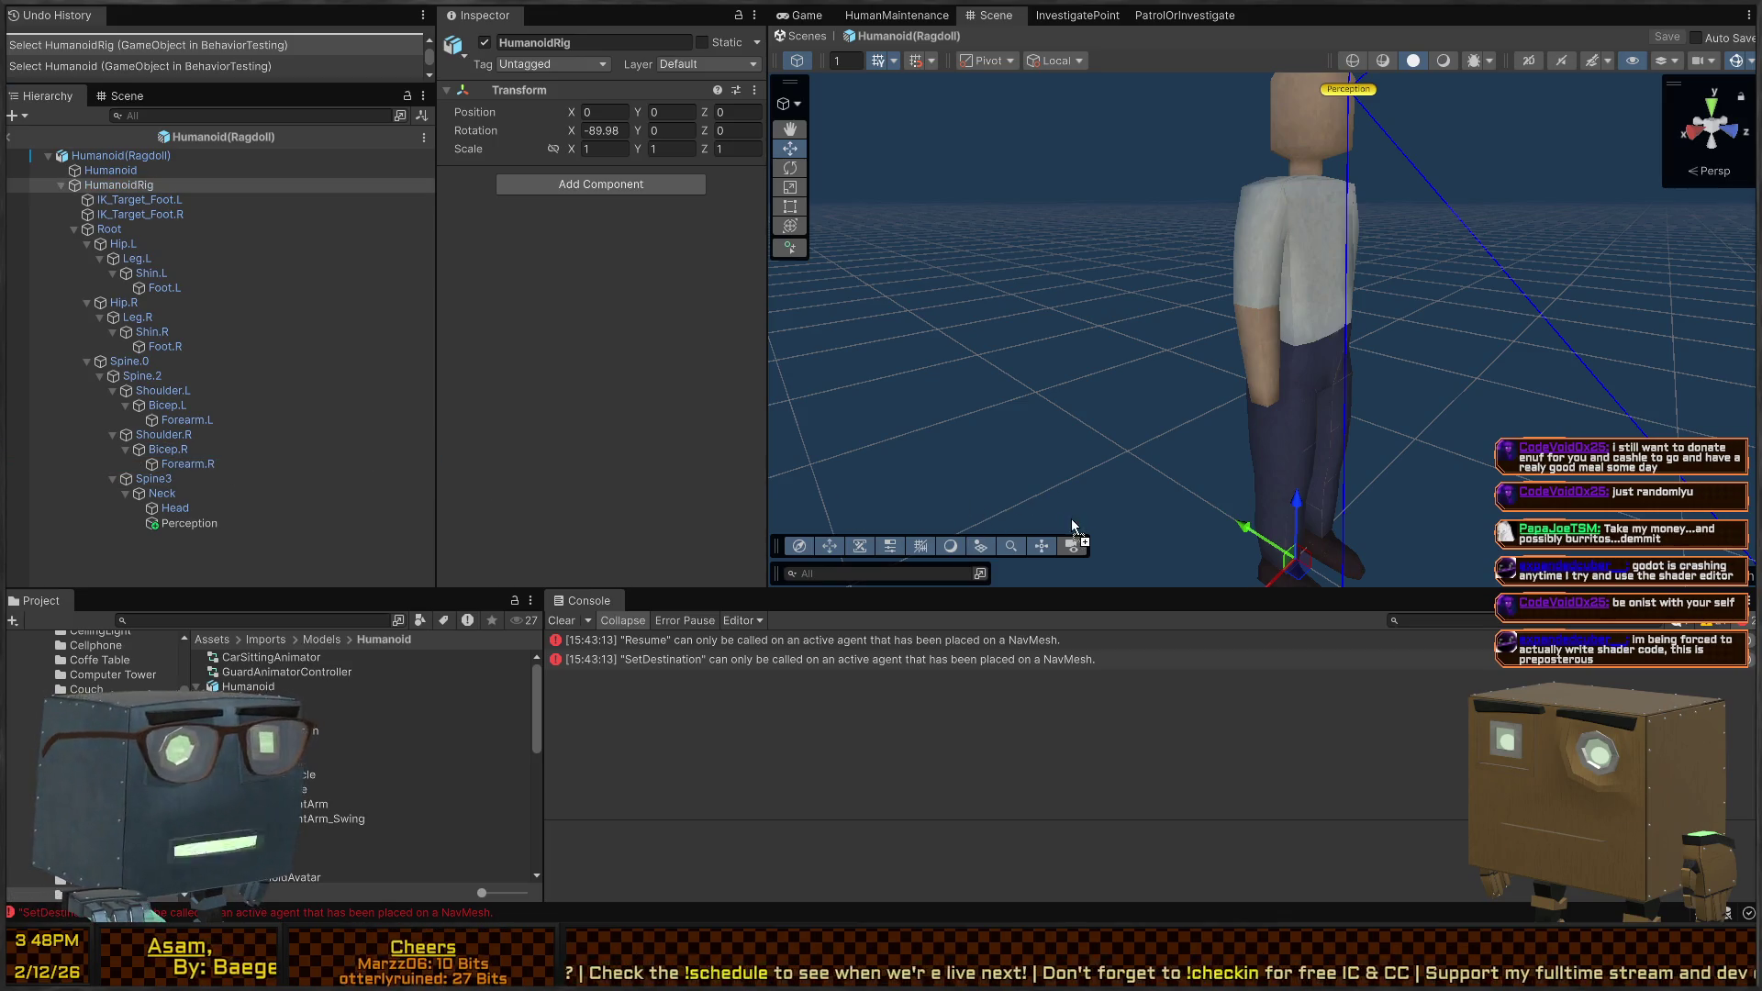
Select Spine.0 and Spine.2 and generate the ragdoll's colliders, rigidbodies and Character Joints
click(129, 367)
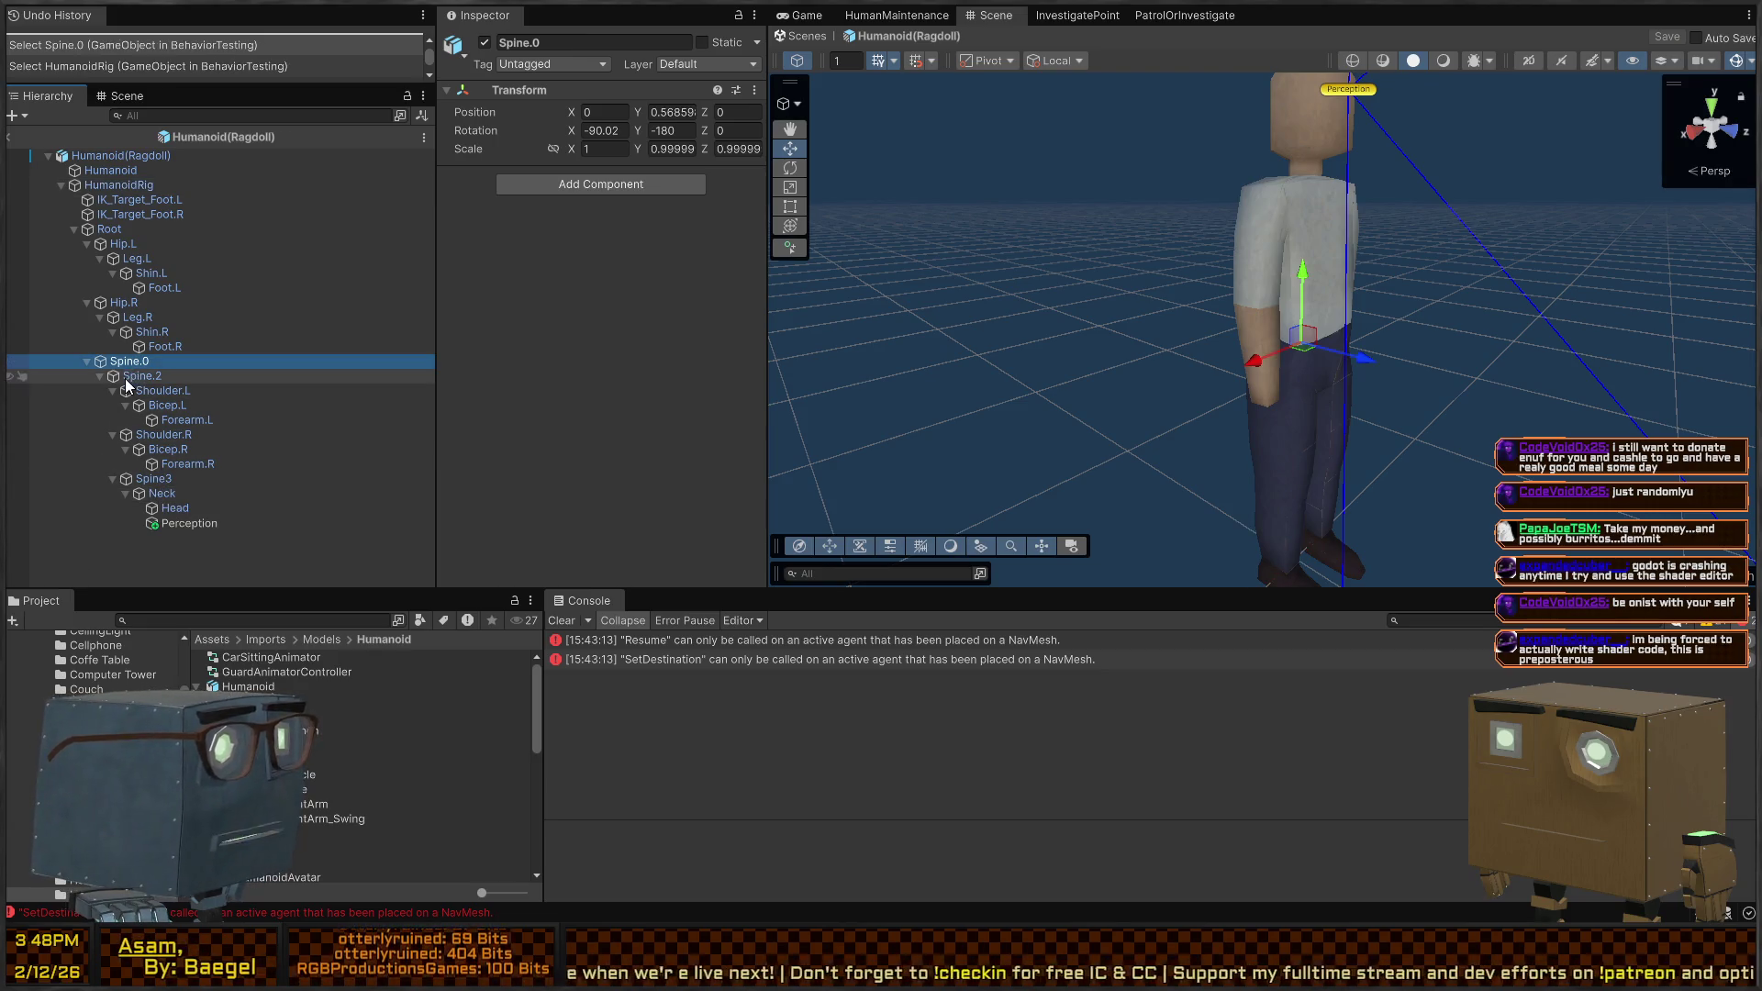
click(126, 379)
mouse_move(126, 386)
mouse_down()
mouse_move(1010, 557)
mouse_move(314, 464)
mouse_move(165, 500)
mouse_move(1005, 529)
mouse_move(988, 557)
mouse_up()
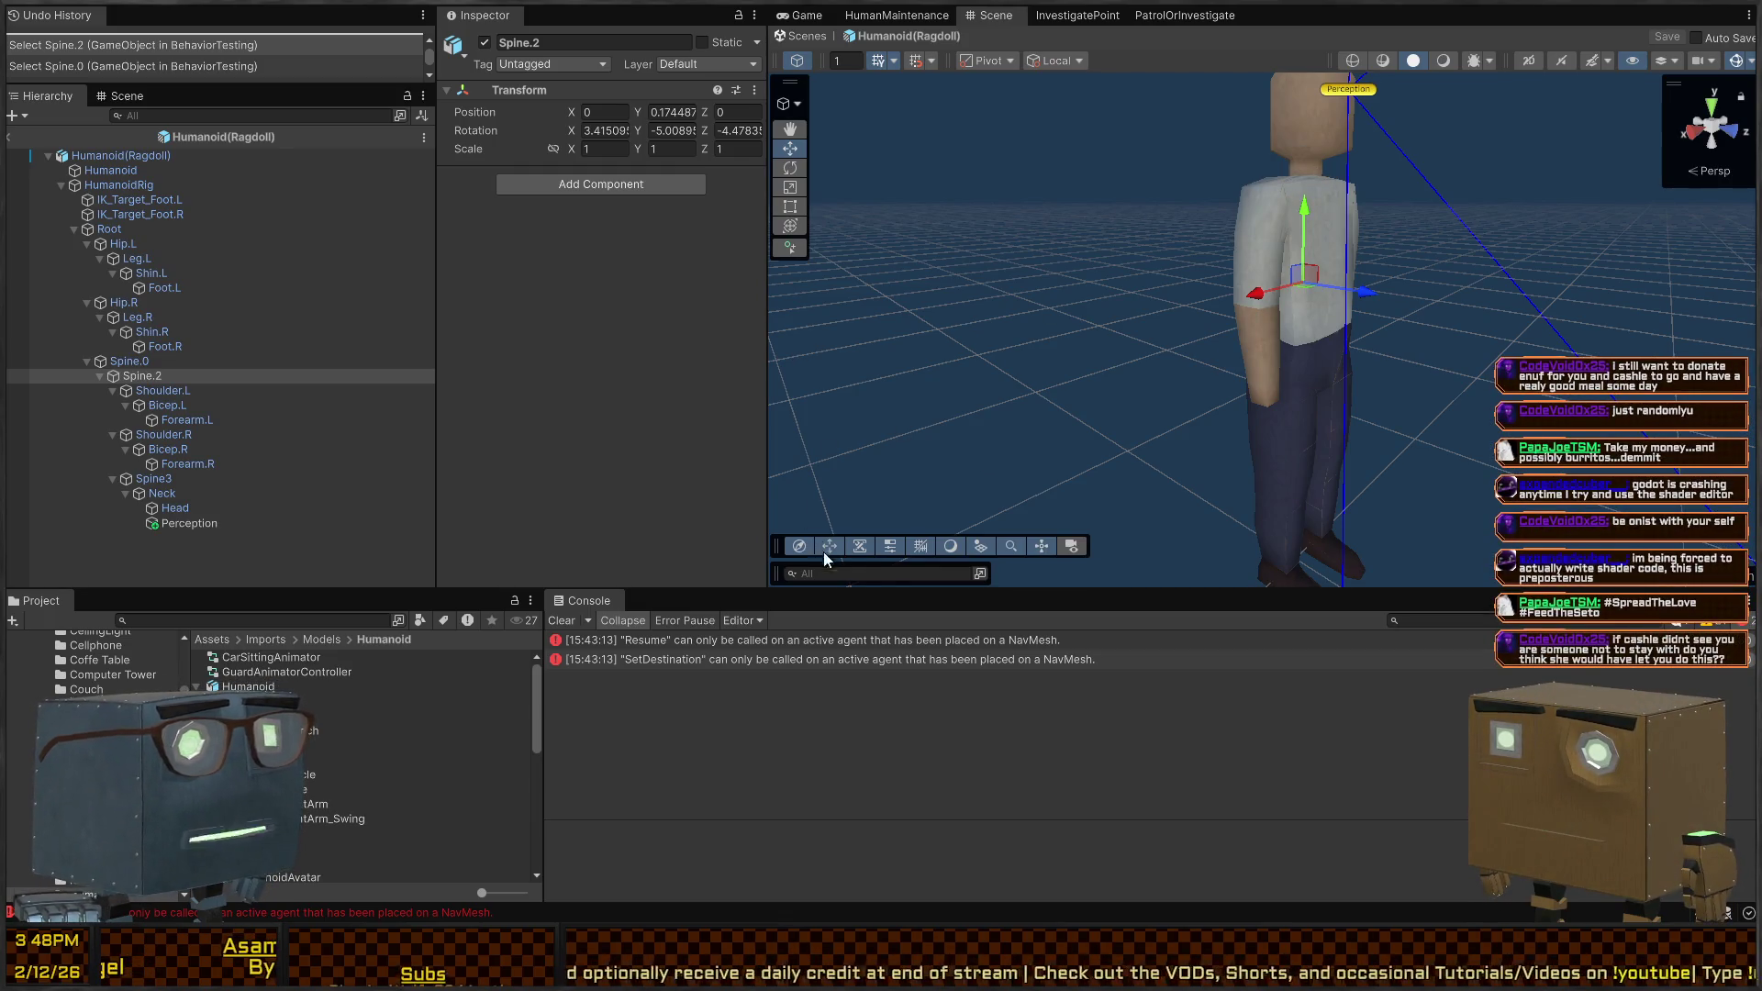
key(ctrl+y)
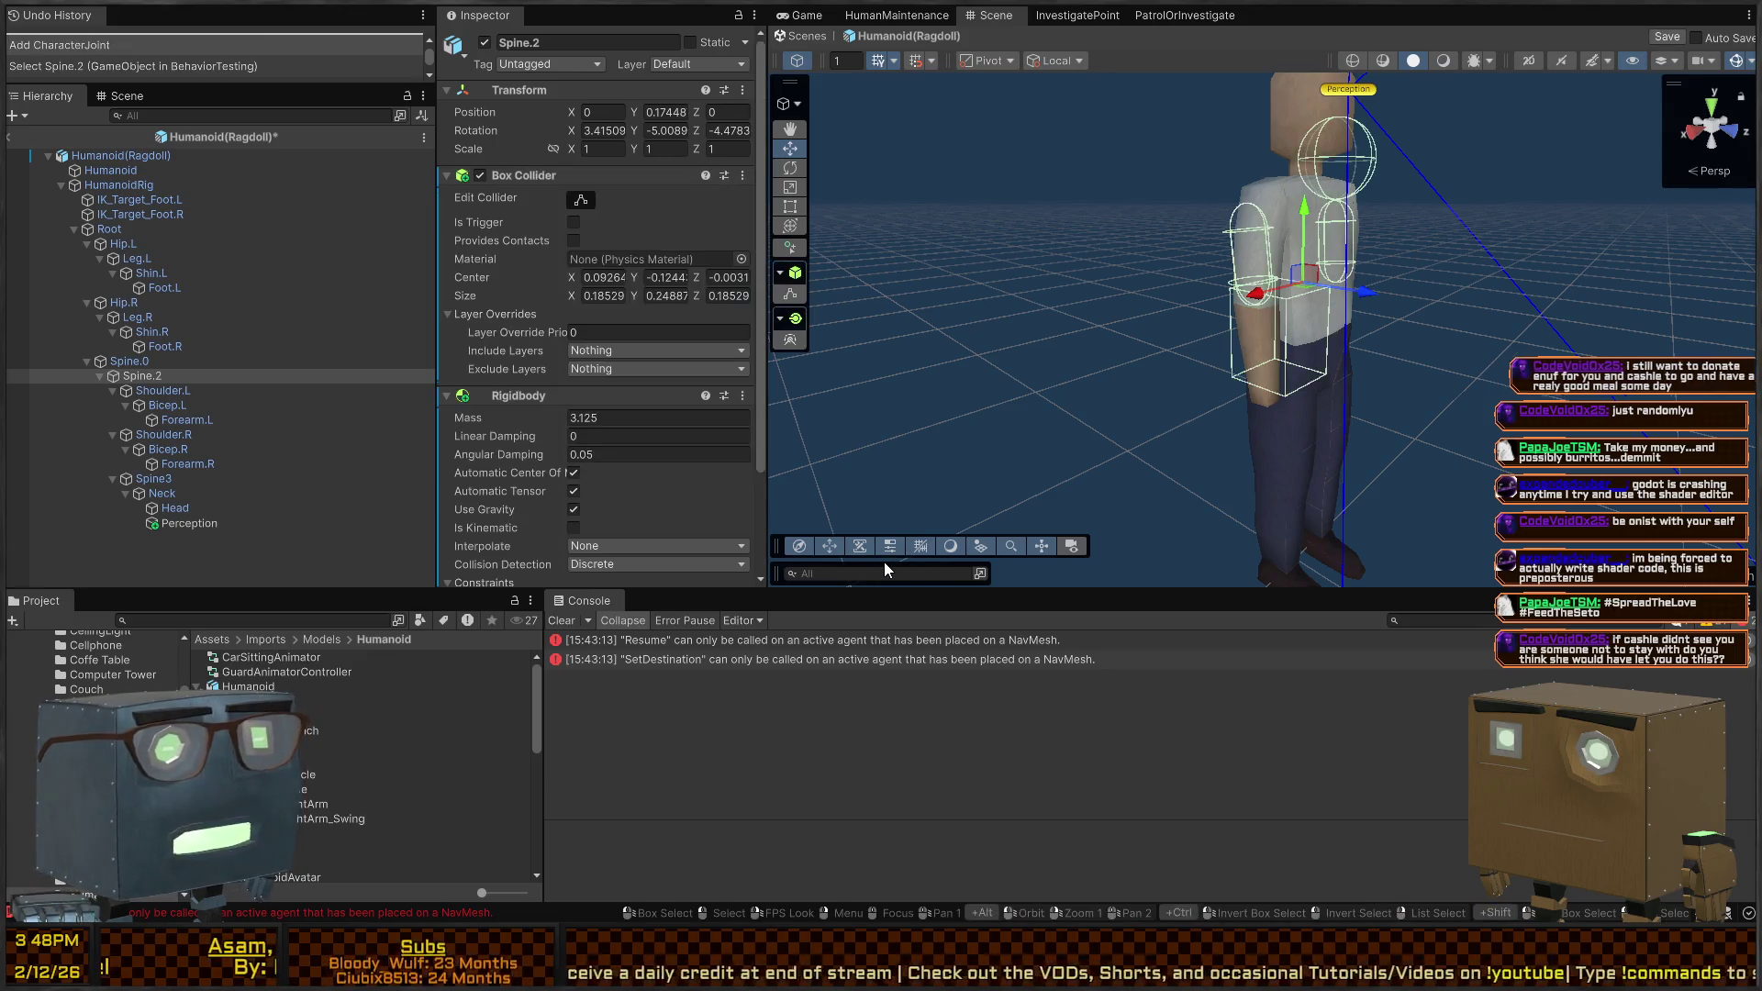
Fly to a front view of the guard and check the left arm bones' colliders
key(a)
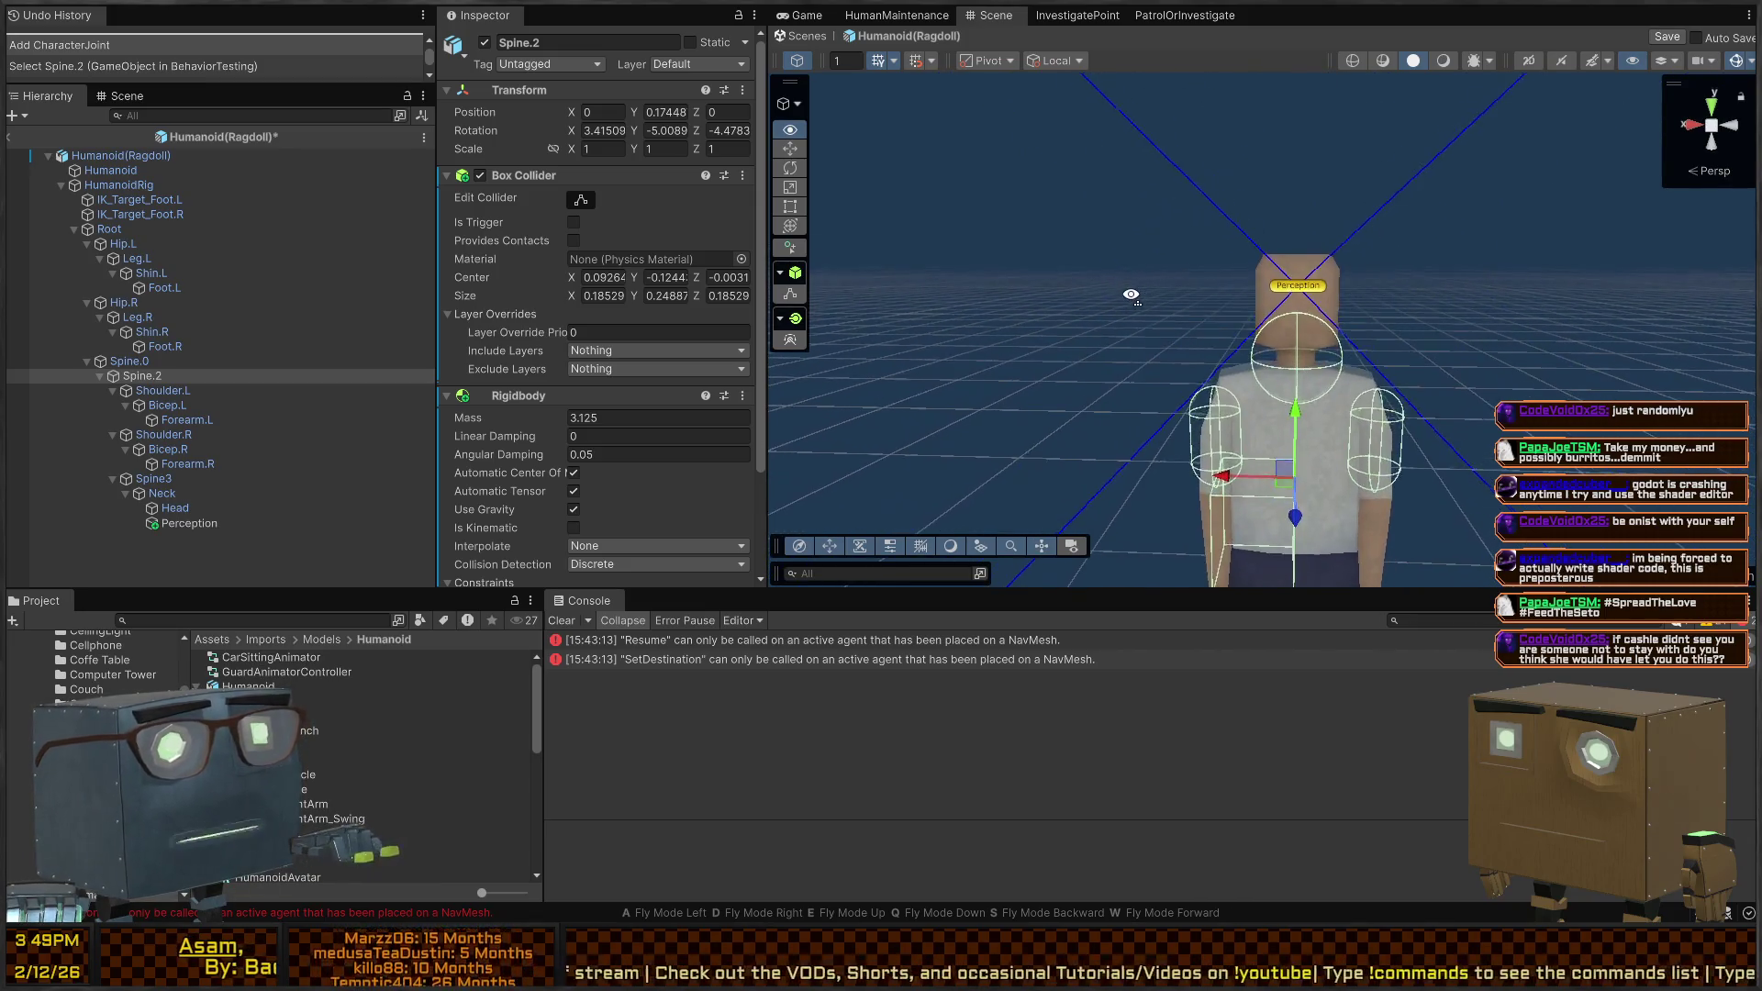
key(d)
key(w)
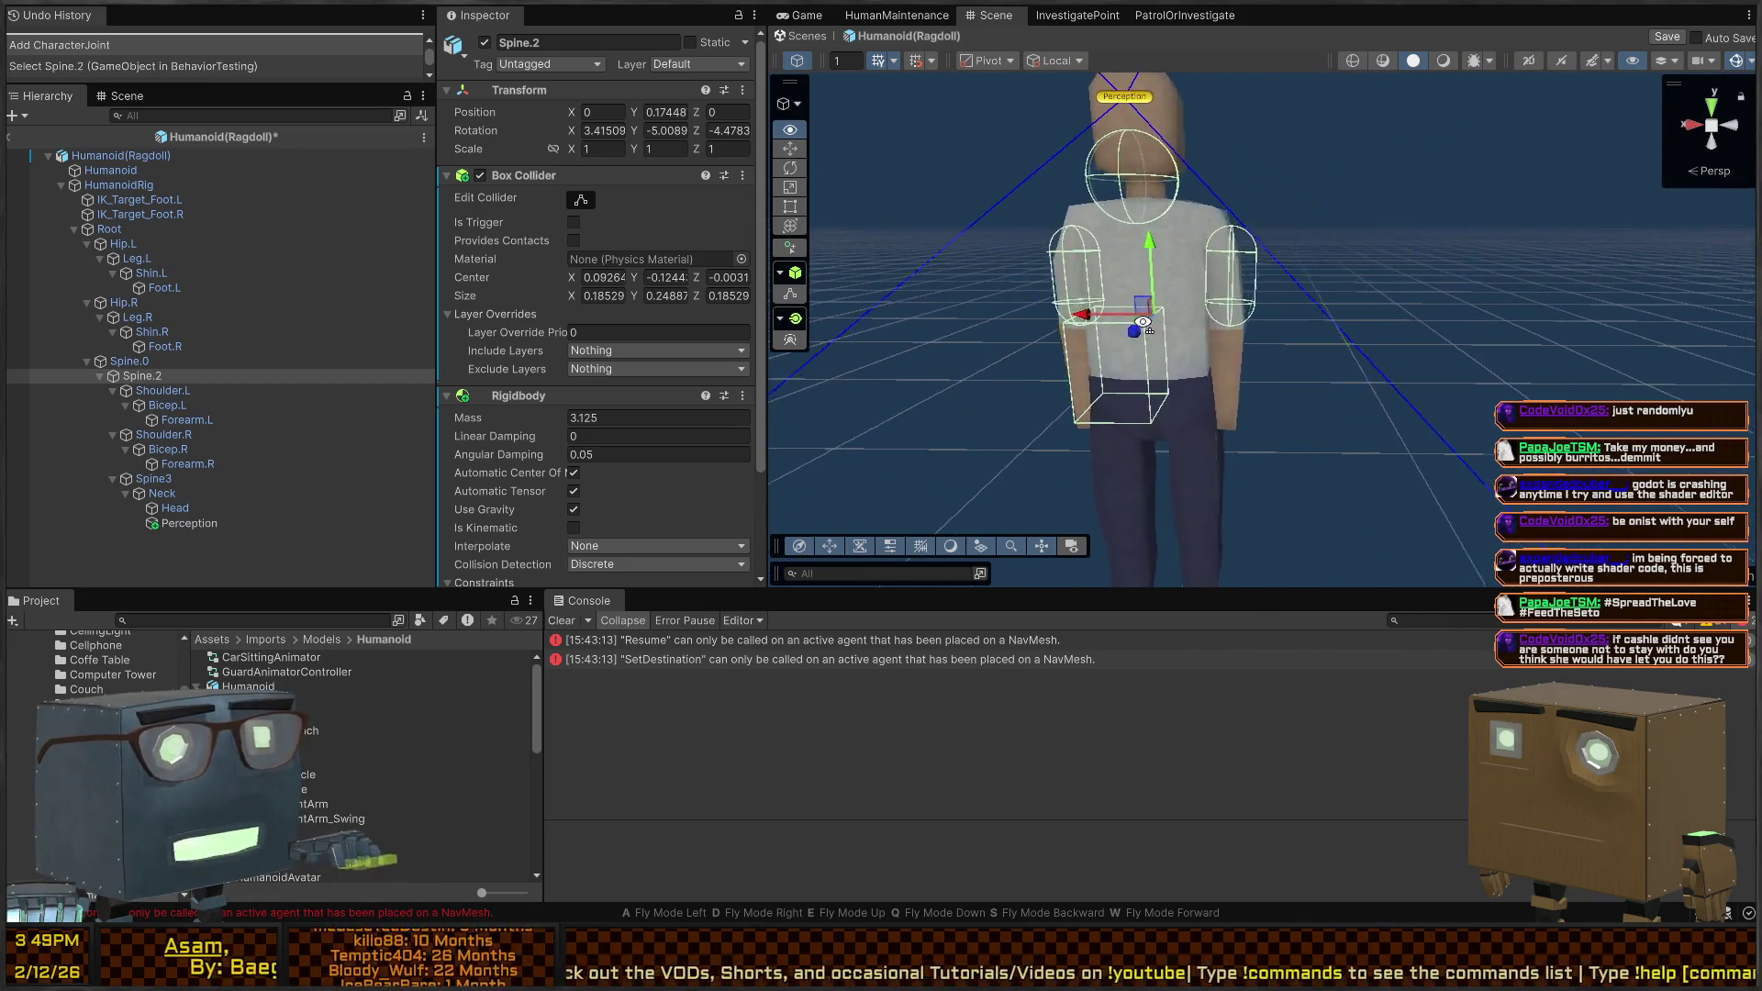
click(231, 390)
click(223, 404)
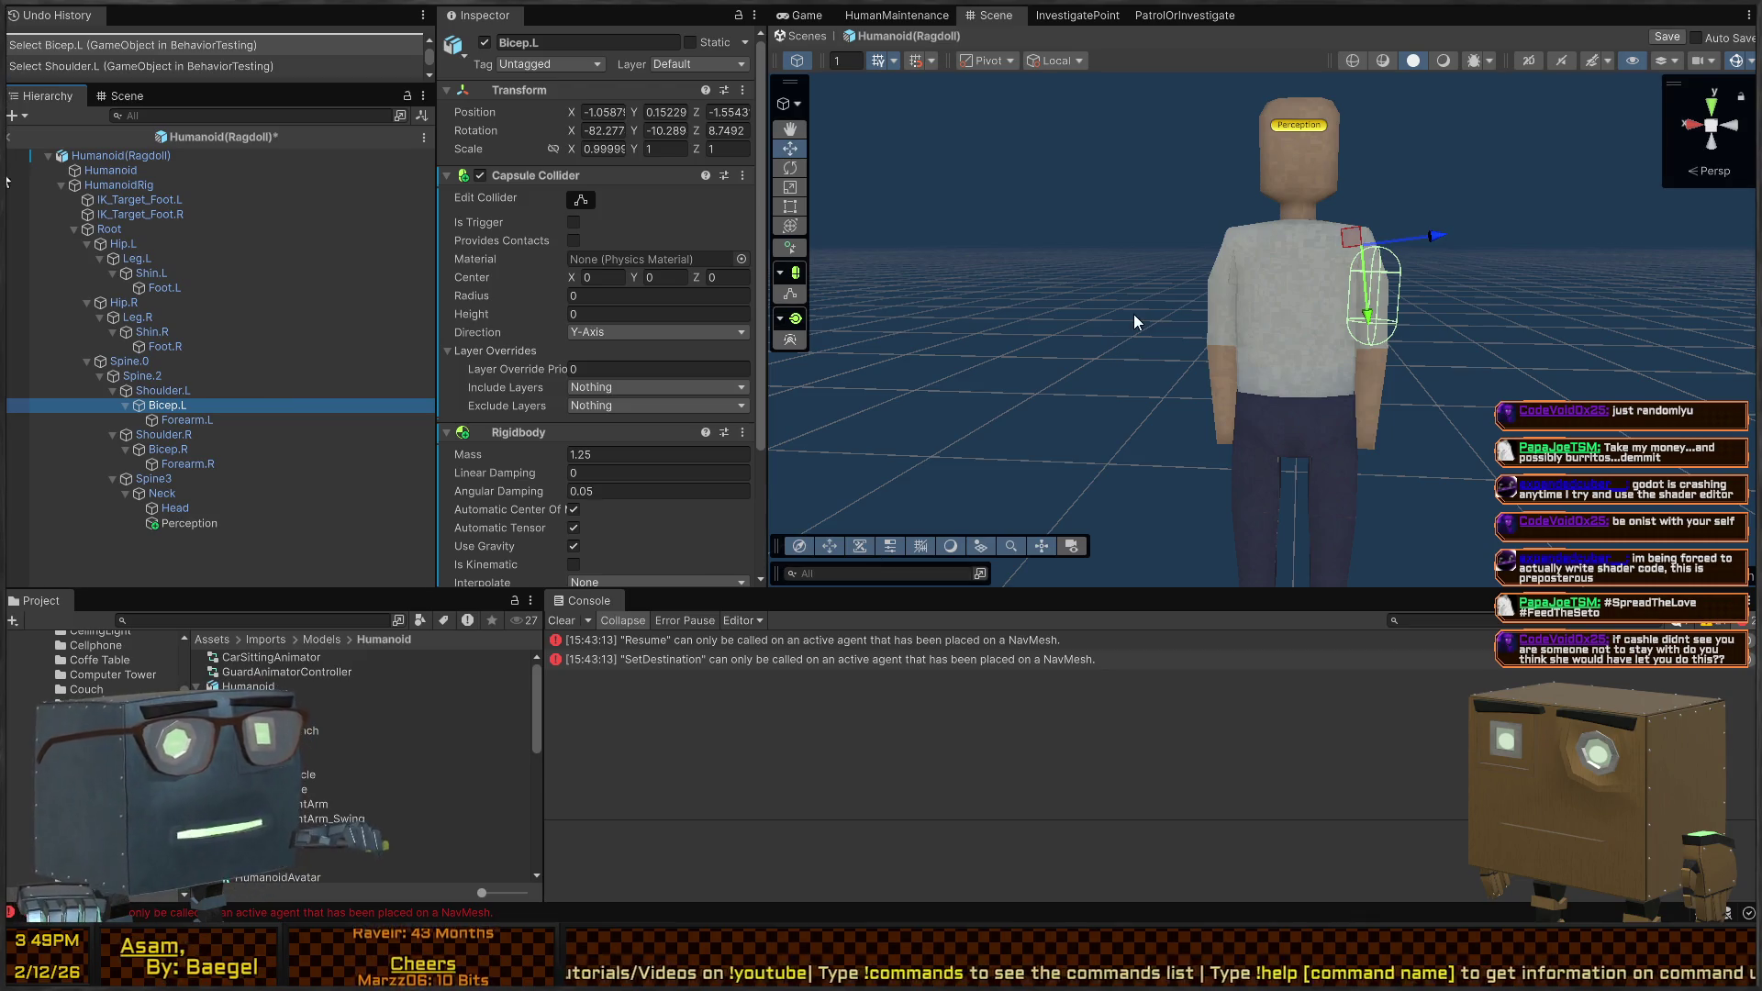
key(ctrl+z)
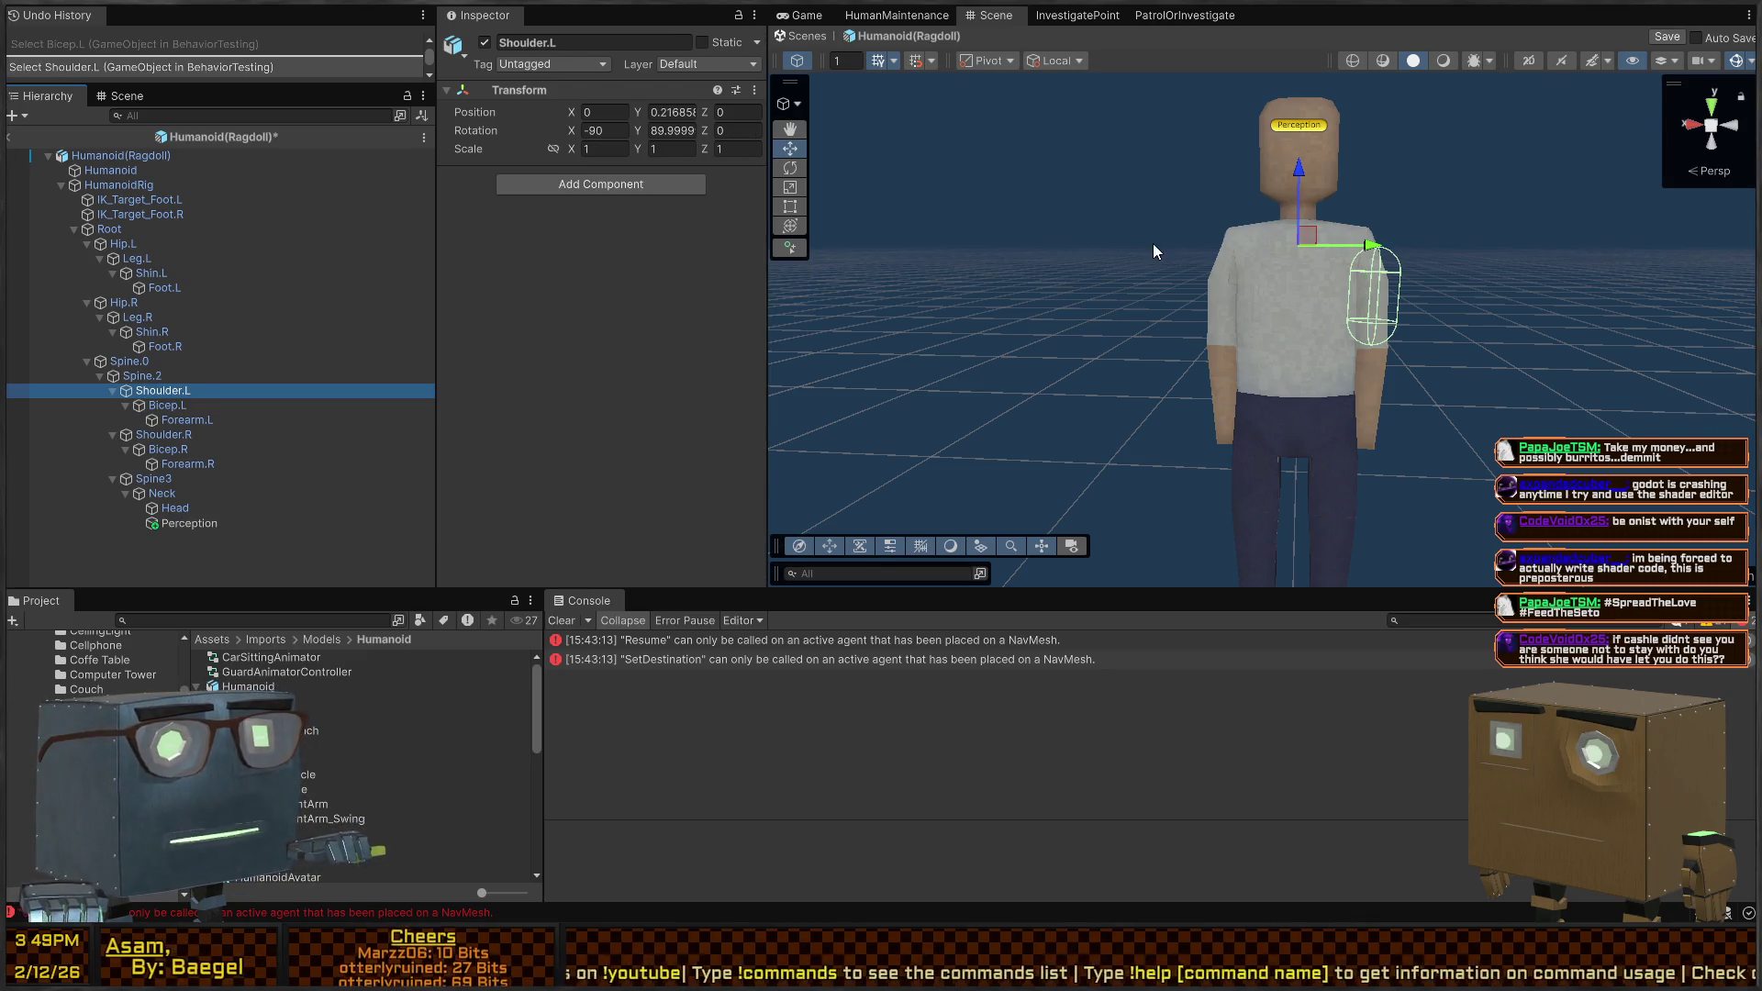
click(176, 420)
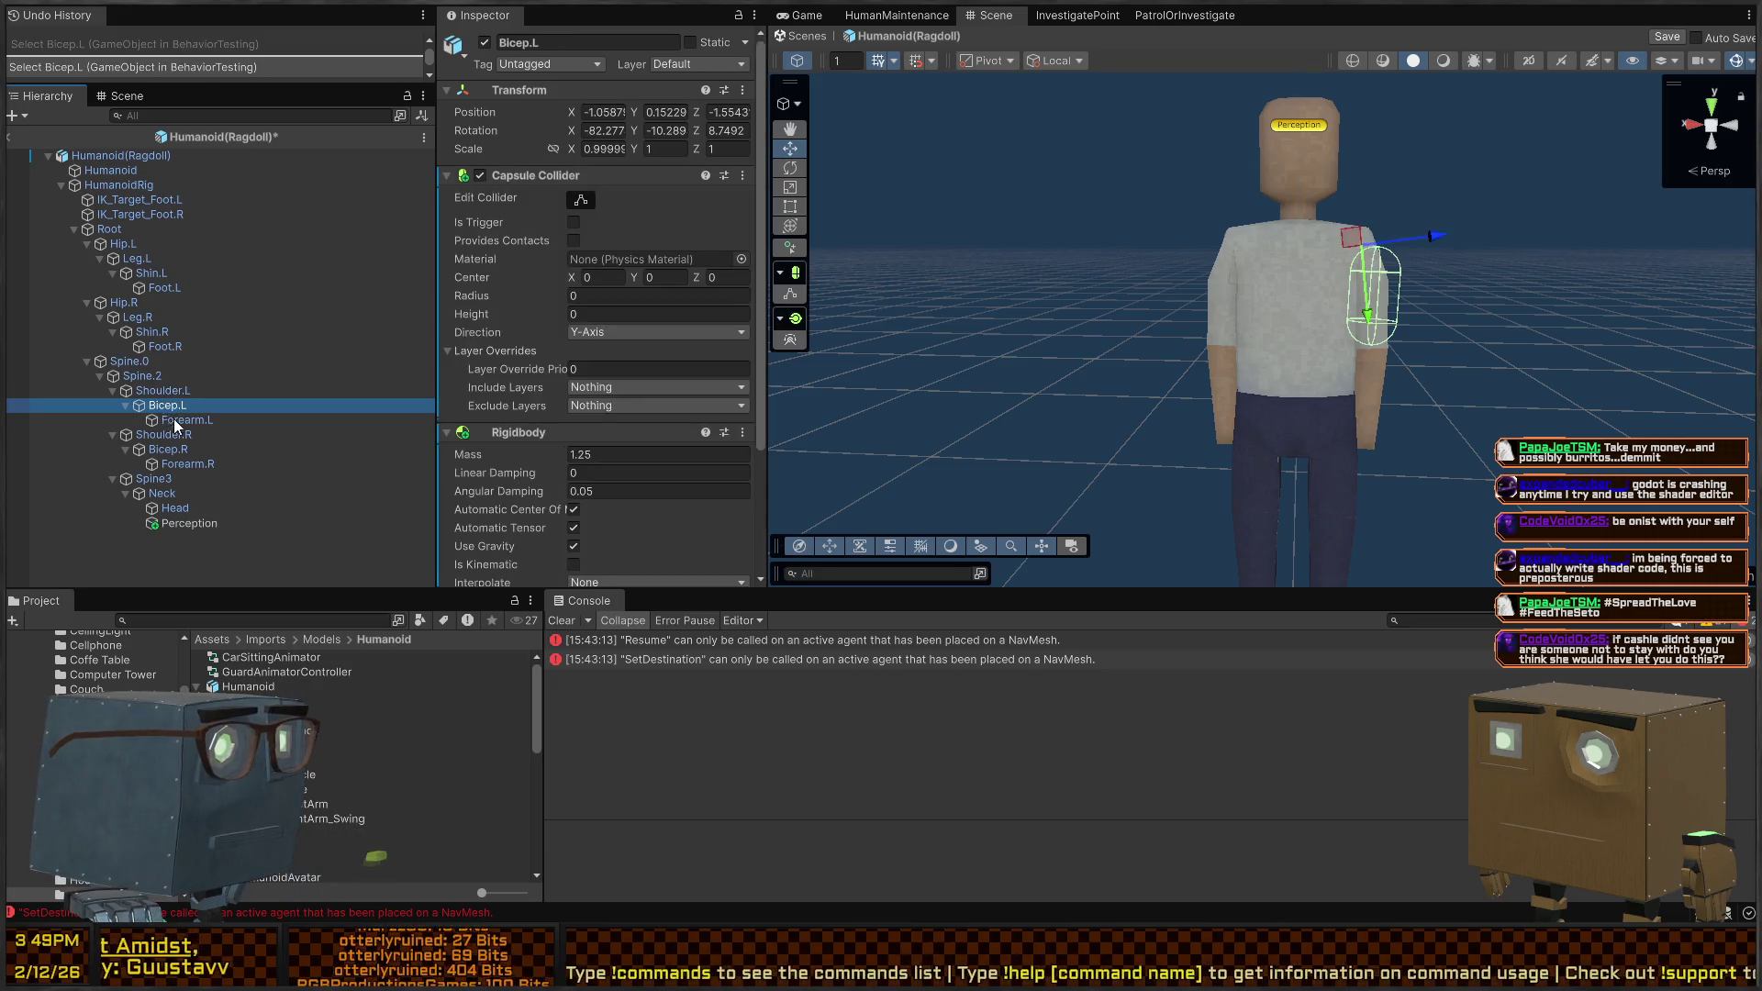
Check the right arm bones' colliders and review Forearm.R's collider and rigidbody settings
click(183, 437)
click(177, 452)
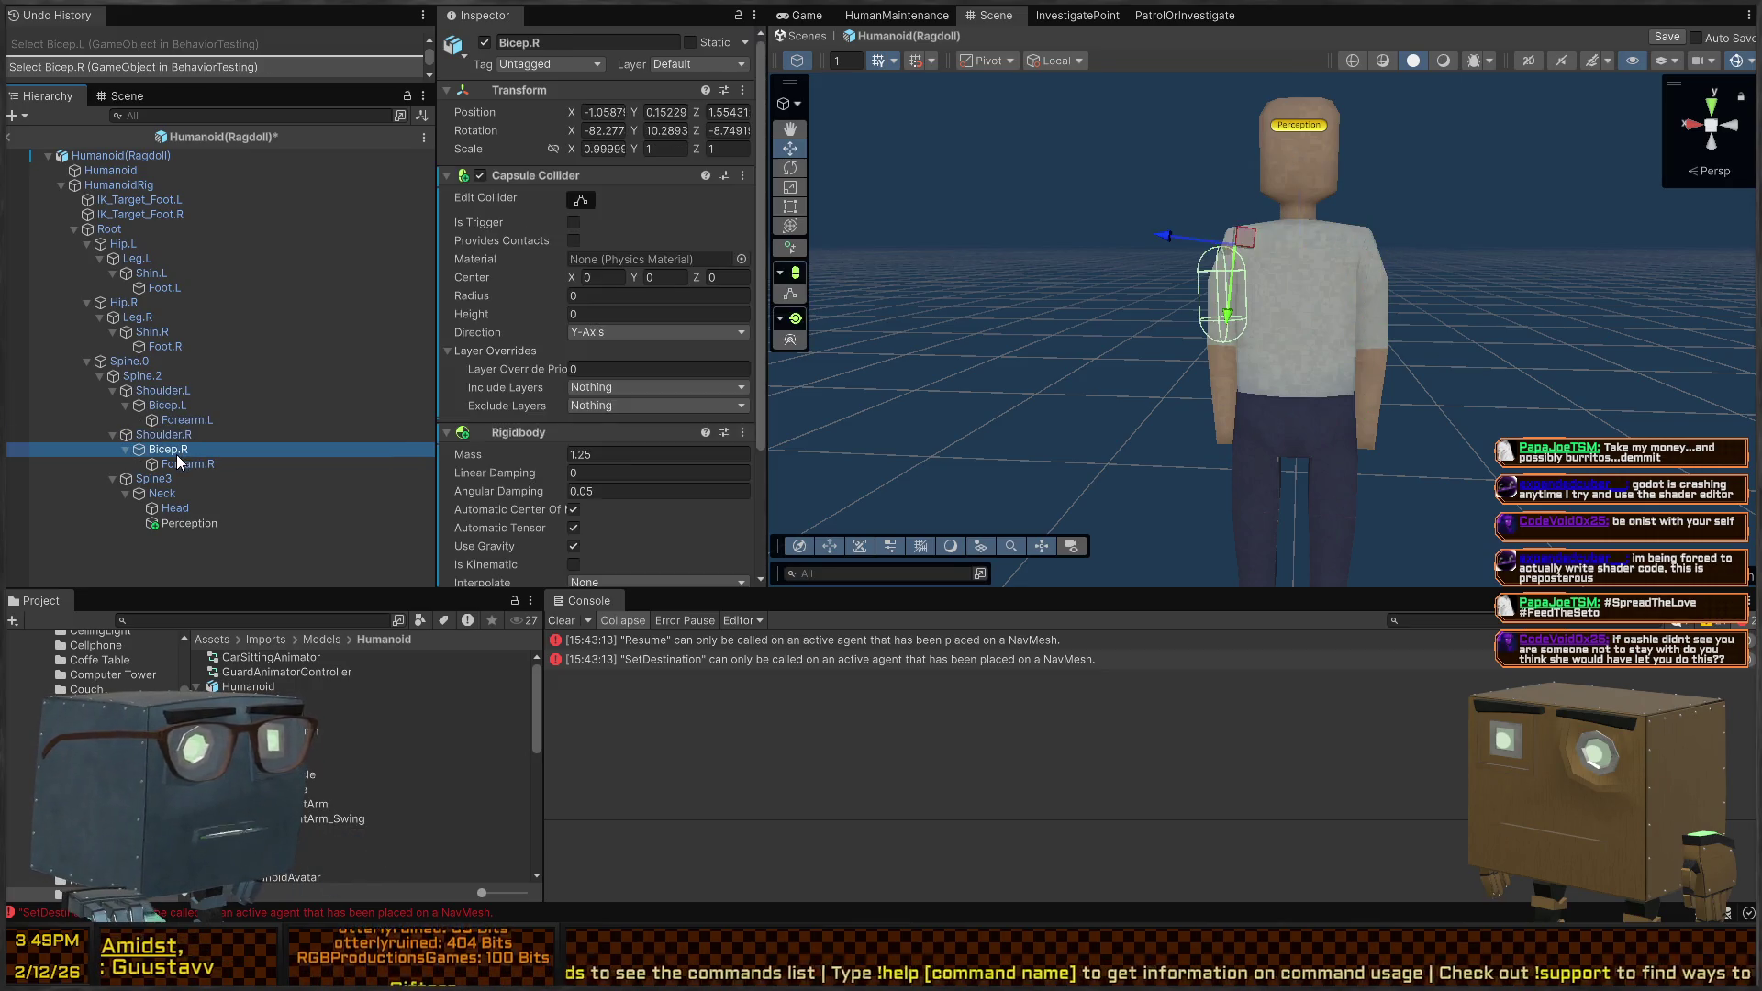
click(186, 465)
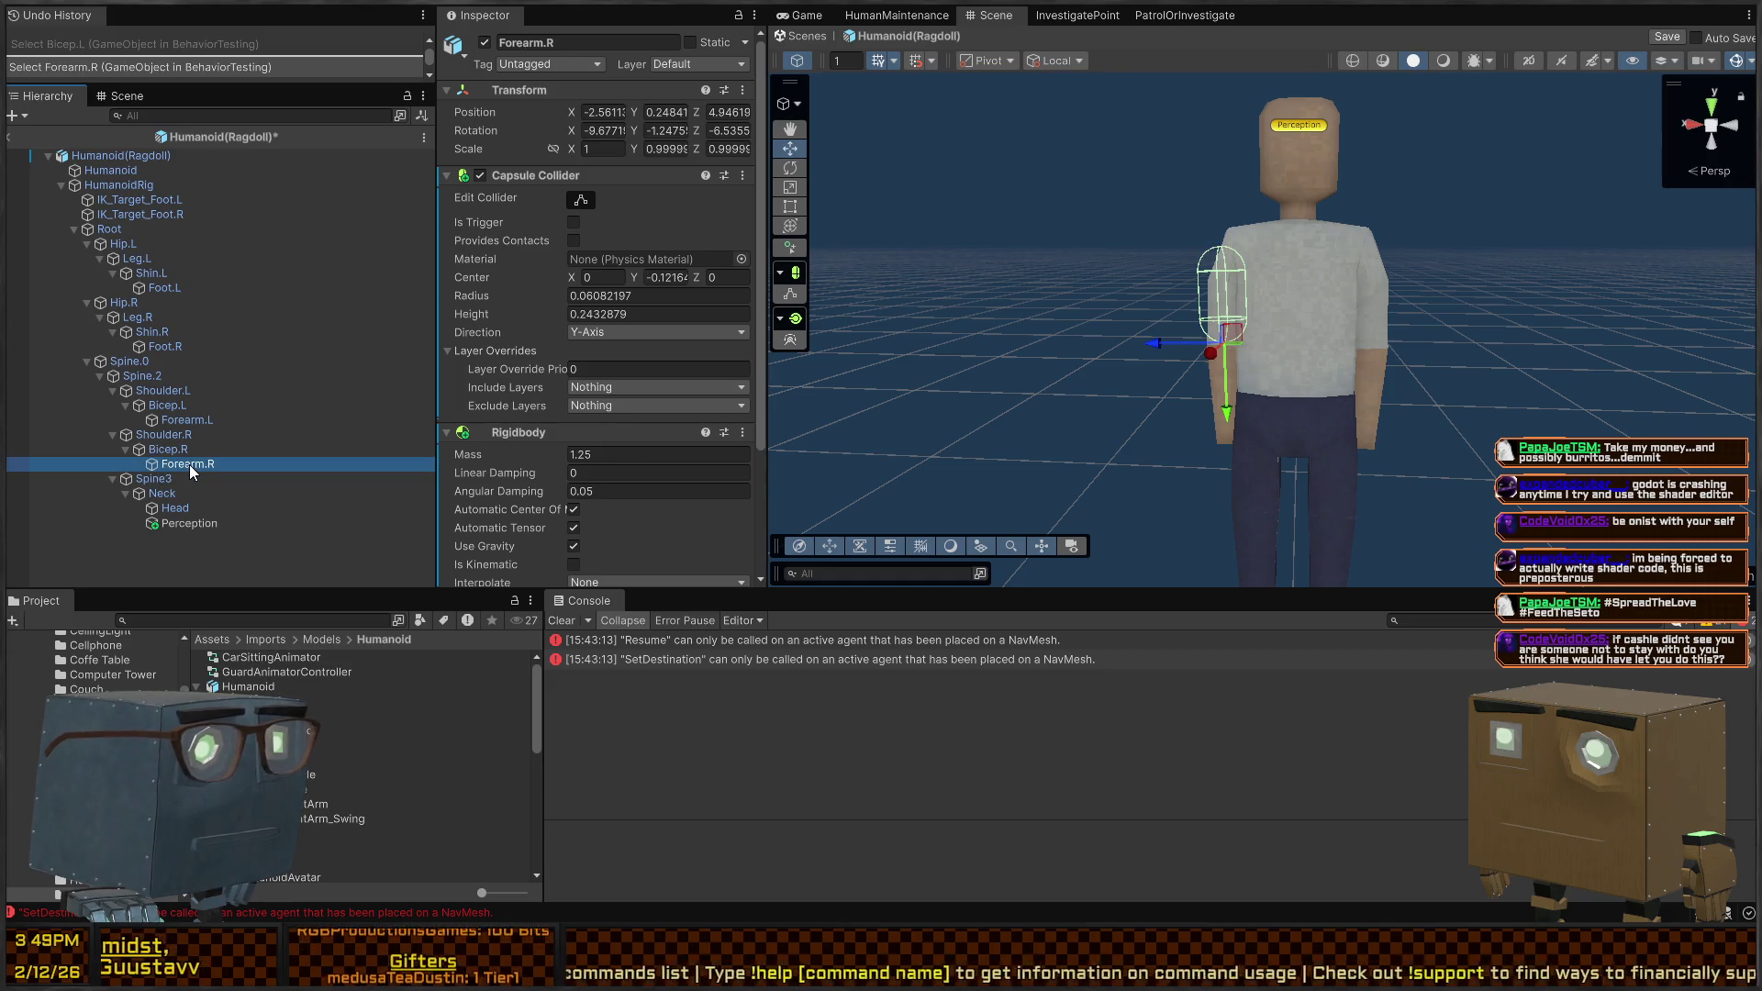
click(175, 452)
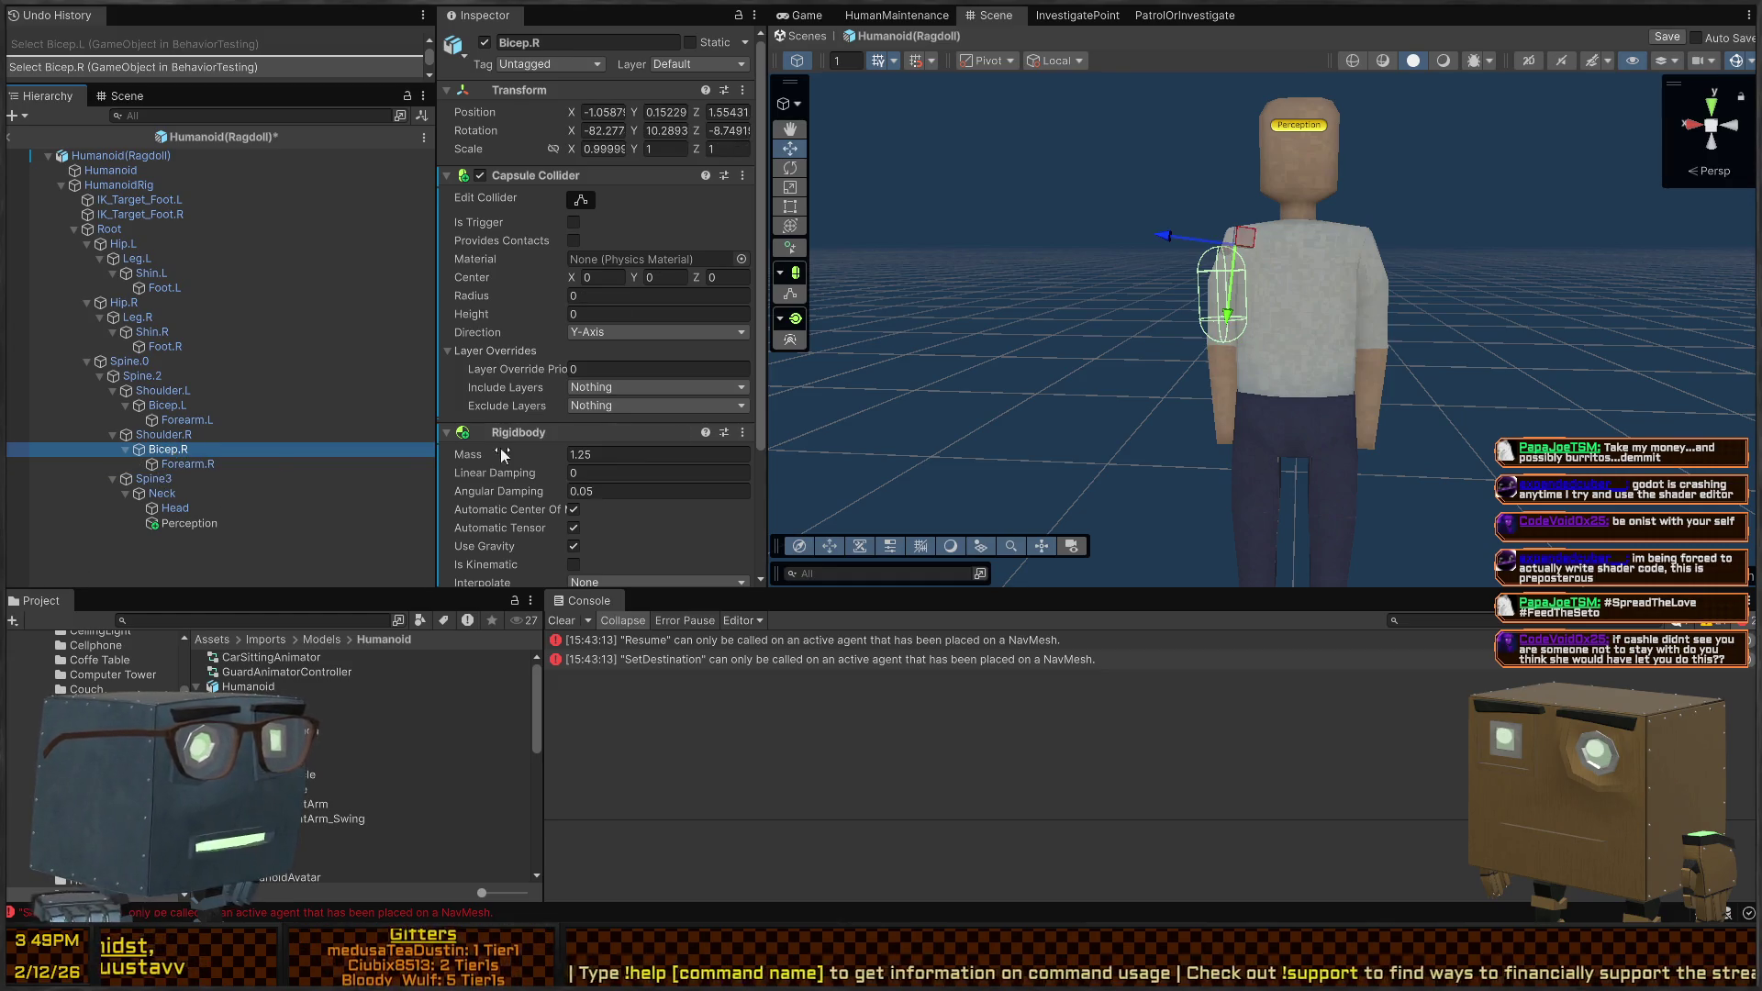
click(203, 465)
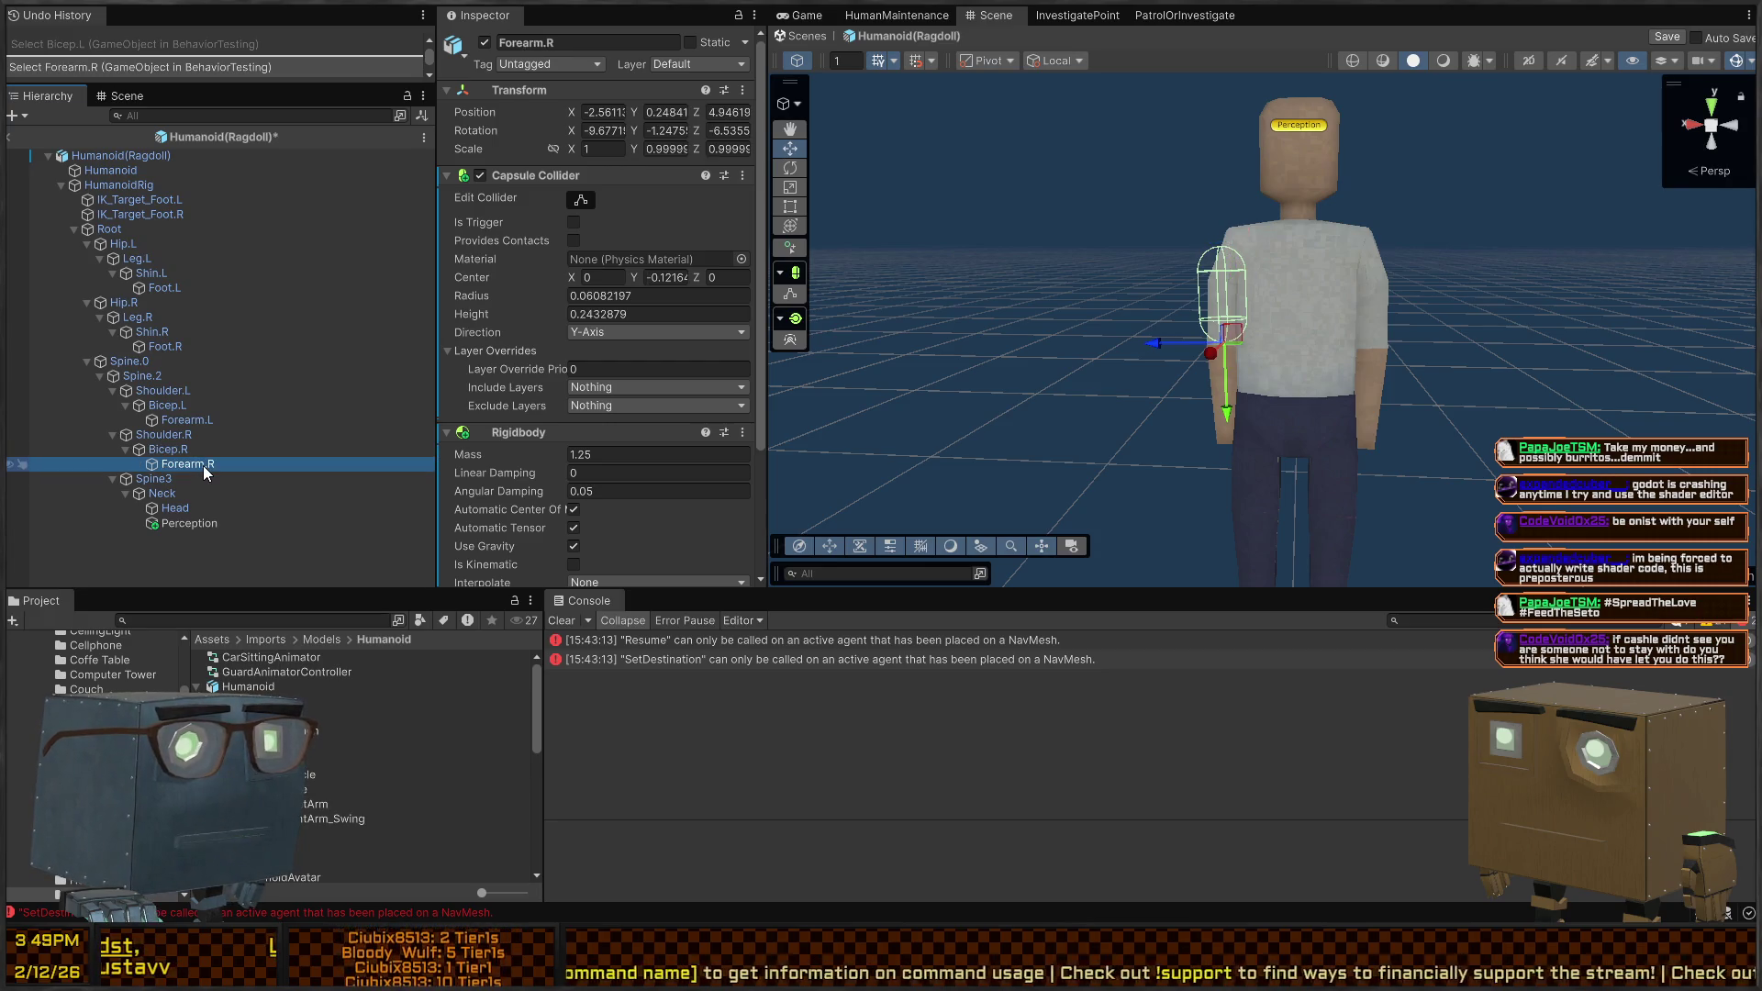
scroll(630, 388, down, 3)
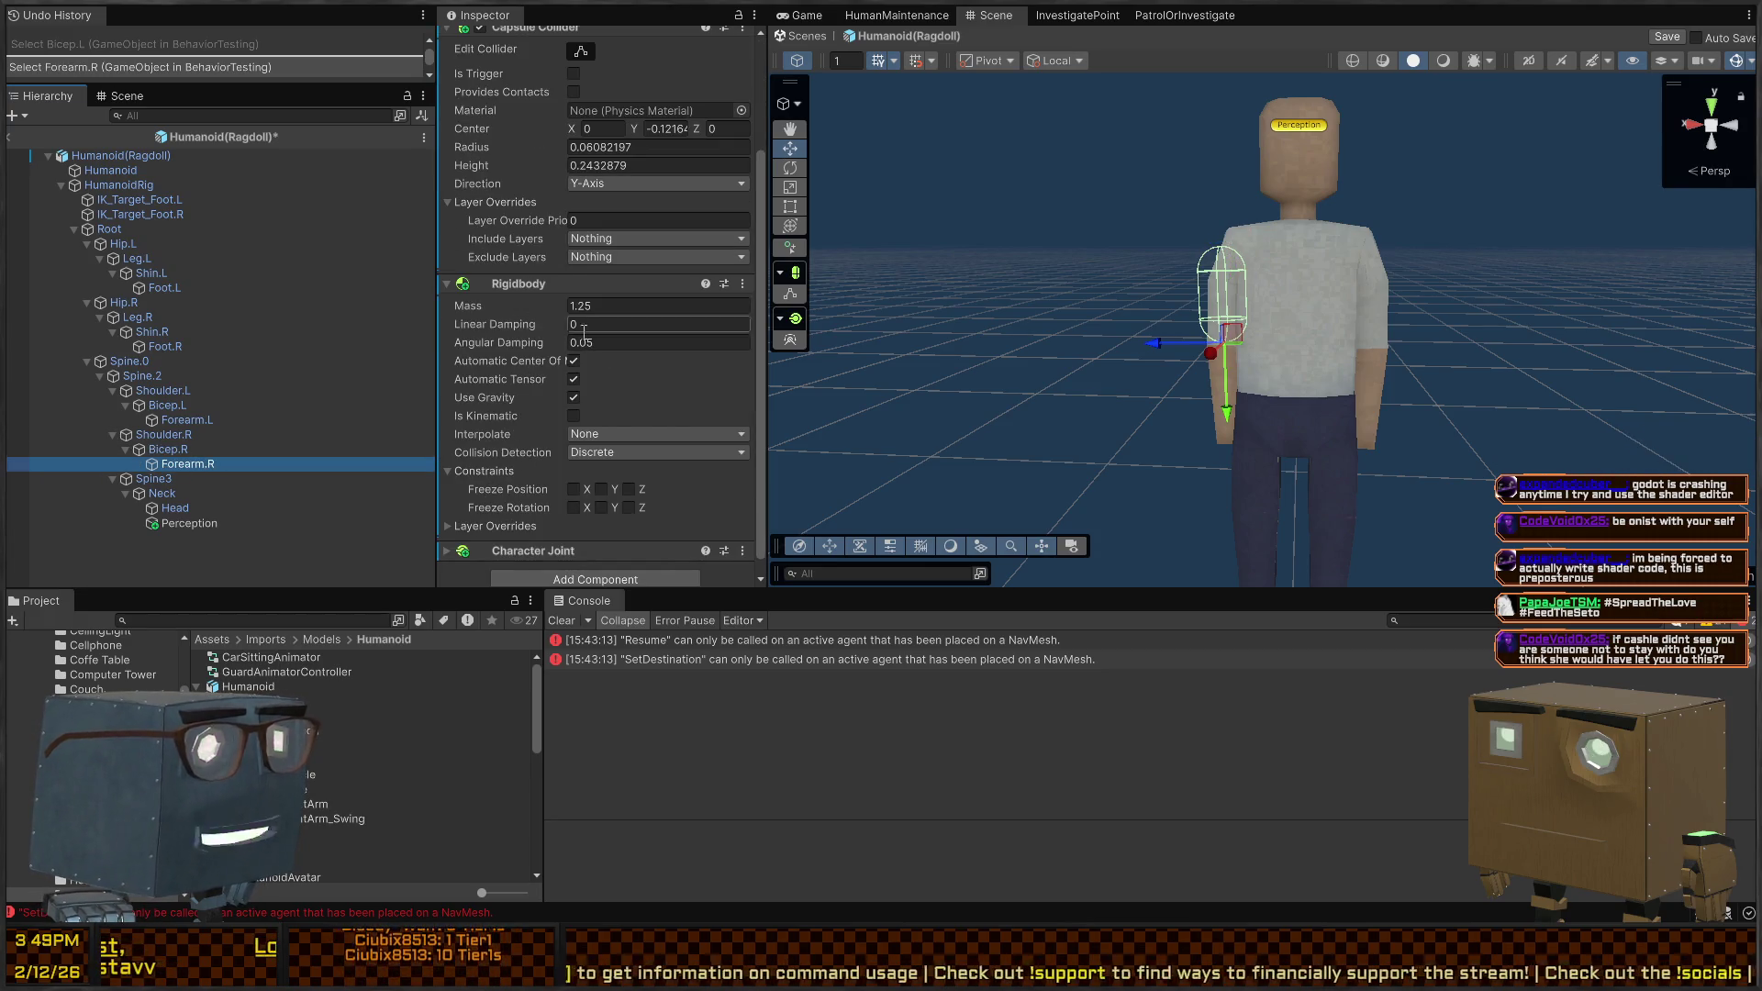
scroll(588, 367, down, 1)
scroll(542, 312, up, 2)
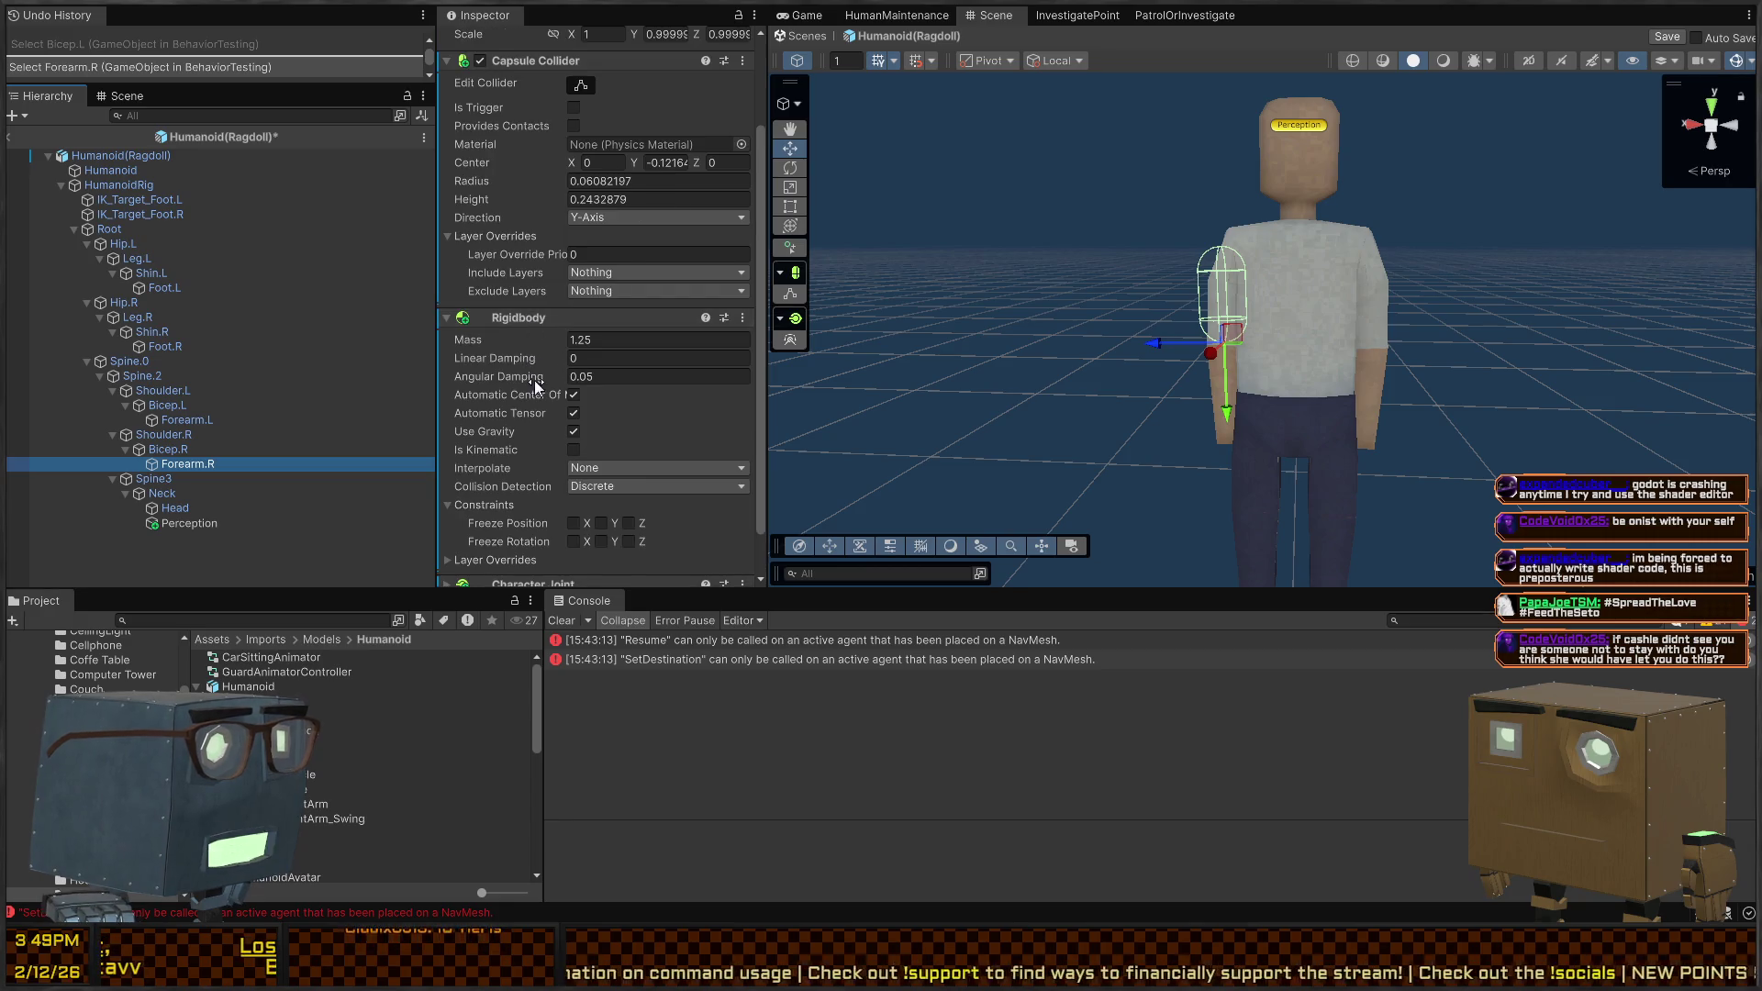
scroll(541, 285, up, 1)
Edit the Center Y value of Forearm.R's capsule collider
click(646, 210)
text(0.07)
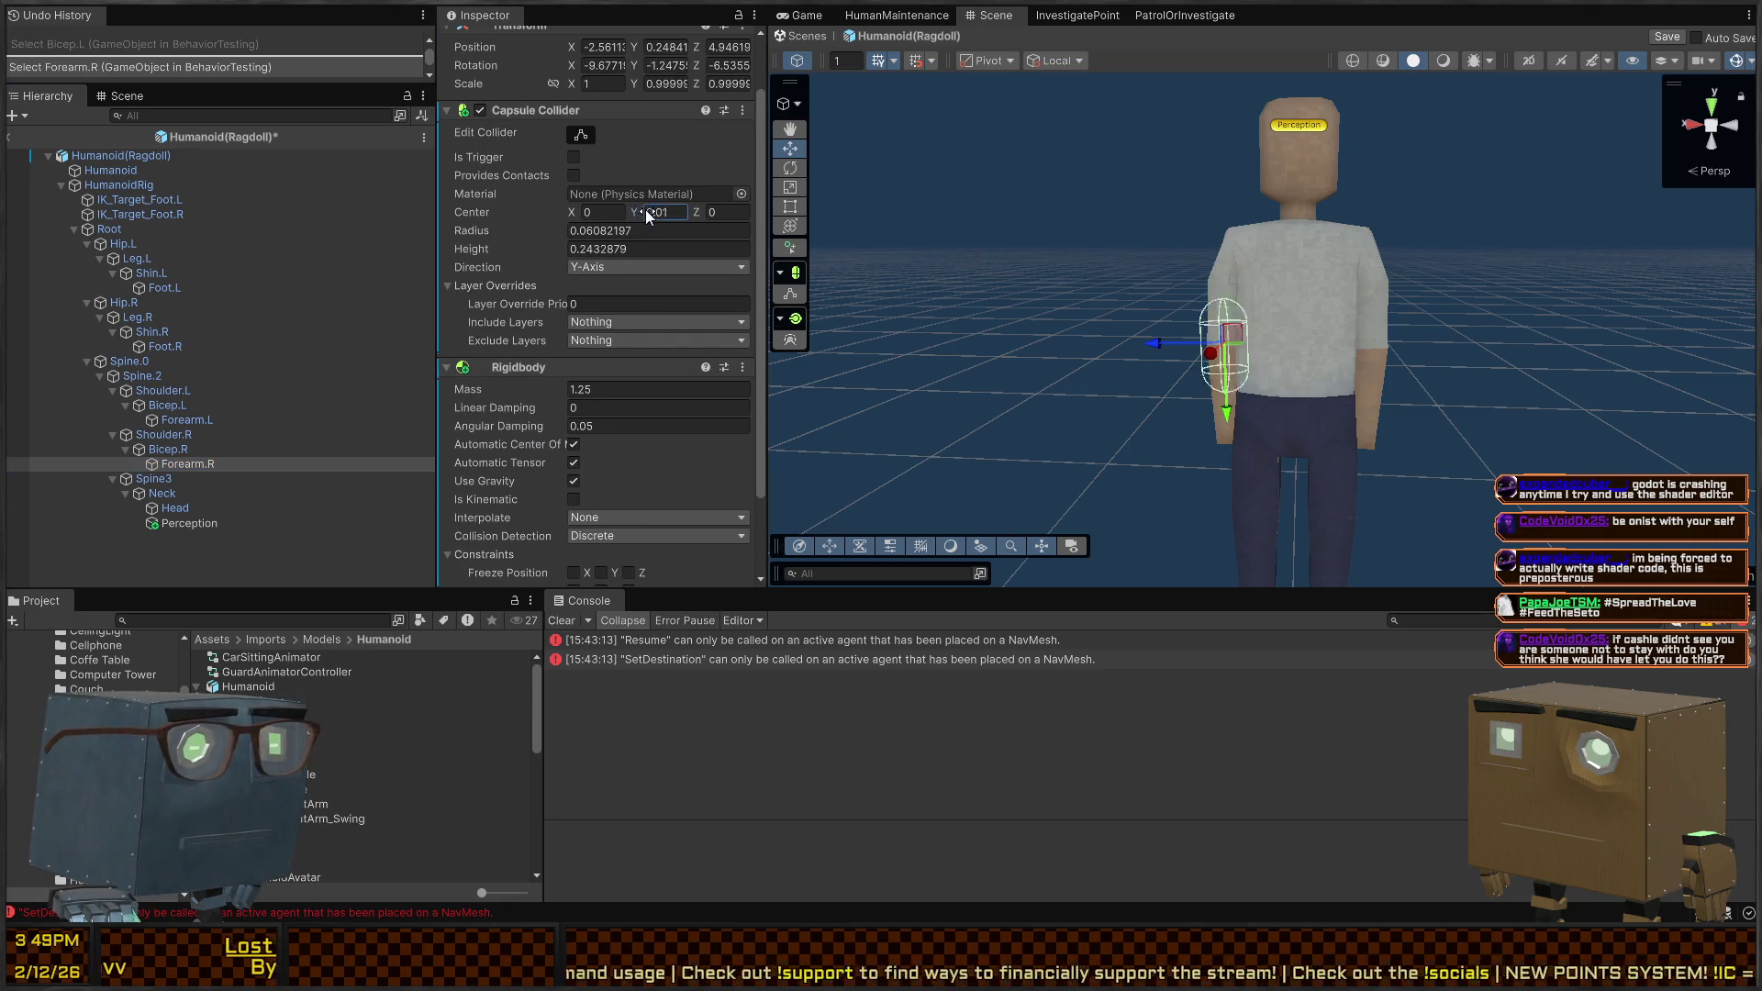
key(BackSpace)
key(BackSpace)
text(13)
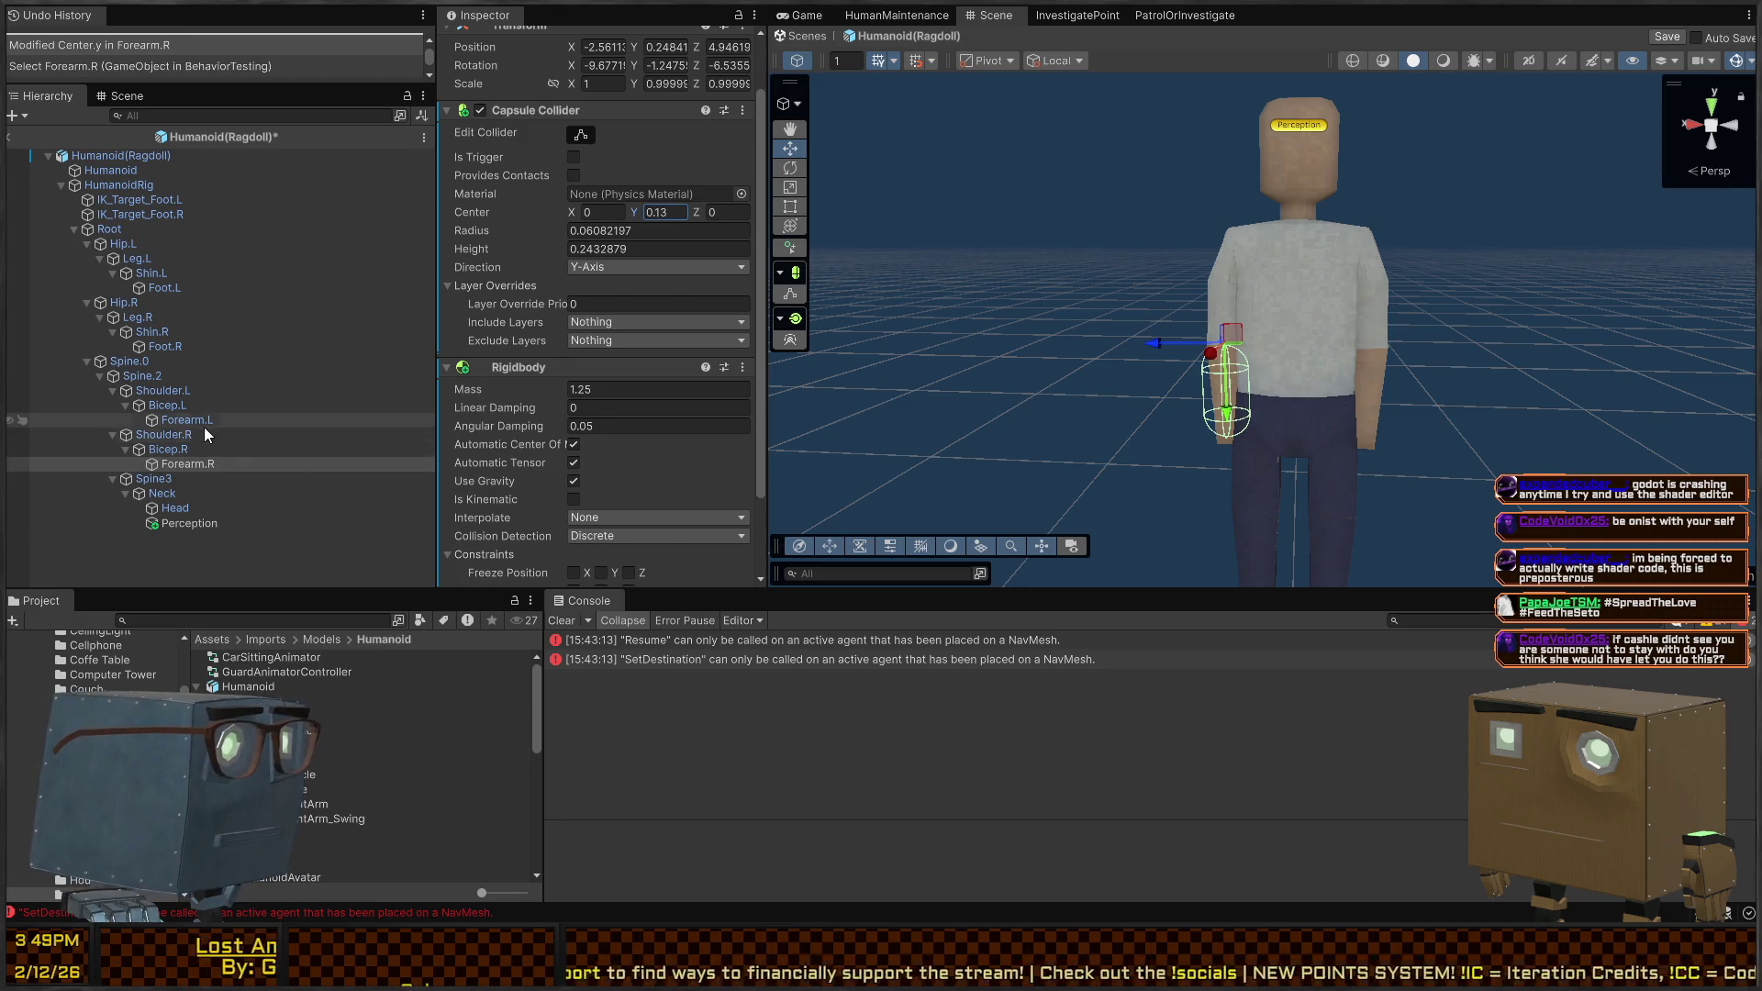
Set Forearm.L's collider Center Y to -0.12 and shrink its radius to 0.03
click(188, 419)
click(644, 212)
text(-0.12)
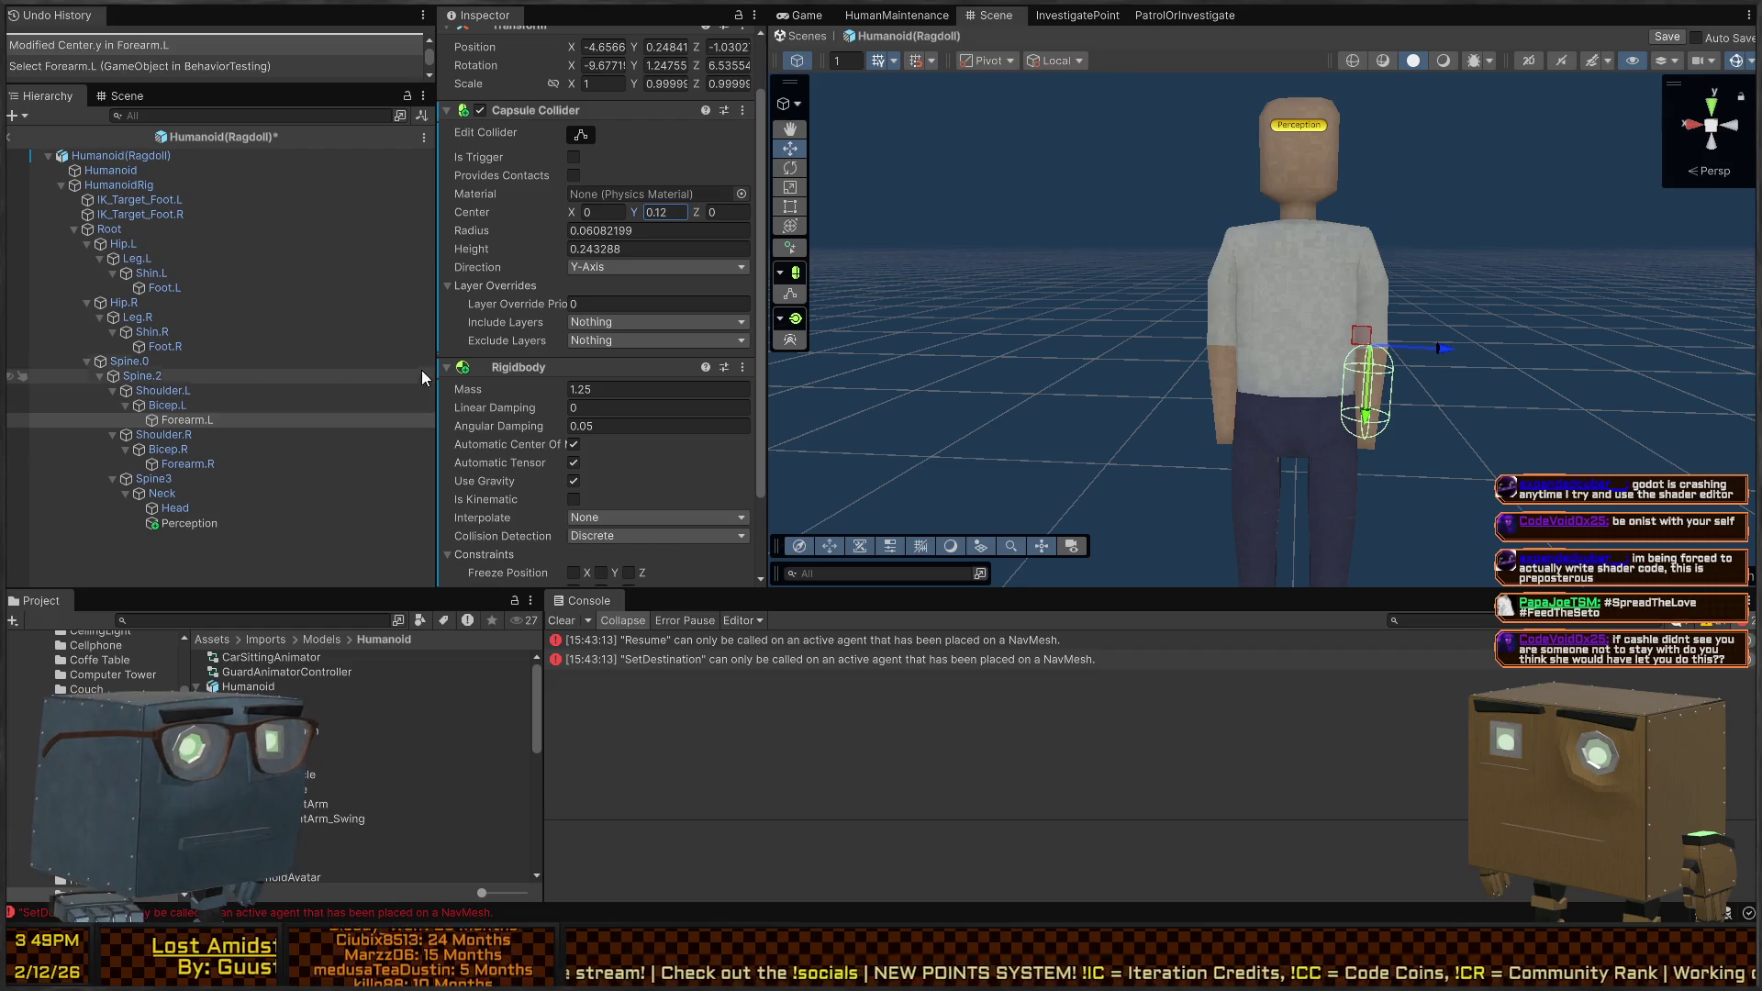
drag(500, 230, 494, 229)
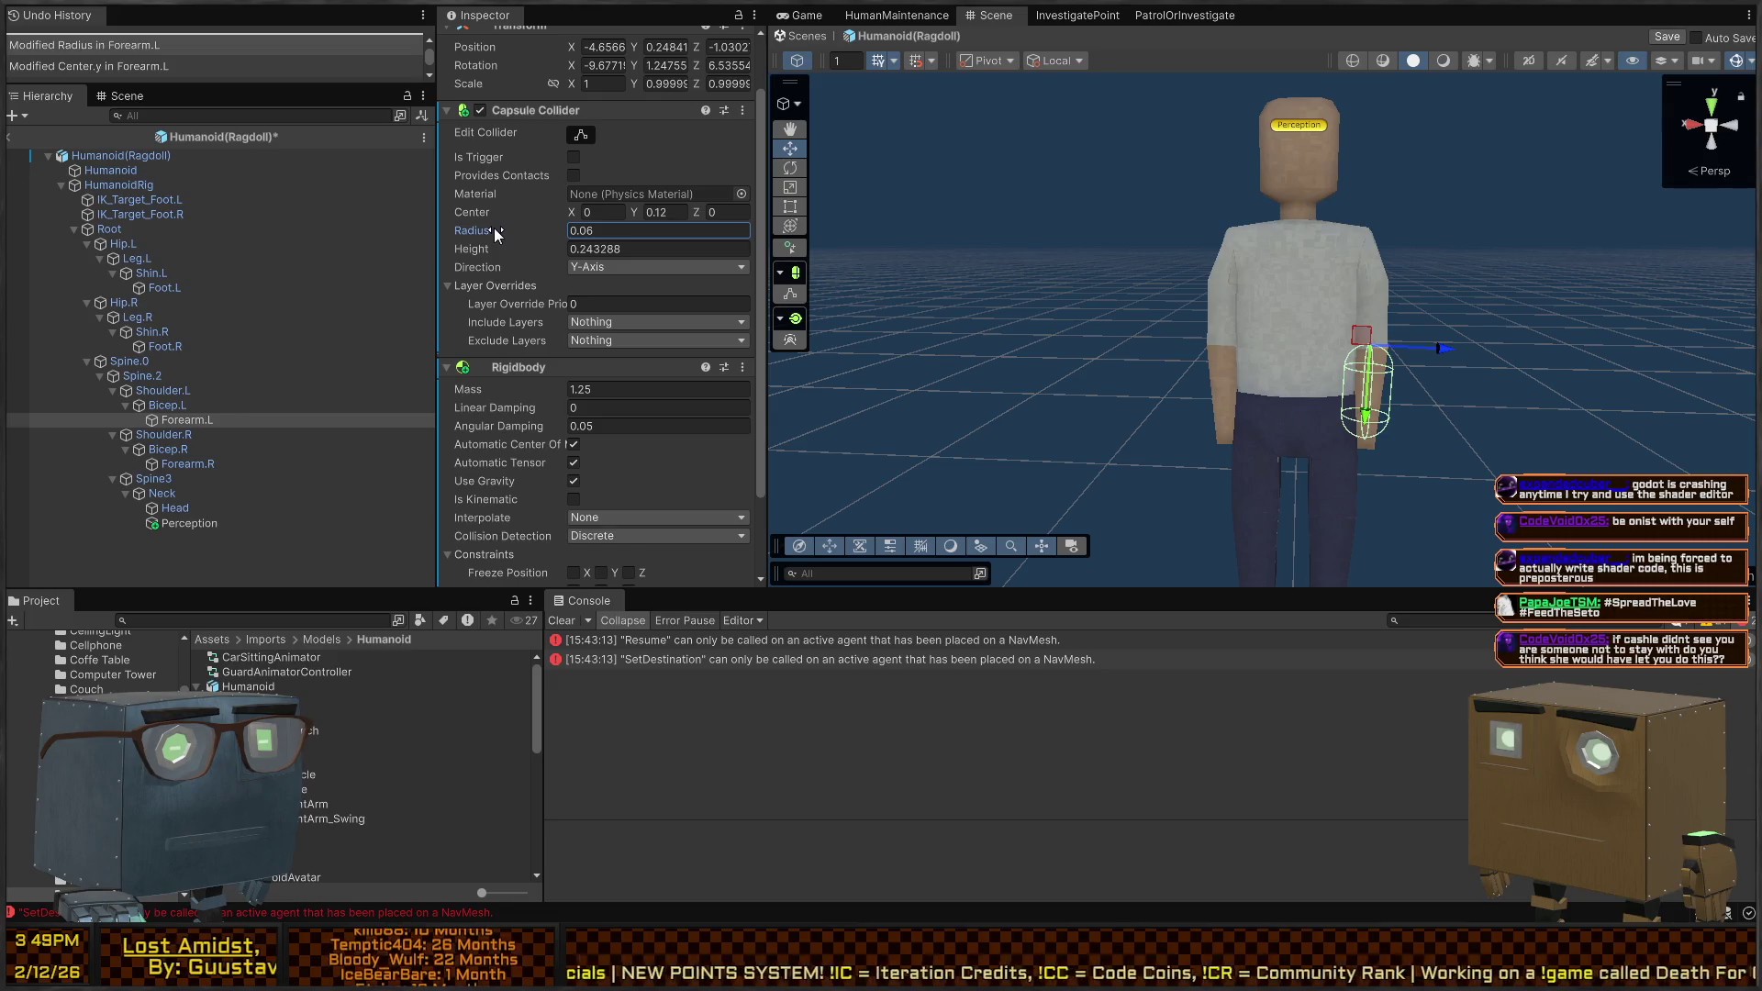
text(0.12)
drag(494, 228, 489, 226)
text(0.03)
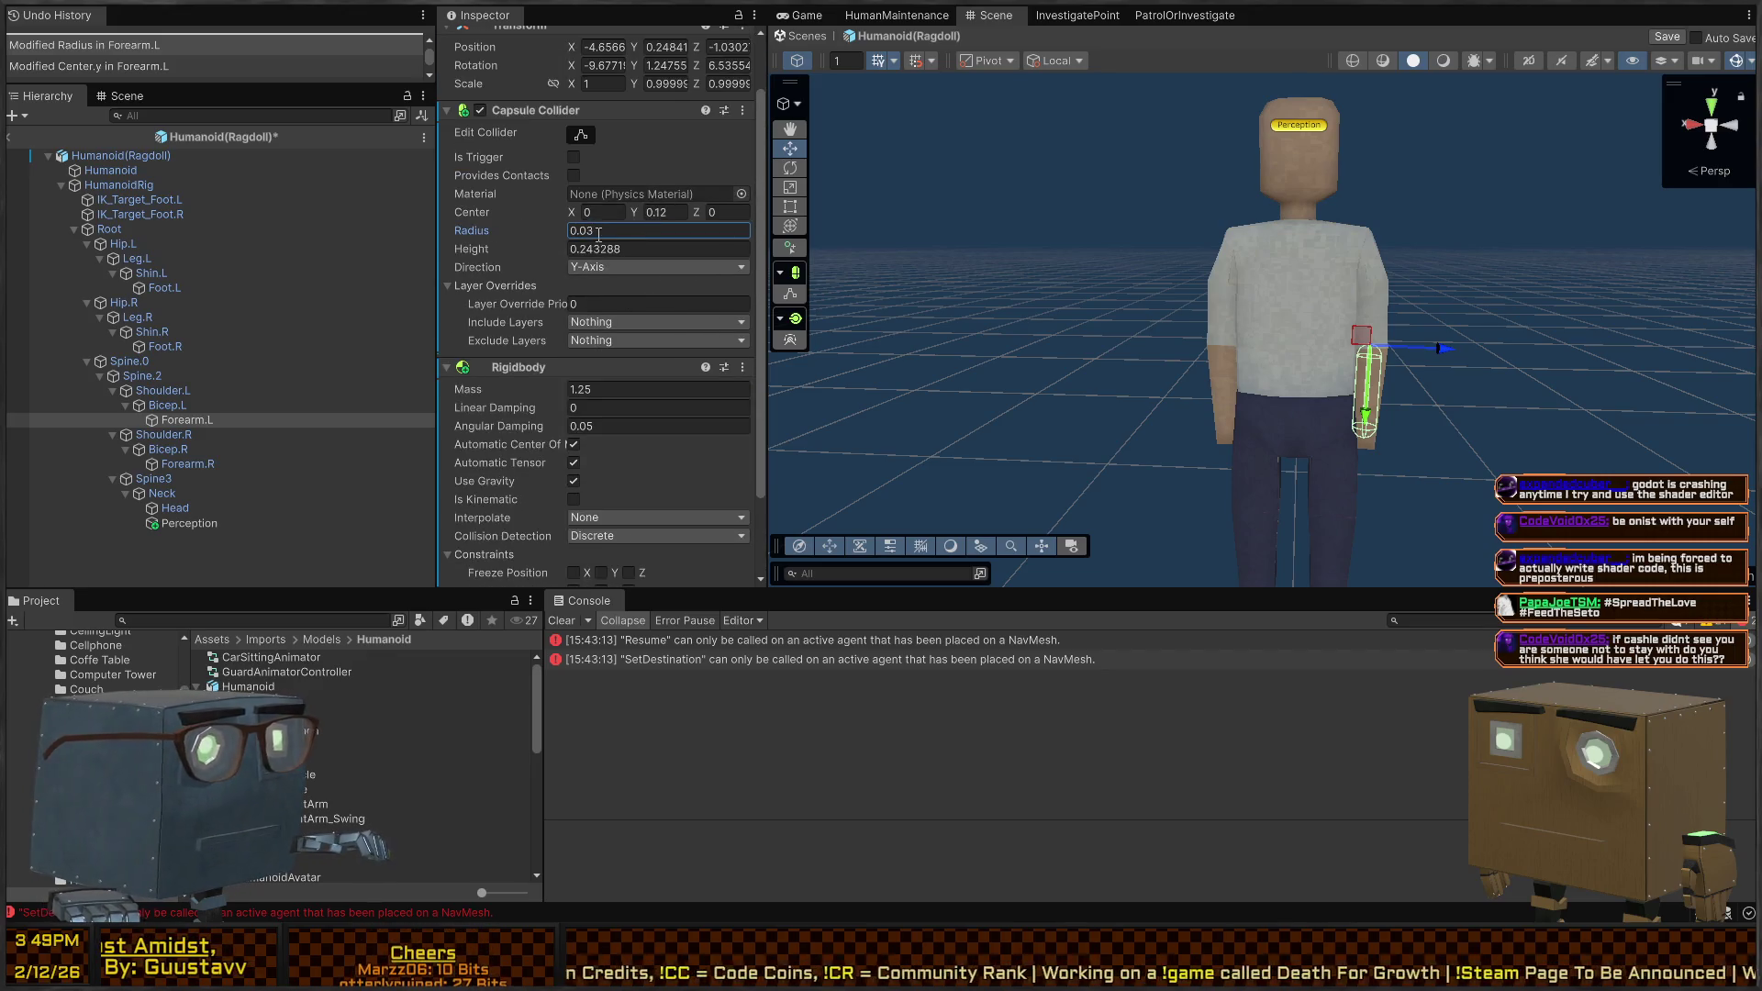
Set Forearm.R's capsule collider radius to 0.03
click(184, 463)
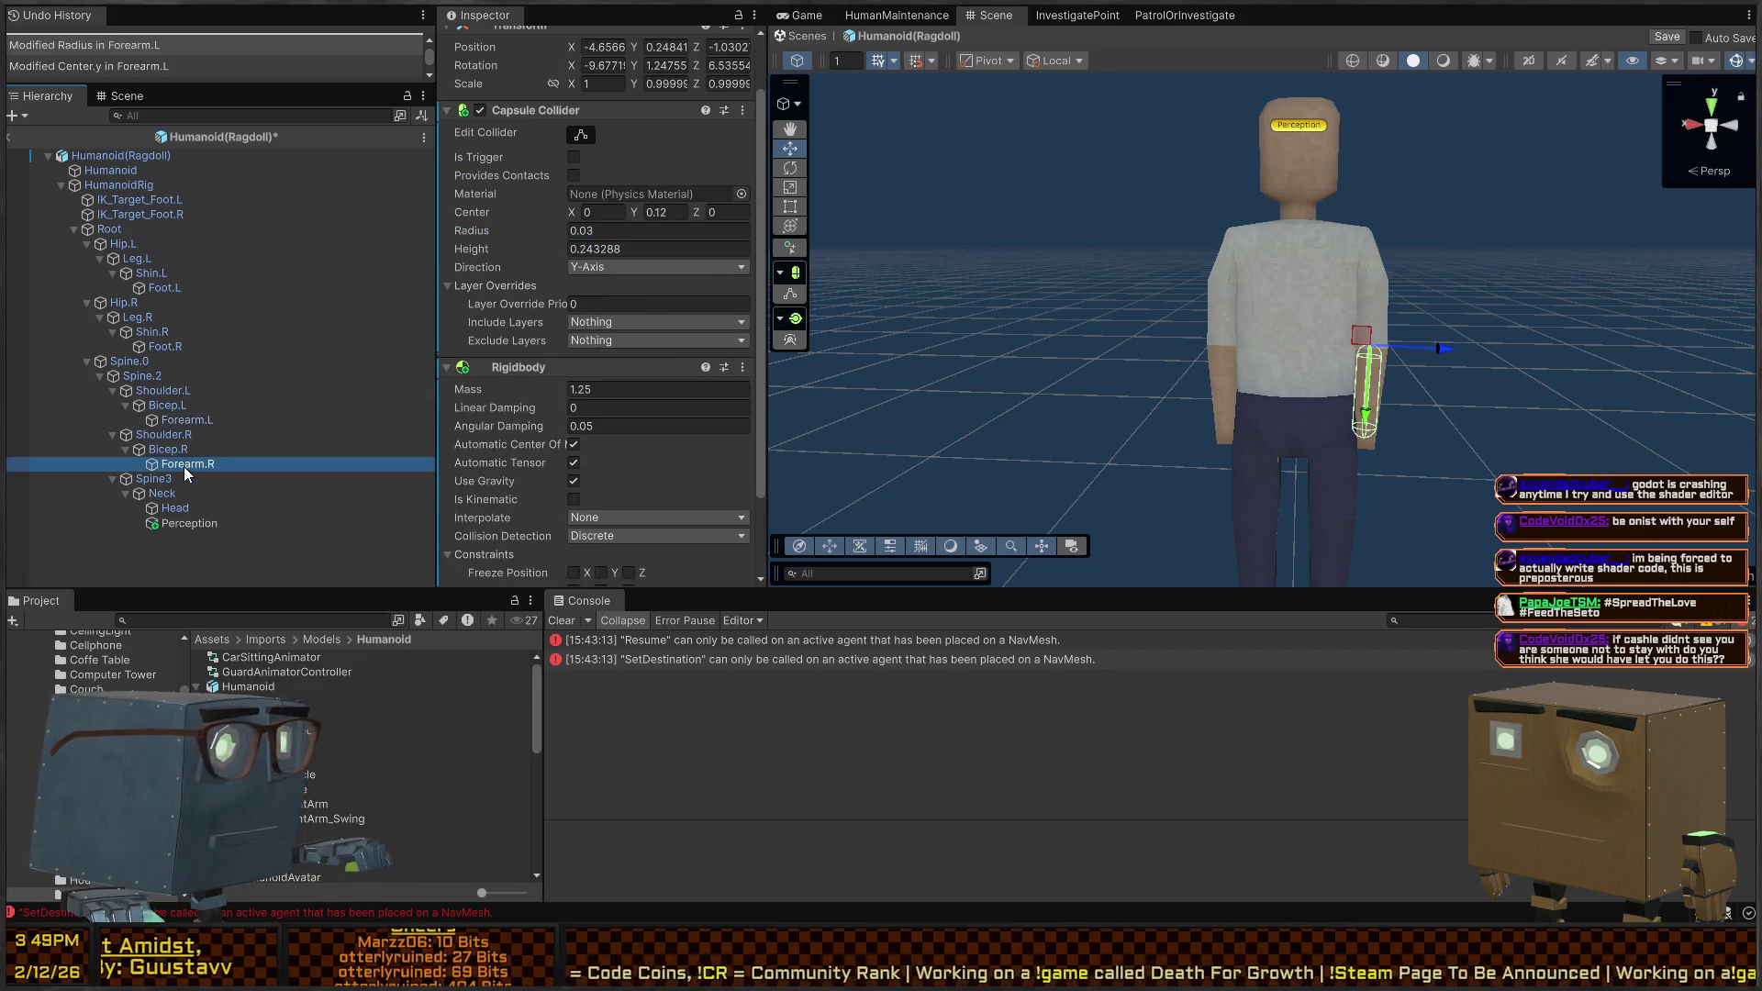
click(650, 228)
text(0.03)
key(Return)
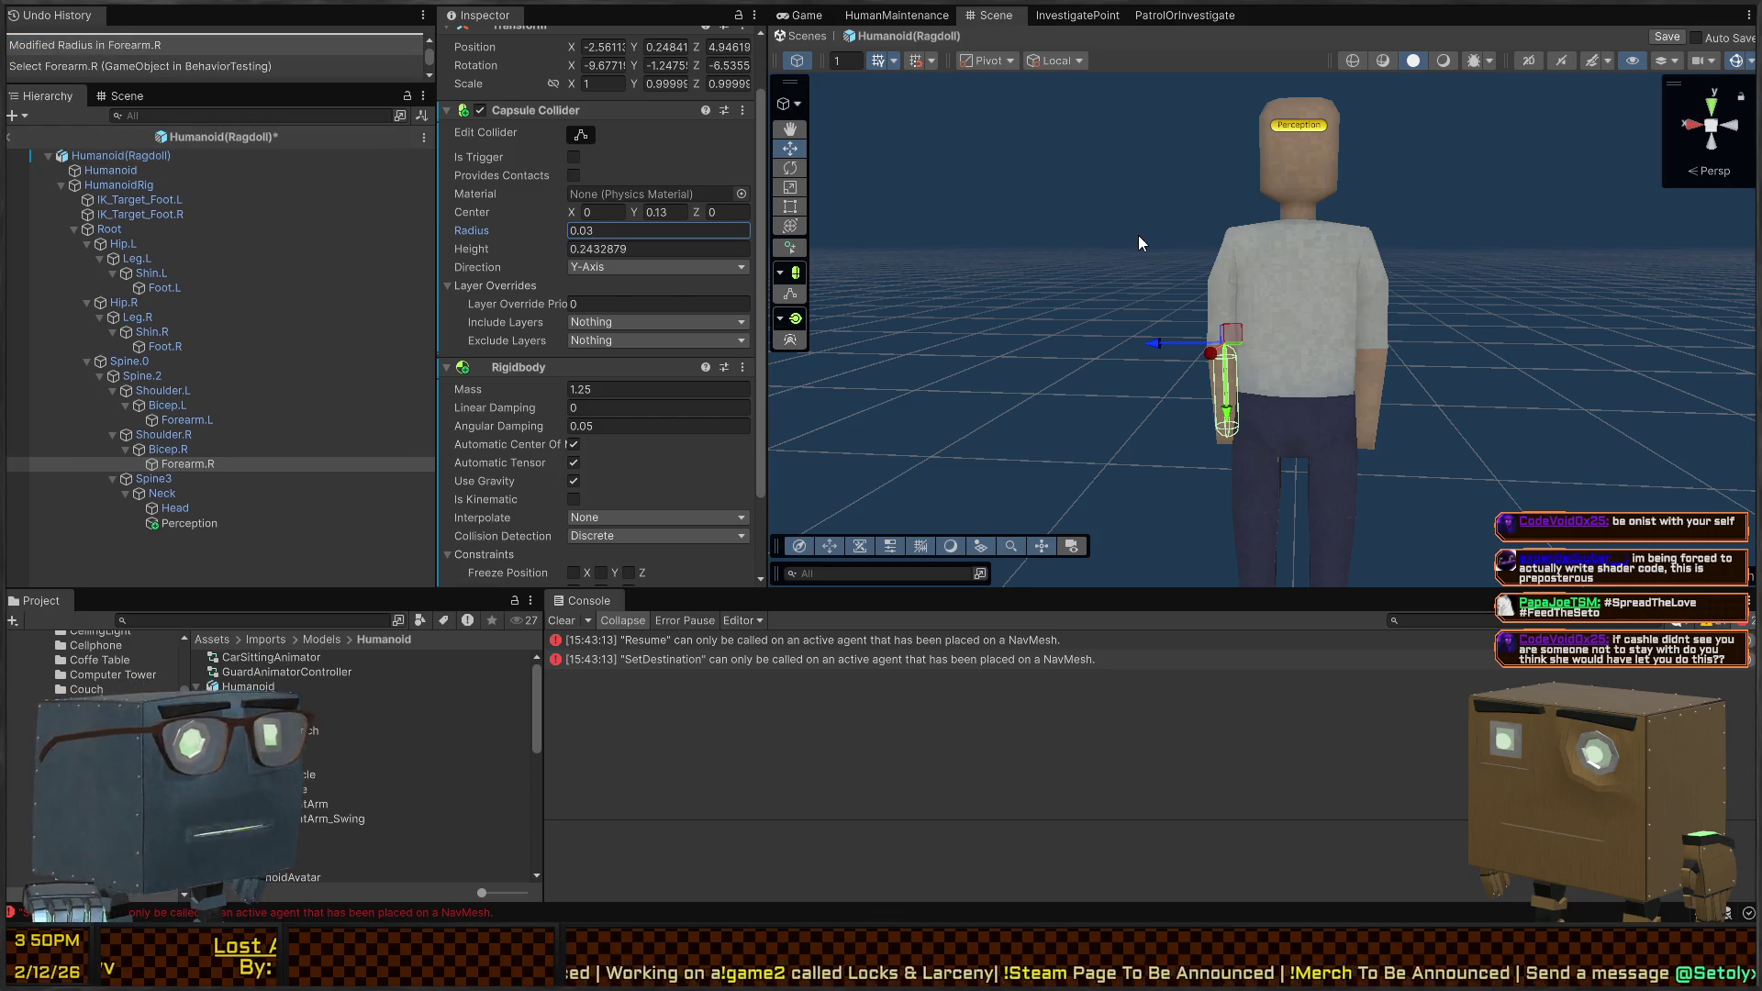
mouse_move(1100, 262)
mouse_down()
mouse_move(1210, 303)
mouse_move(1229, 279)
mouse_up()
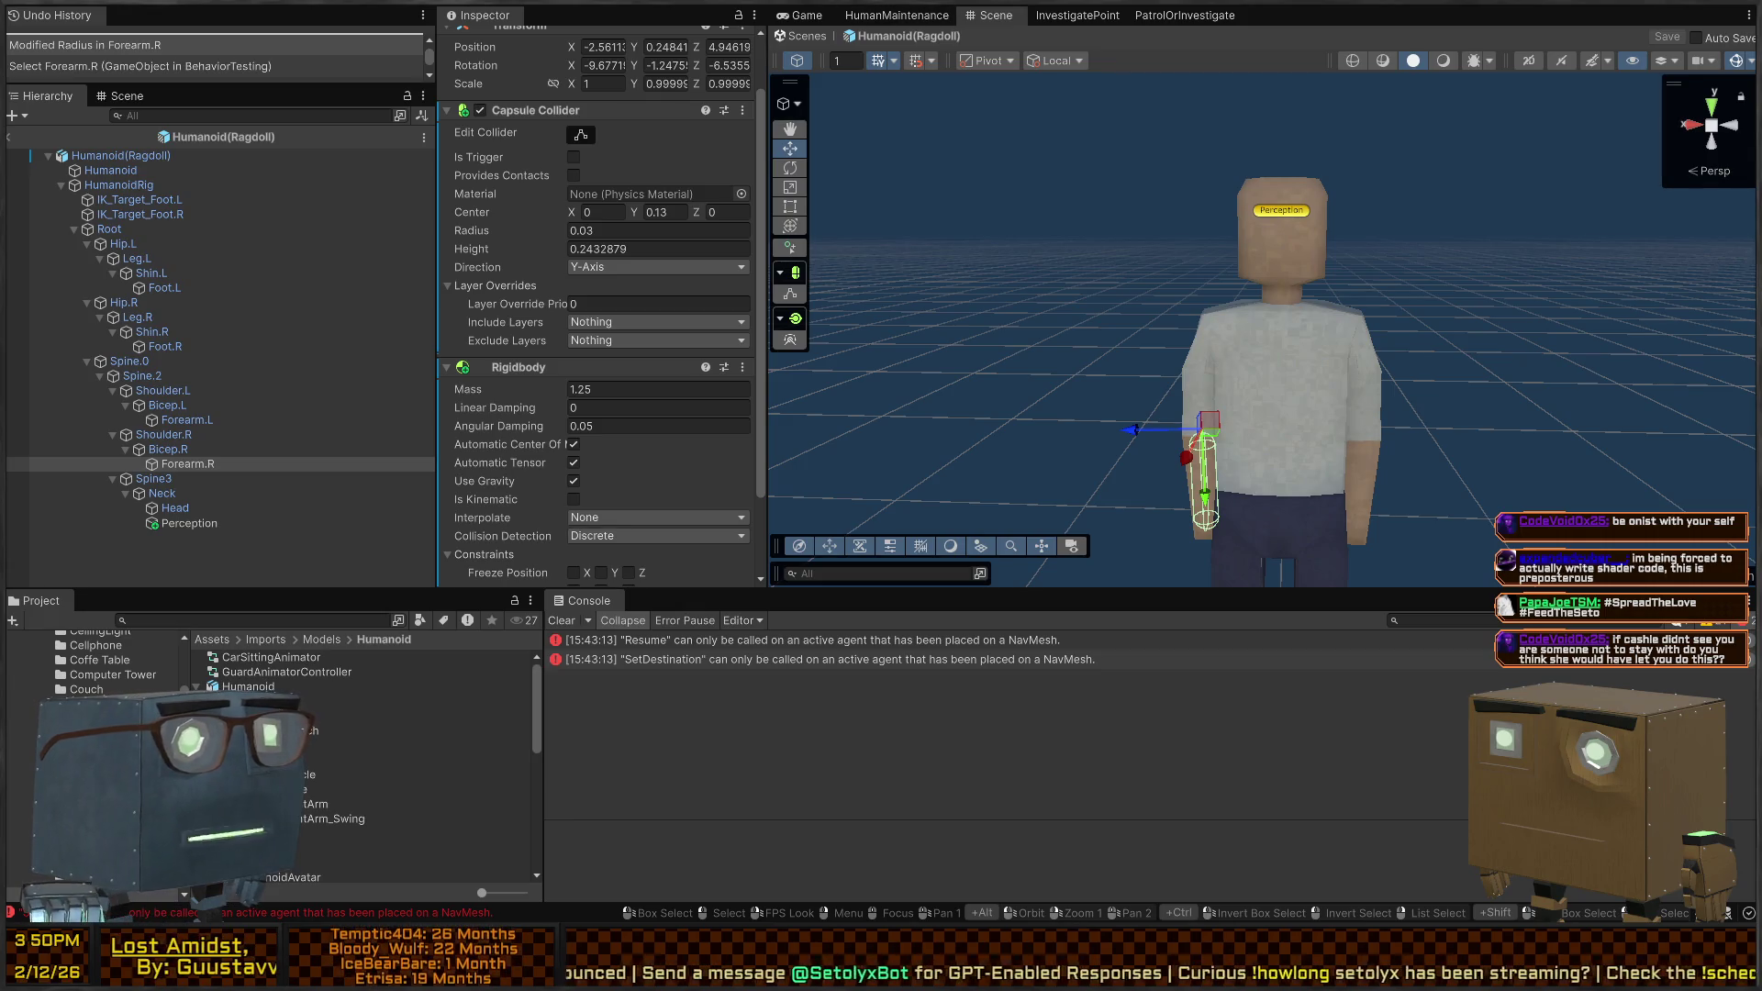
Fly the camera toward the guard and compare the Bicep.R and Forearm.R colliders
key(s)
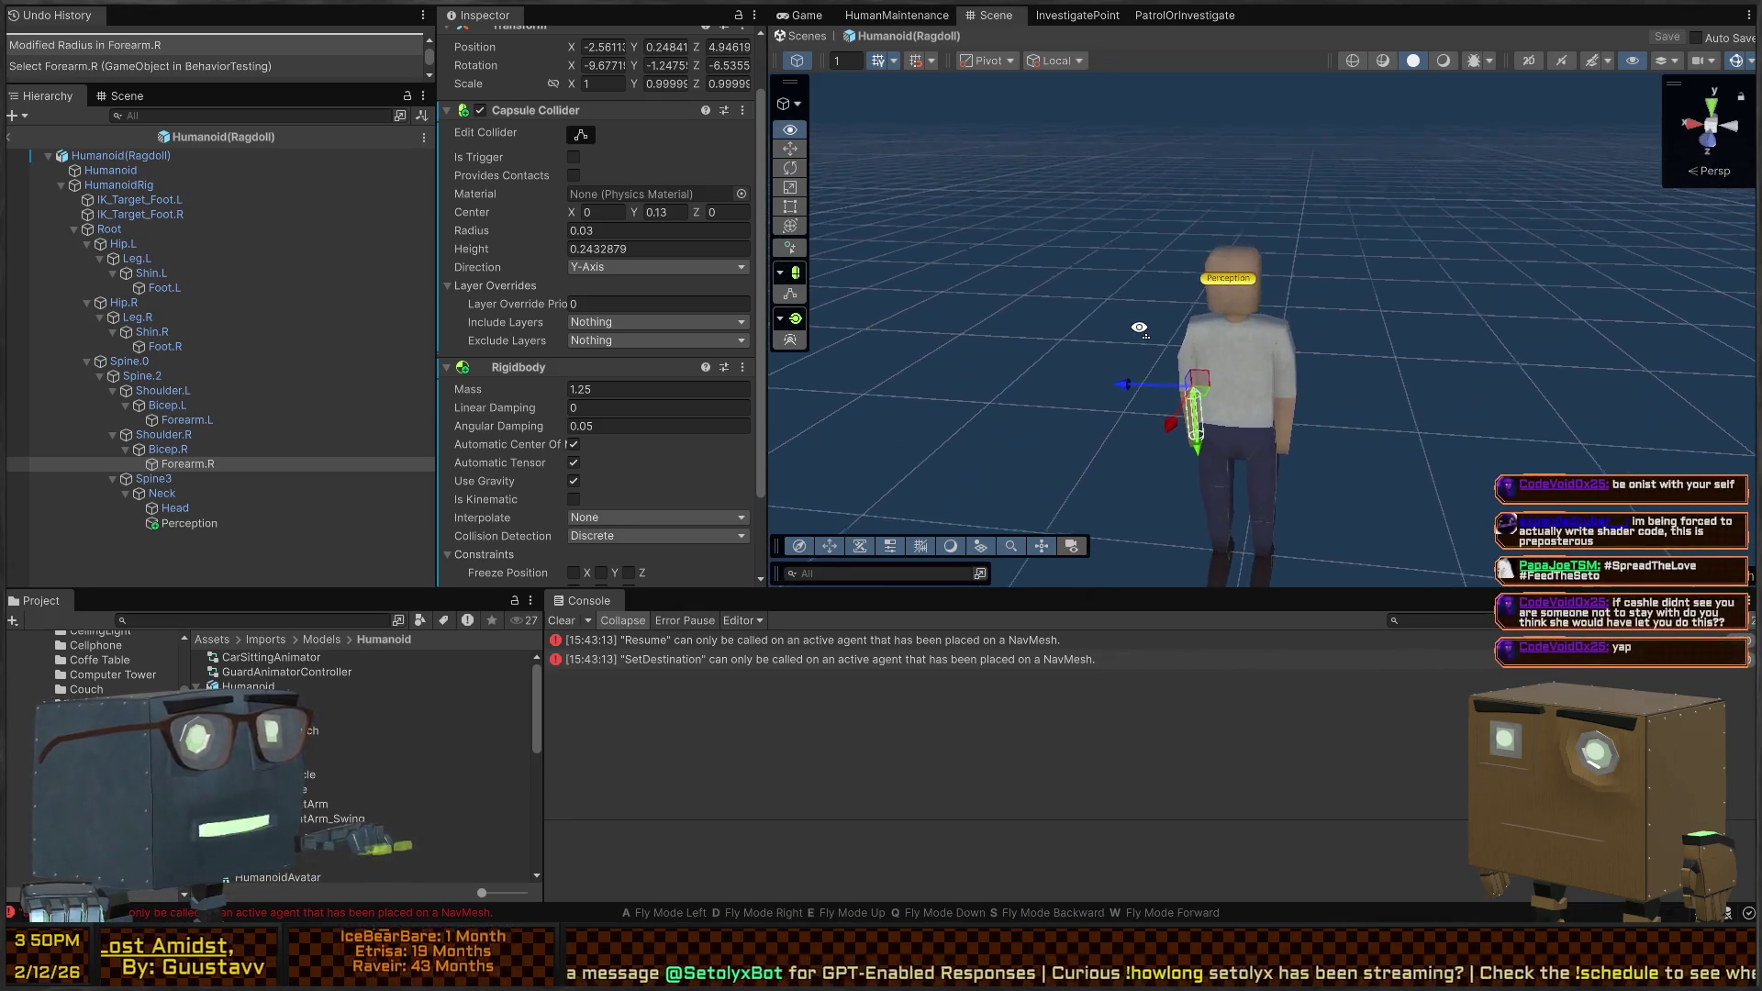
key(w)
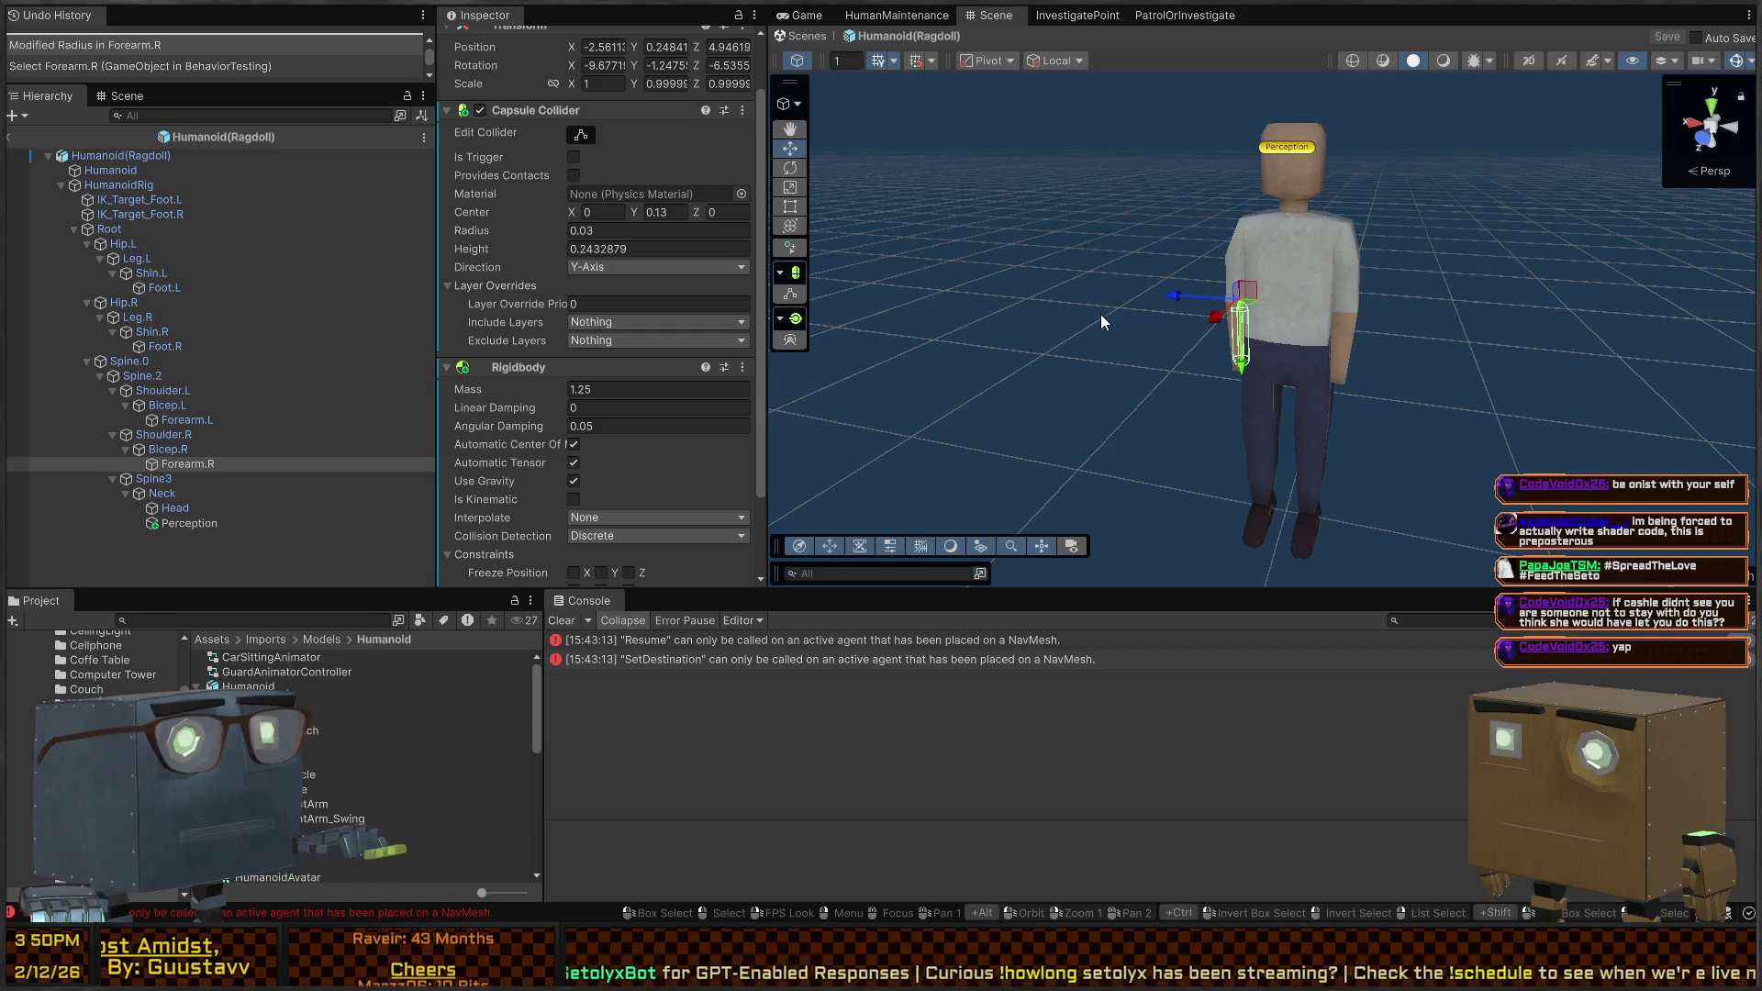
click(174, 450)
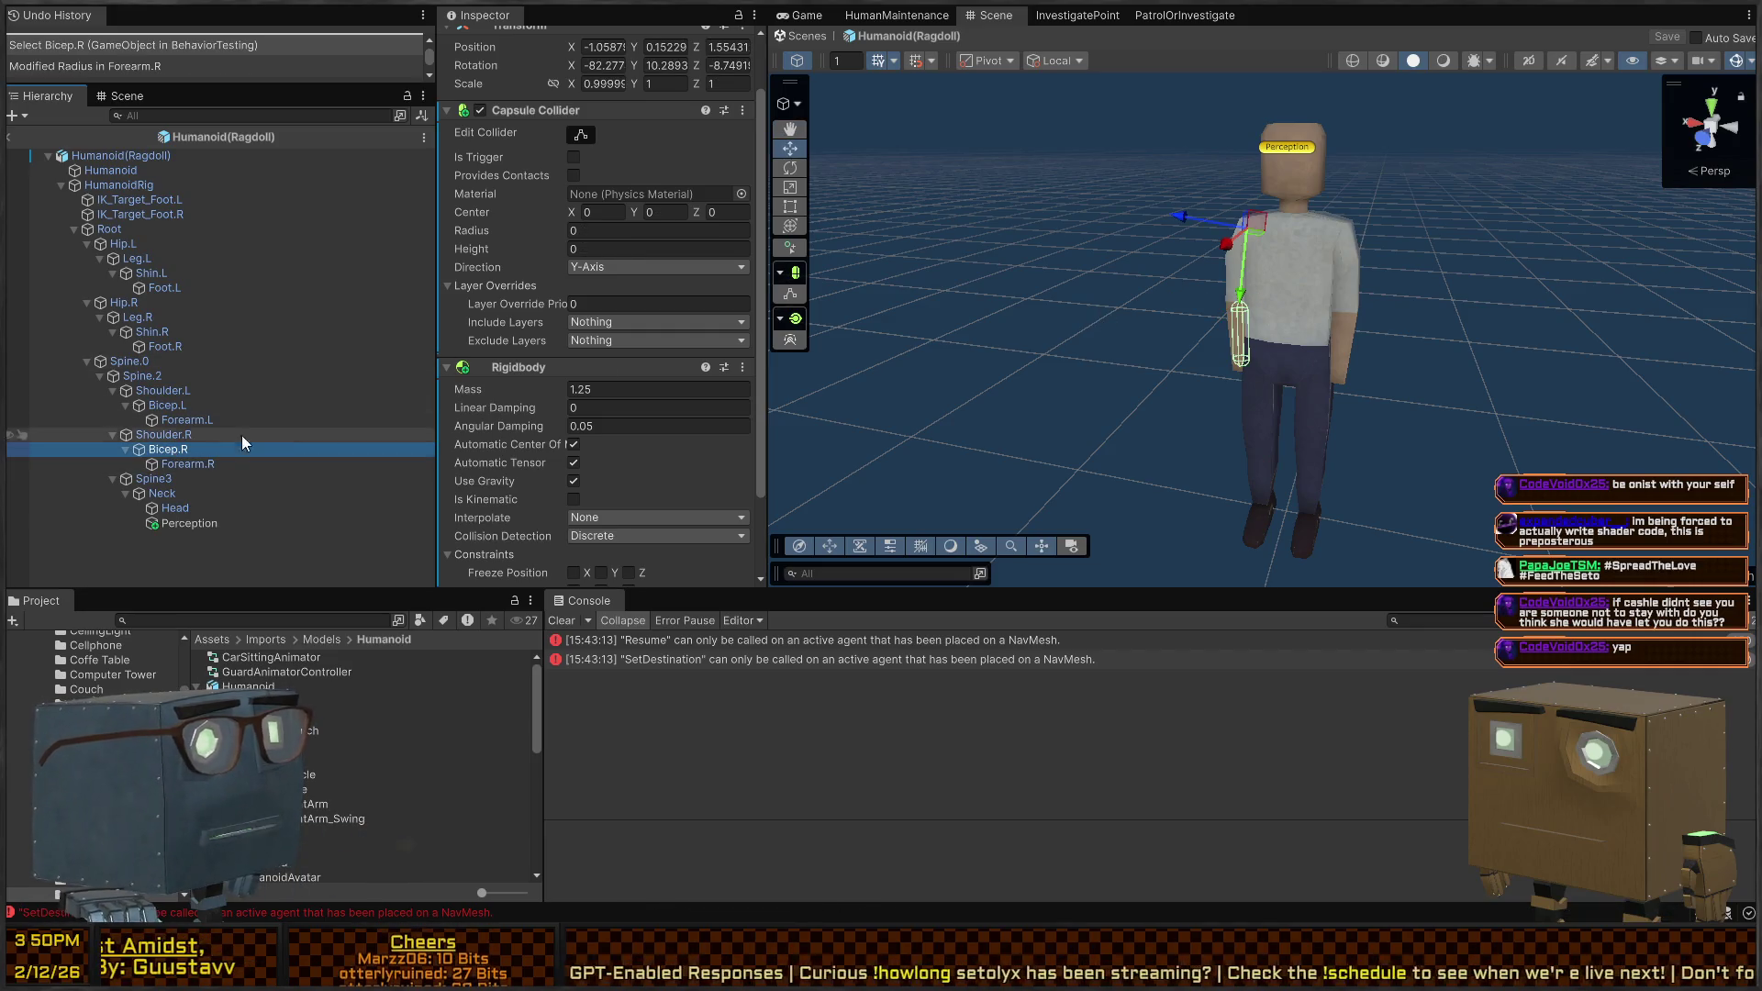
click(186, 465)
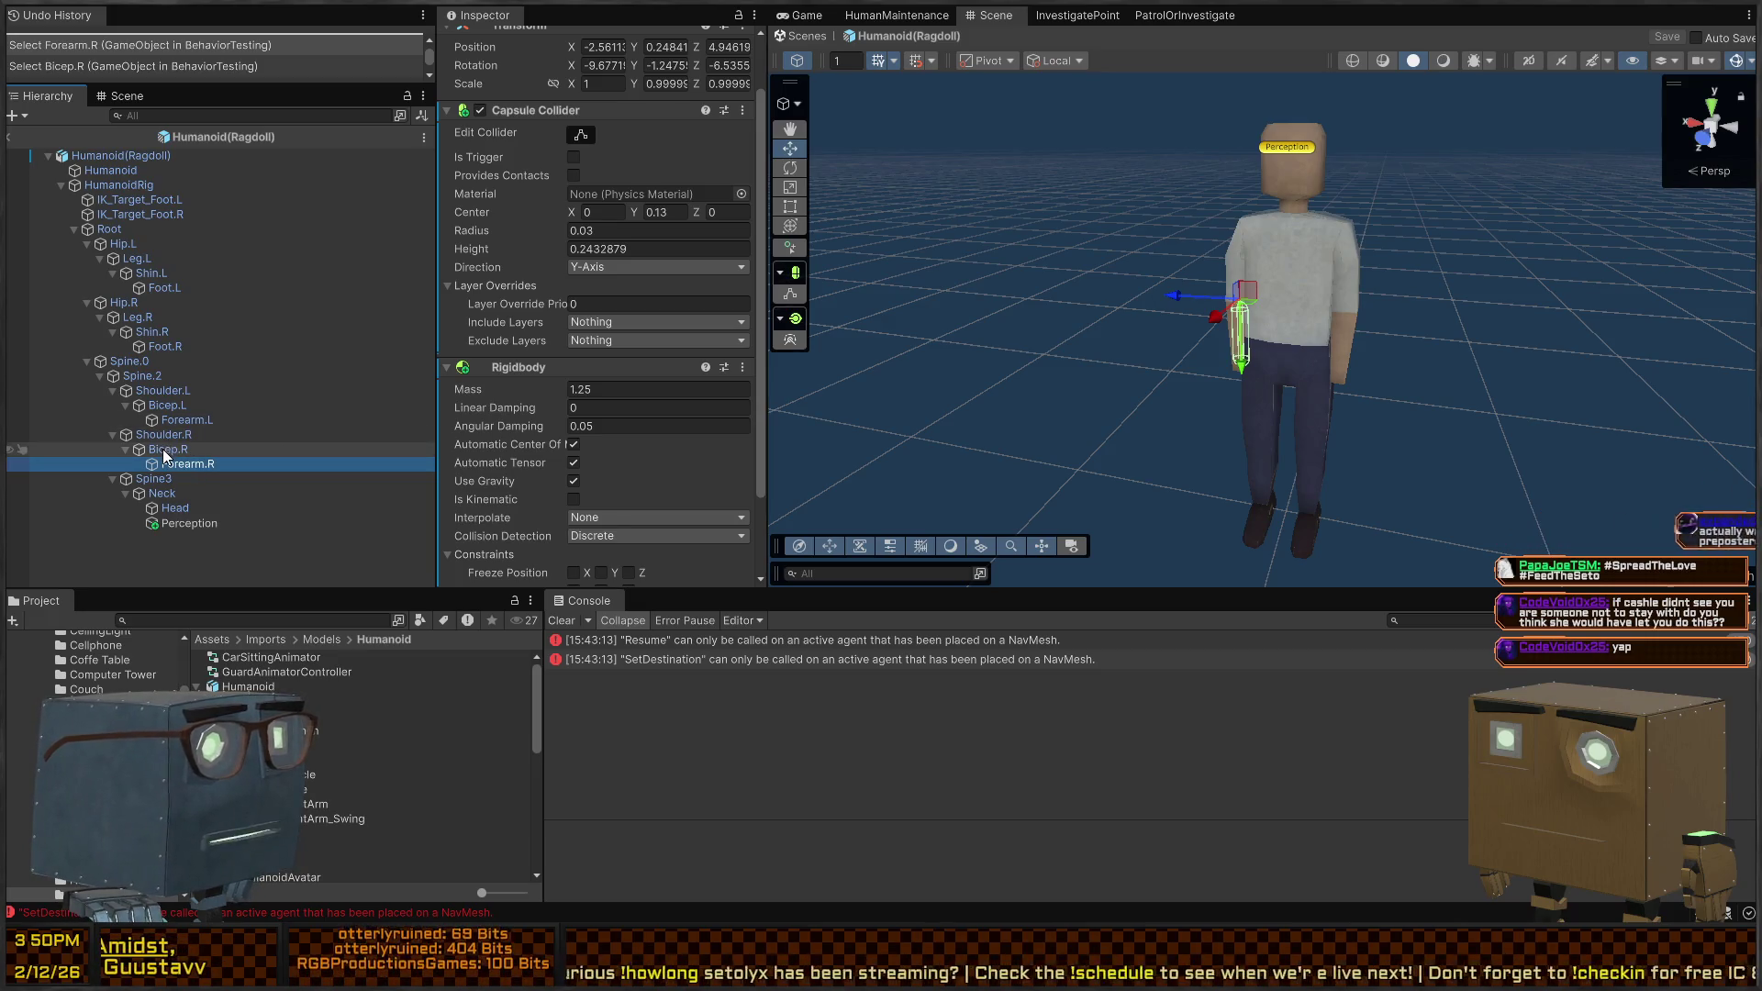
click(162, 449)
click(189, 465)
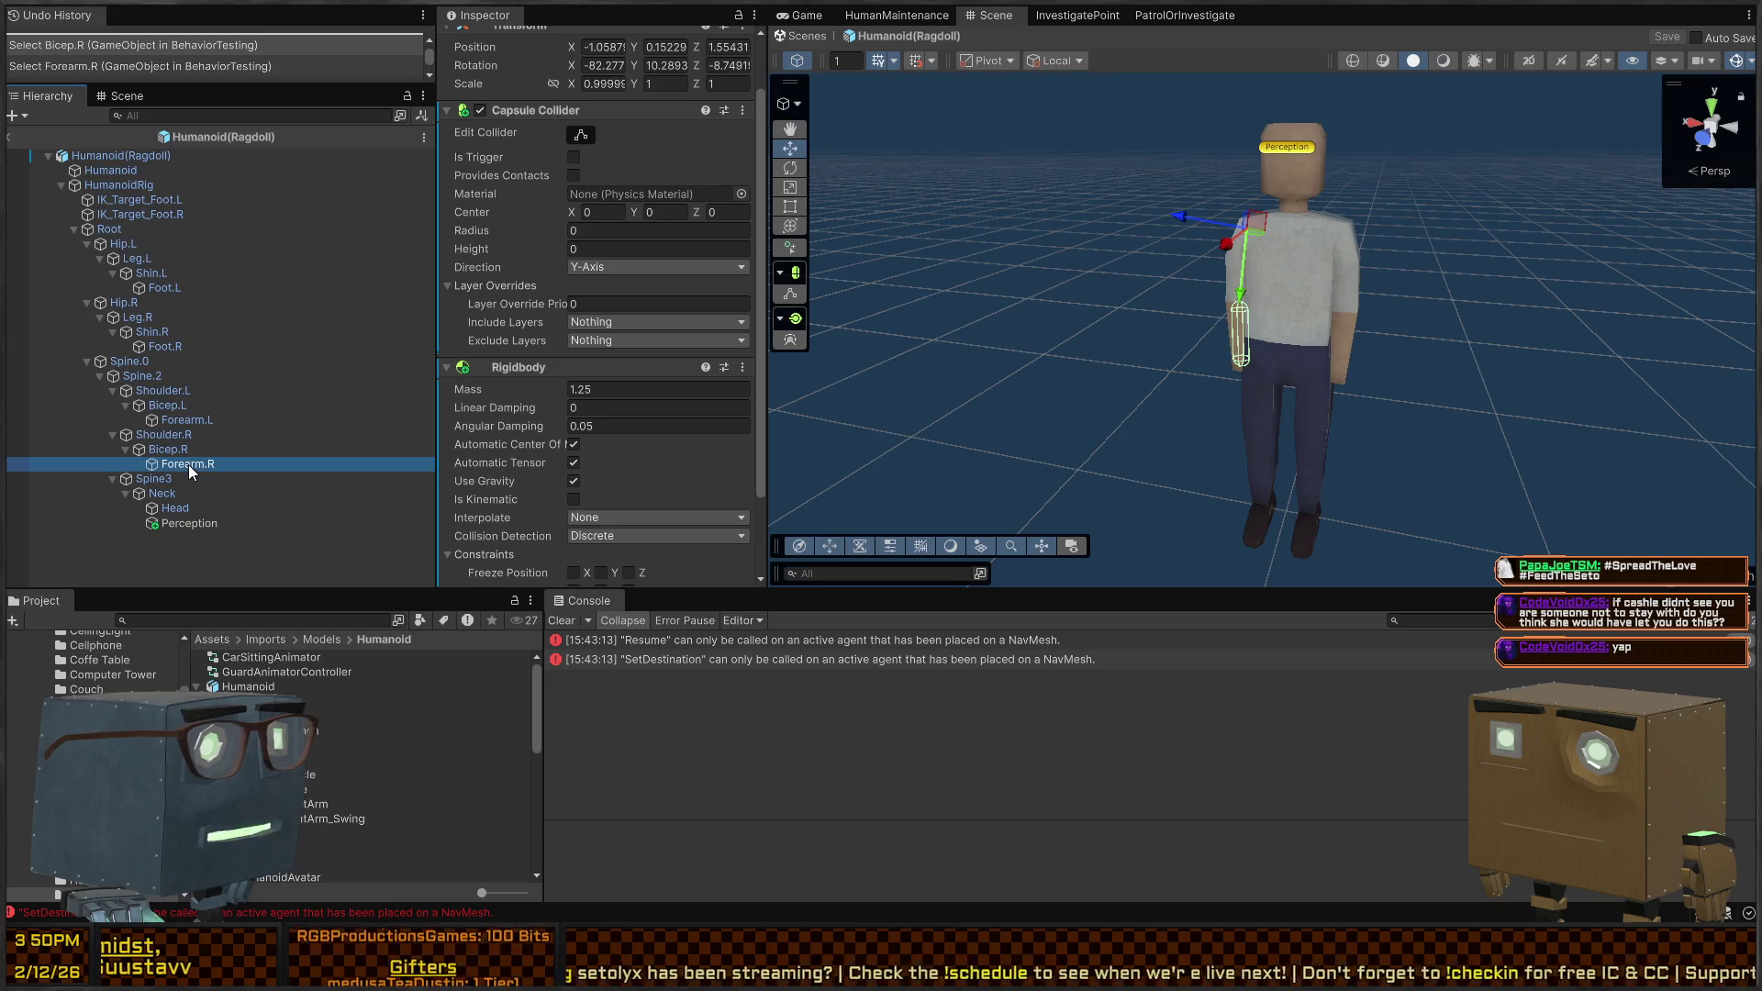
click(182, 448)
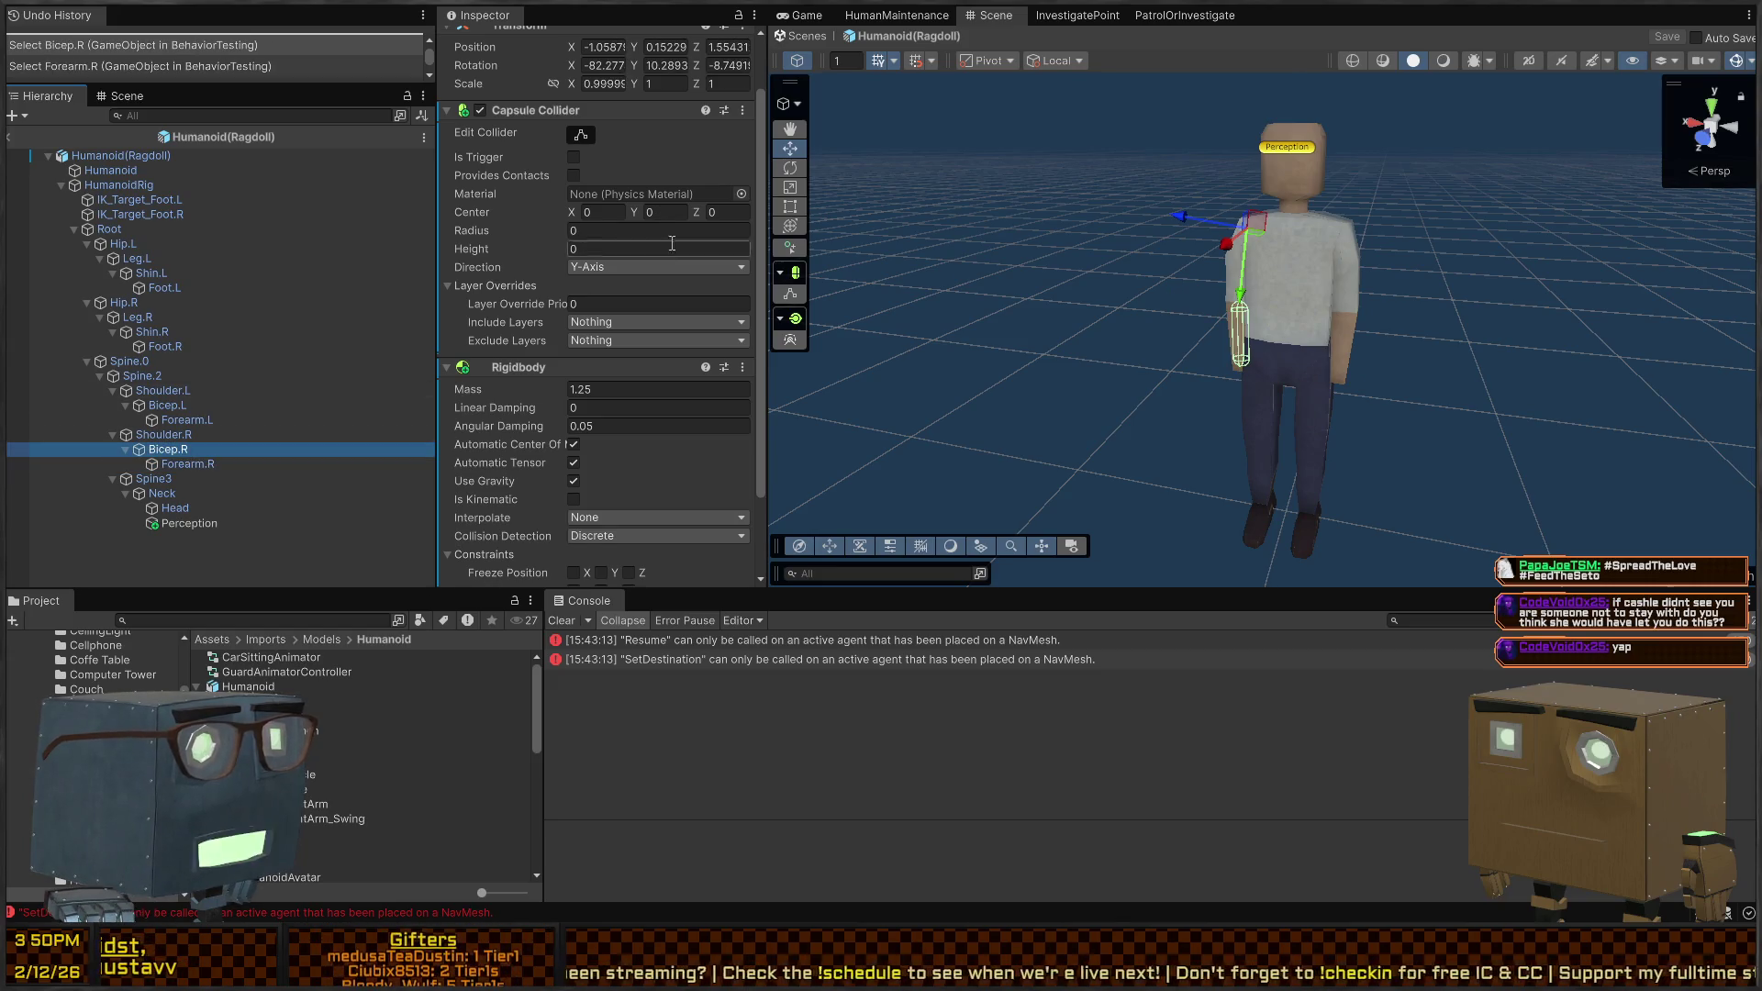
Try adjusting Bicep.R's collider center, then fold away its Capsule Collider settings
drag(631, 213, 614, 214)
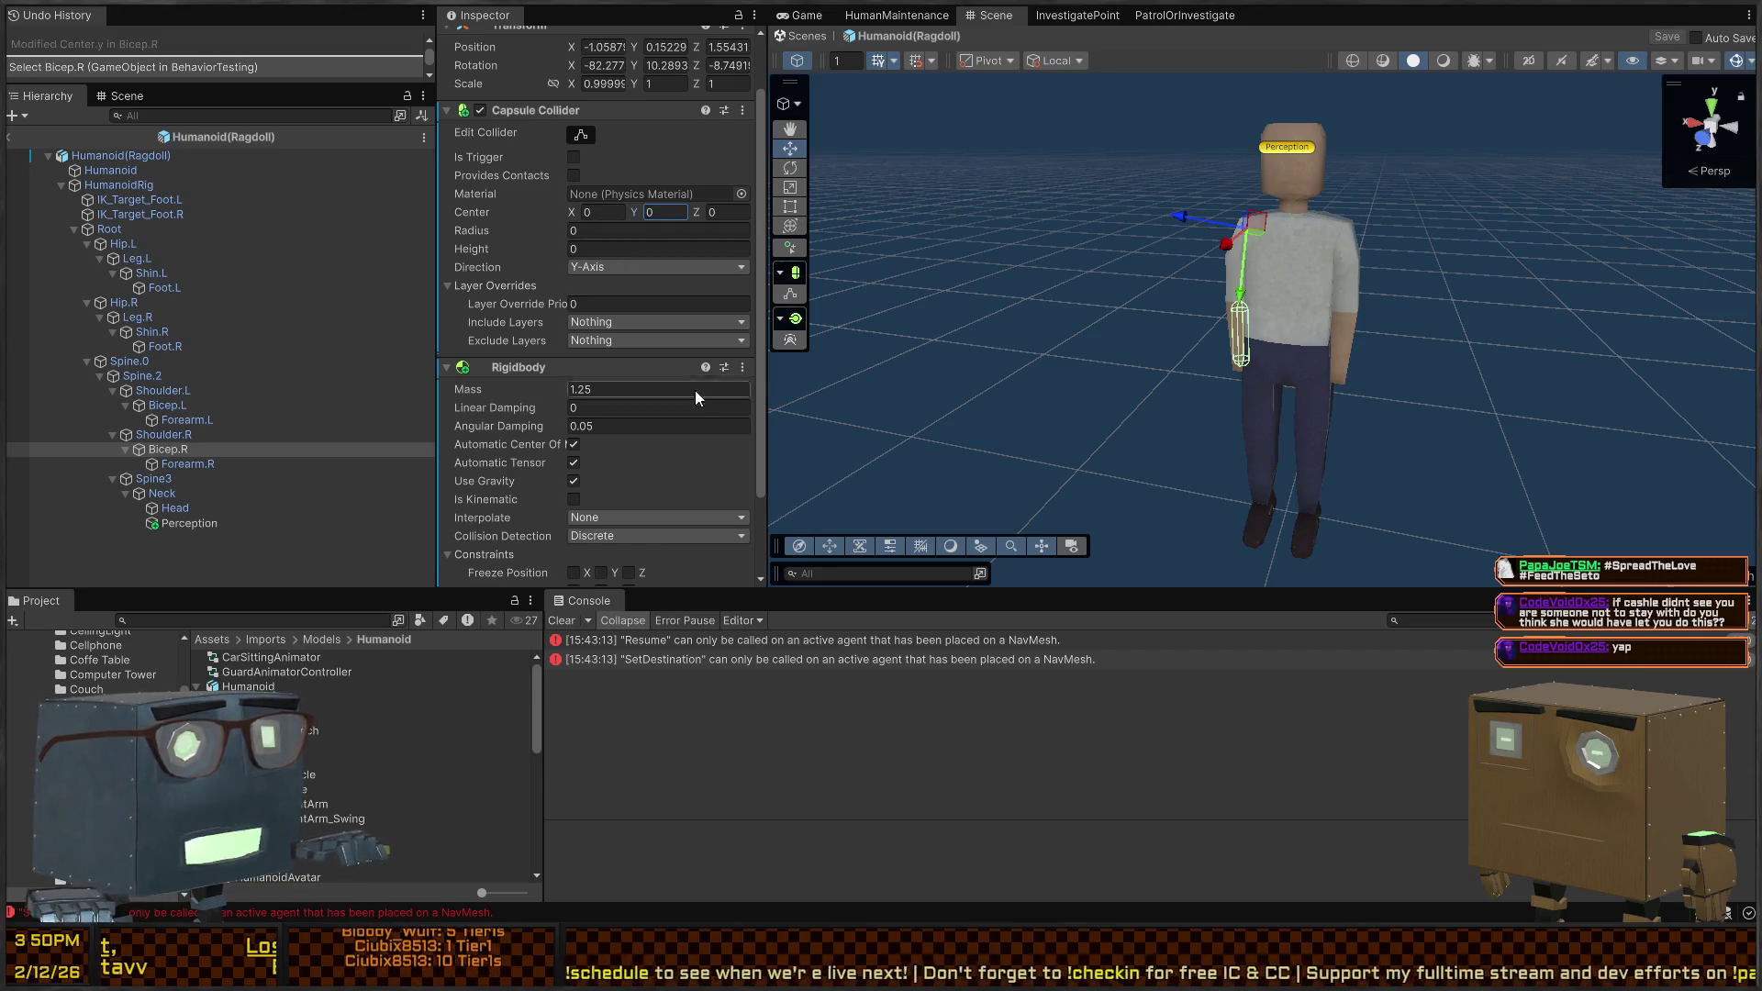
scroll(652, 183, down, 2)
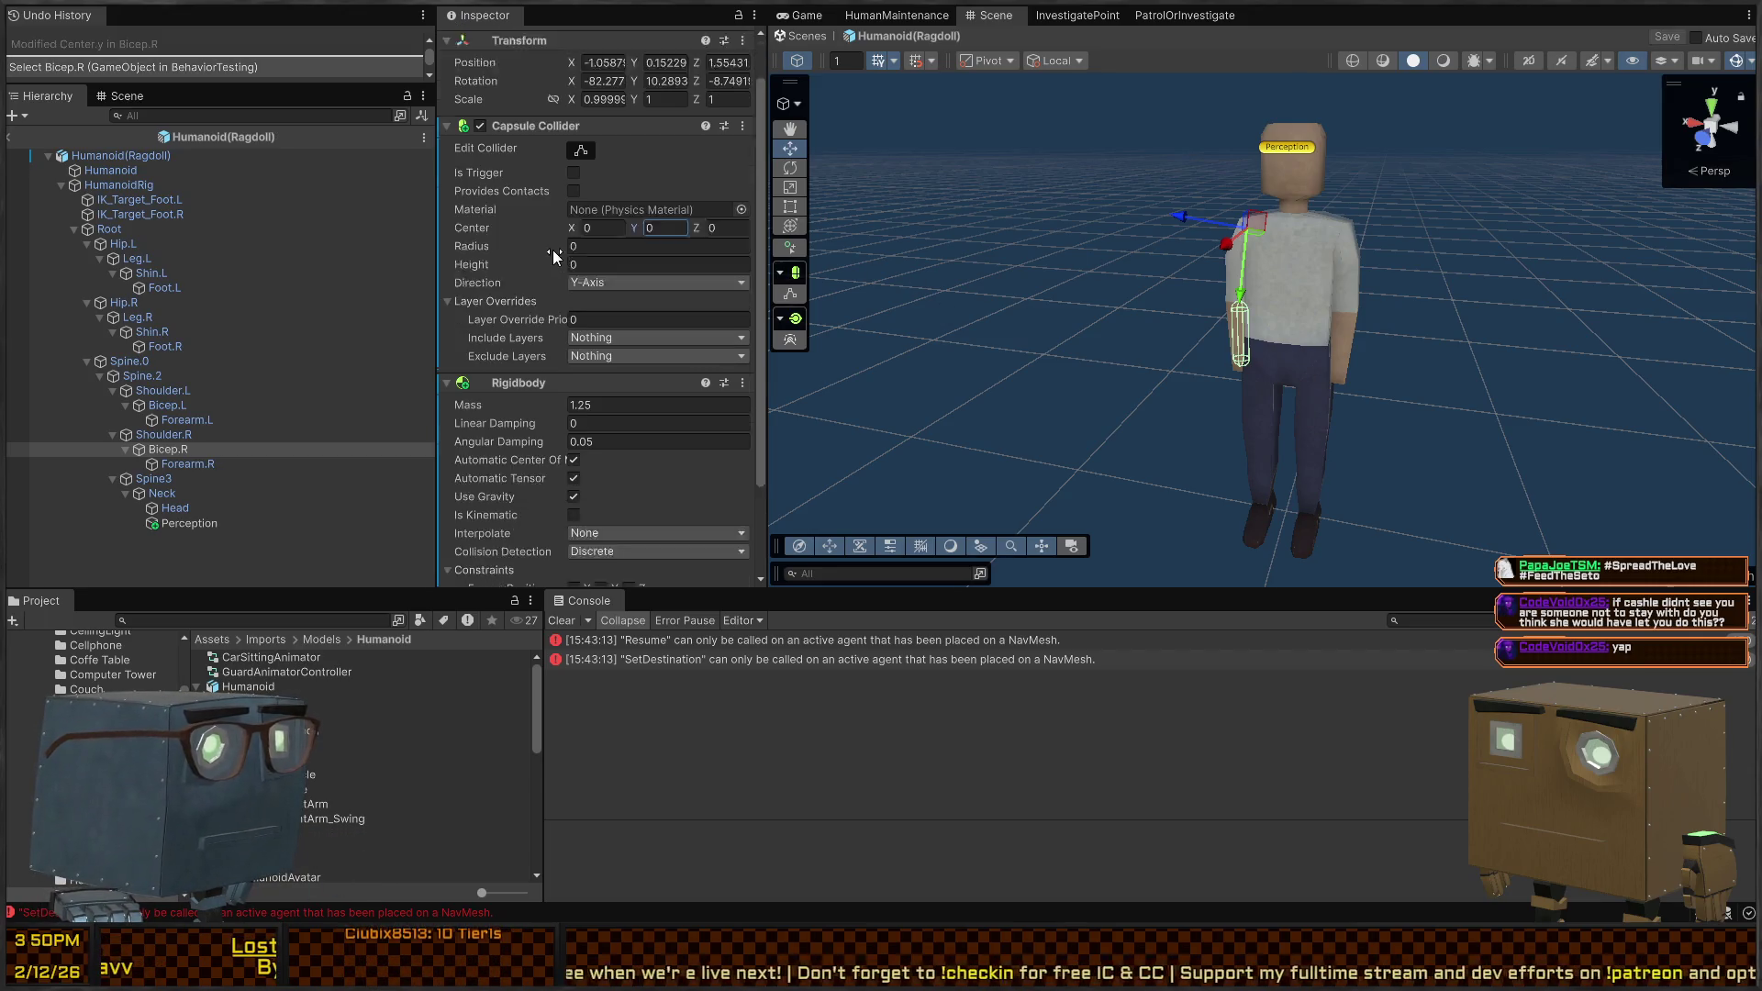
click(202, 464)
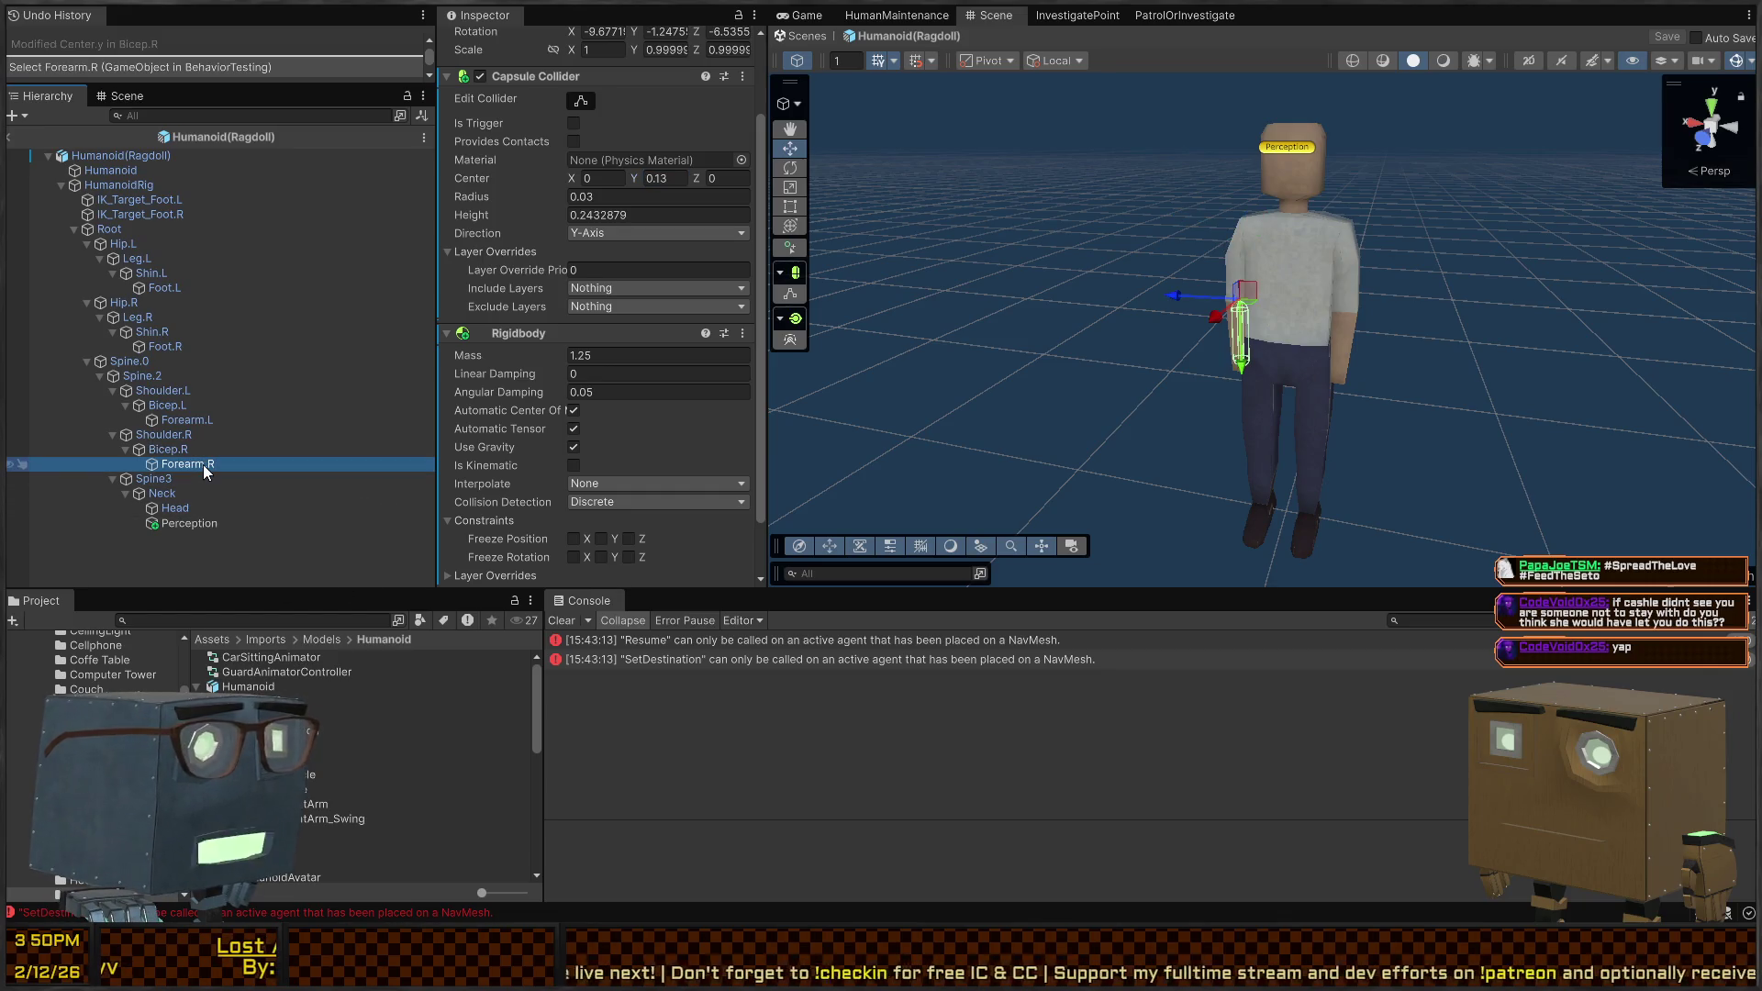
click(184, 450)
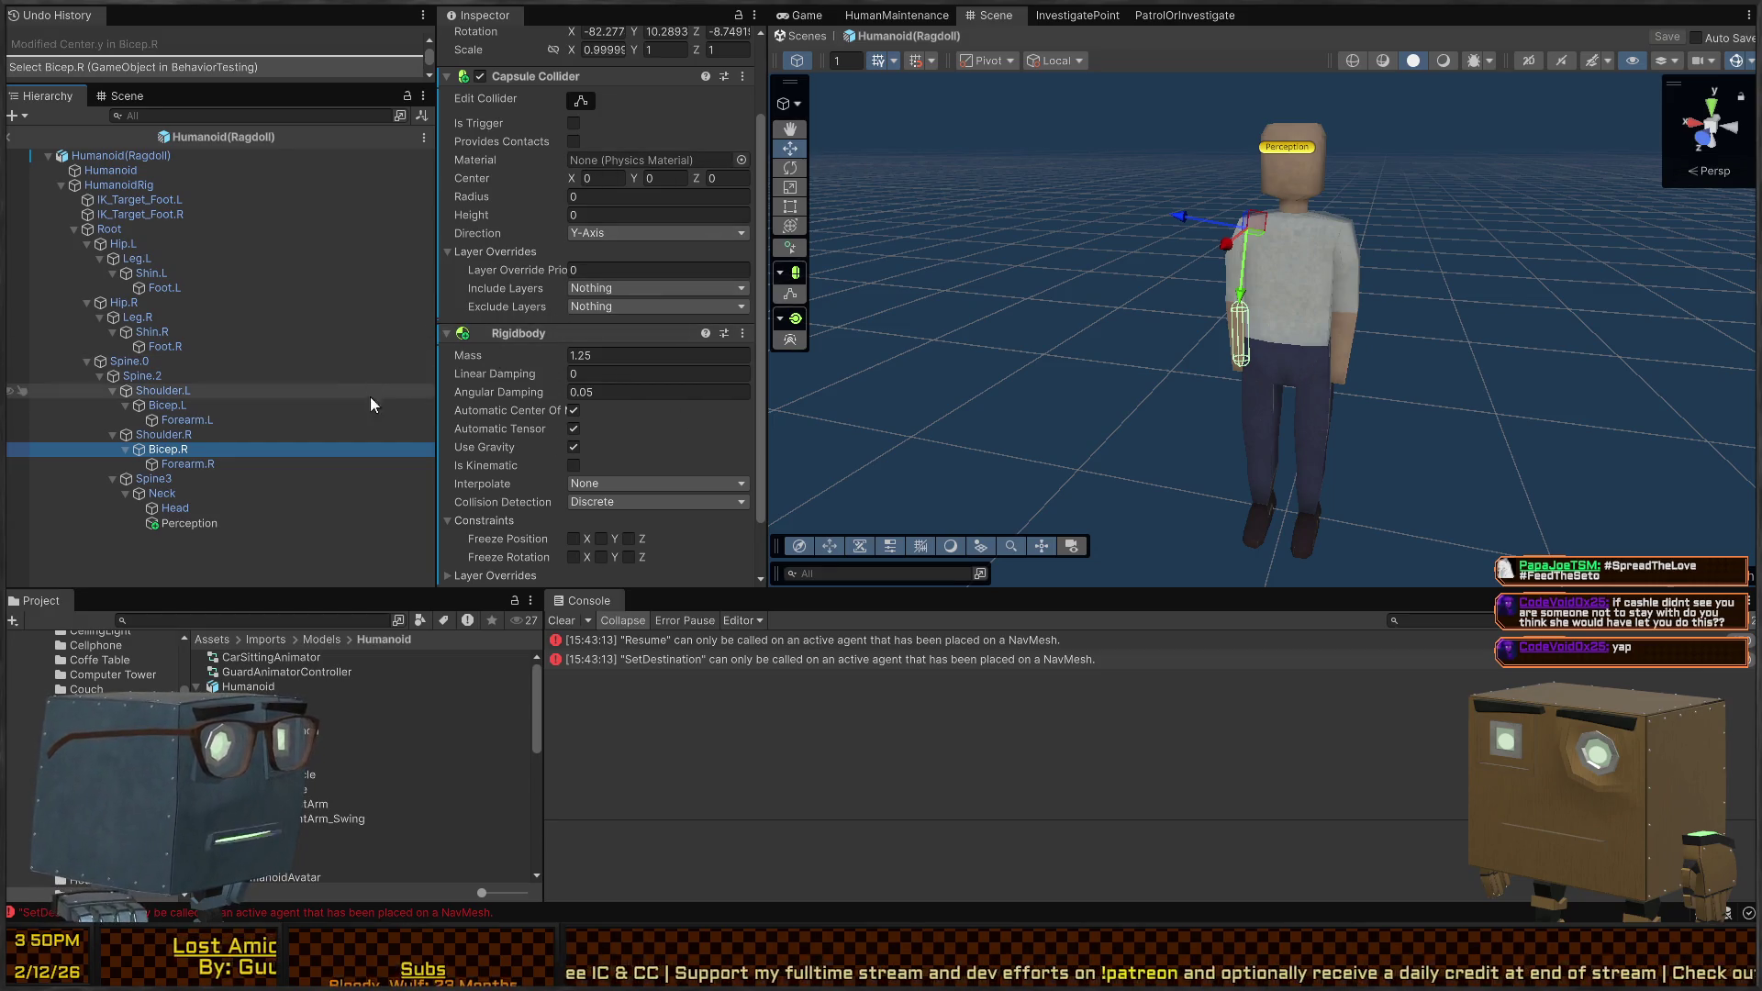
scroll(523, 372, up, 3)
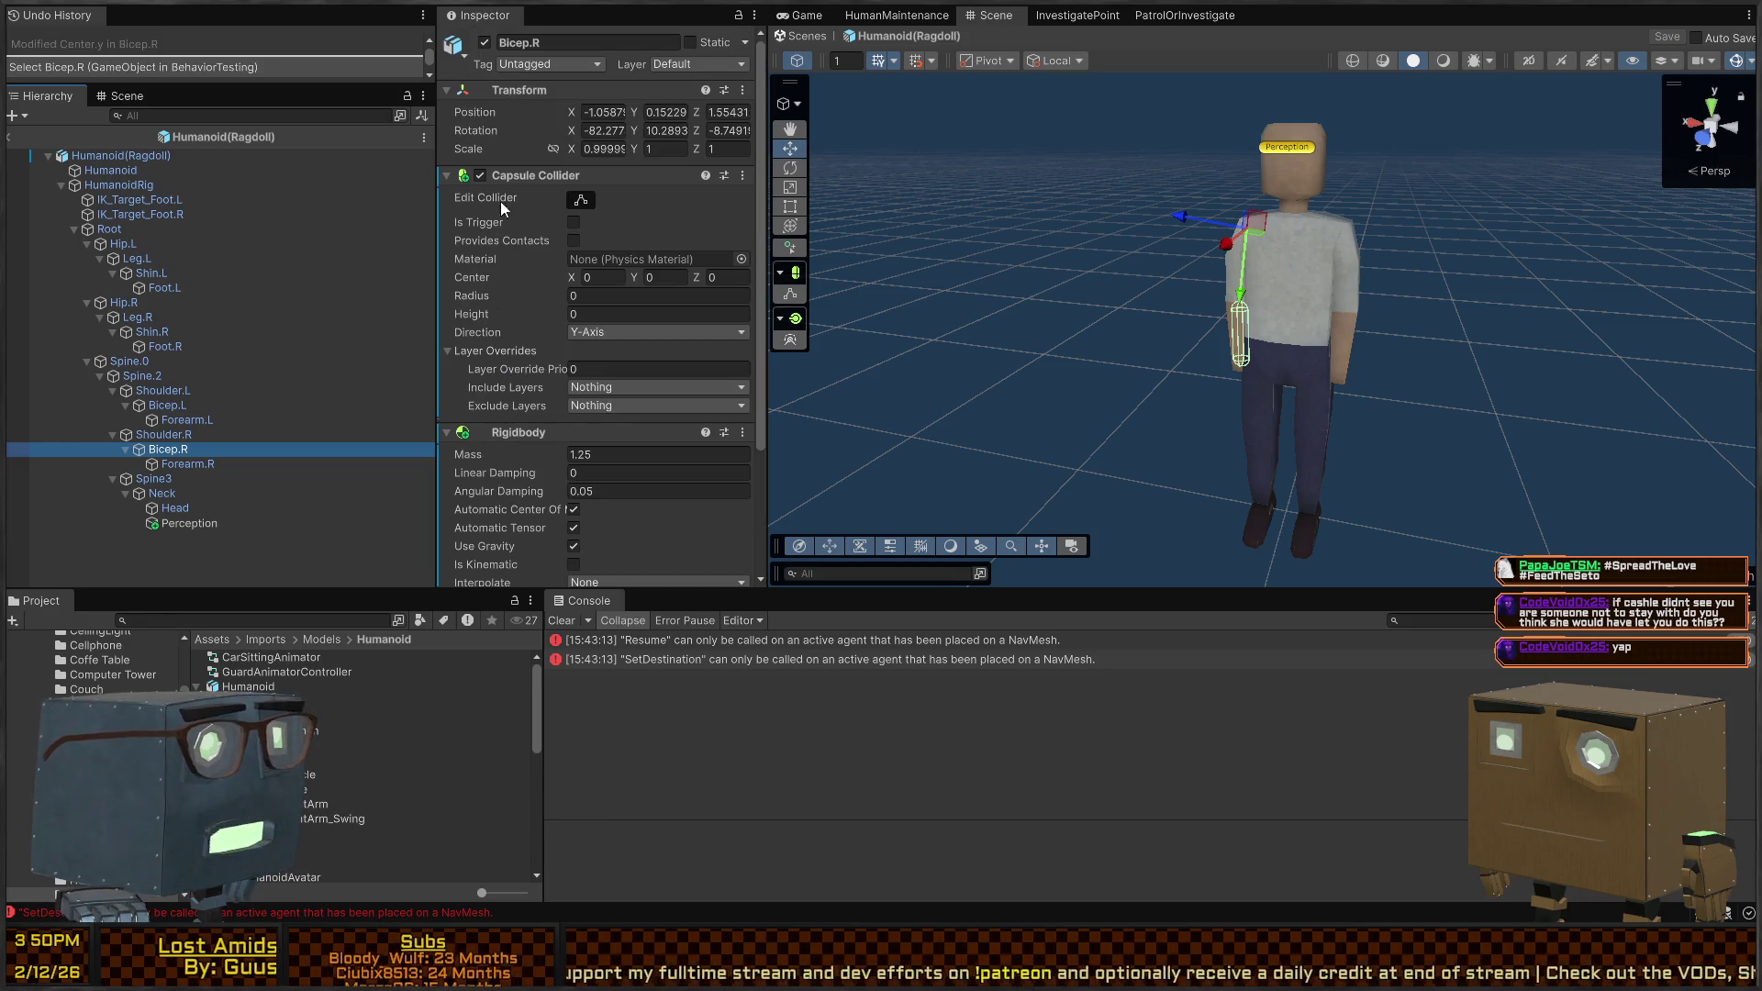
click(520, 179)
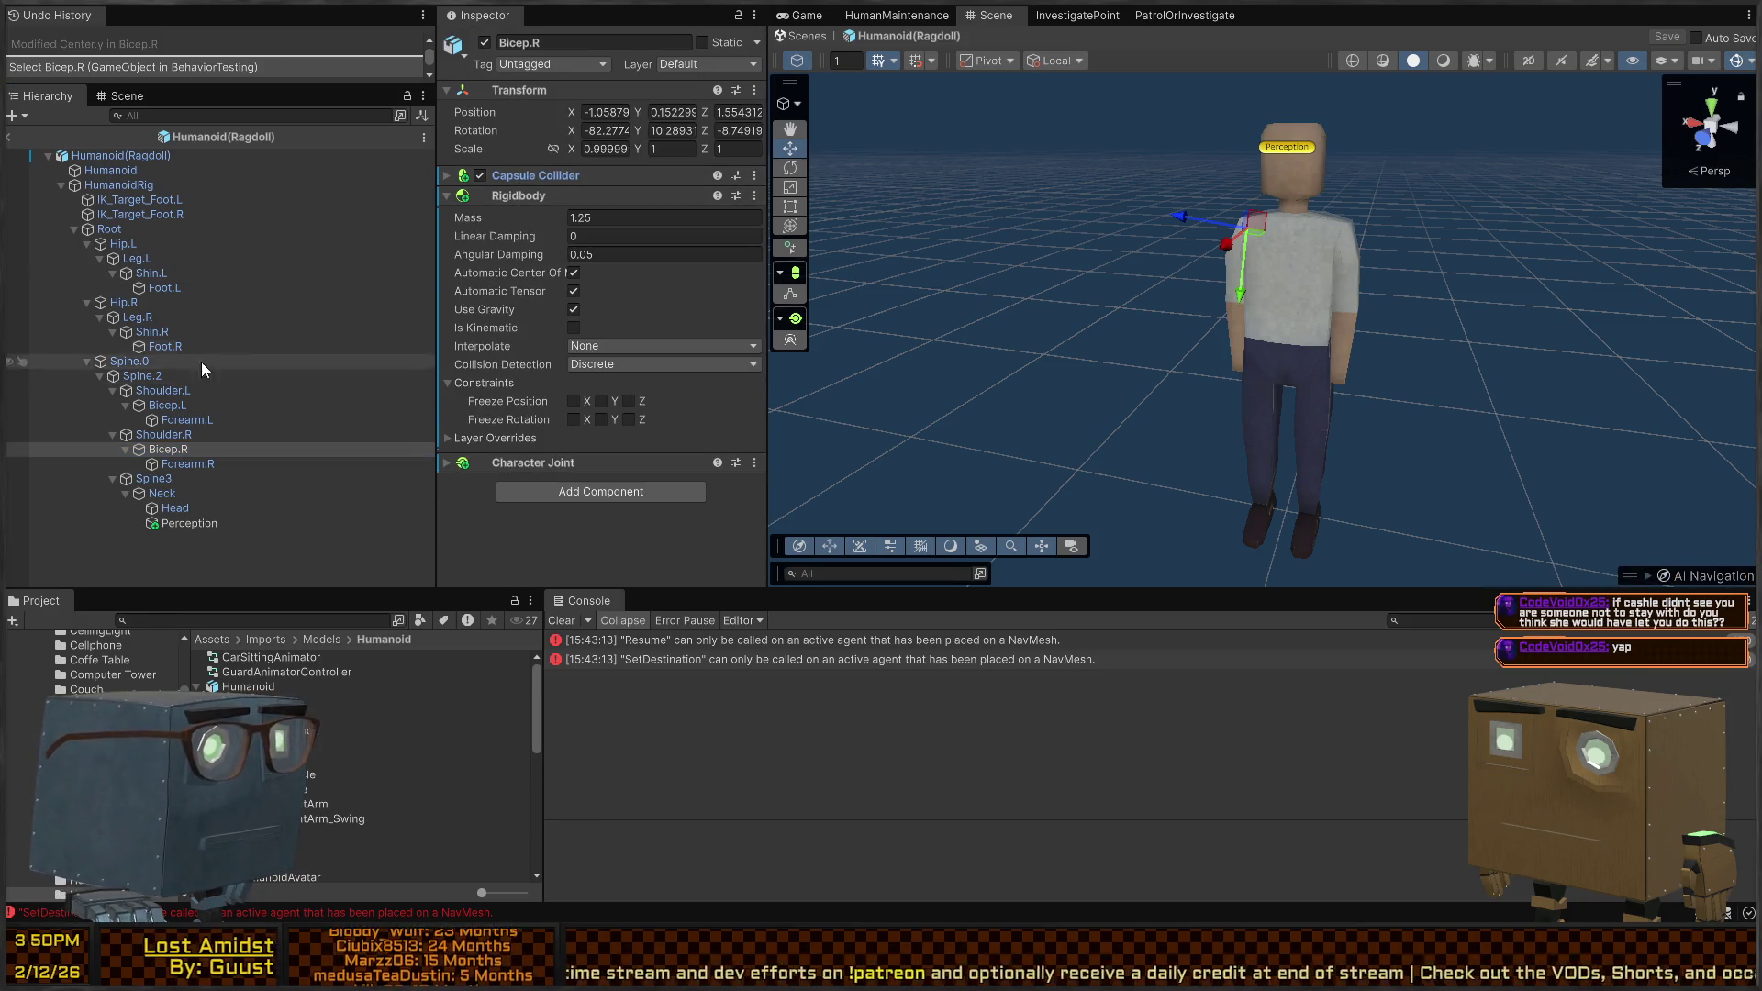
click(182, 434)
click(164, 449)
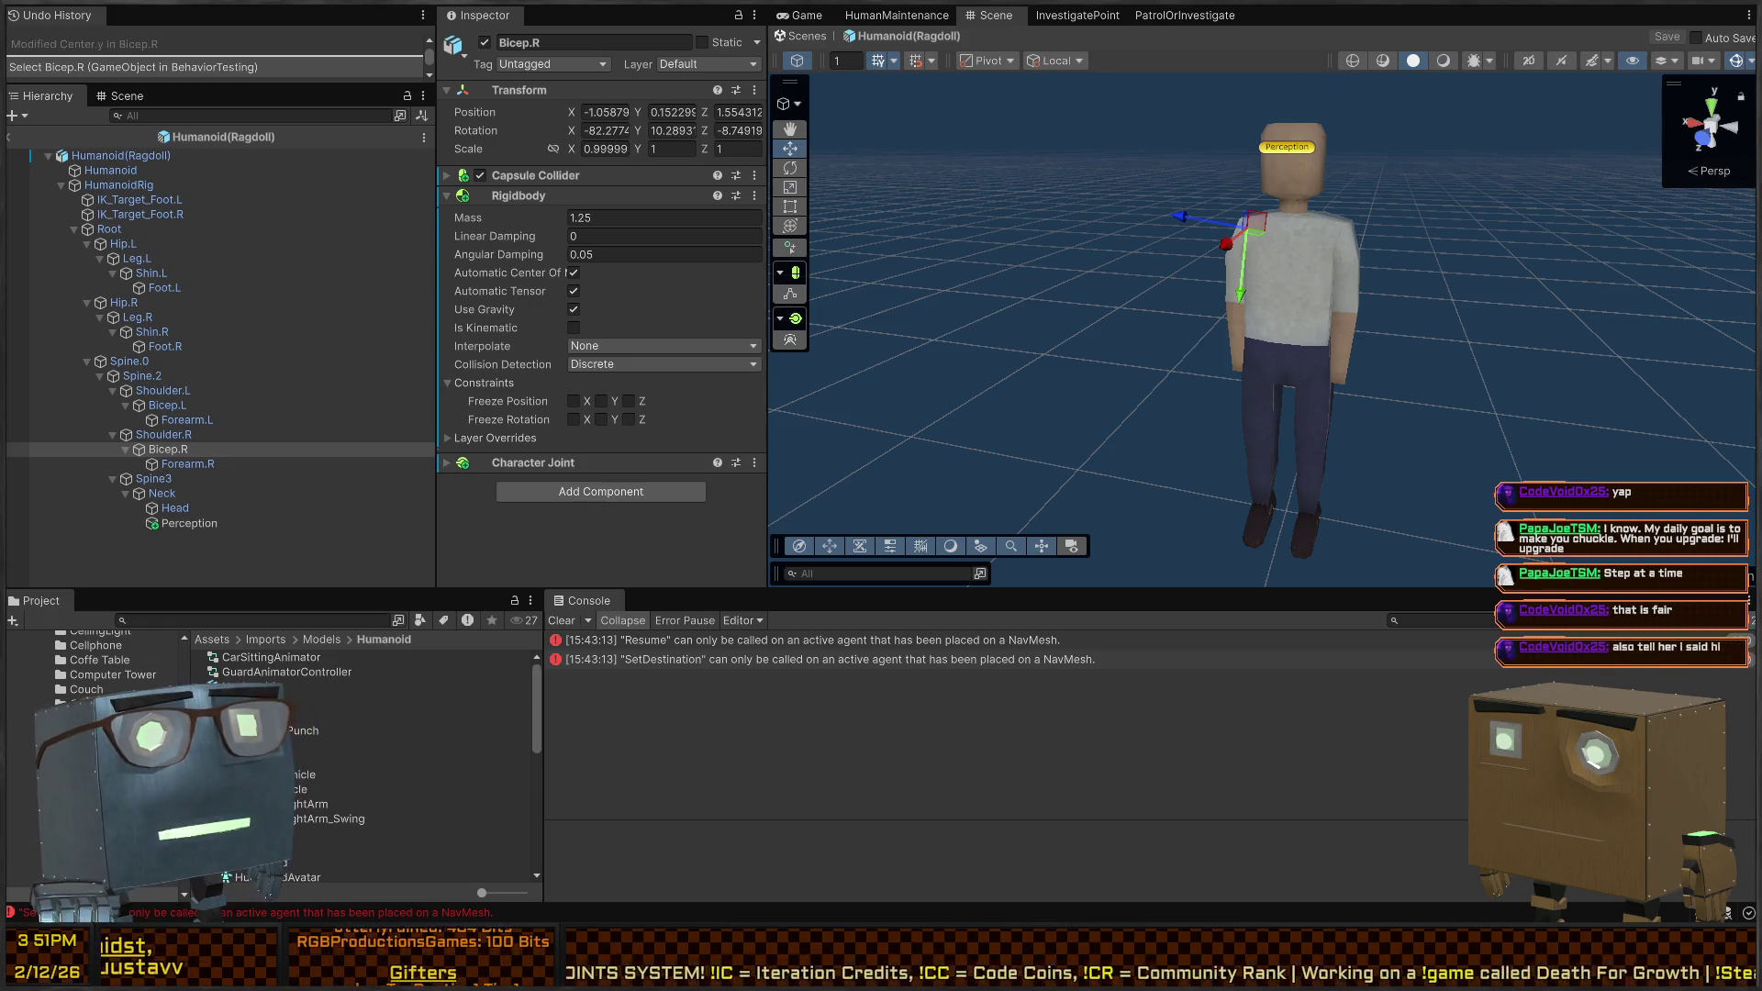
Fly behind the right arm, expand Forearm.R's Capsule Collider, then select Bicep.R
mouse_move(1331, 275)
mouse_down()
mouse_move(1478, 227)
mouse_move(1469, 240)
mouse_up()
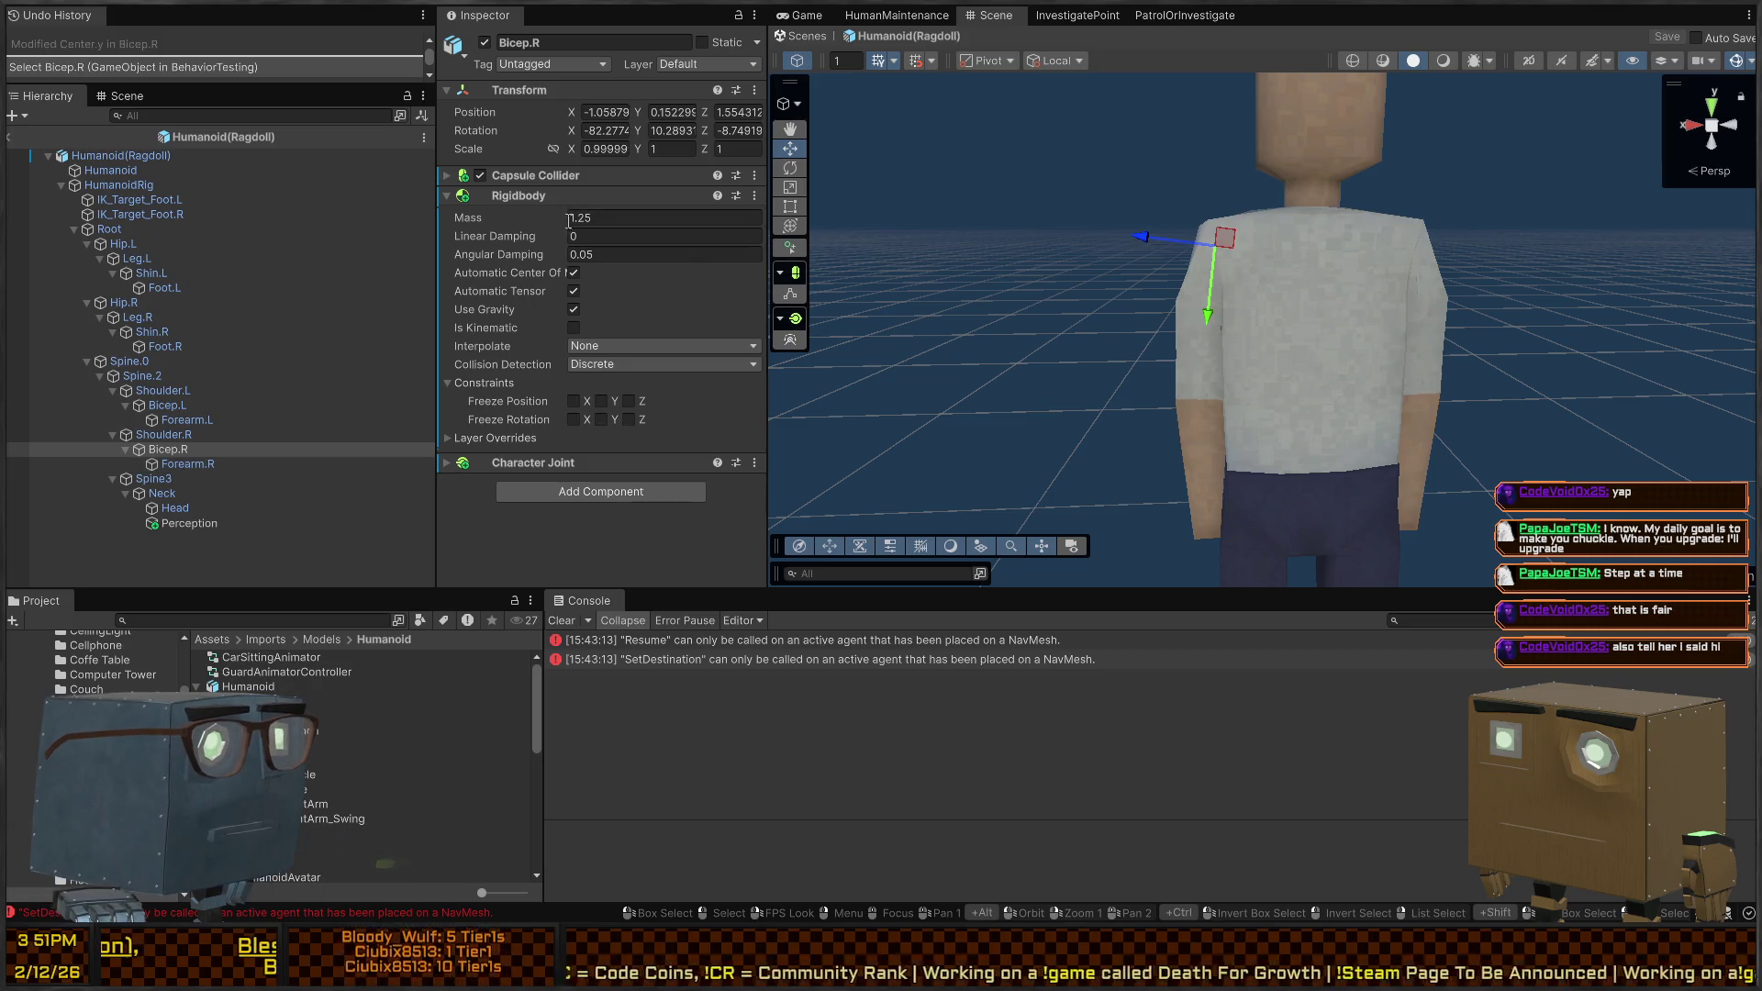
click(194, 462)
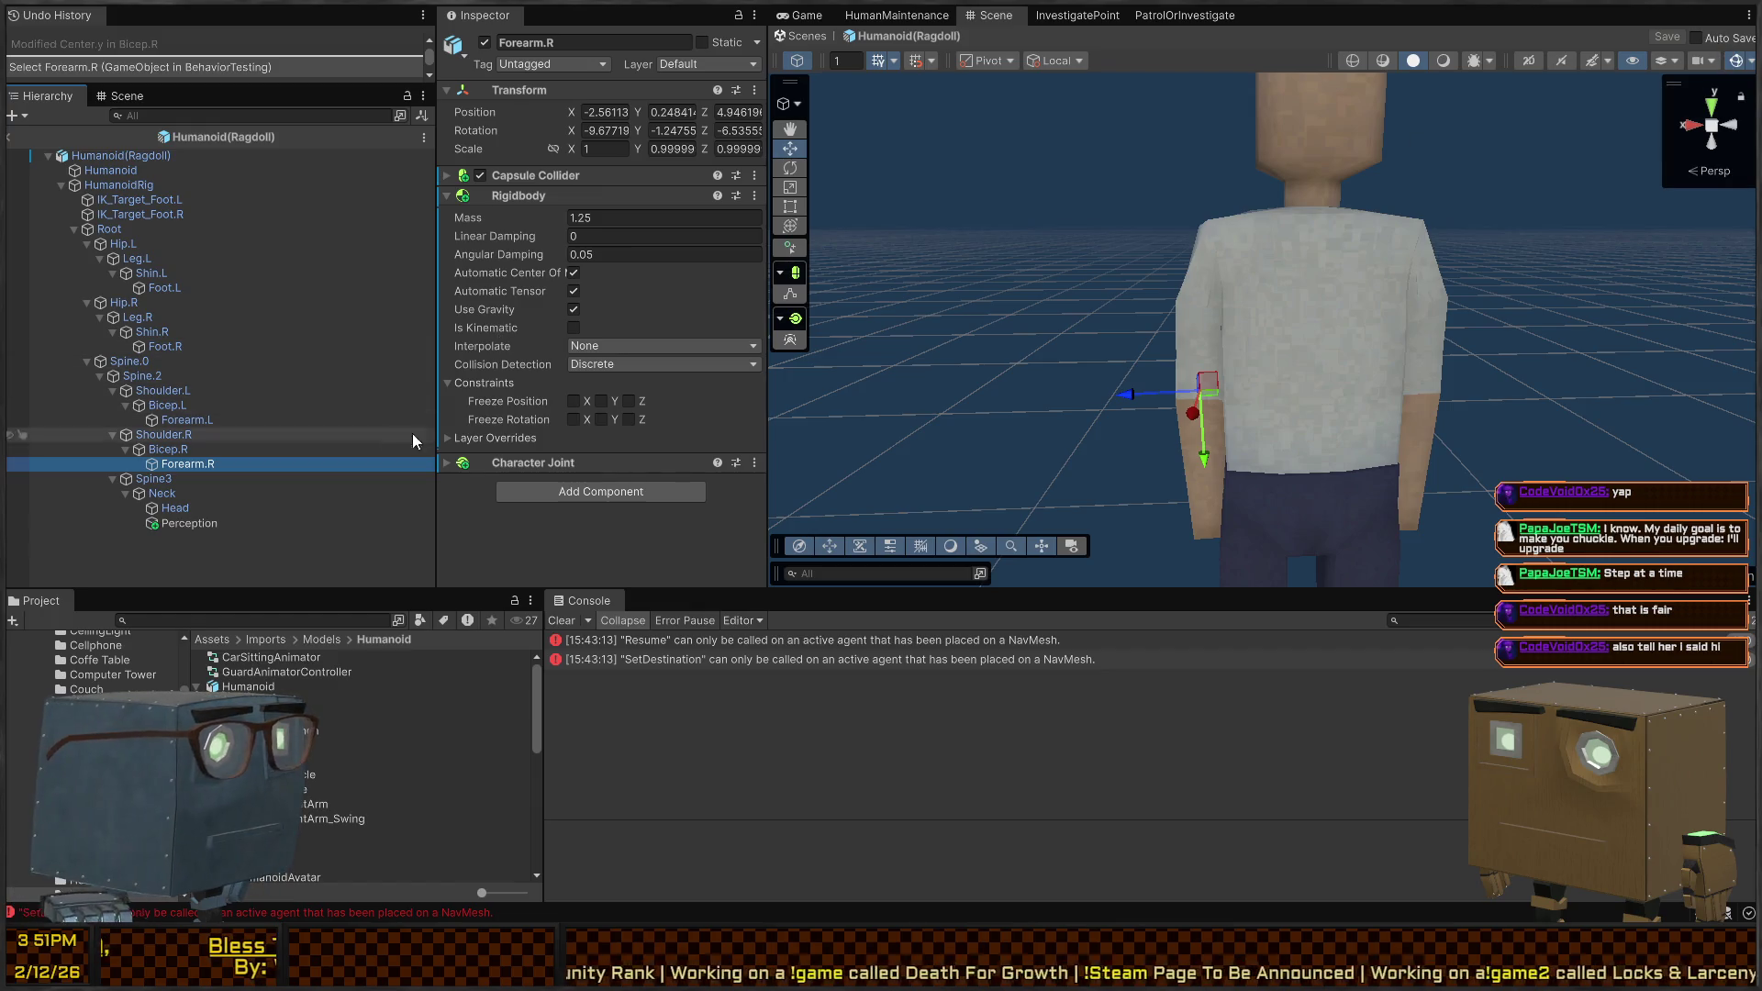
click(532, 174)
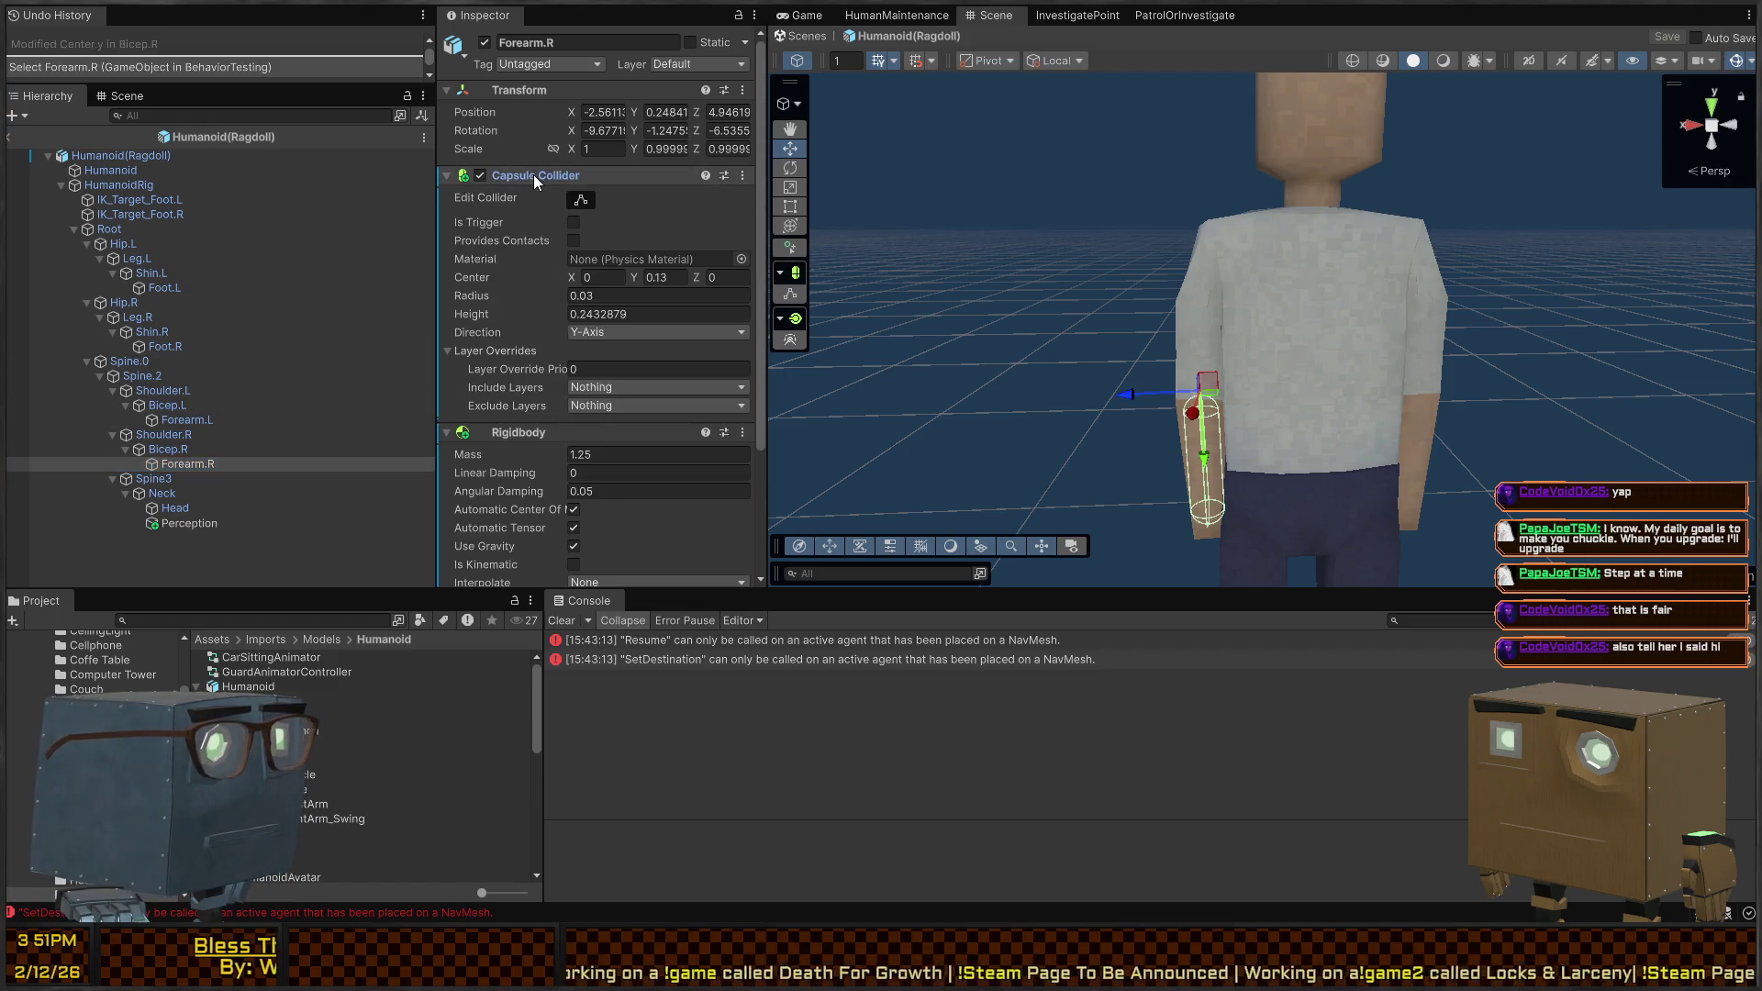
click(160, 449)
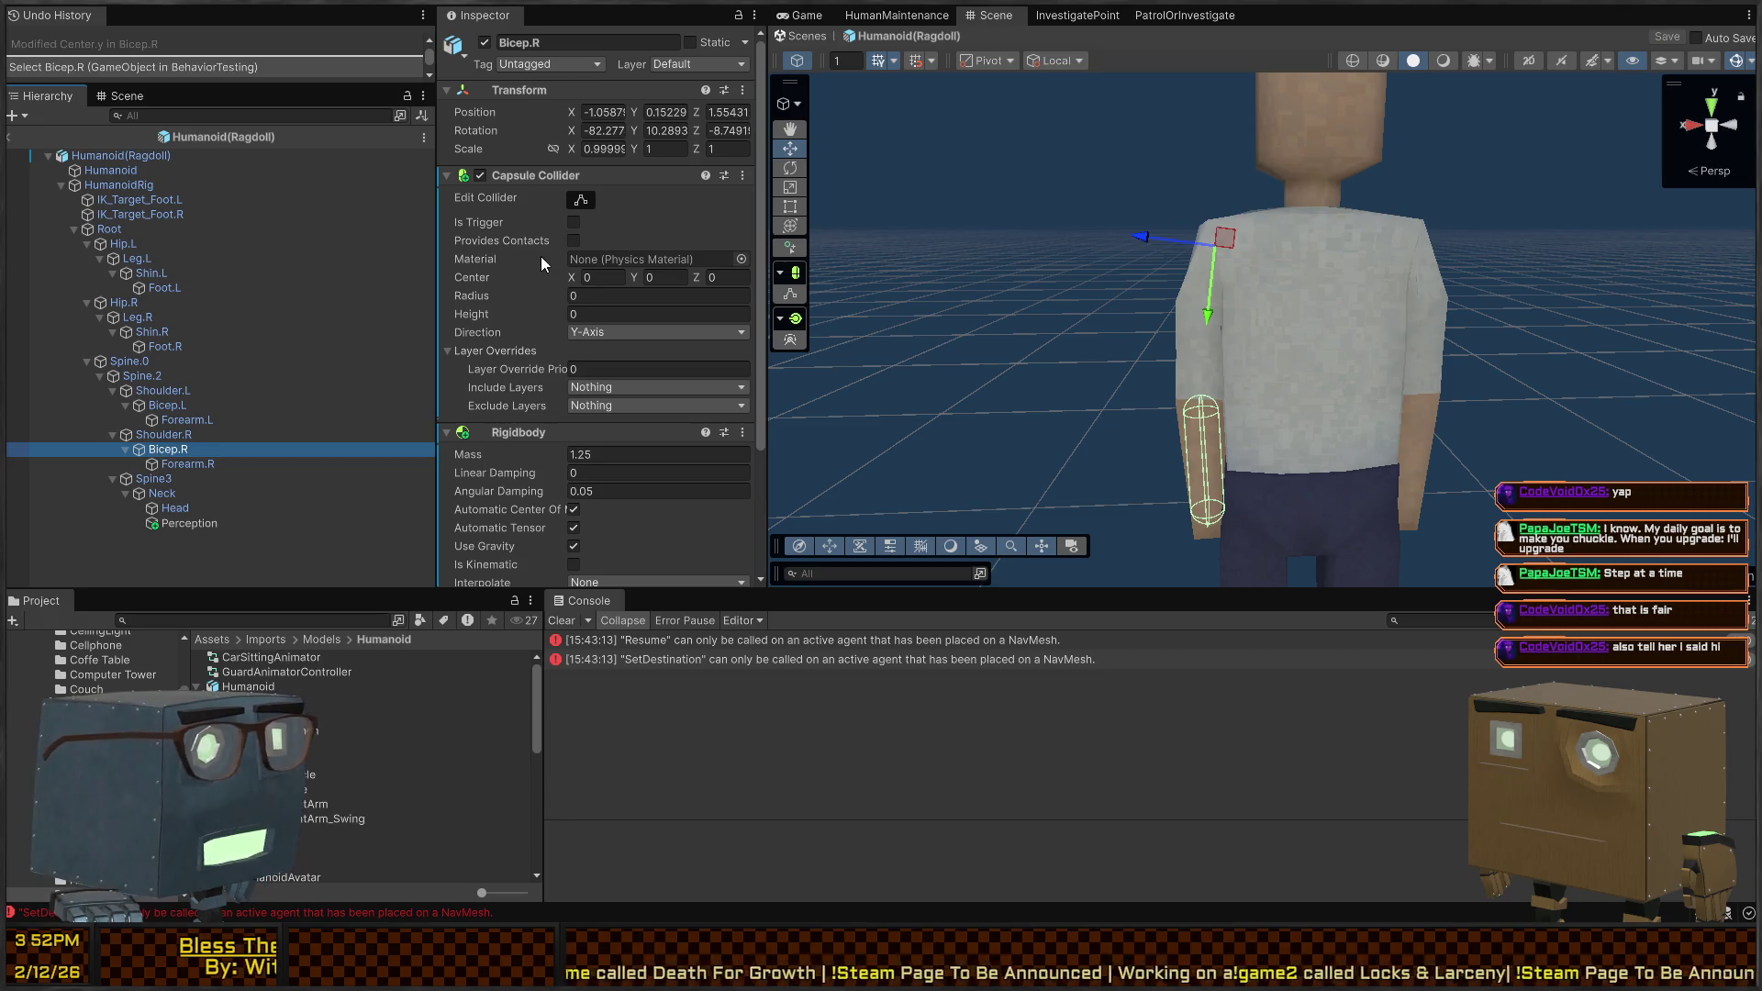
Compare with Forearm.R, then turn on Edit Collider for Bicep.R's capsule
click(179, 465)
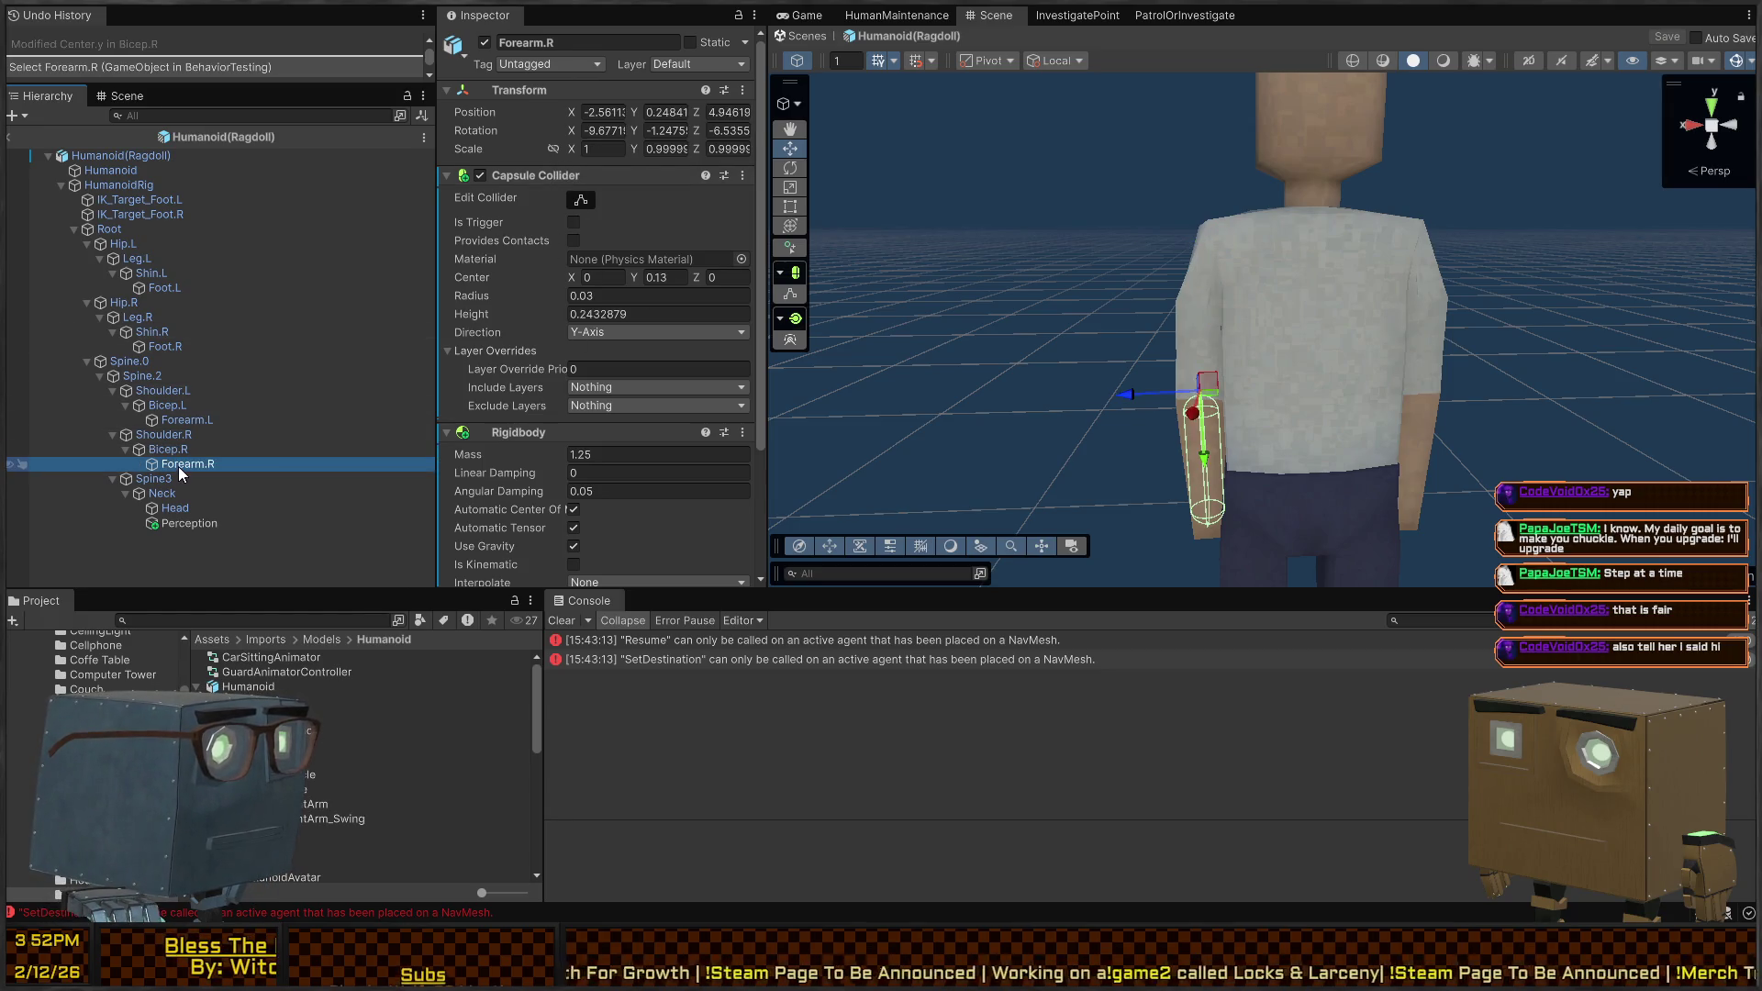
click(189, 454)
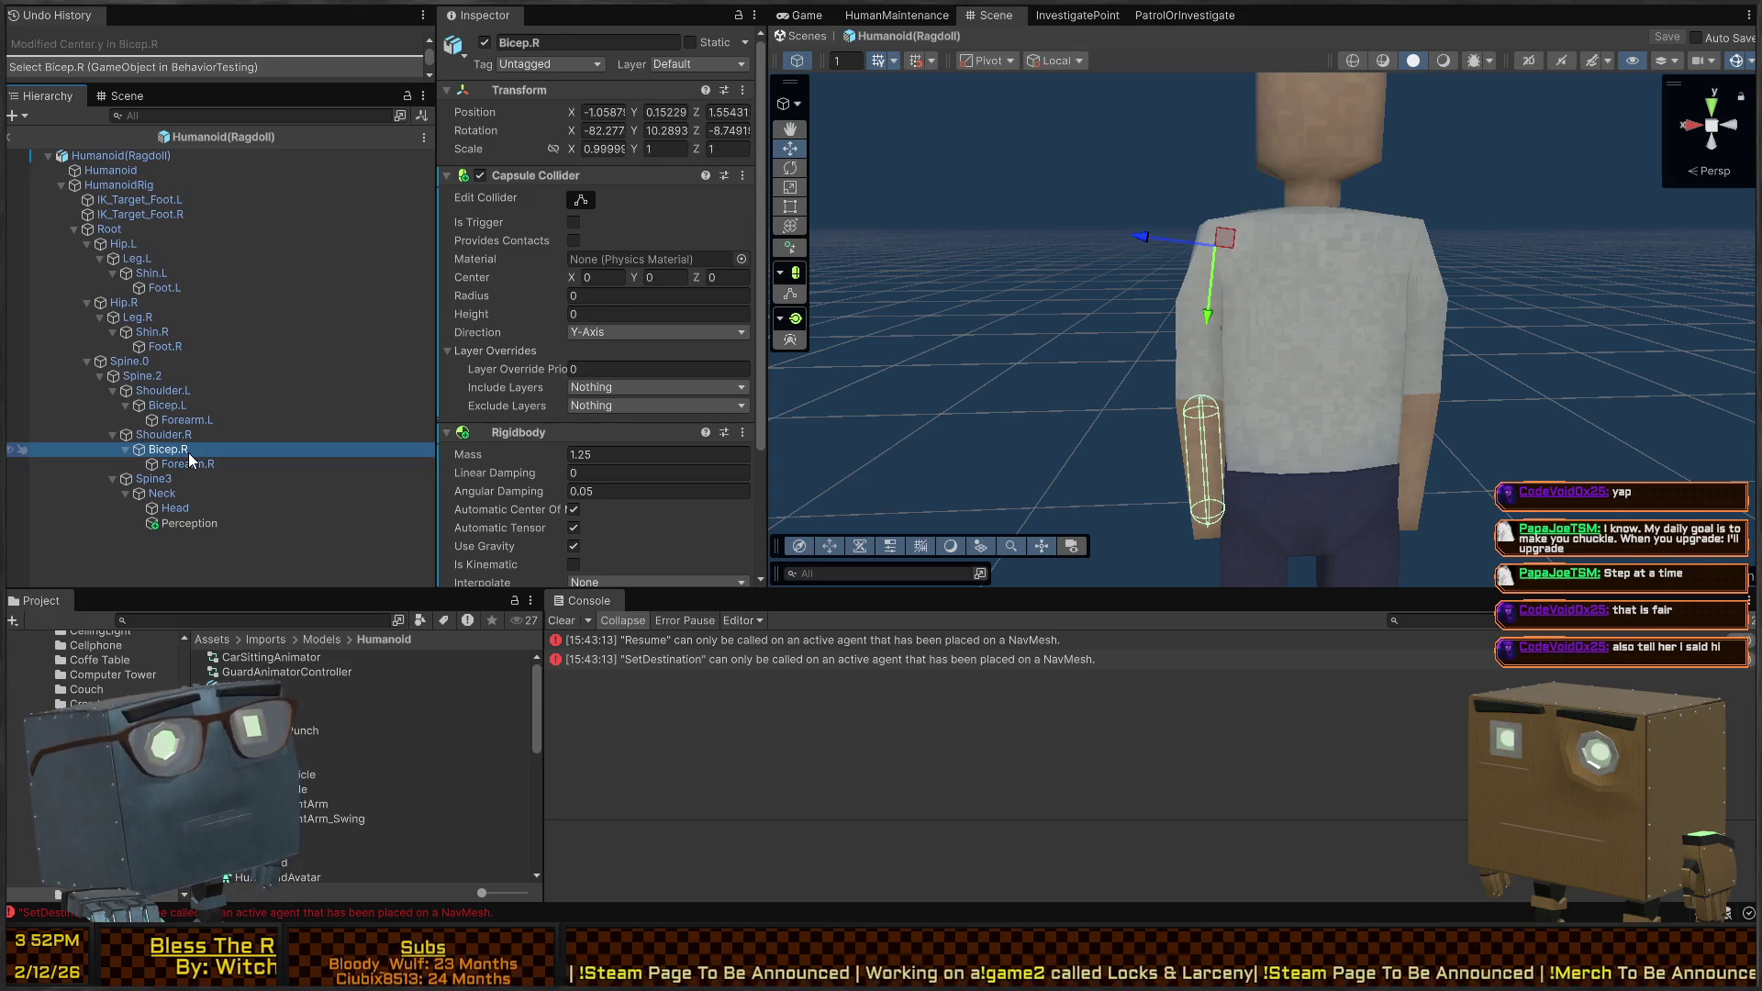
click(579, 174)
click(564, 179)
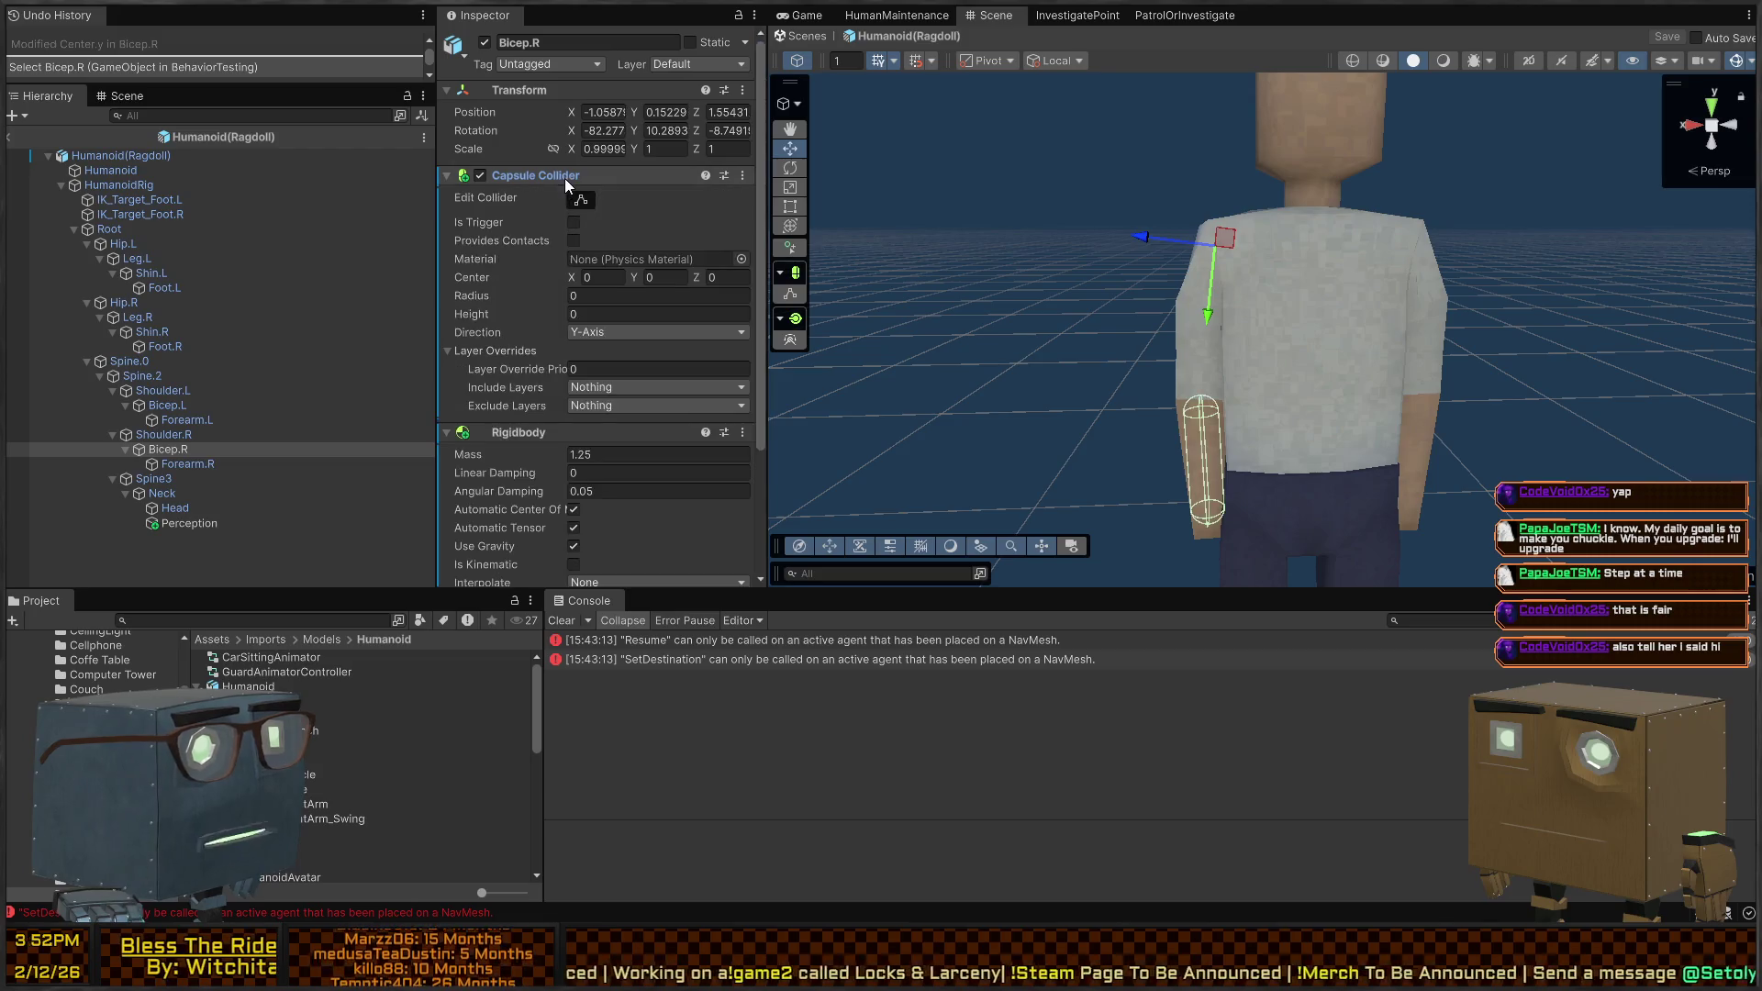
click(580, 199)
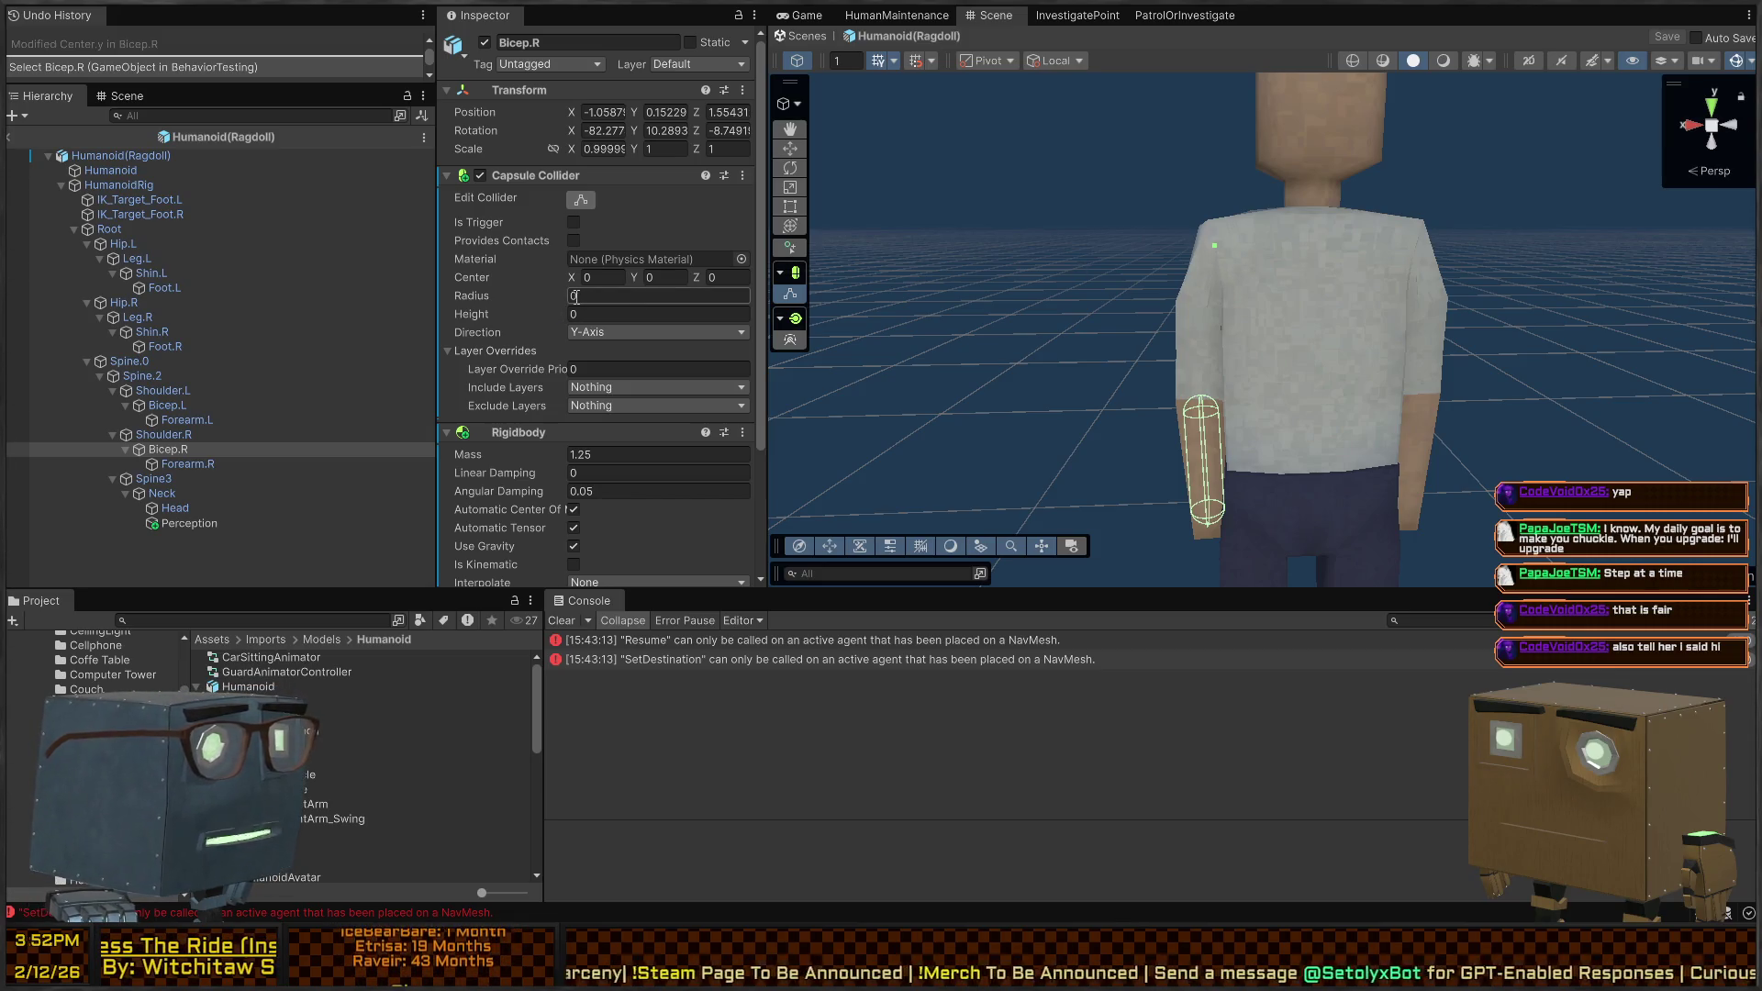
Fit Bicep.R's capsule to the upper arm: radius 0.04, height about 0.277
mouse_move(525, 301)
mouse_down()
mouse_move(541, 313)
mouse_move(521, 311)
mouse_up()
drag(1207, 337, 1194, 376)
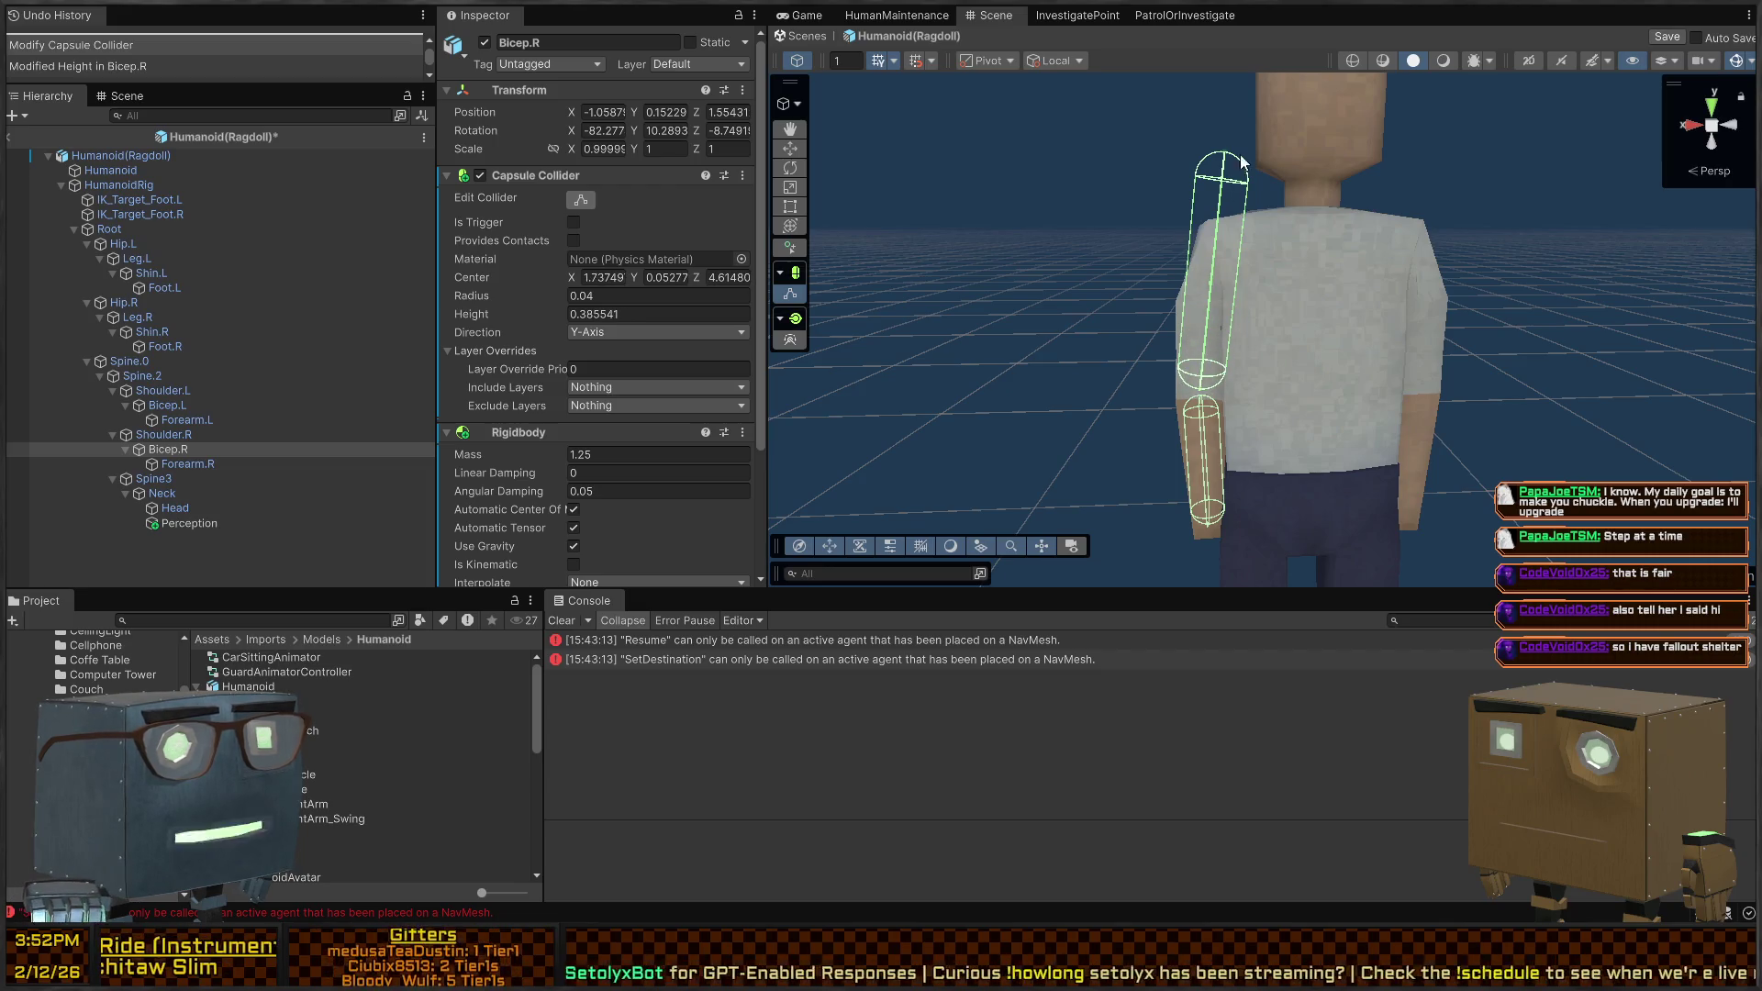
mouse_move(1223, 154)
mouse_down()
mouse_move(1186, 207)
mouse_move(1195, 245)
mouse_move(1214, 223)
mouse_up()
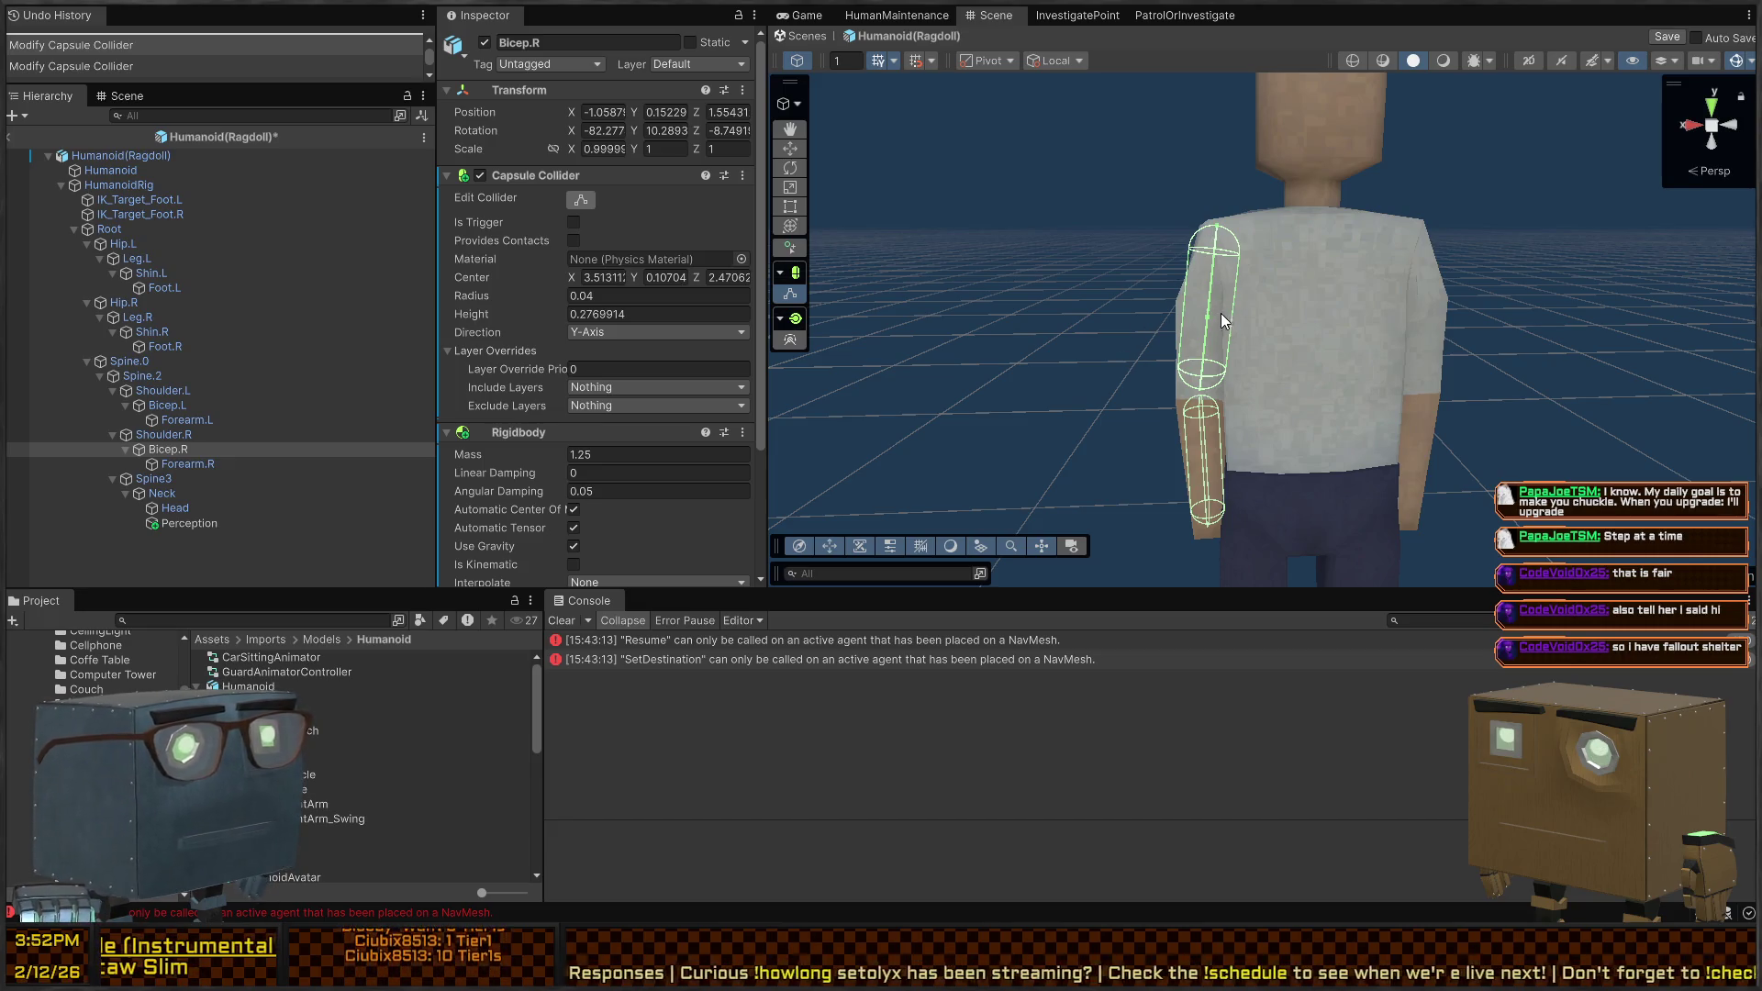
drag(1231, 314, 1225, 316)
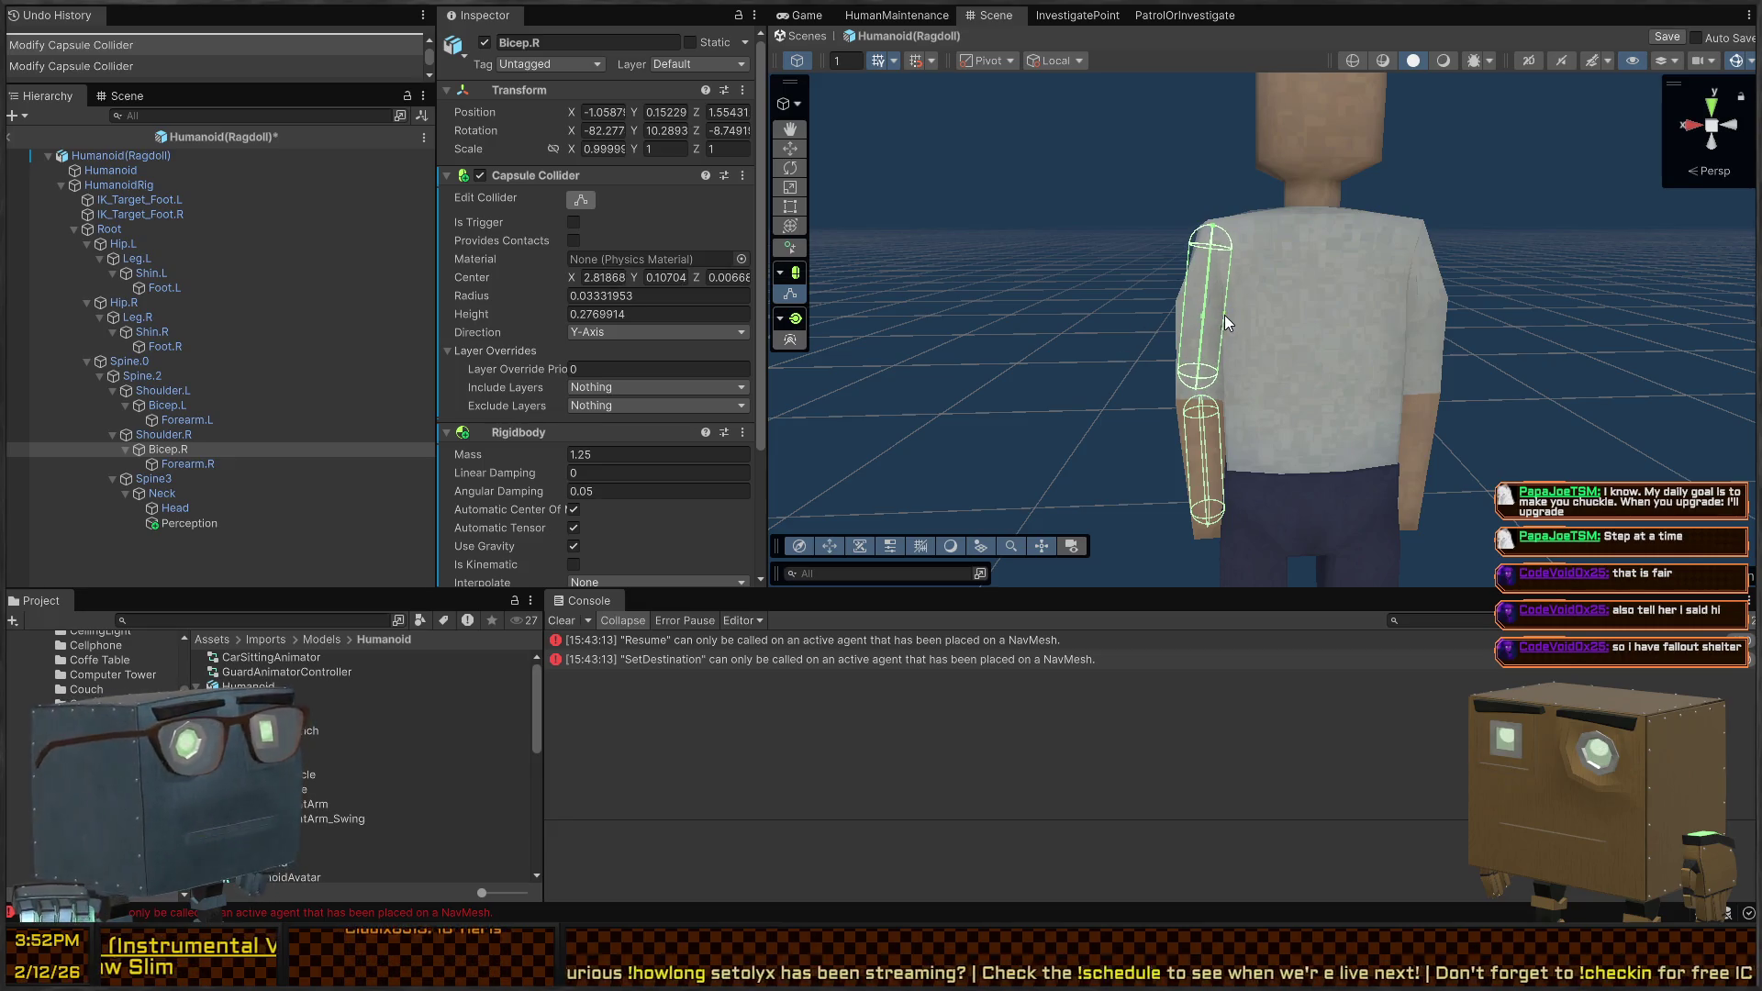
key(ctrl+z)
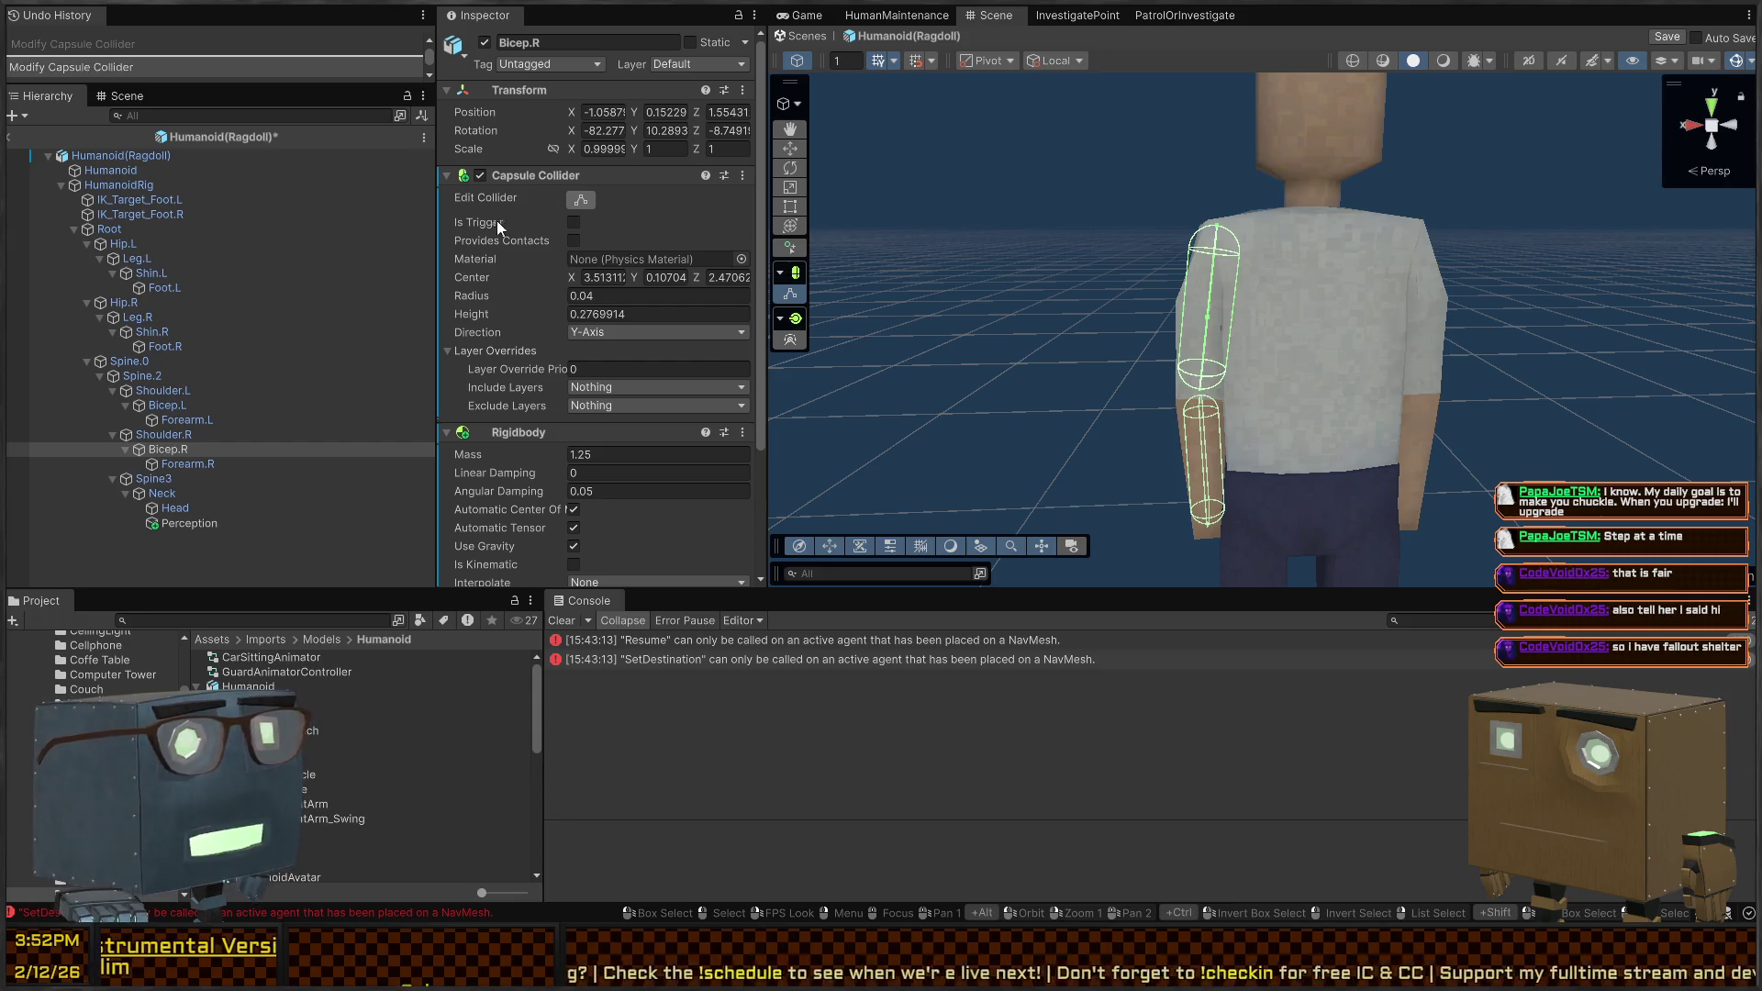
click(174, 463)
click(178, 450)
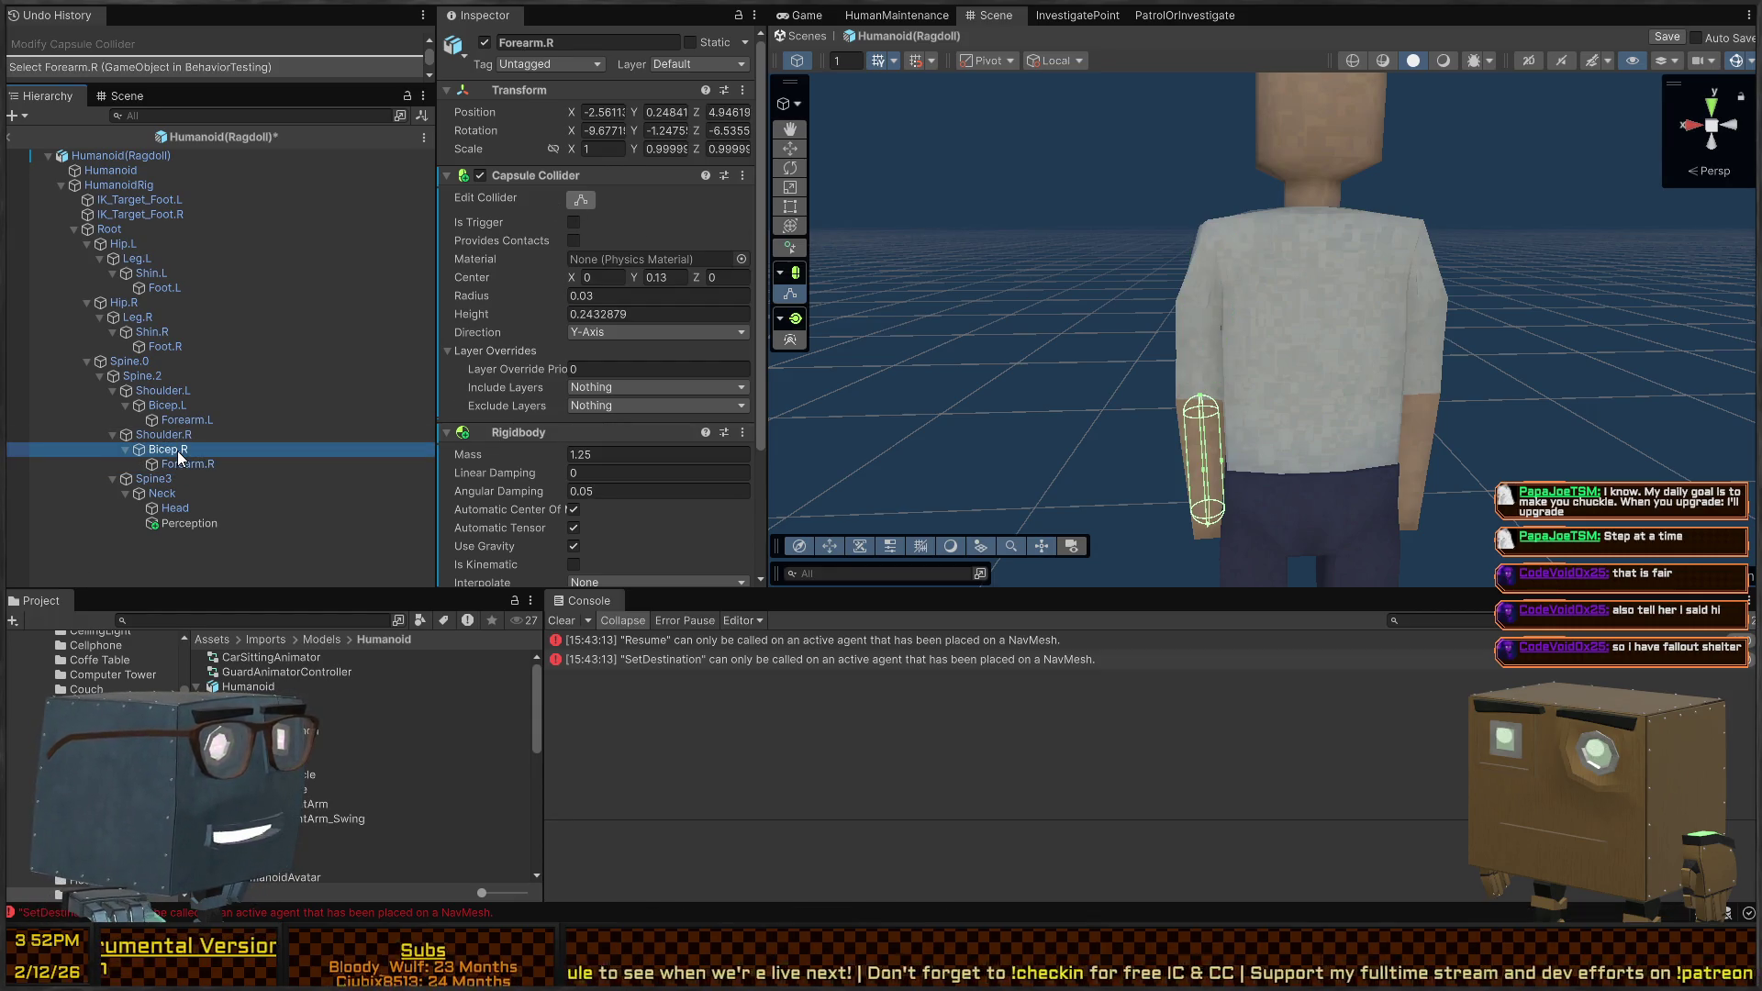
Paste Bicep.R's capsule collider values (radius 0.04, height 0.2769914) onto Bicep.L
click(180, 405)
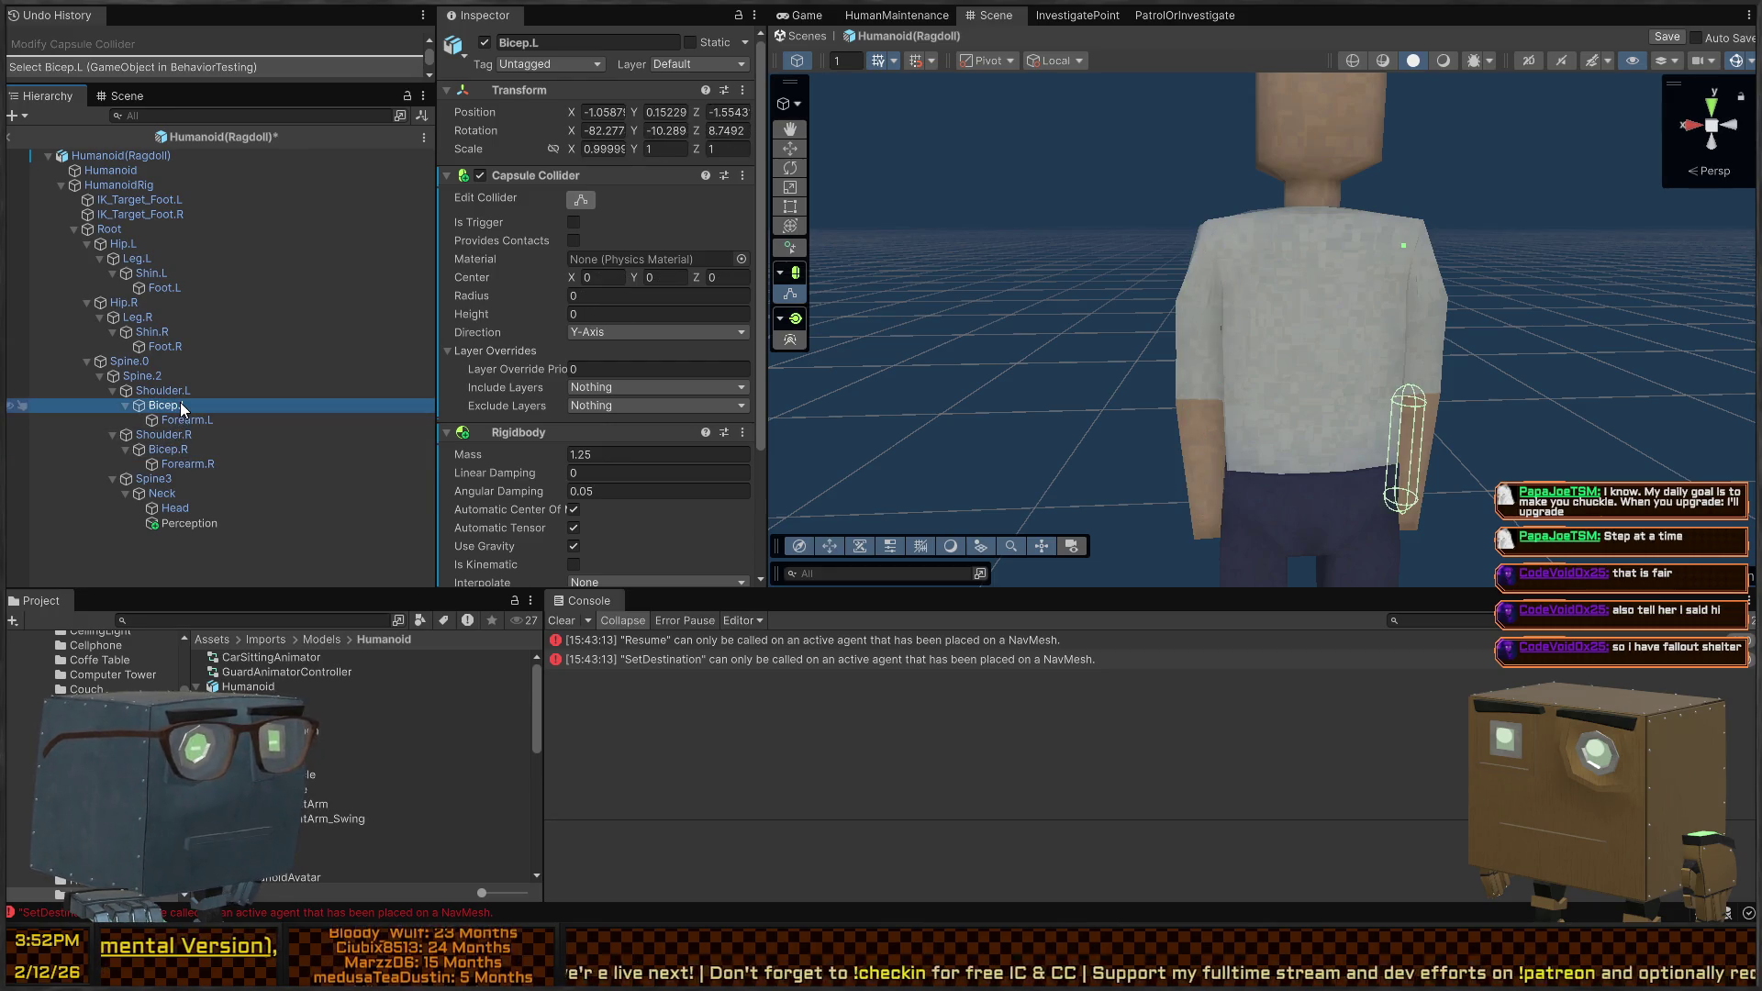
click(163, 449)
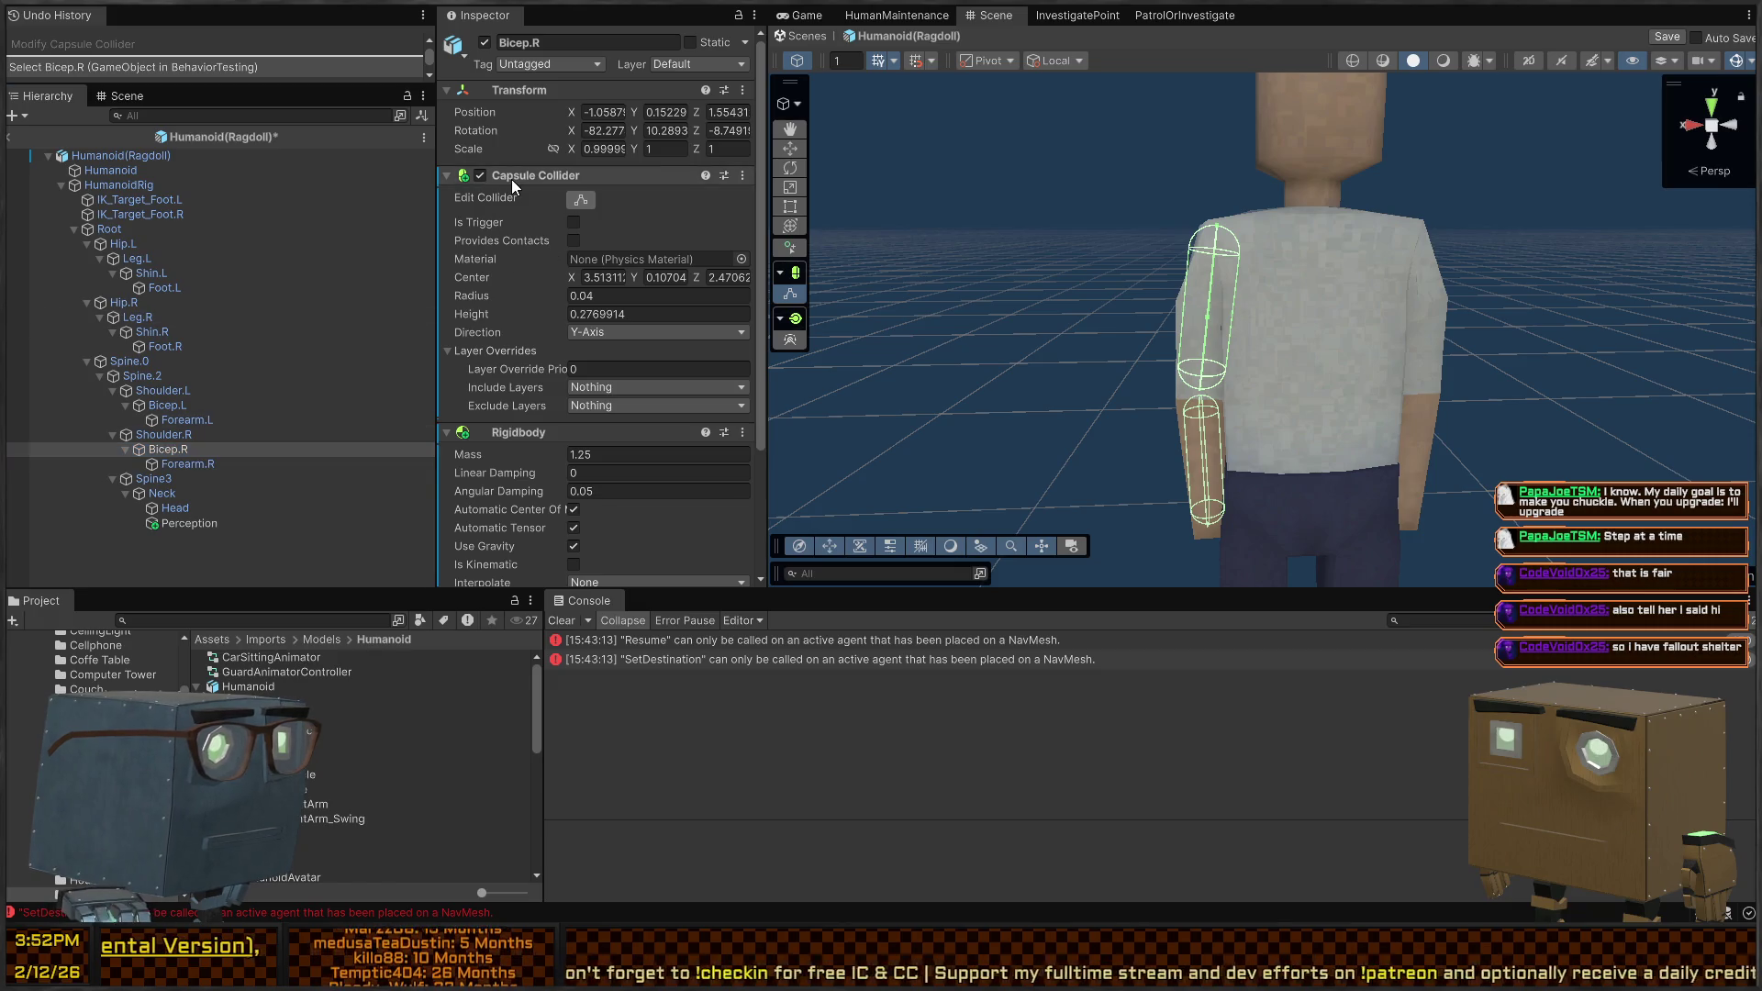
click(152, 405)
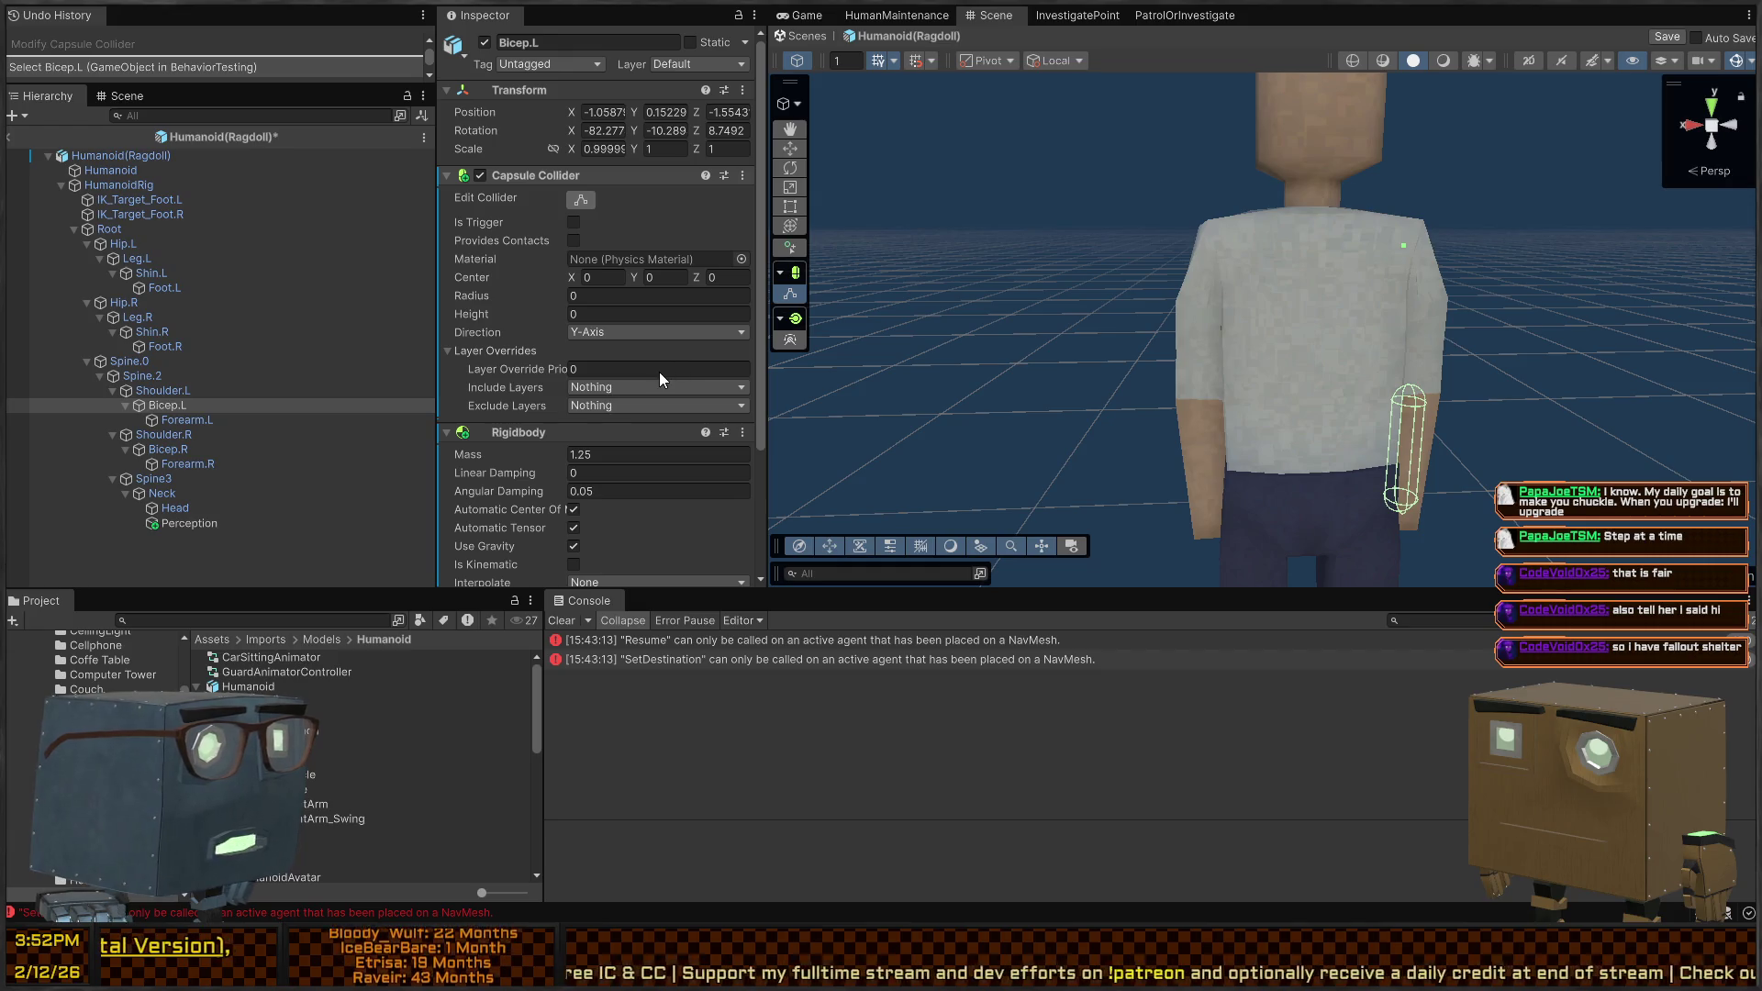
key(ctrl+v)
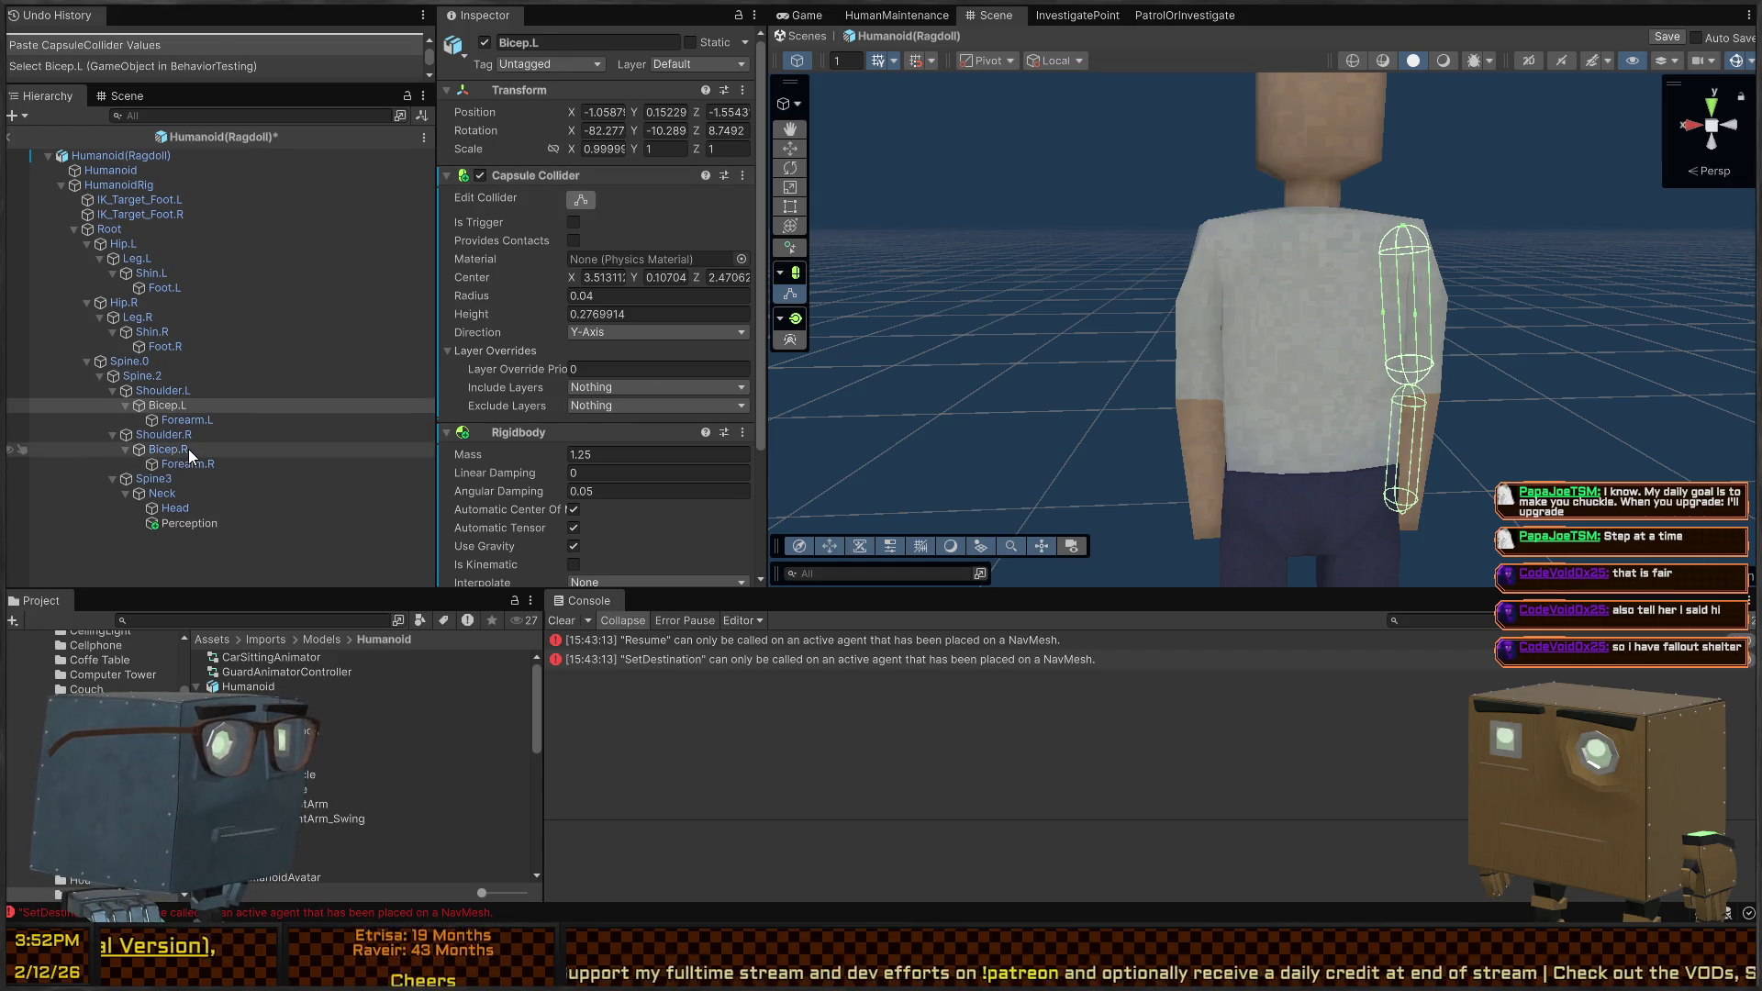
Save the ragdoll prefab, then step through the bone list to Spine.2
click(189, 448)
click(185, 461)
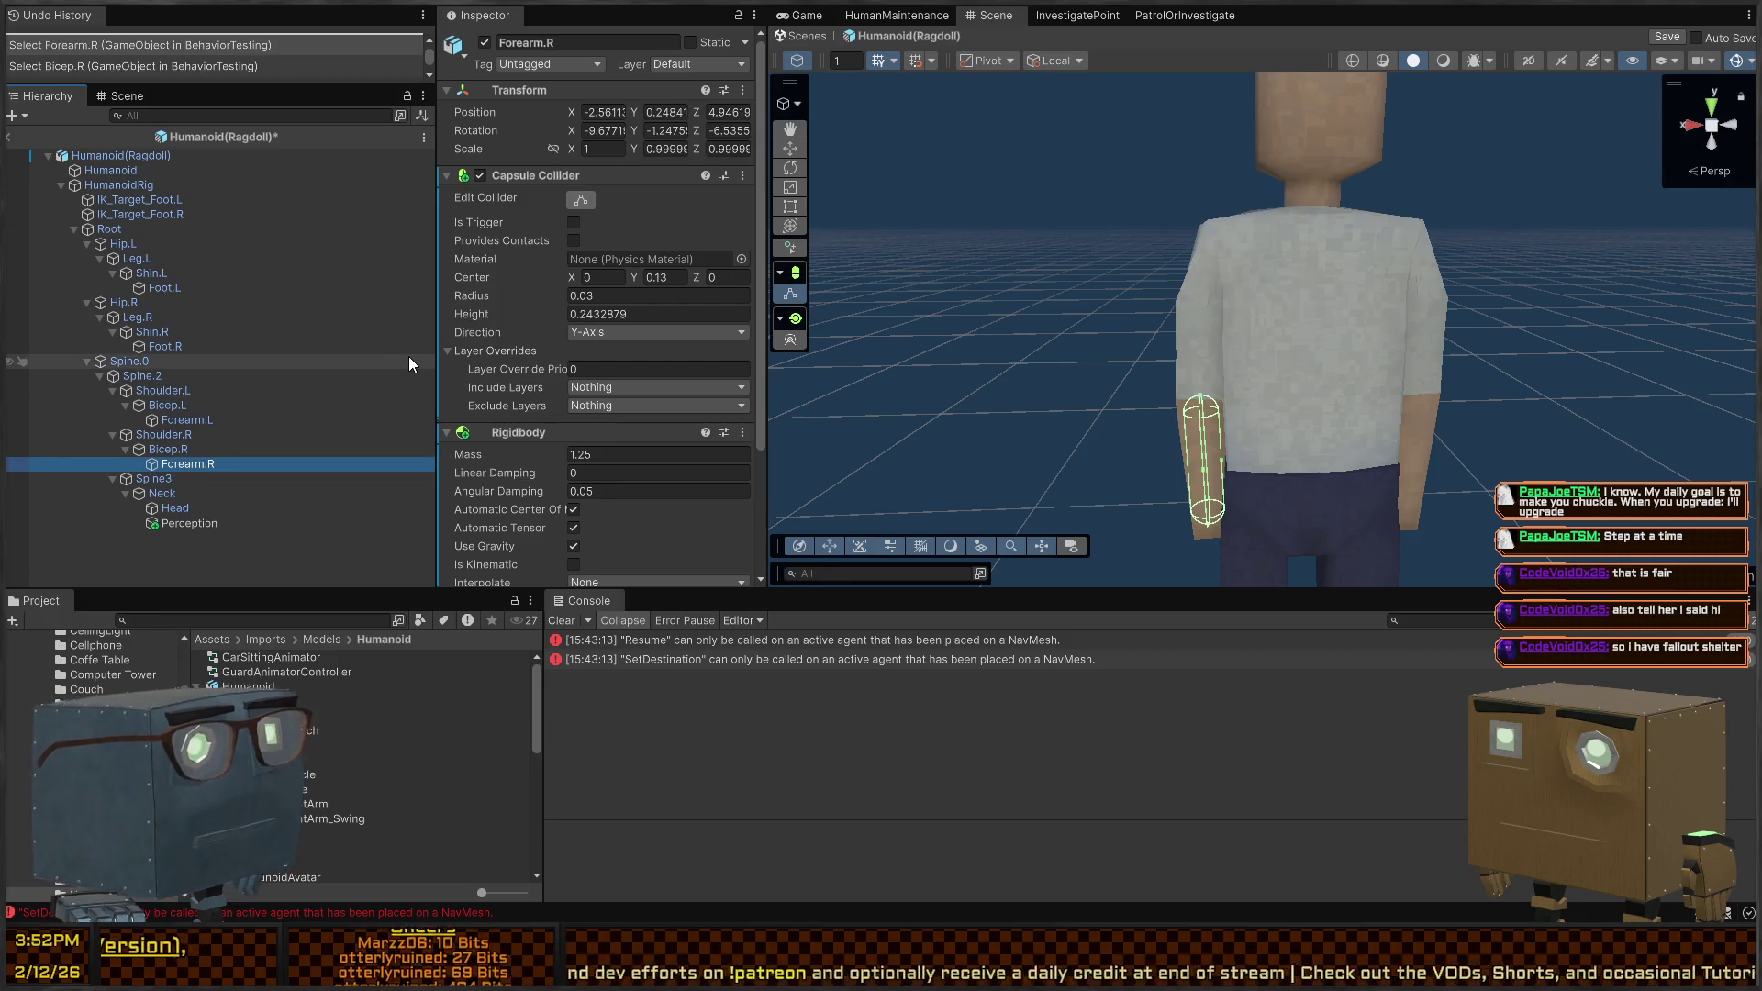
key(ctrl+s)
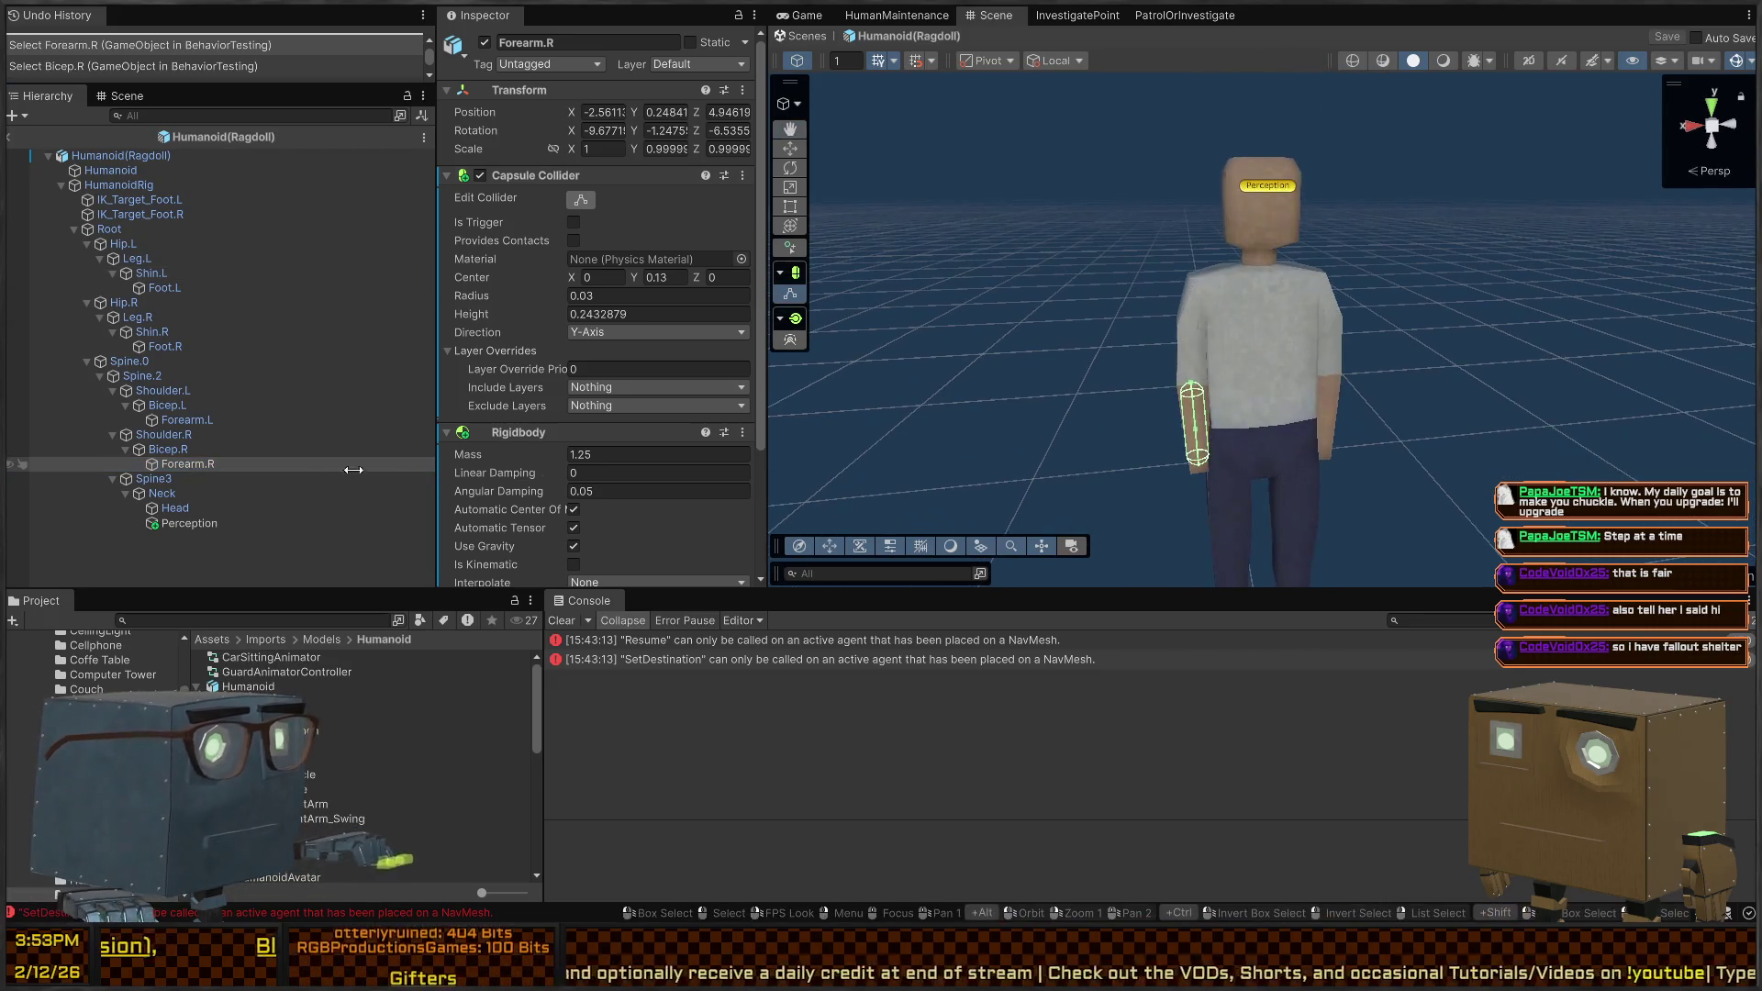
click(175, 449)
key(Up)
key(Up)
key(Up)
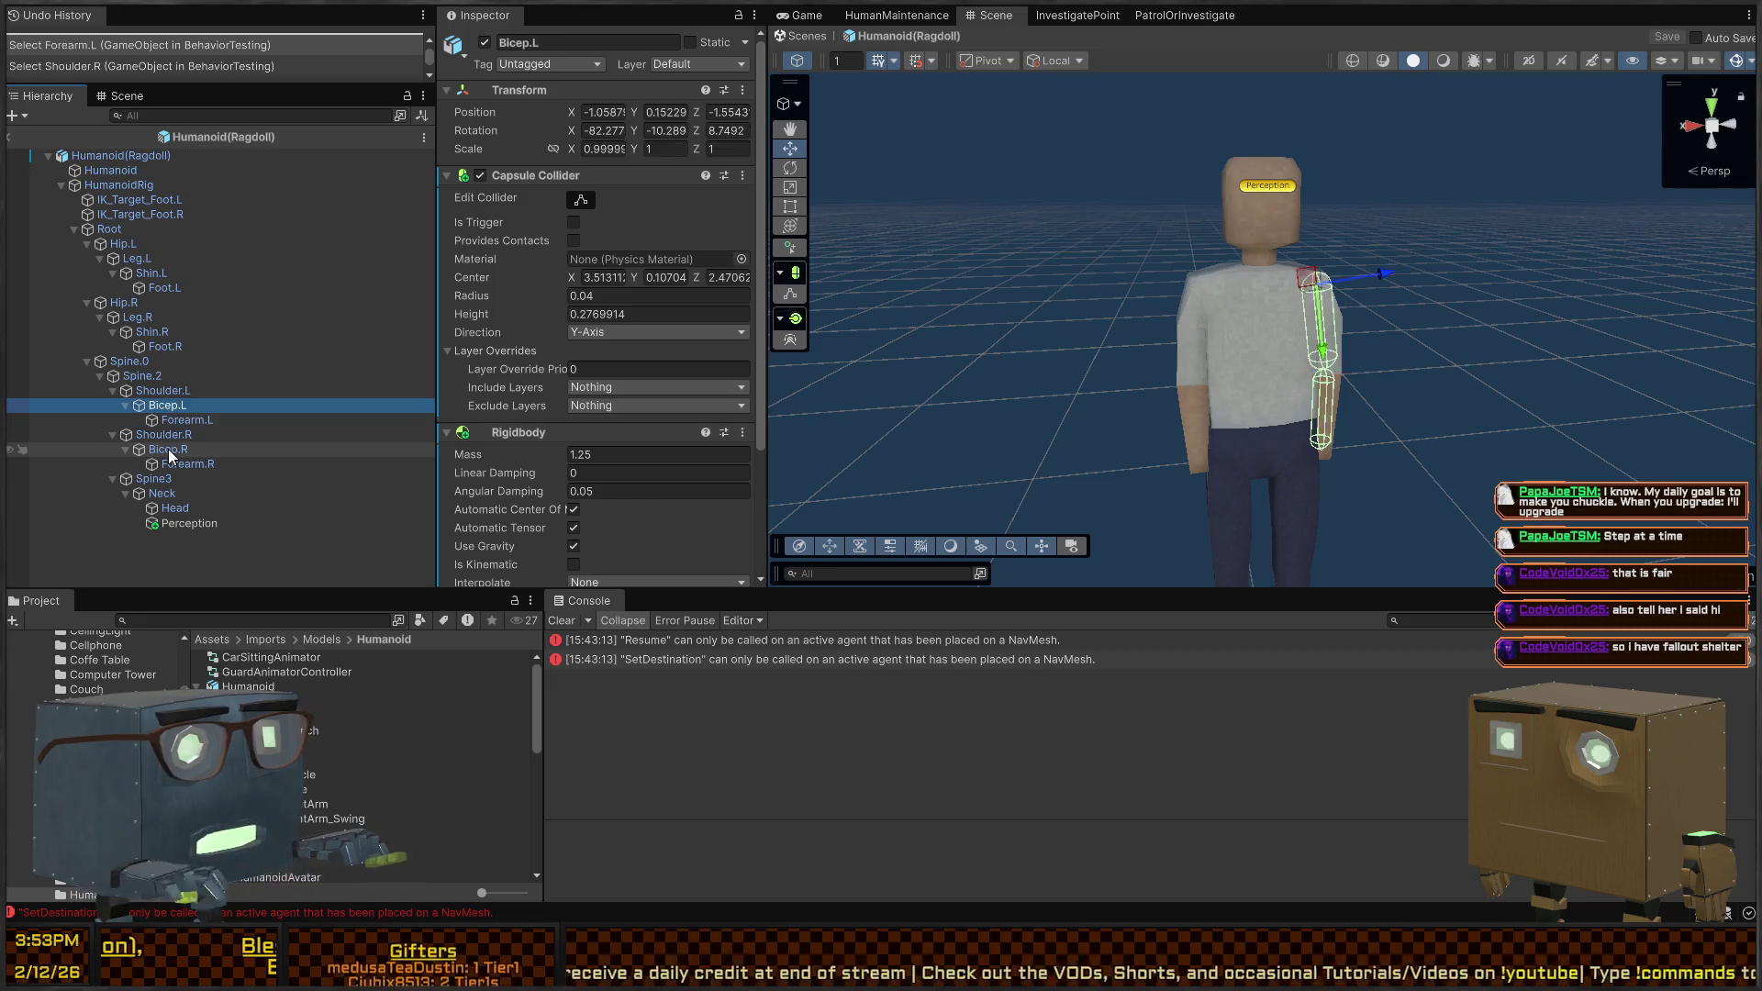
key(Up)
key(Up)
key(Down)
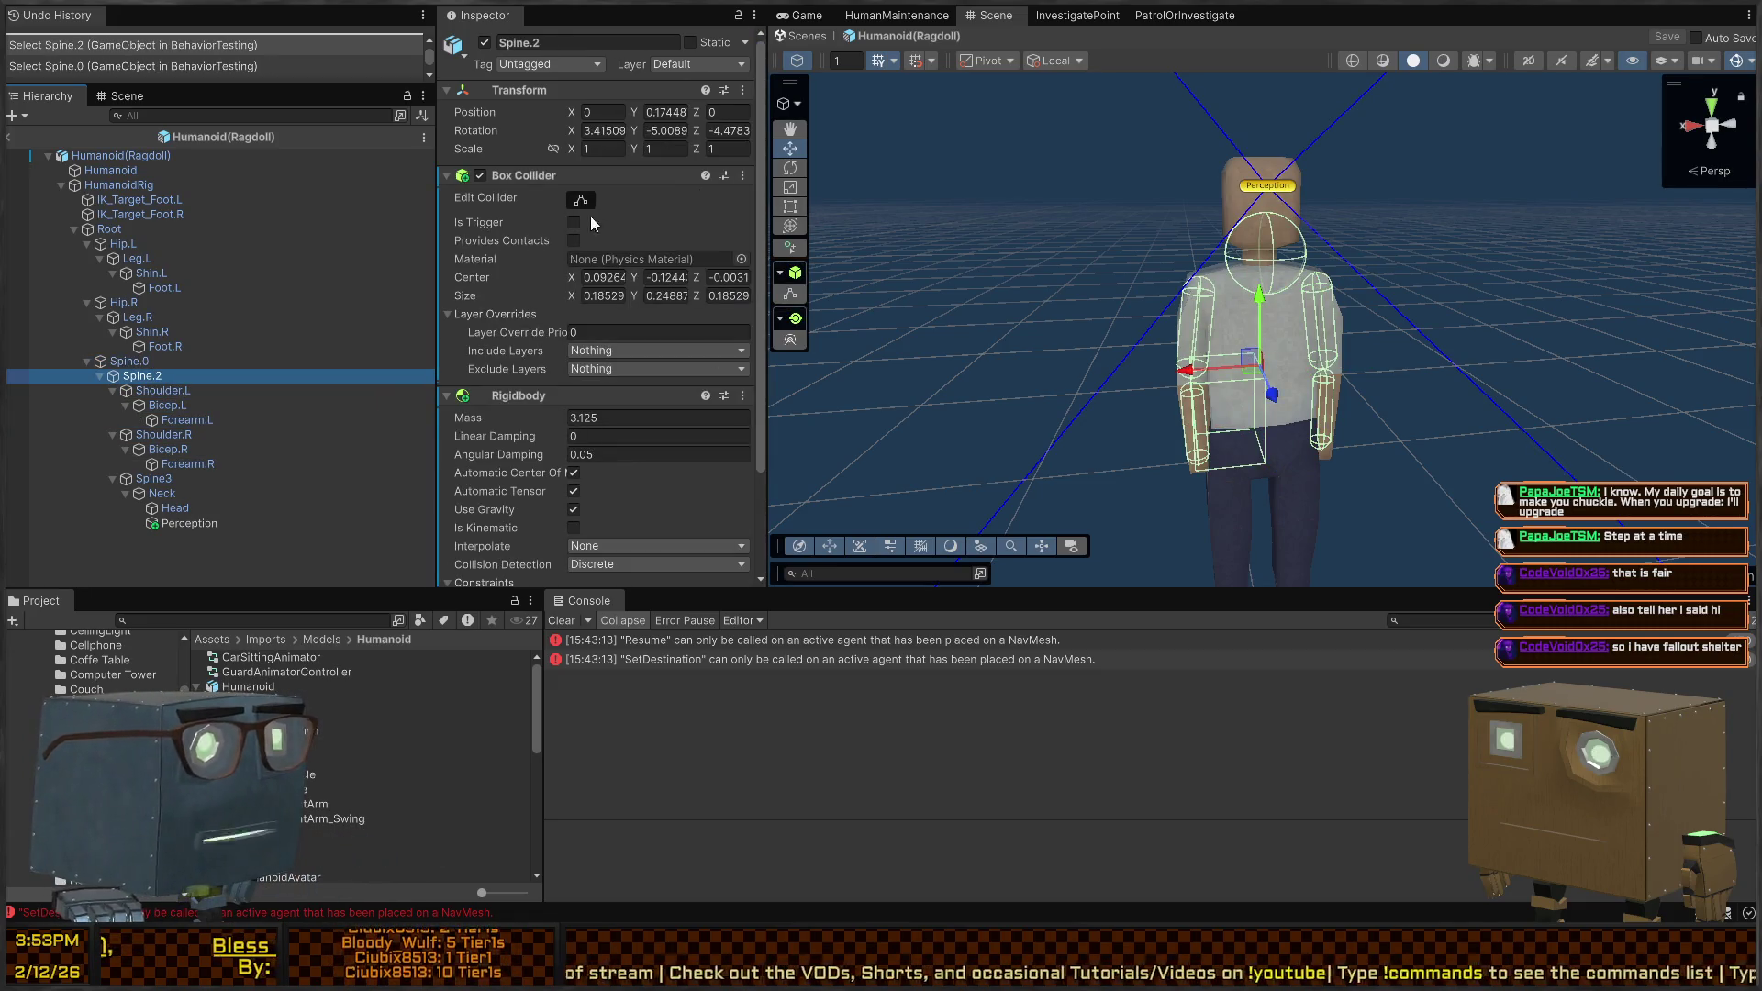
Resize the Spine.2 box collider to size X 0.21448, Y 0.39396, center Y 0.04822
scroll(1296, 314, up, 5)
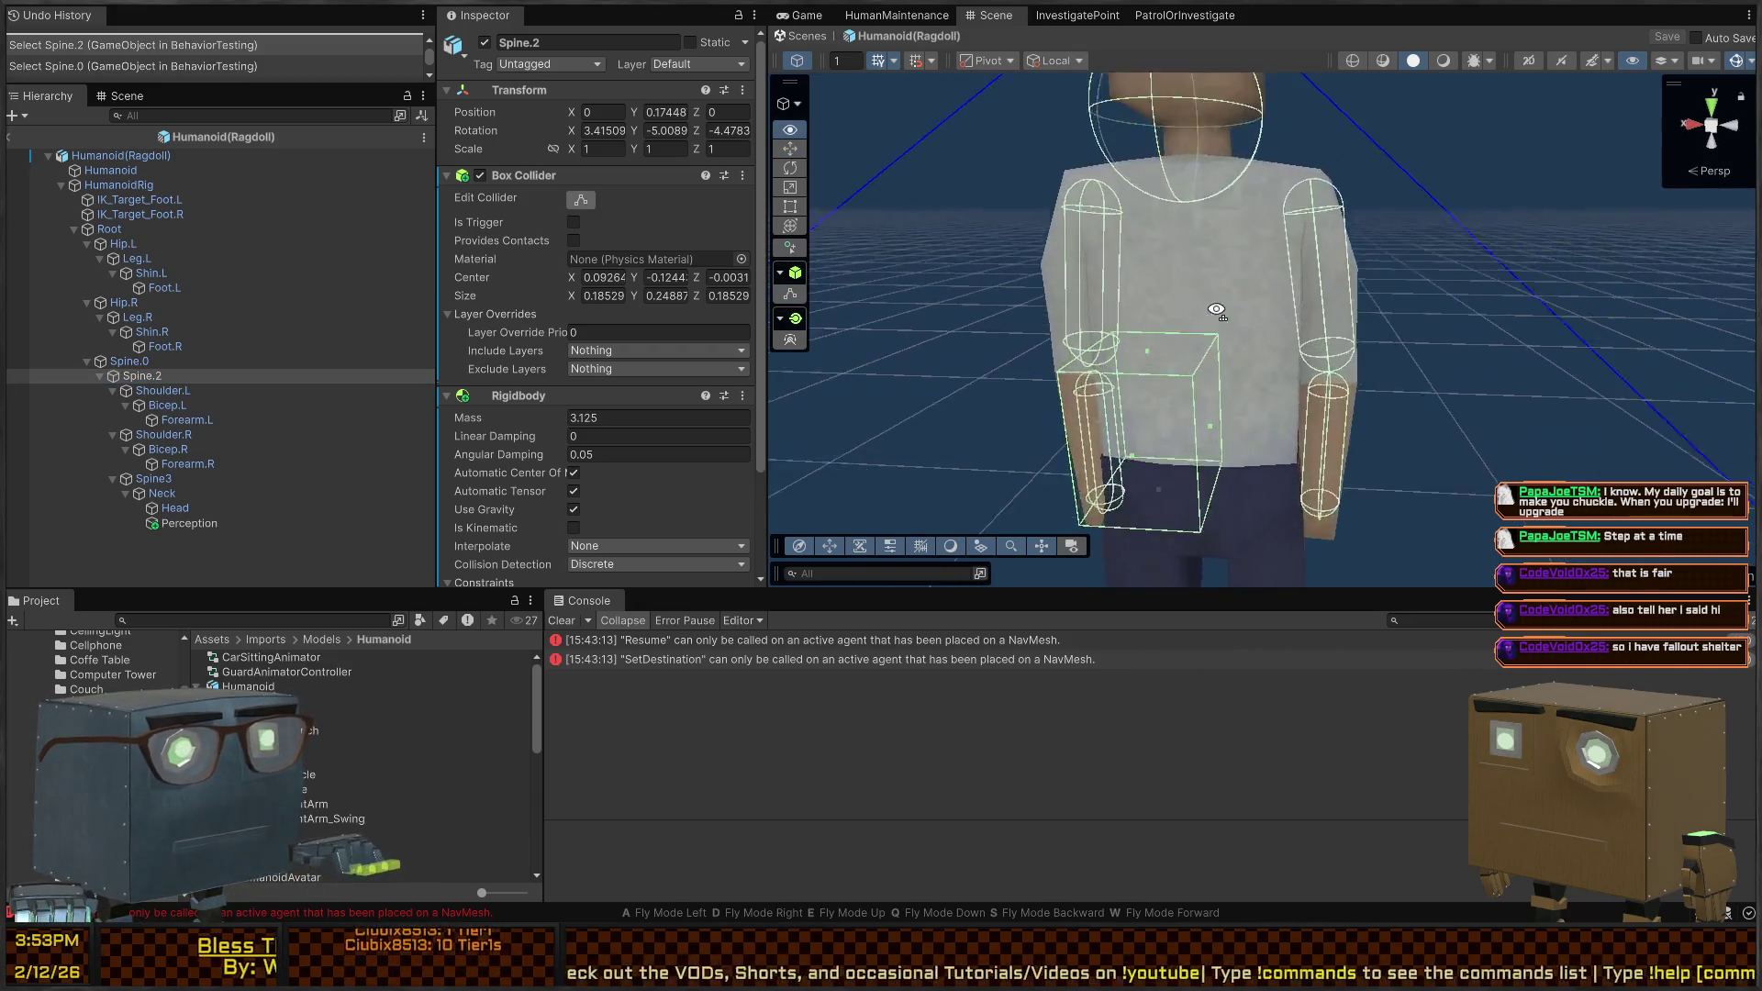
drag(1211, 425, 1272, 431)
drag(1085, 414, 1111, 417)
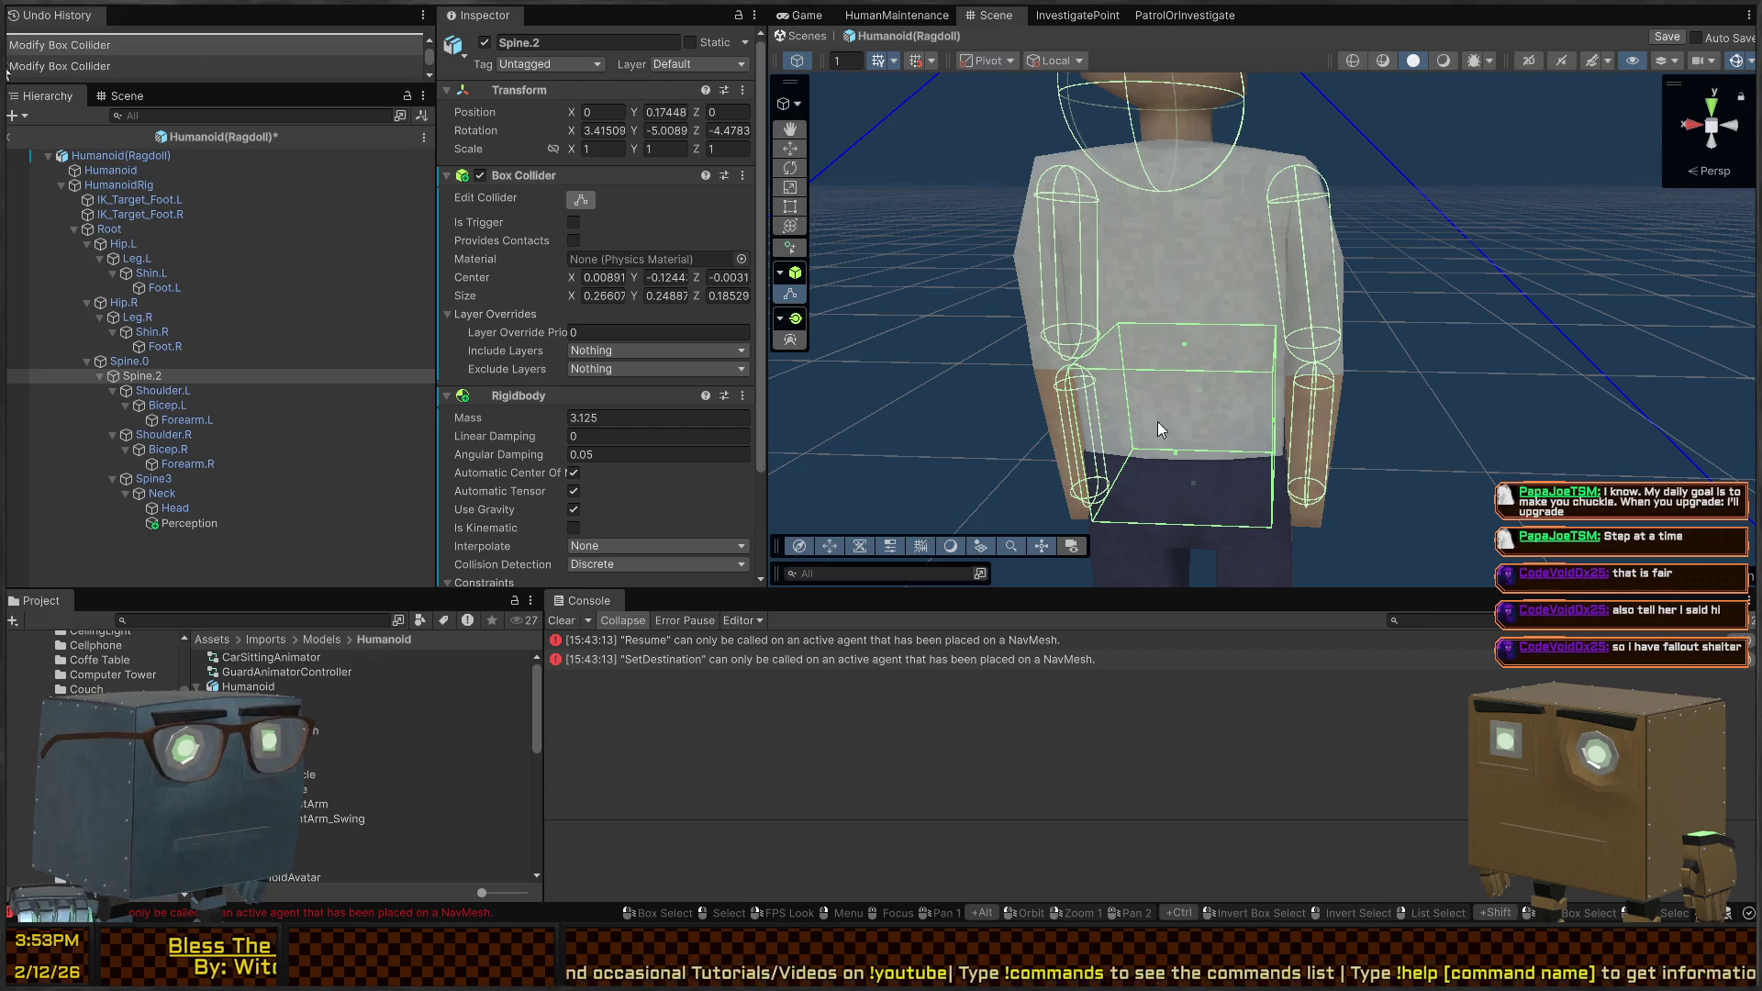
drag(1182, 344, 1208, 174)
right_click(1239, 296)
drag(1218, 353, 1209, 340)
mouse_move(1093, 338)
mouse_down()
mouse_move(1525, 346)
mouse_move(1126, 317)
mouse_move(1116, 261)
mouse_up()
mouse_move(1115, 261)
mouse_down()
mouse_move(1217, 271)
mouse_move(1171, 271)
mouse_up()
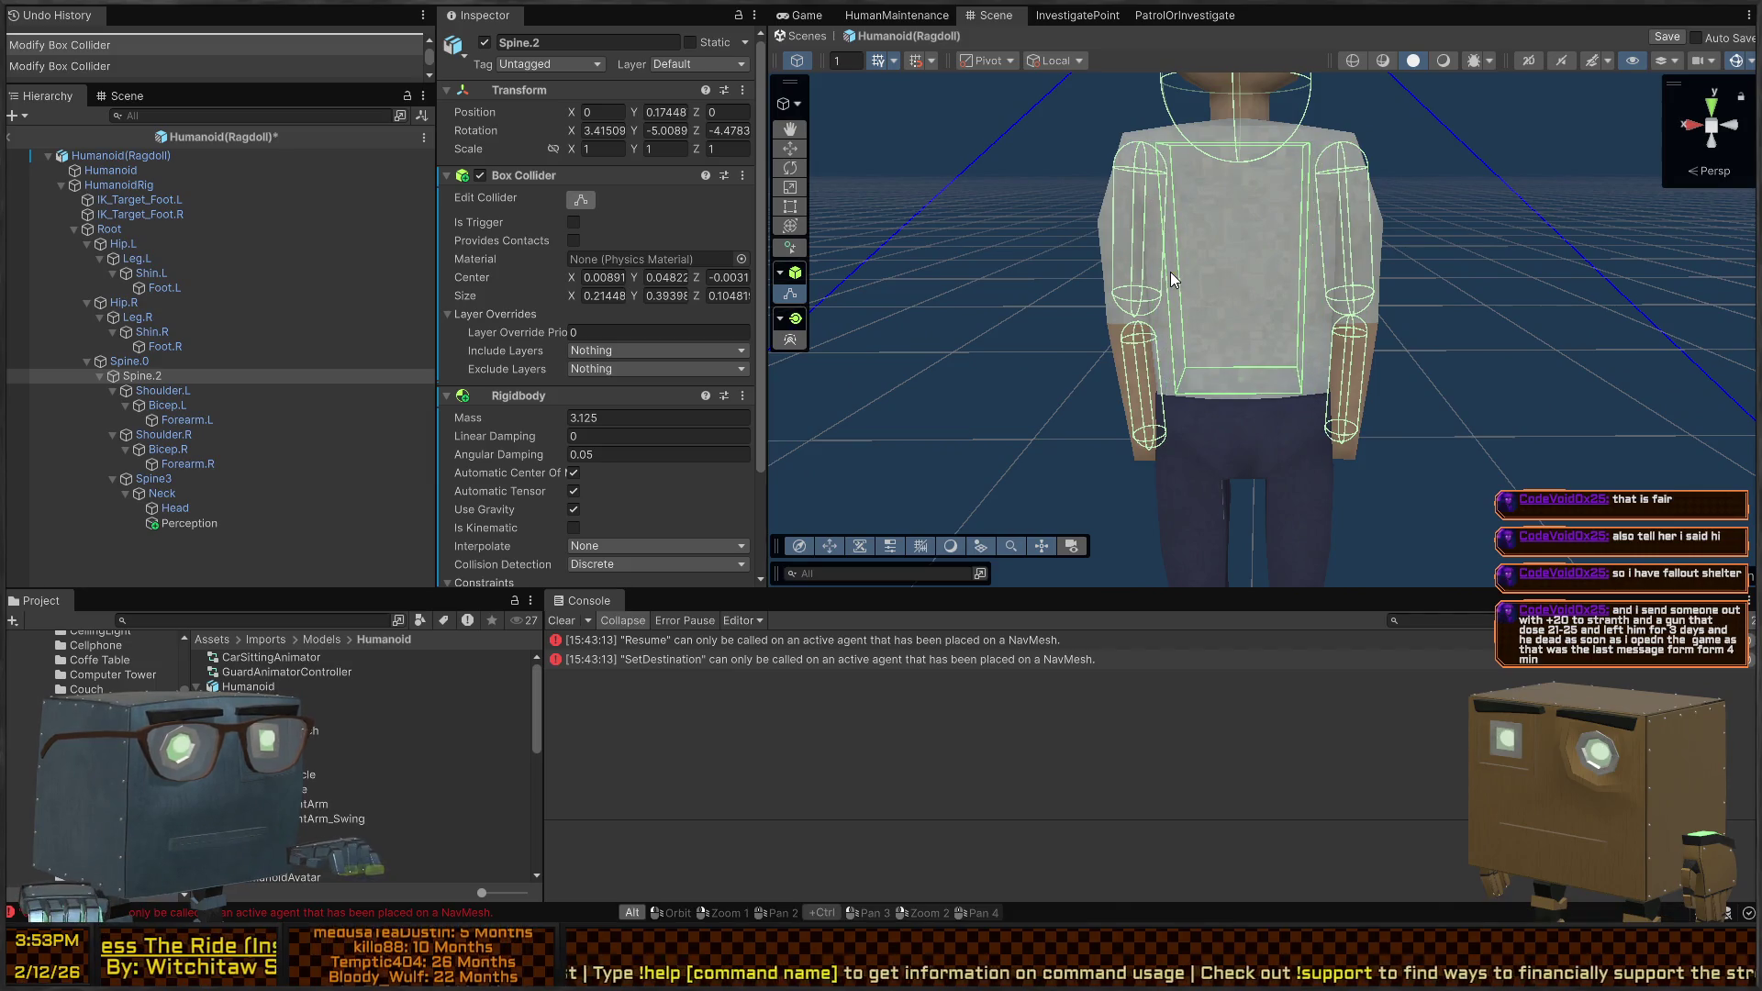
scroll(1283, 120, down, 3)
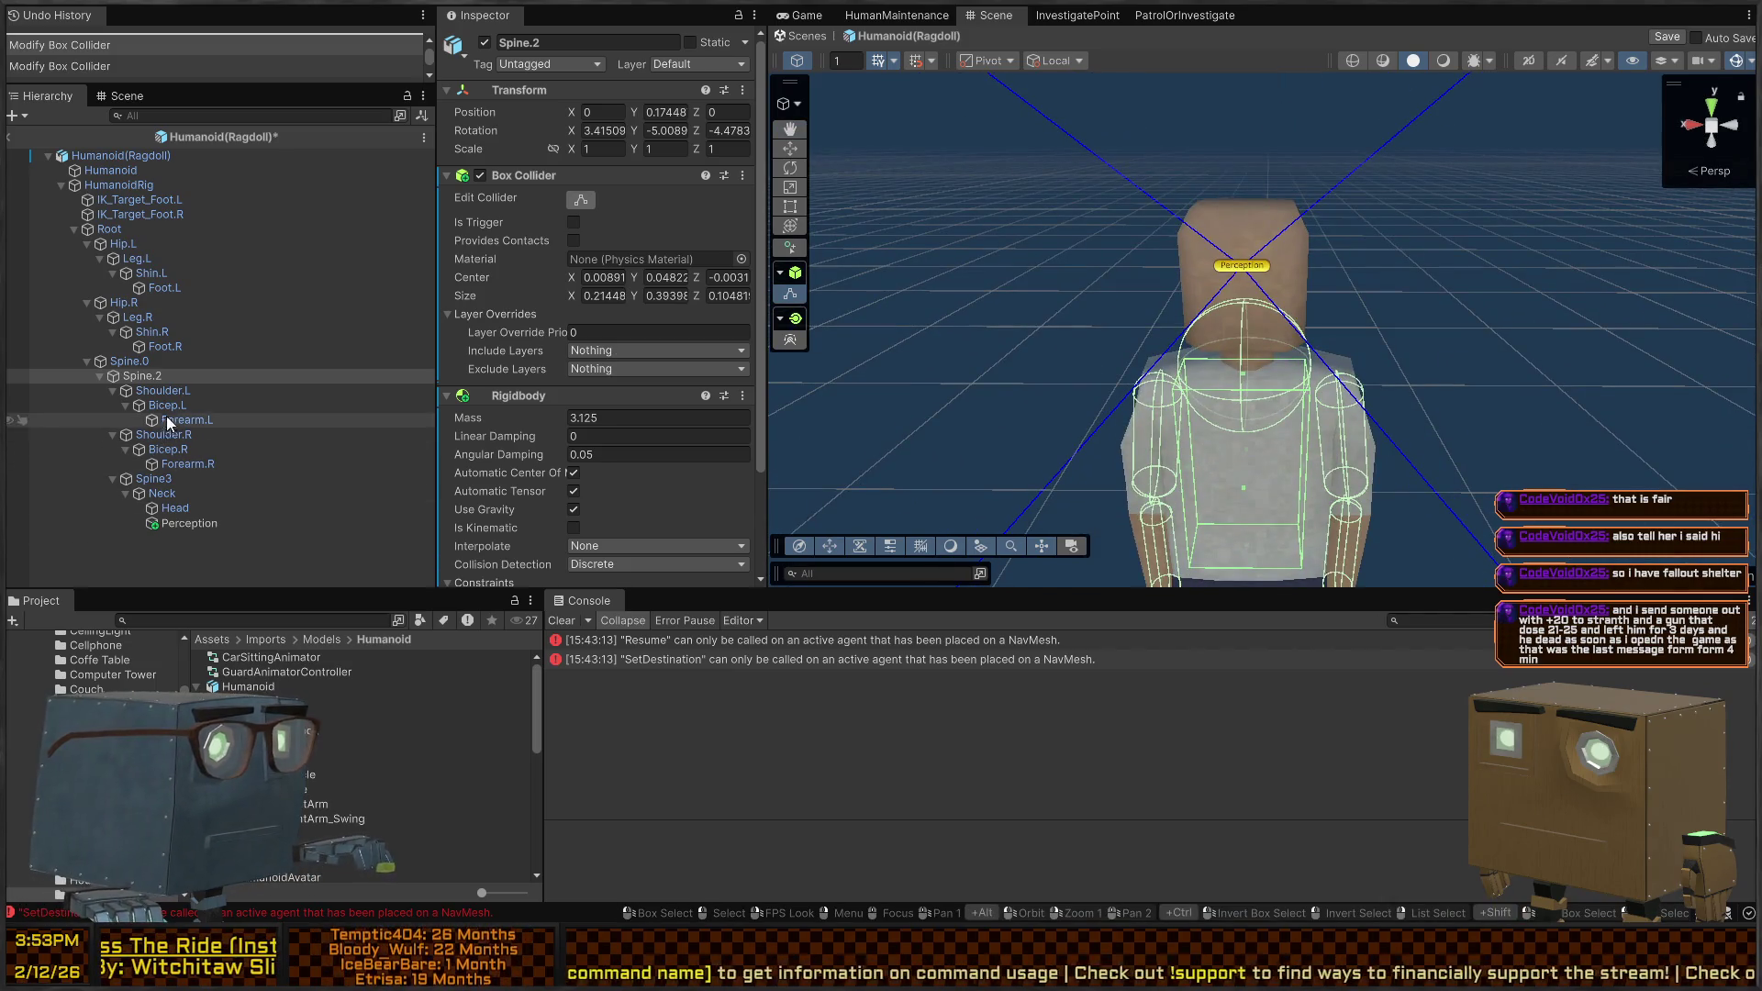
click(175, 508)
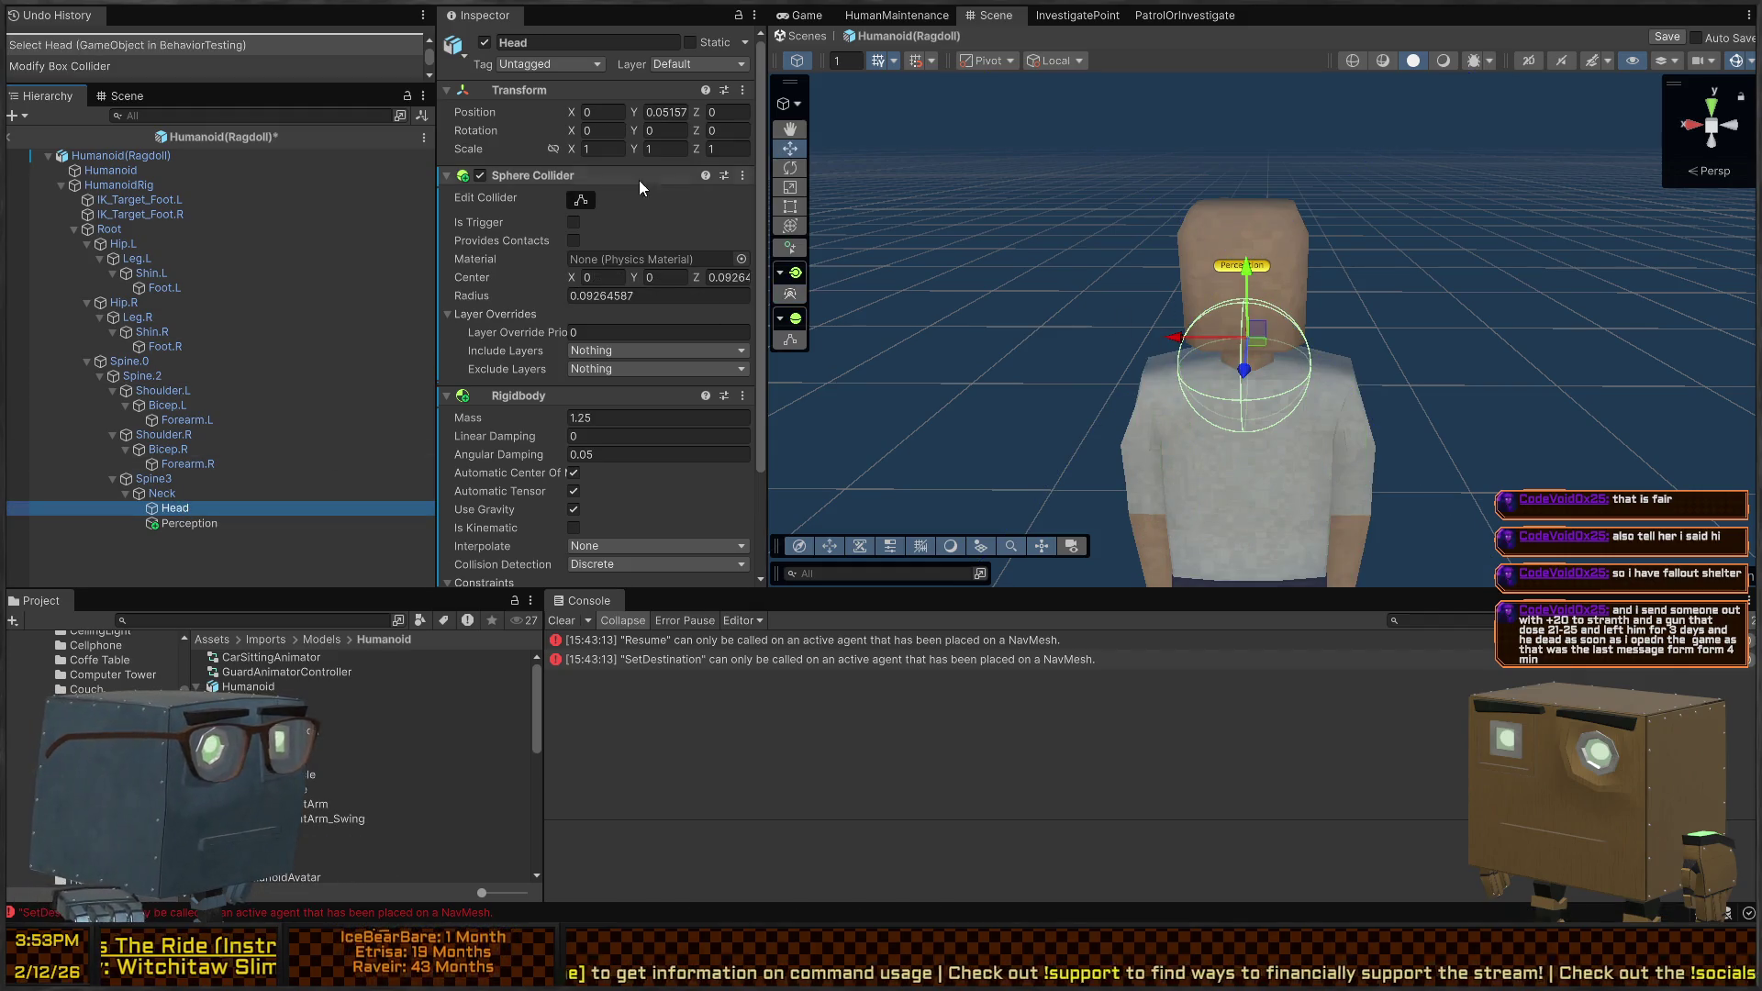
Start editing the Head sphere collider and view the head from behind
scroll(1230, 442, up, 5)
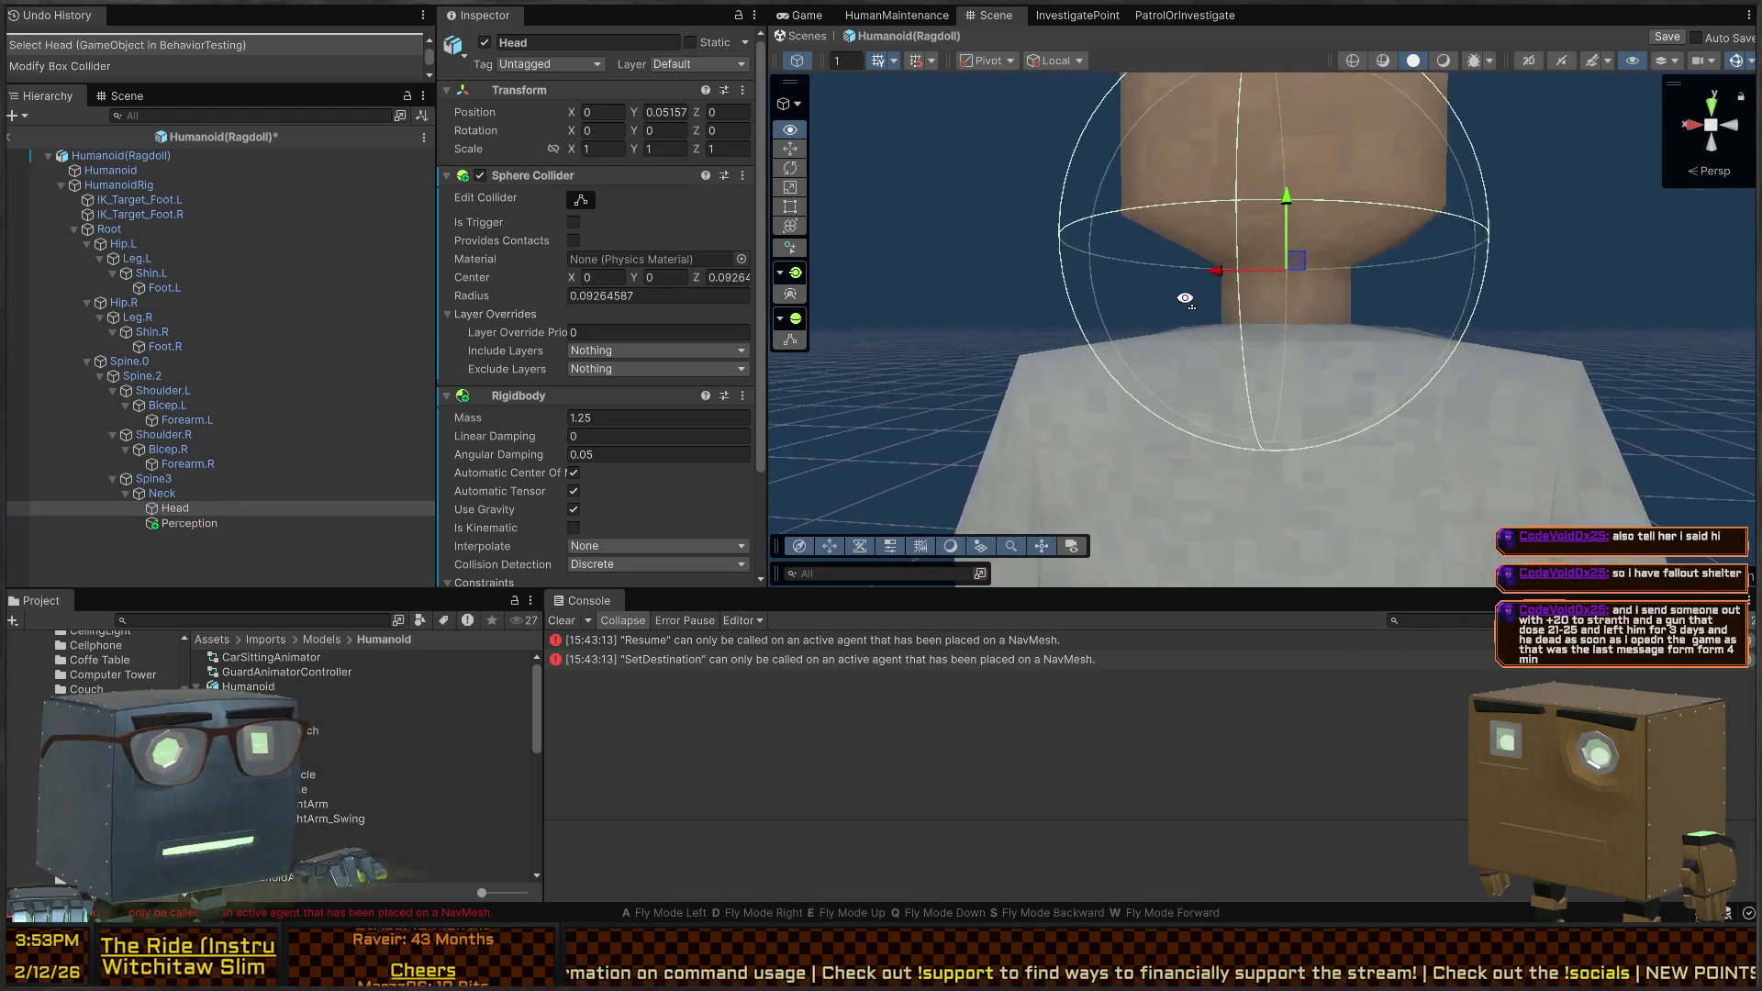
scroll(1093, 328, down, 4)
click(592, 201)
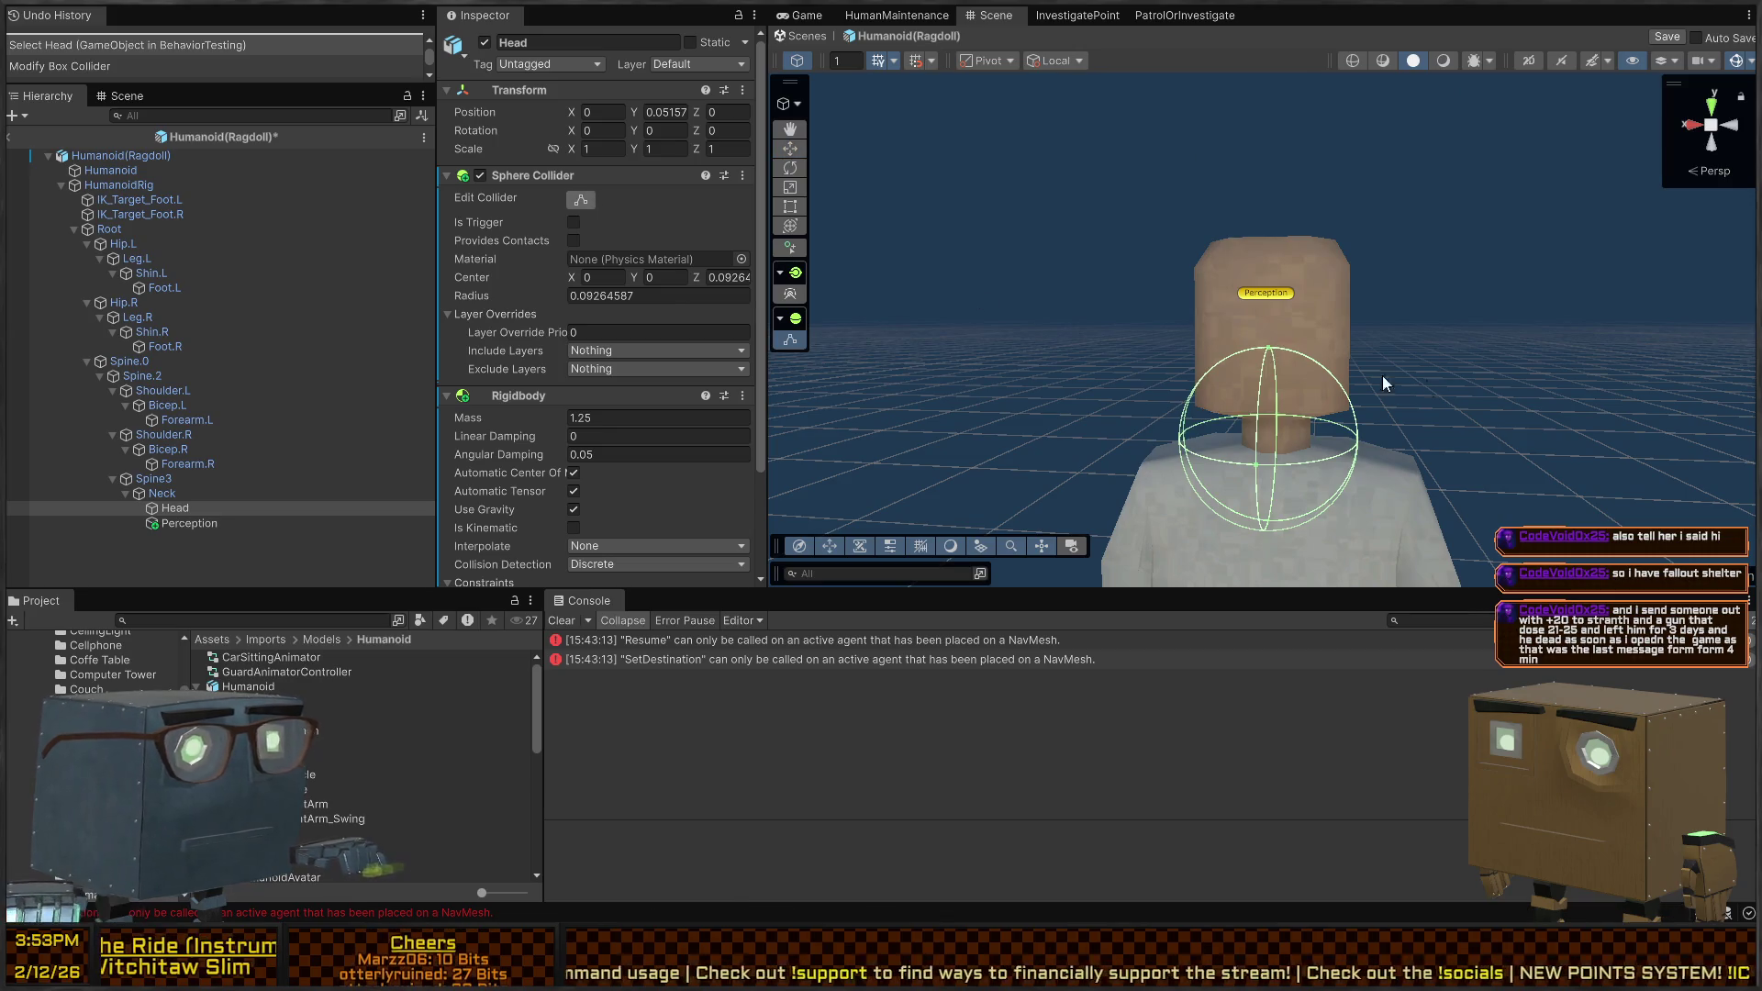
drag(1270, 347, 1292, 239)
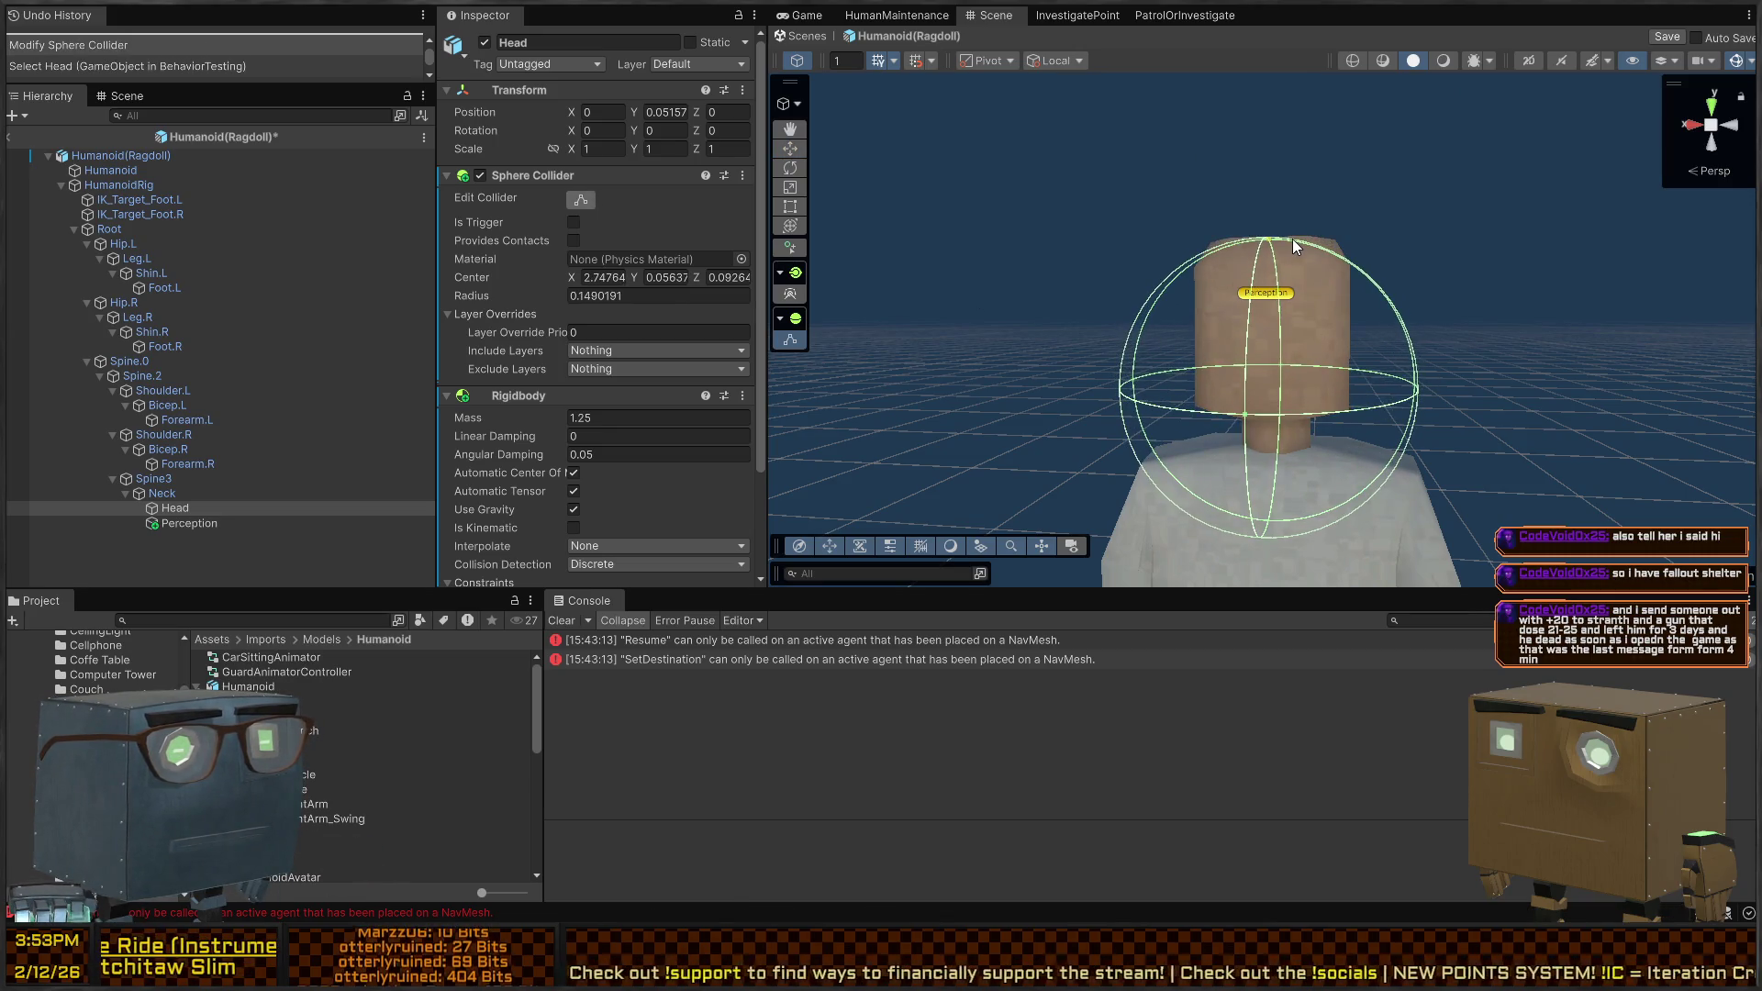
click(1279, 428)
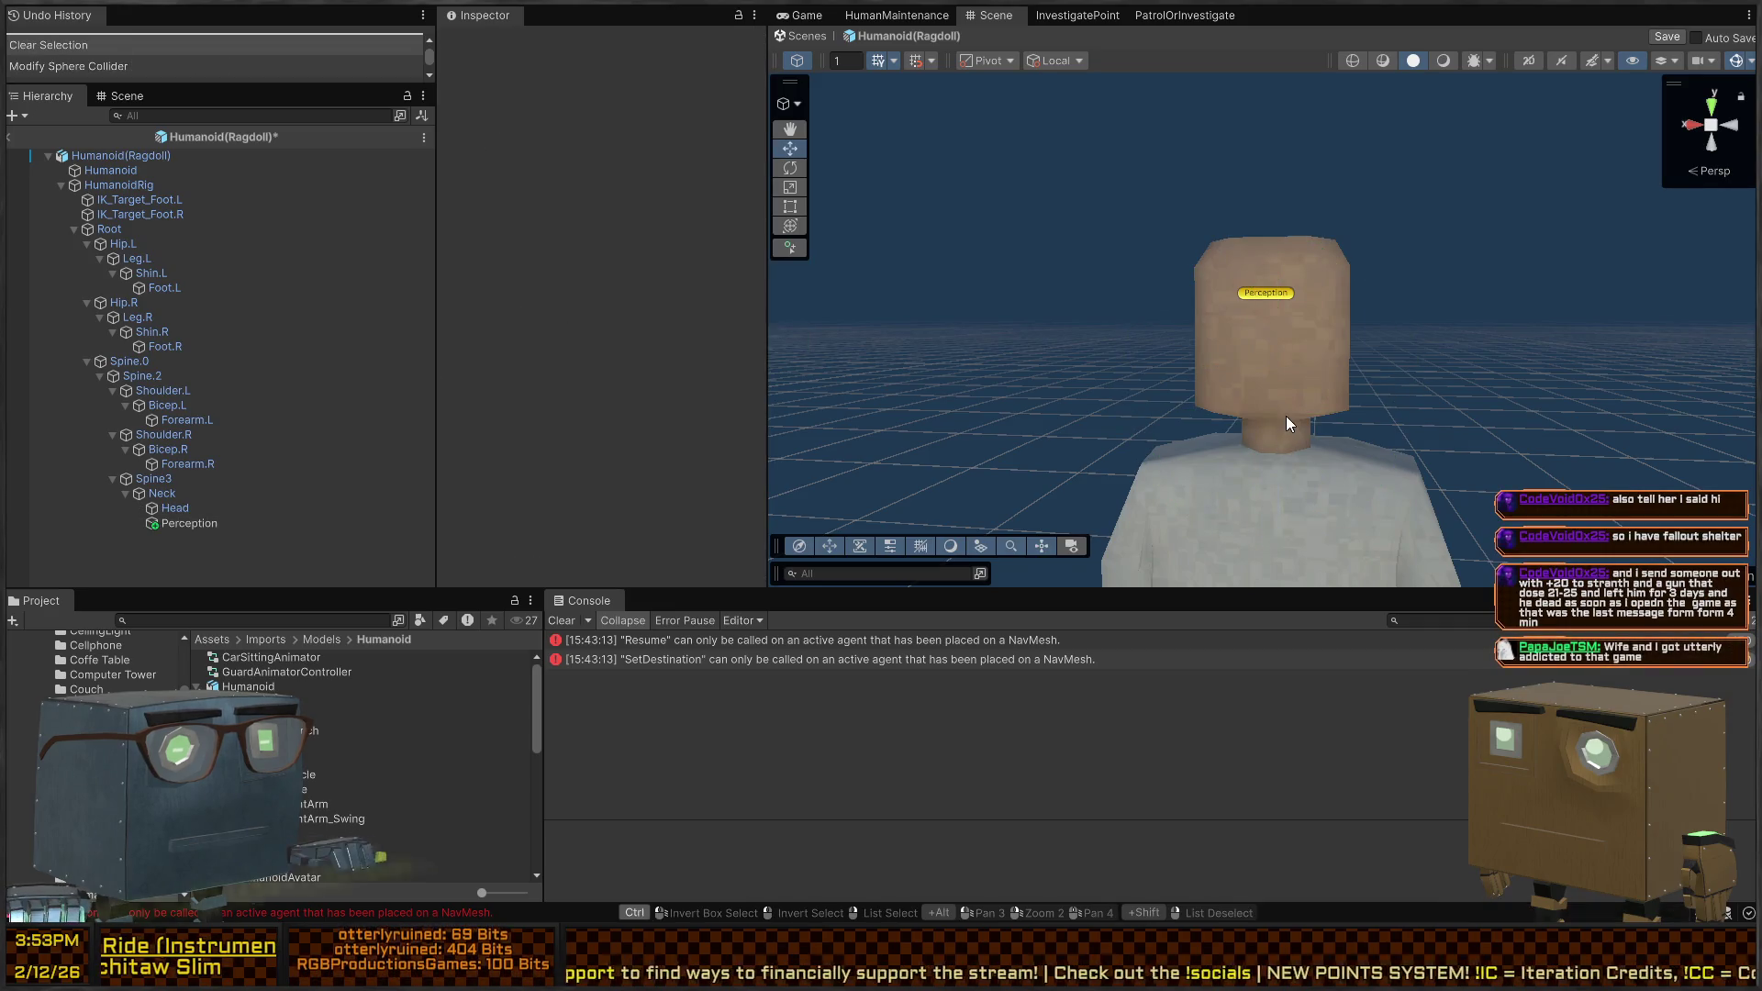
key(ctrl+z)
drag(1288, 494, 962, 387)
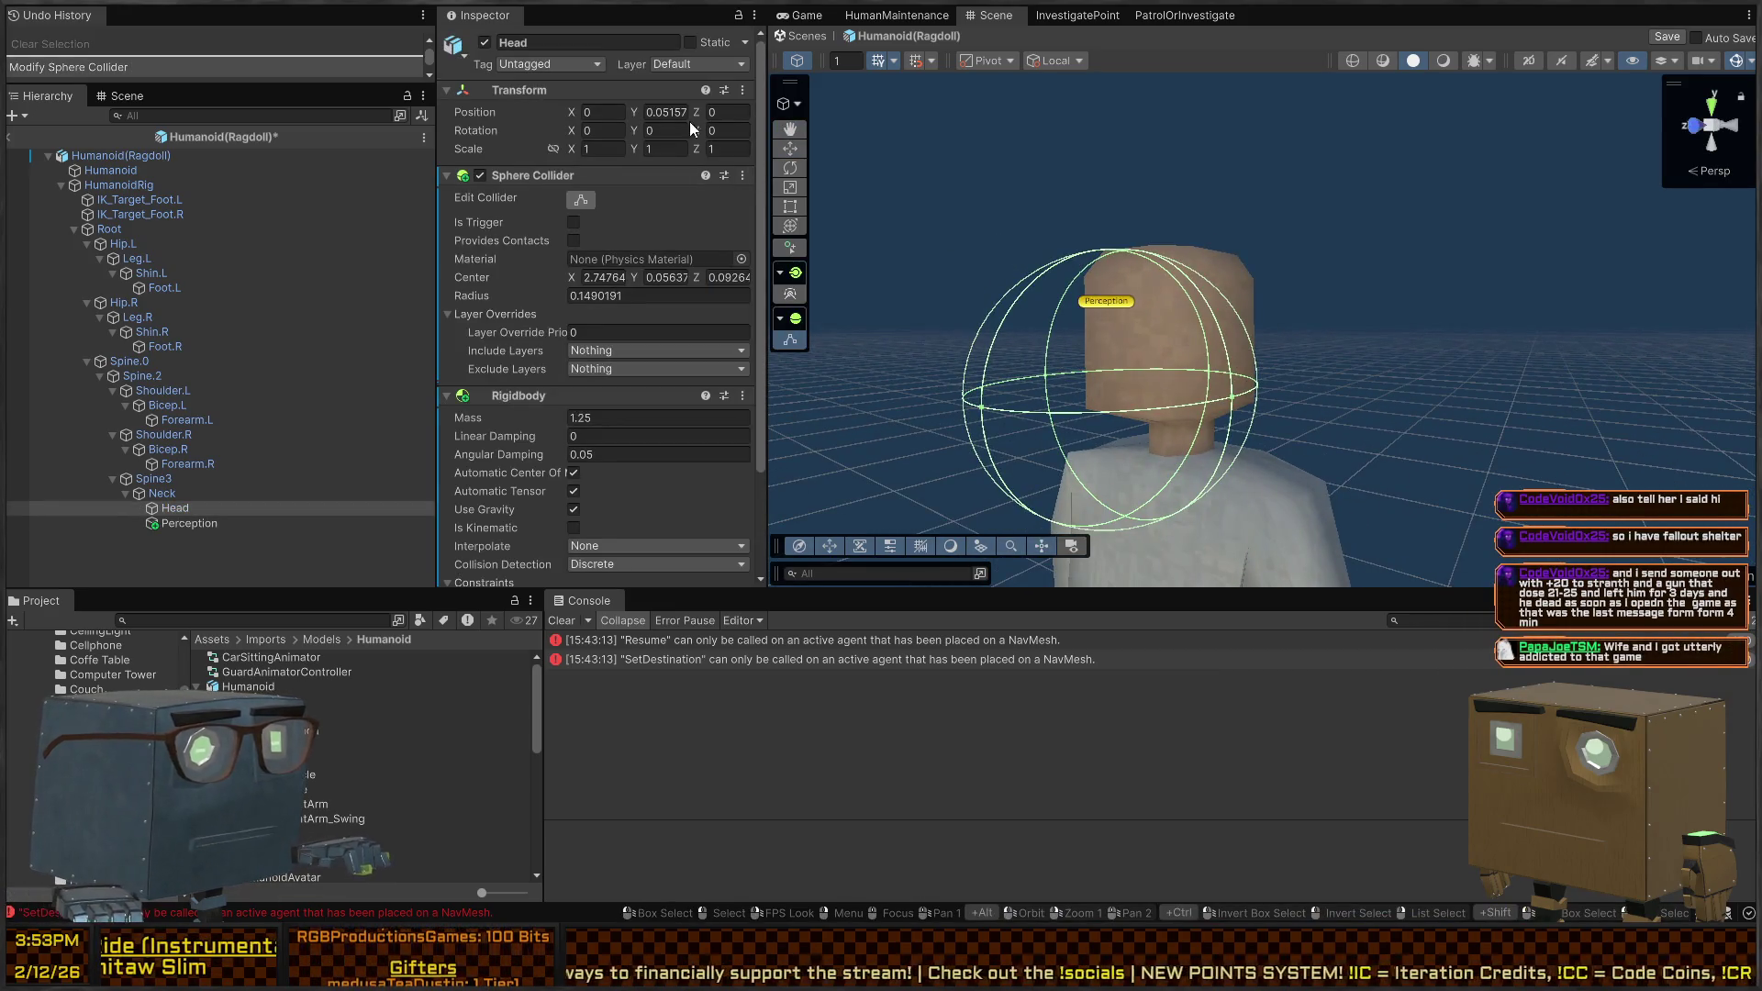
click(586, 200)
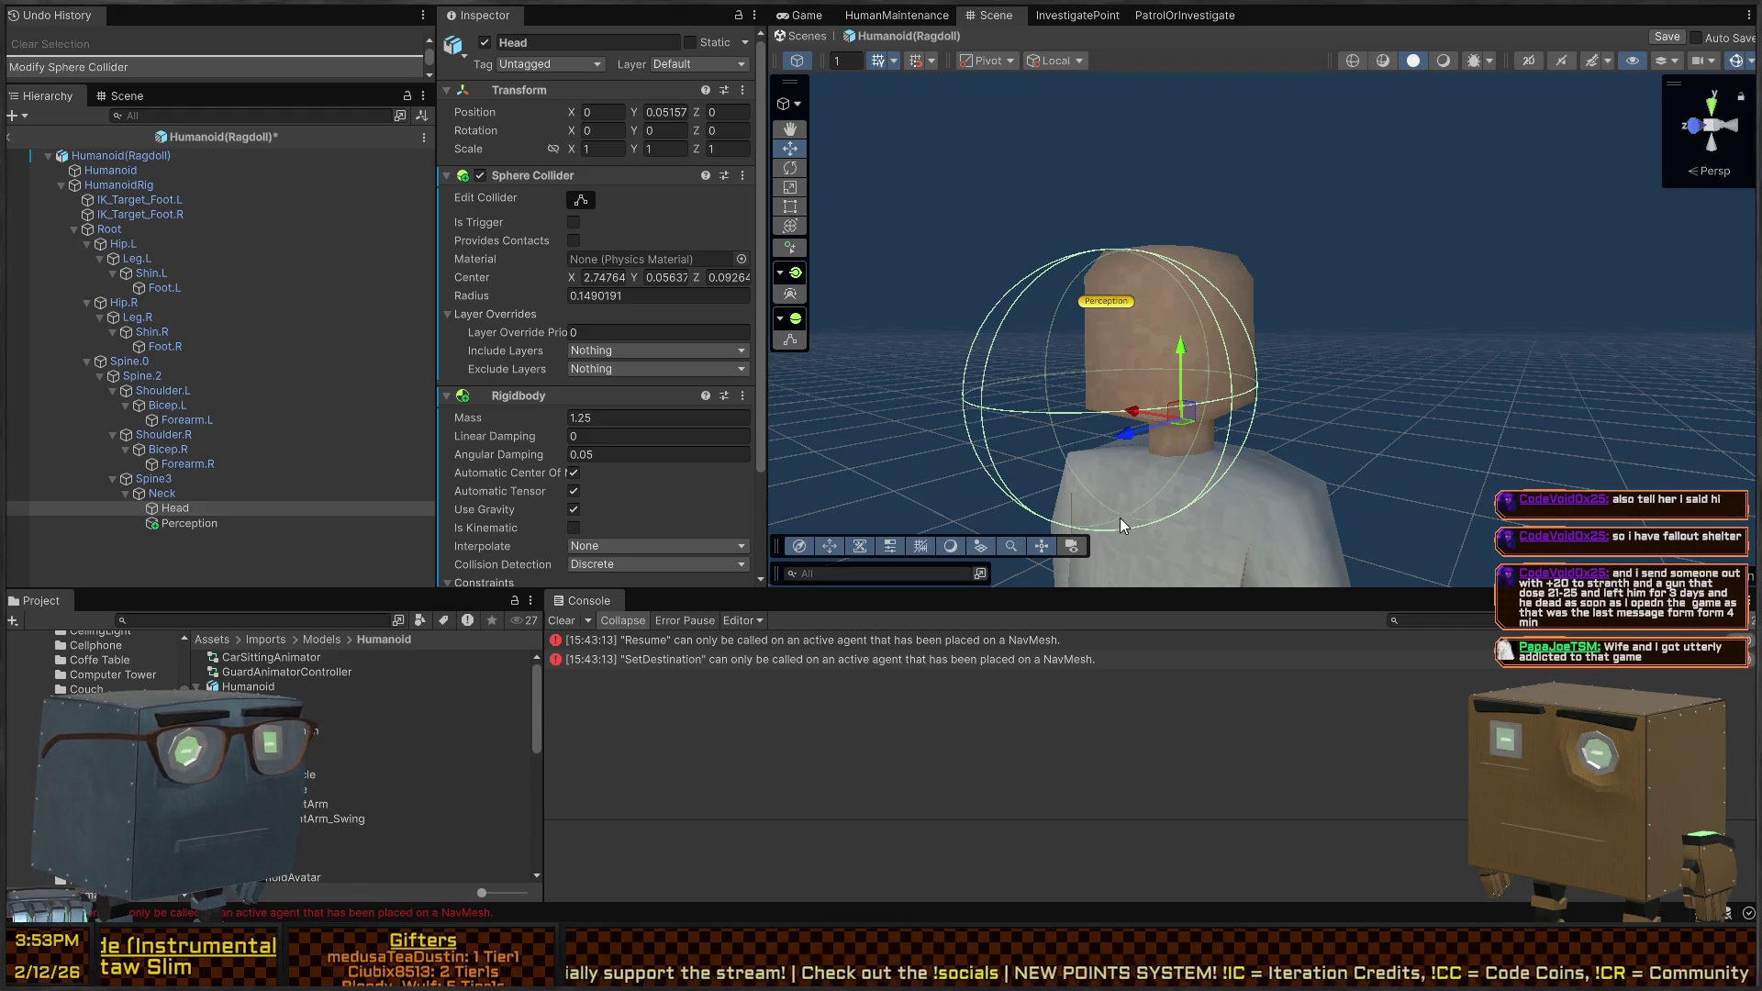
click(1123, 487)
key(ctrl+z)
click(582, 201)
drag(1127, 520, 1216, 314)
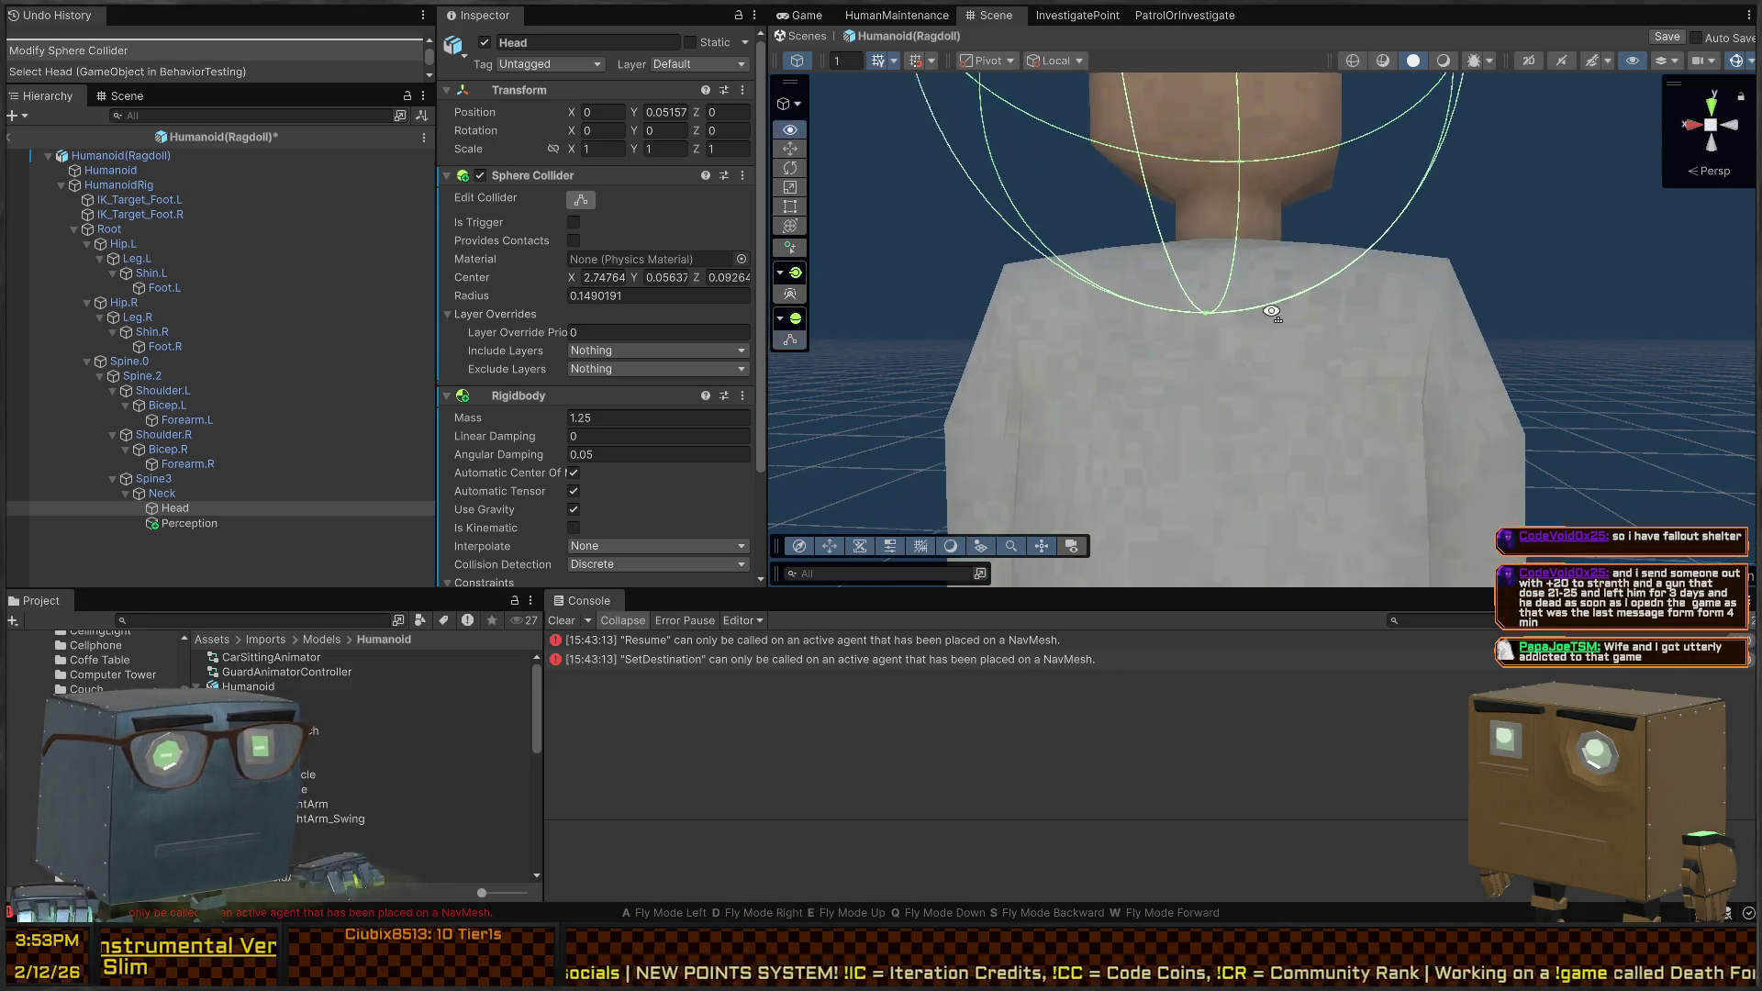
key(f)
Fit the Head sphere collider in side view: radius 0.1067096, center Z 0.0134
mouse_move(1248, 413)
mouse_down()
mouse_move(1256, 361)
mouse_move(791, 303)
mouse_move(826, 294)
mouse_up()
key(w)
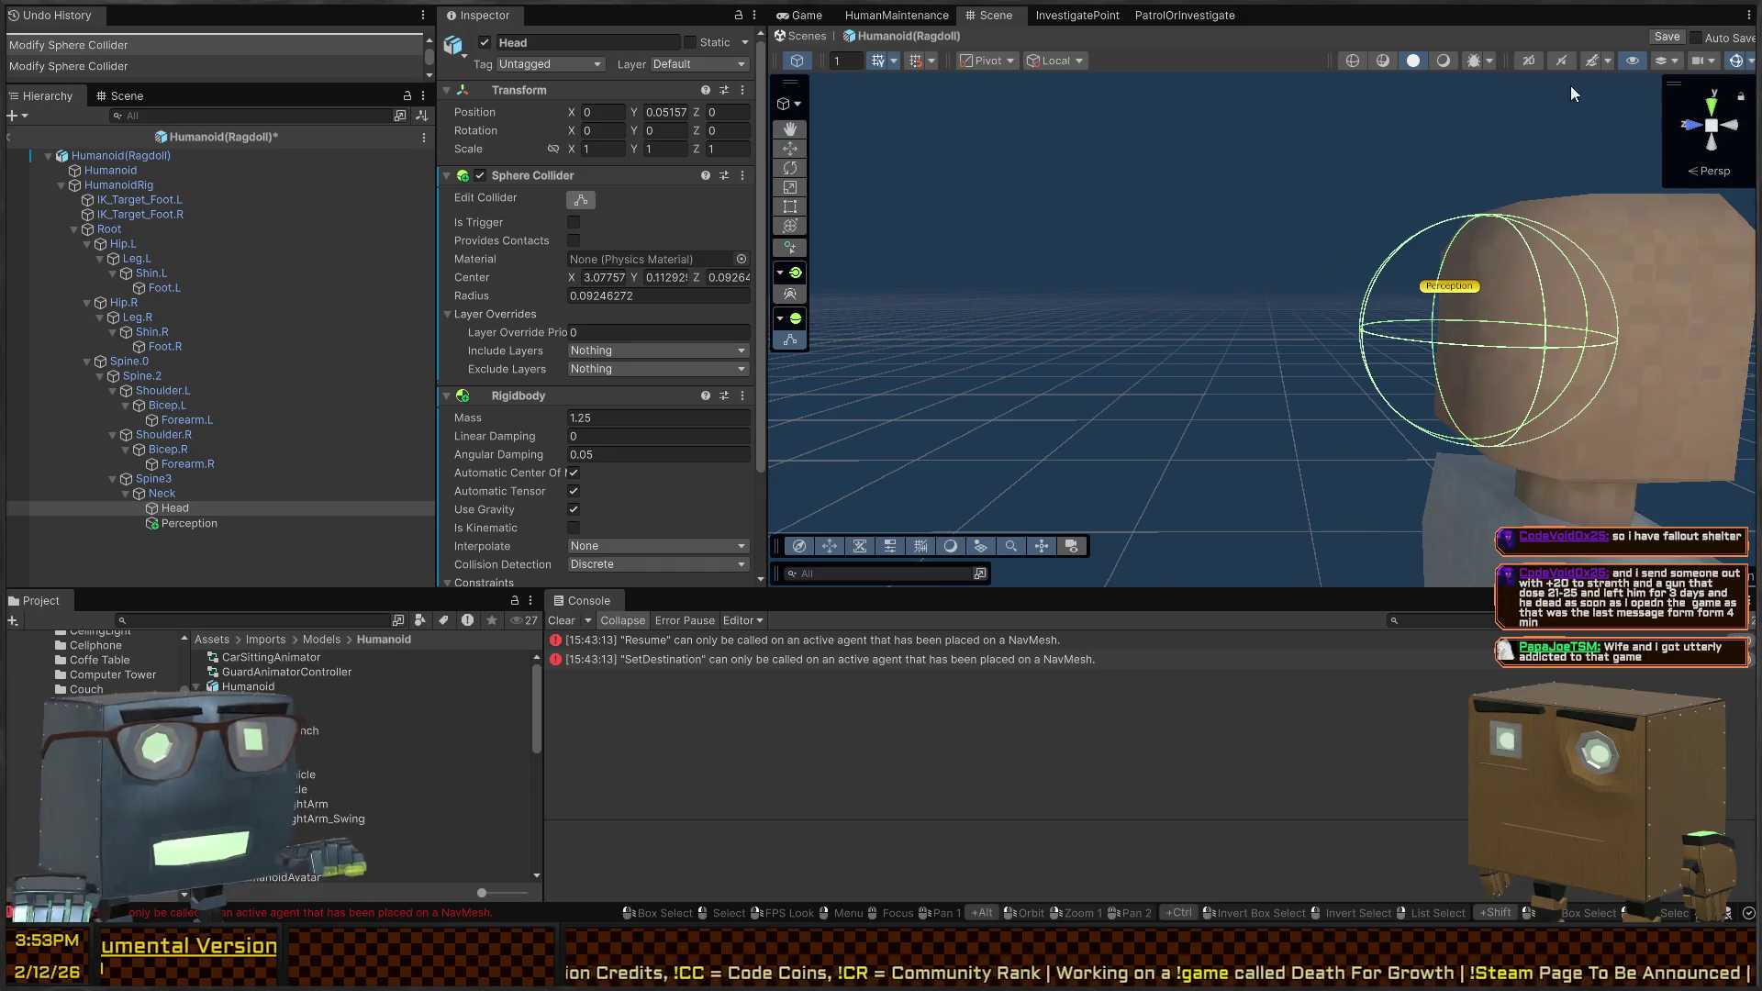
click(1731, 131)
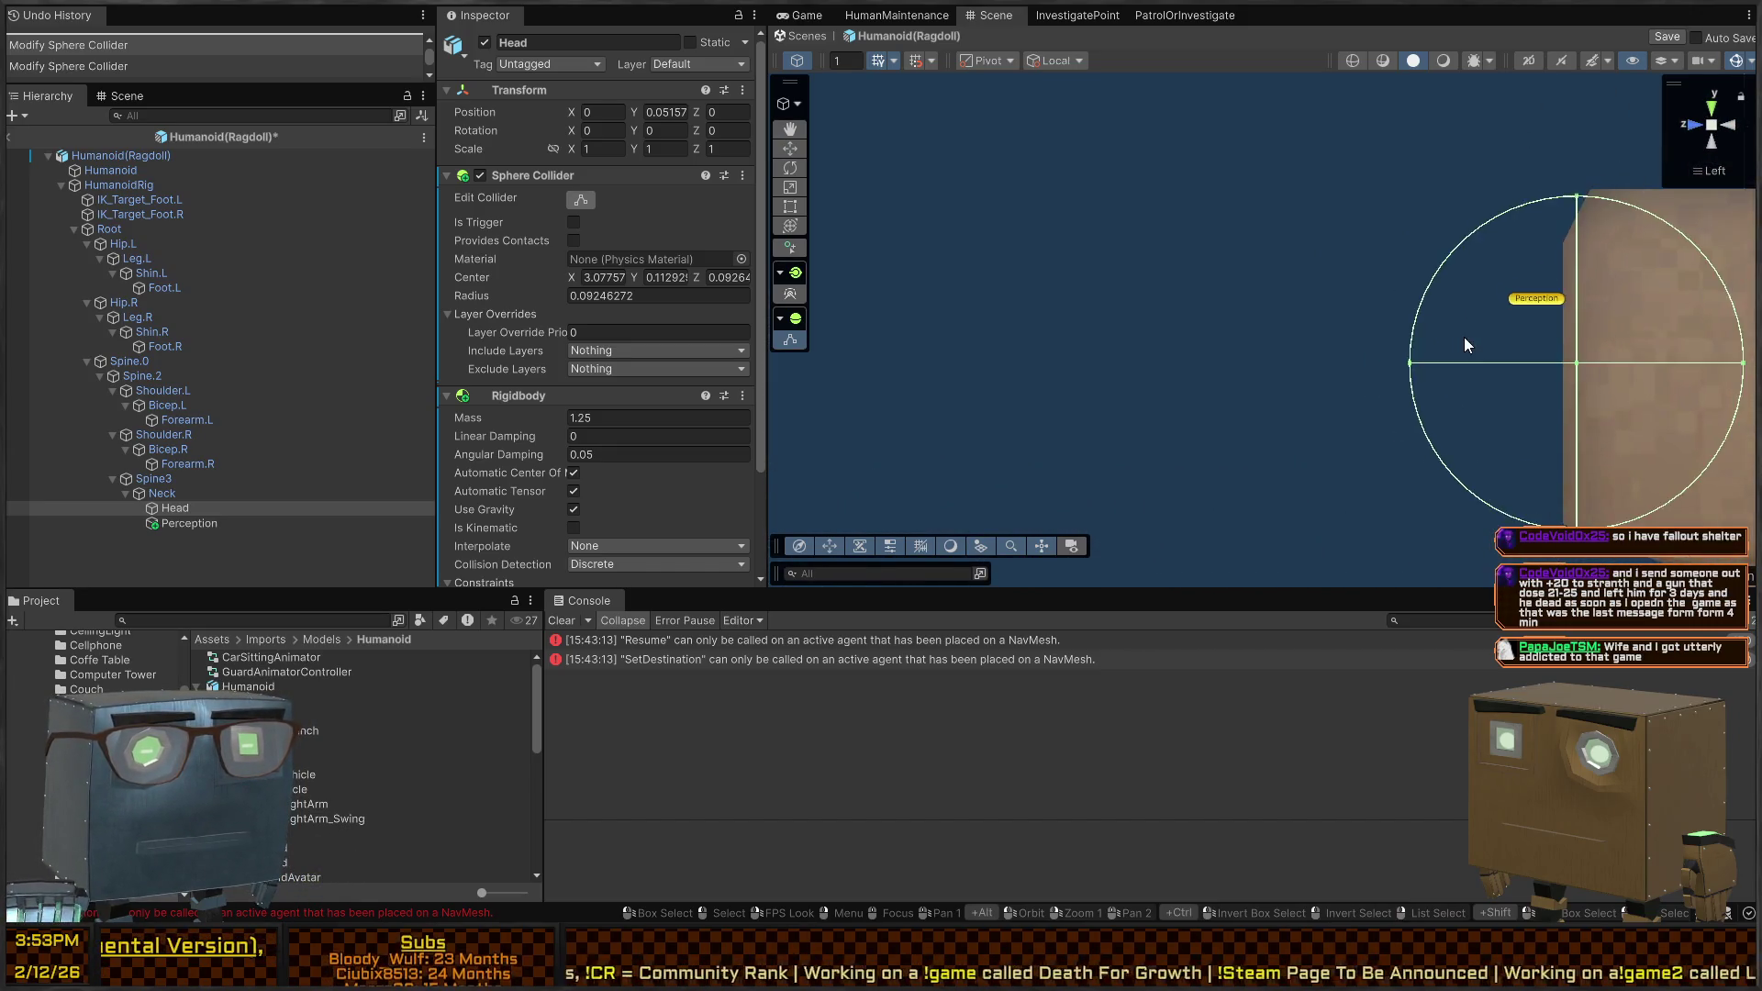
key(f)
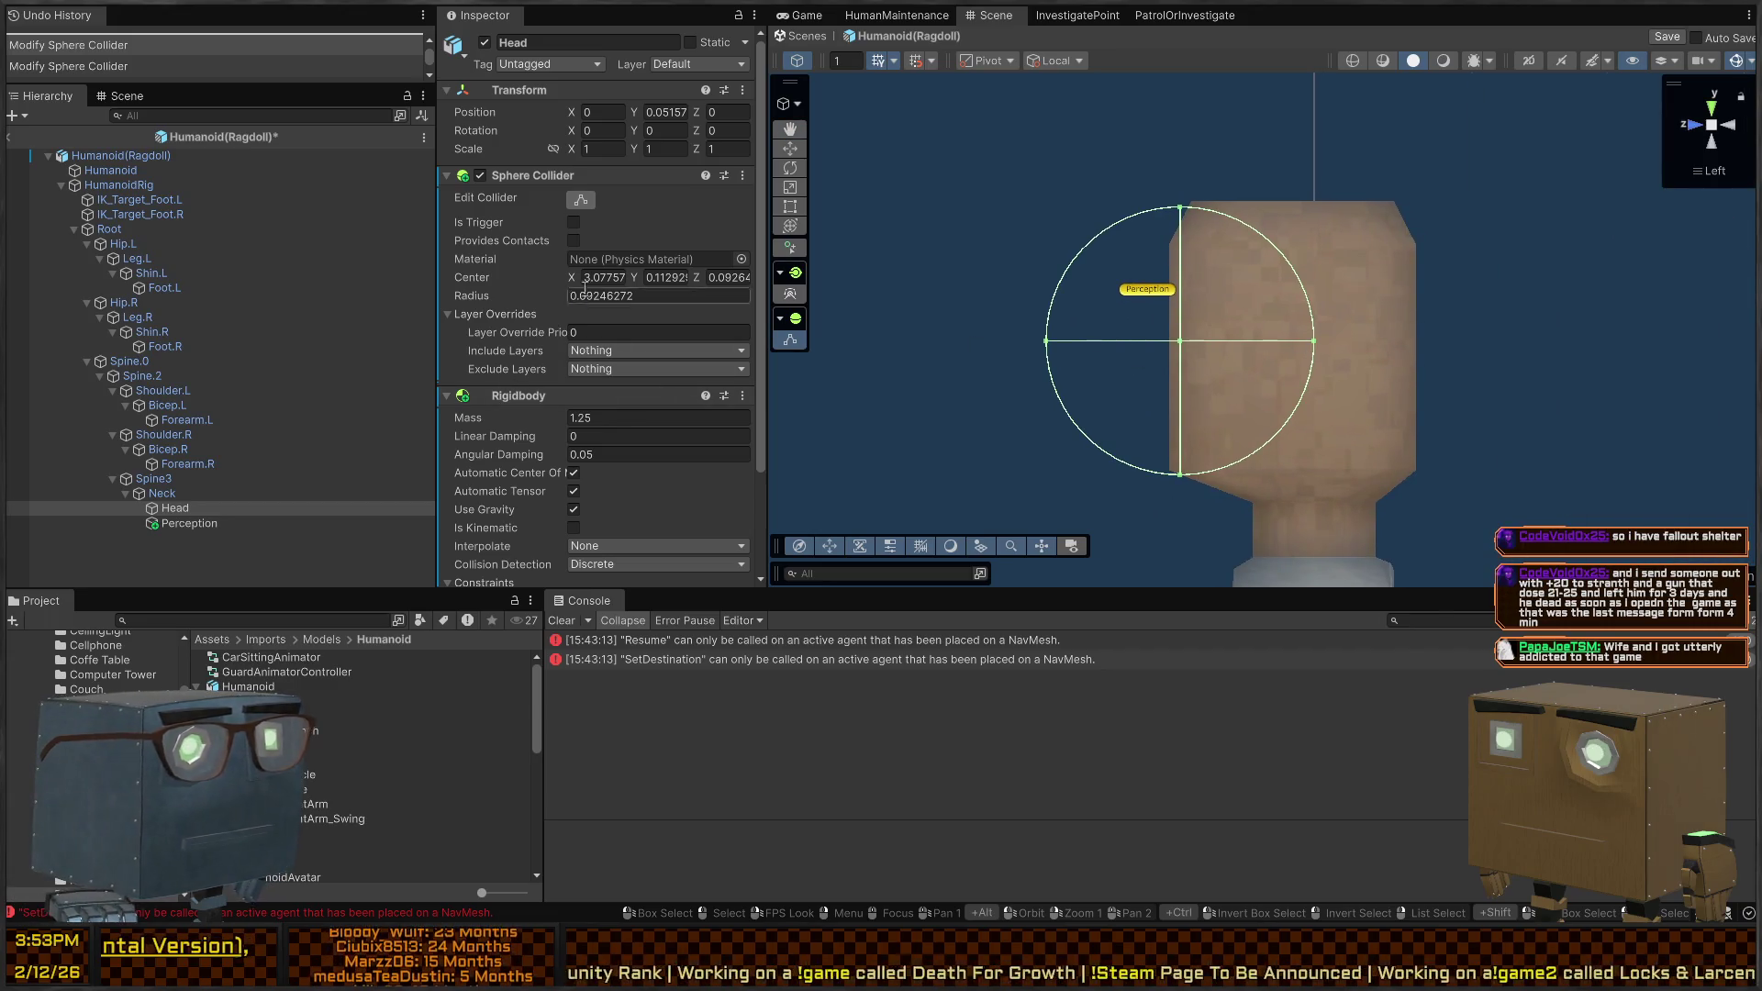
drag(635, 277, 697, 278)
drag(1392, 340, 1424, 339)
drag(1118, 342, 1169, 343)
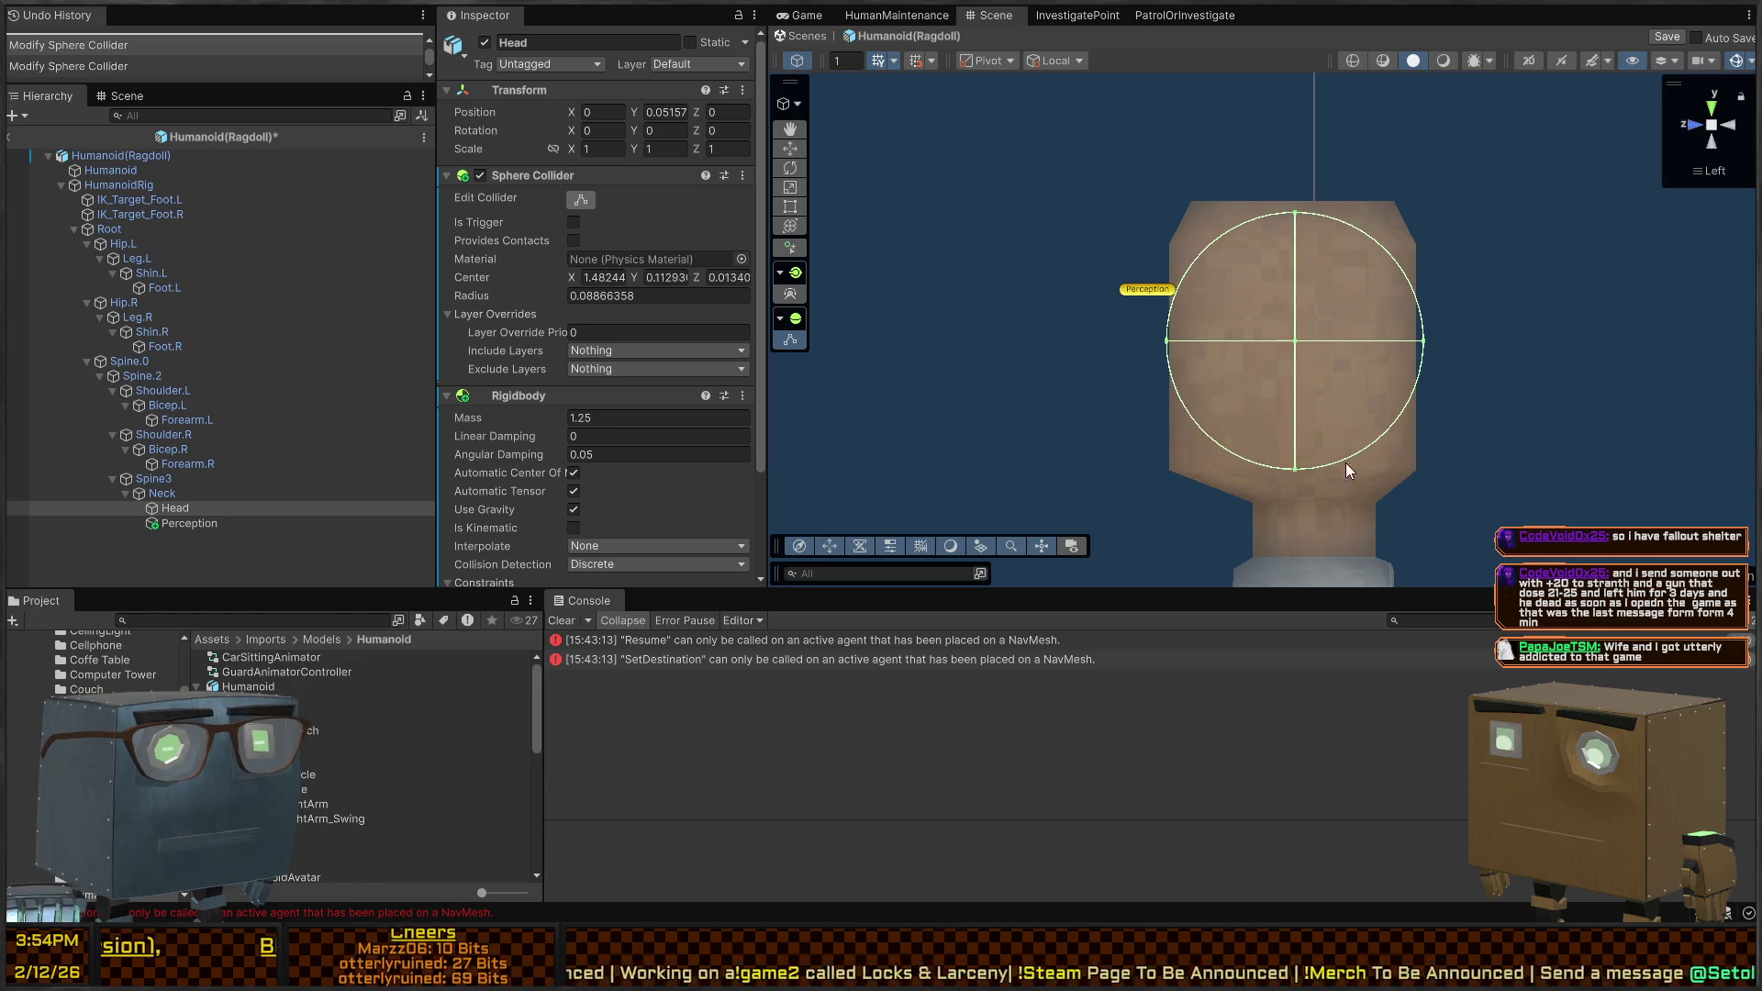
drag(1293, 474, 1305, 504)
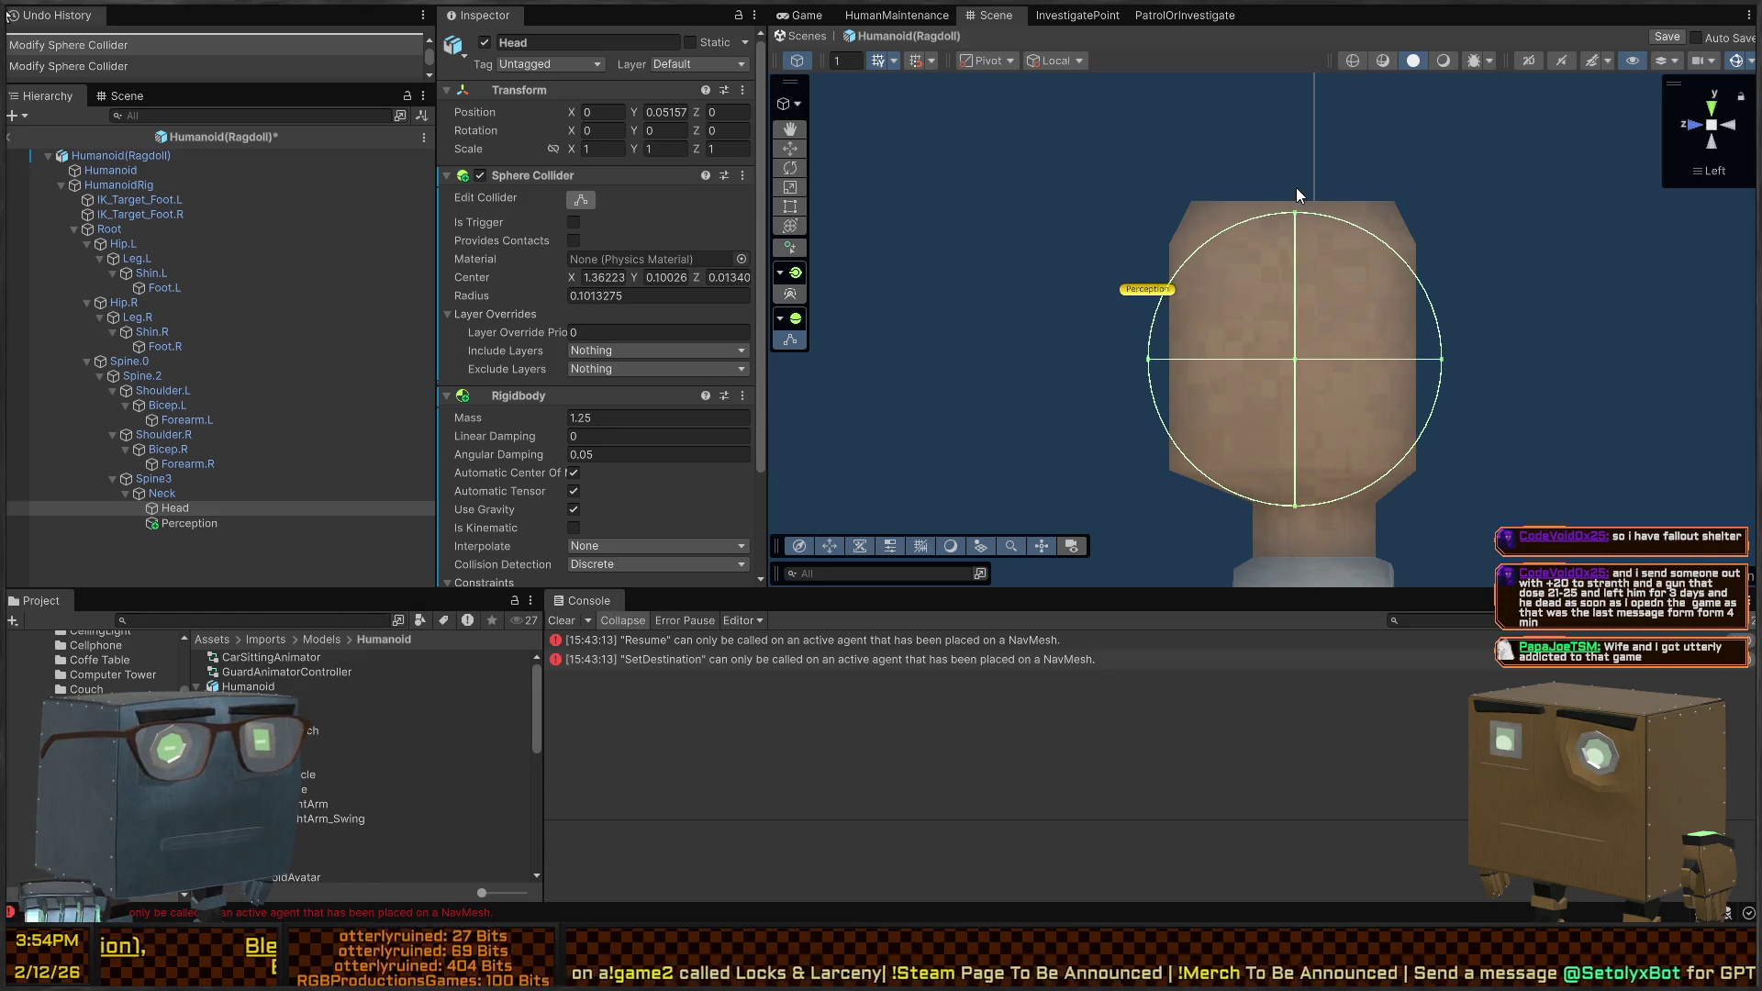
drag(1296, 213, 1302, 204)
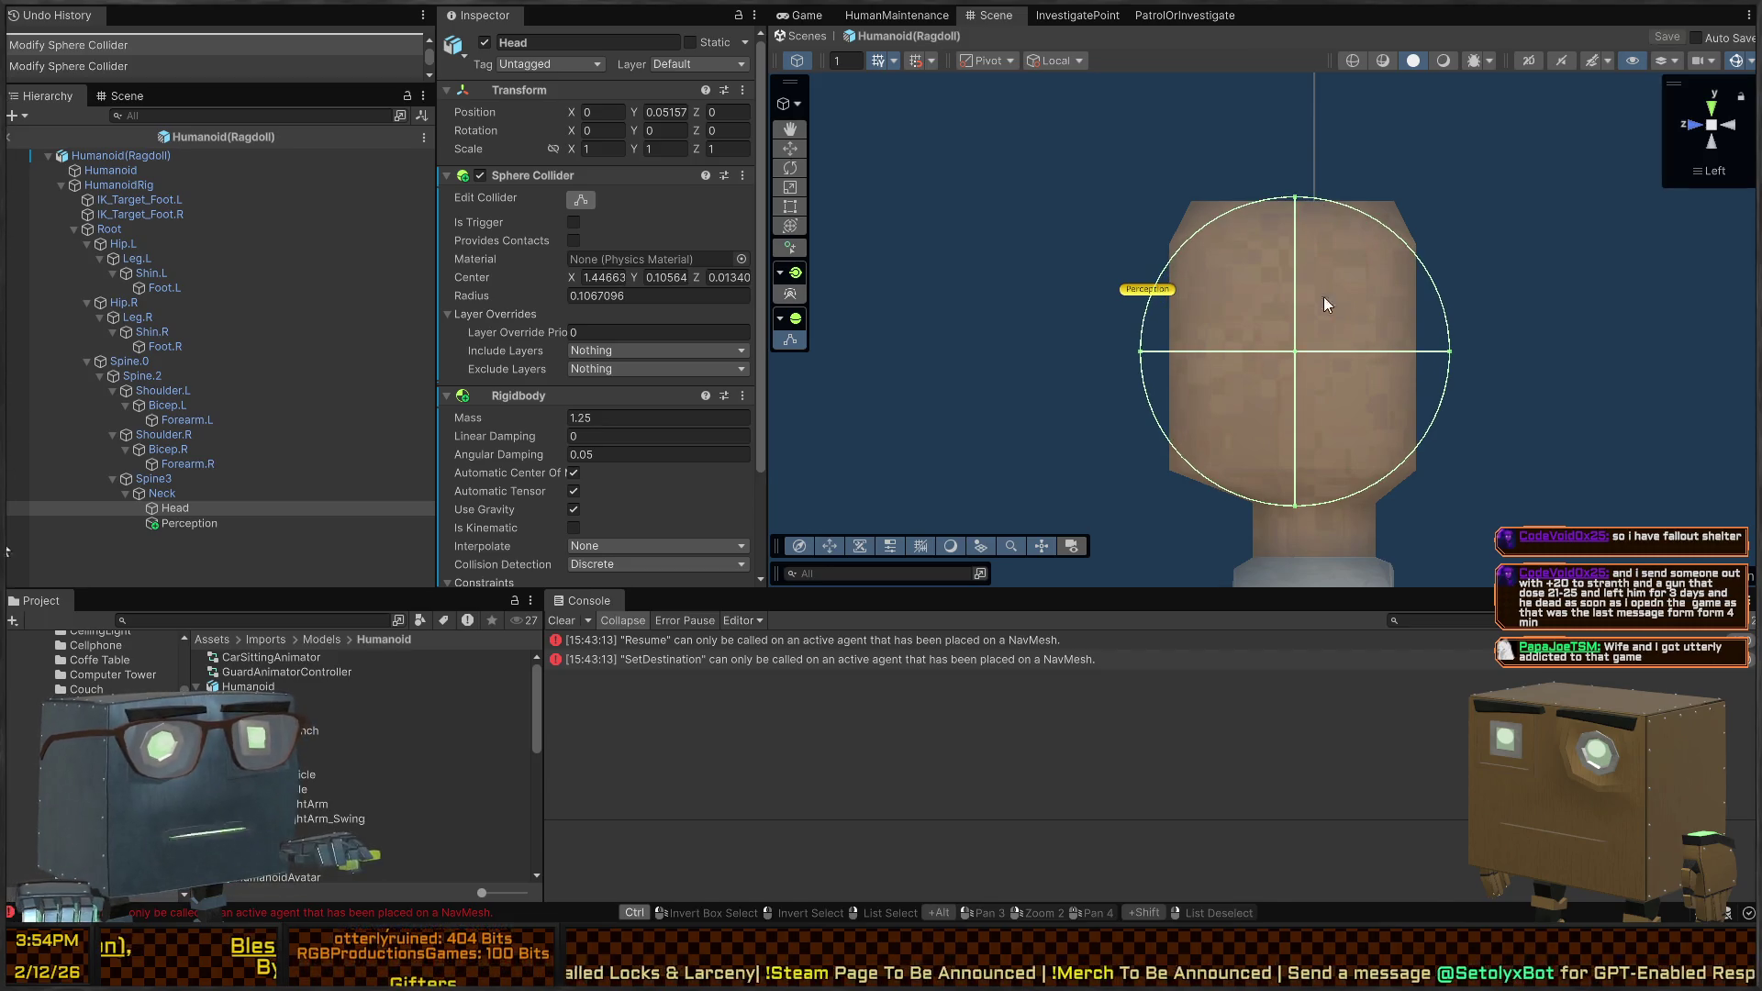
Save the ragdoll prefab and return to the scene
scroll(1281, 305, down, 1)
scroll(1282, 307, down, 1)
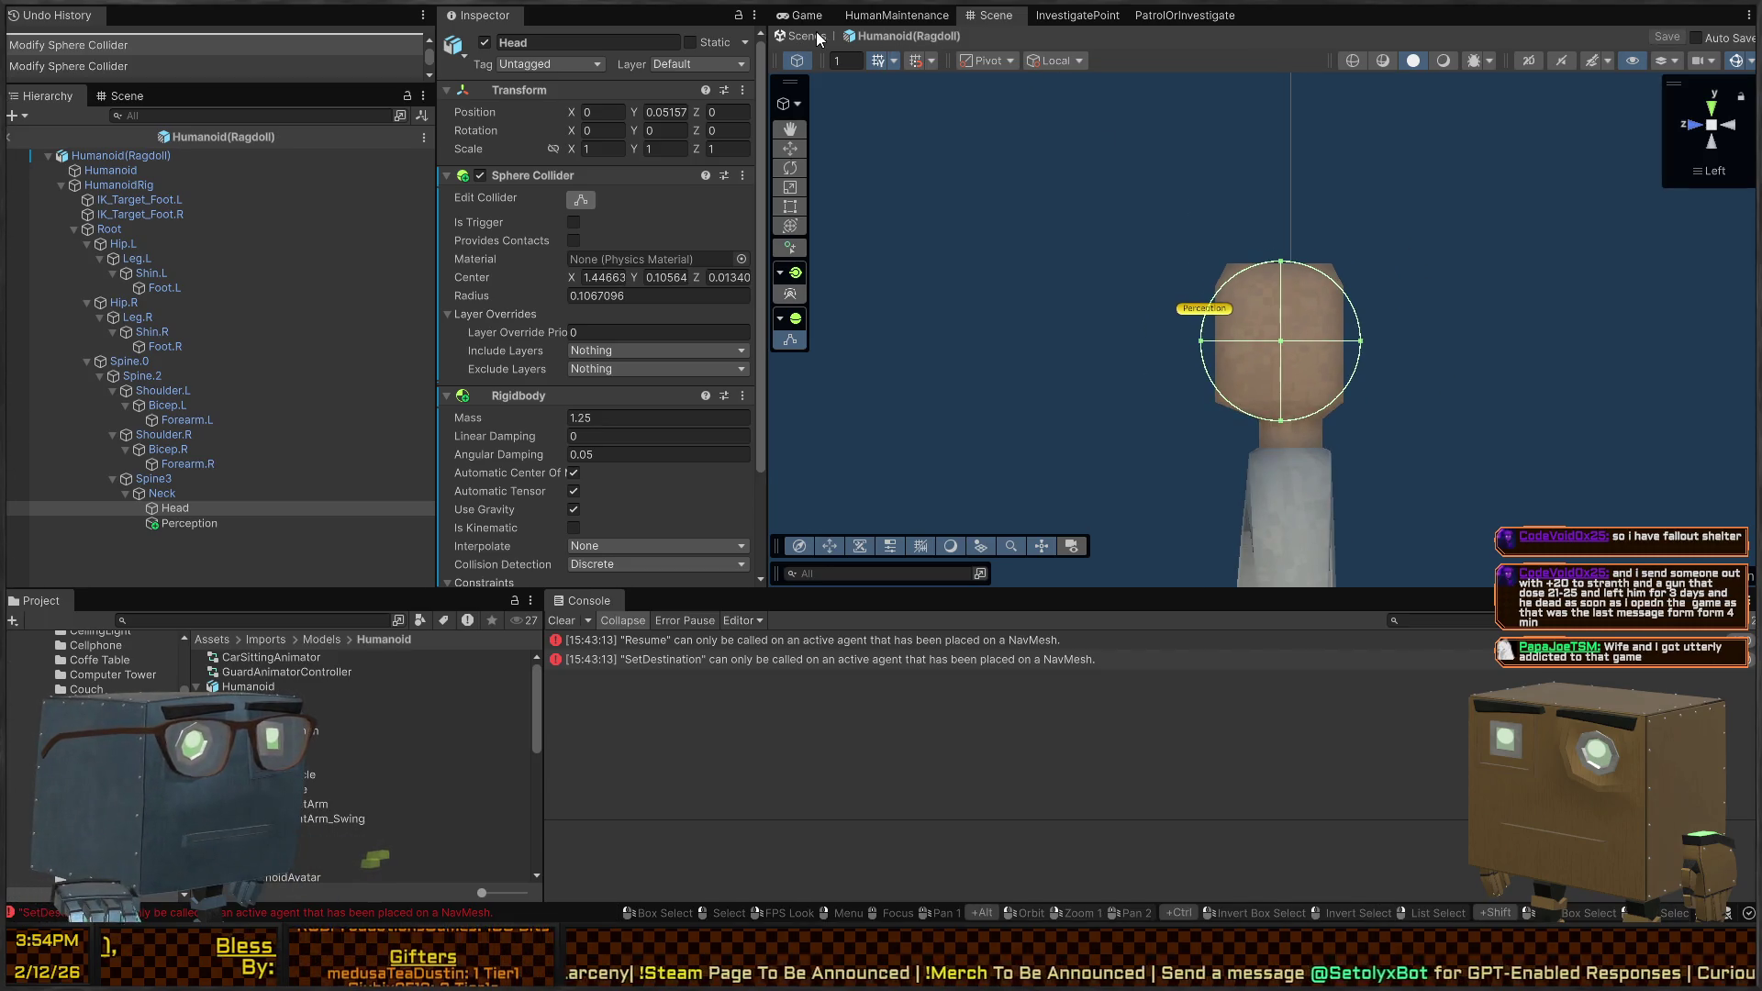
click(819, 39)
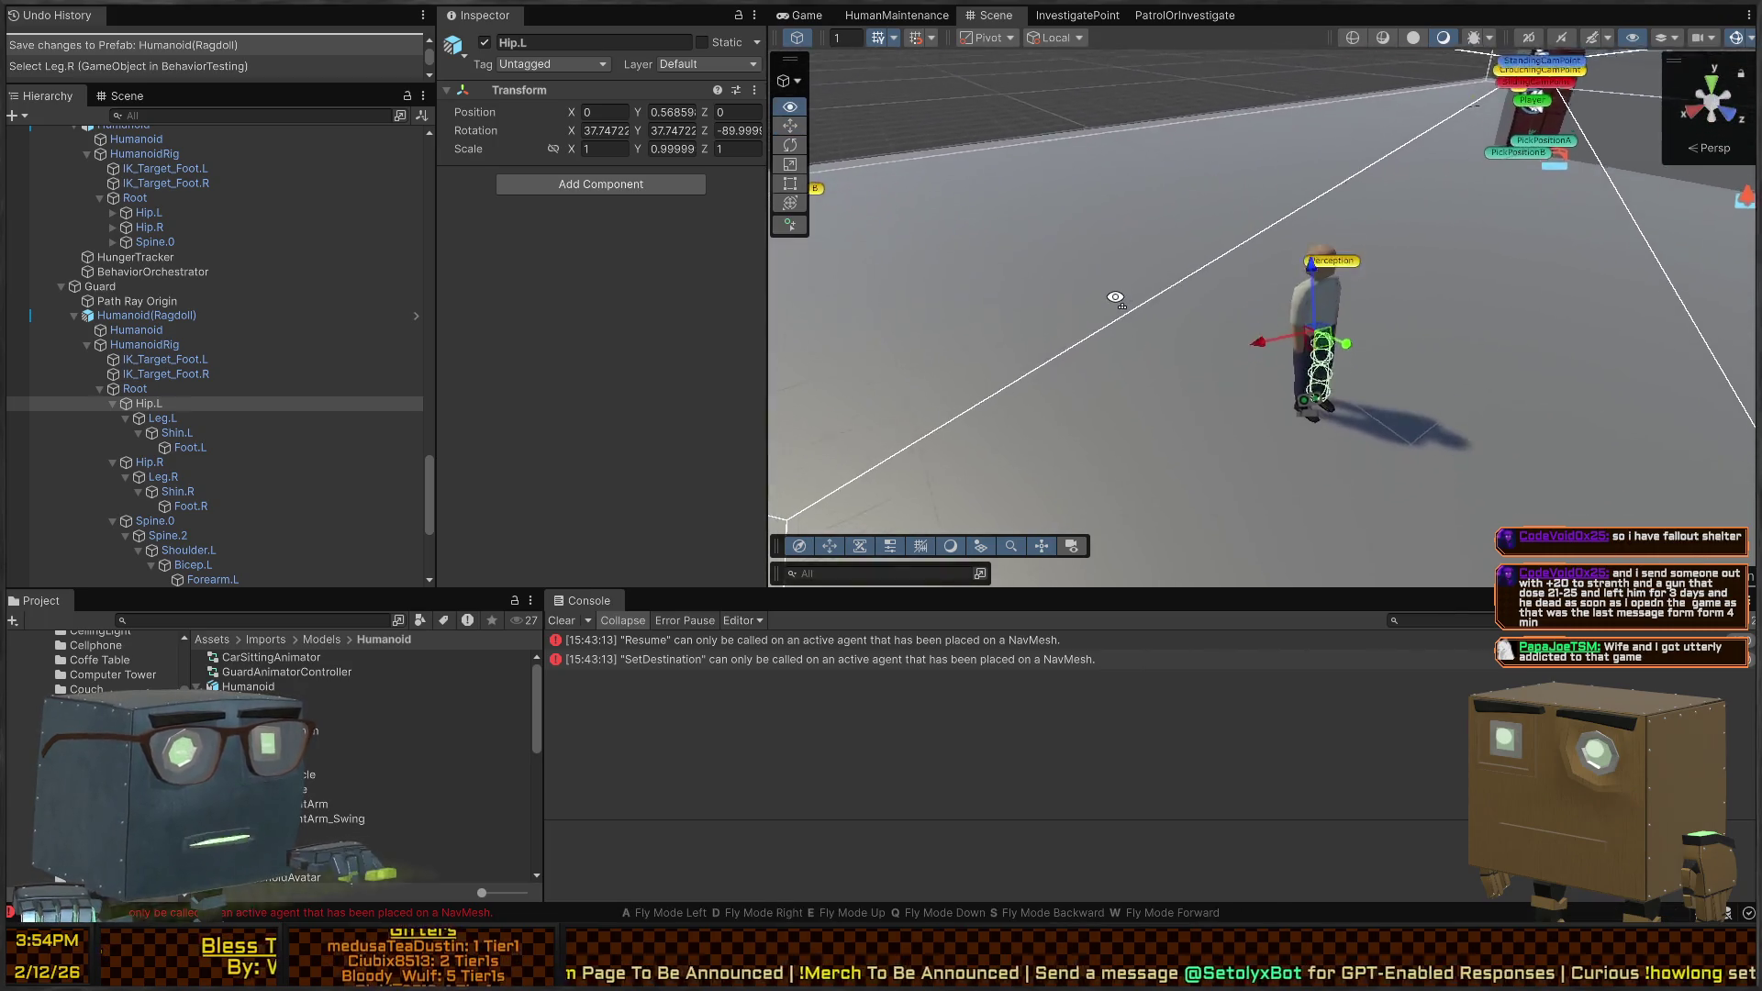
Fly the Scene view camera up close to the guard
key(w)
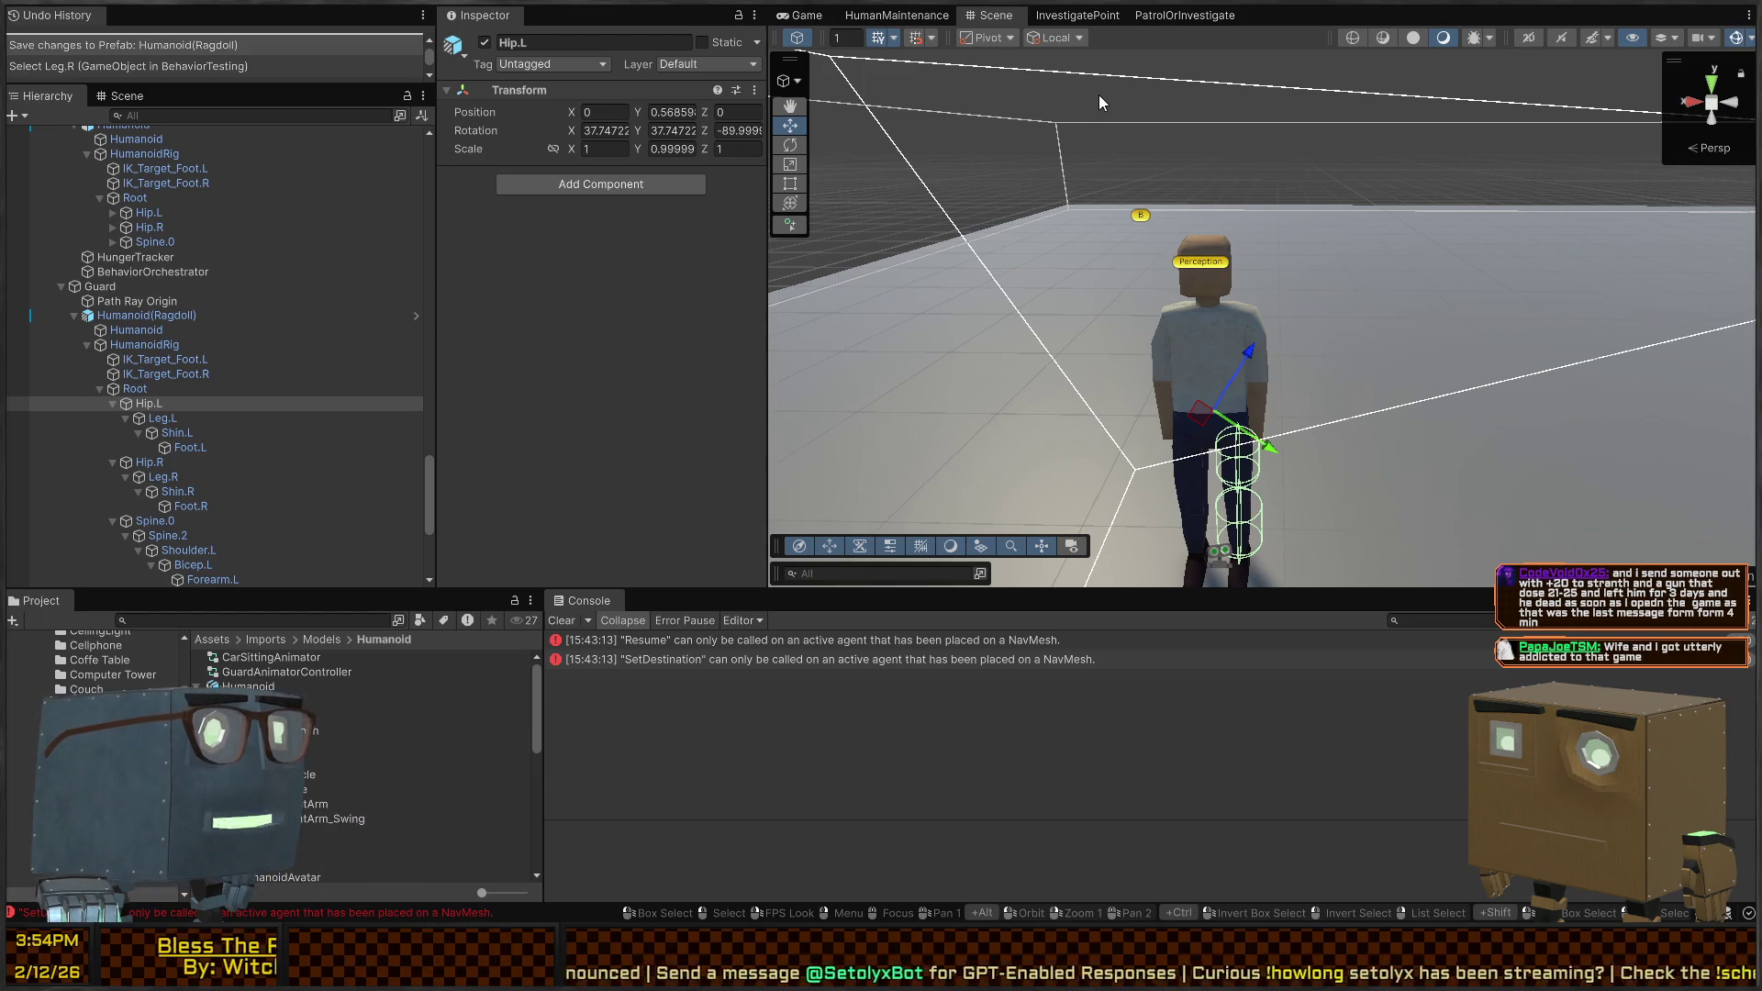
right_click(1072, 273)
key(w)
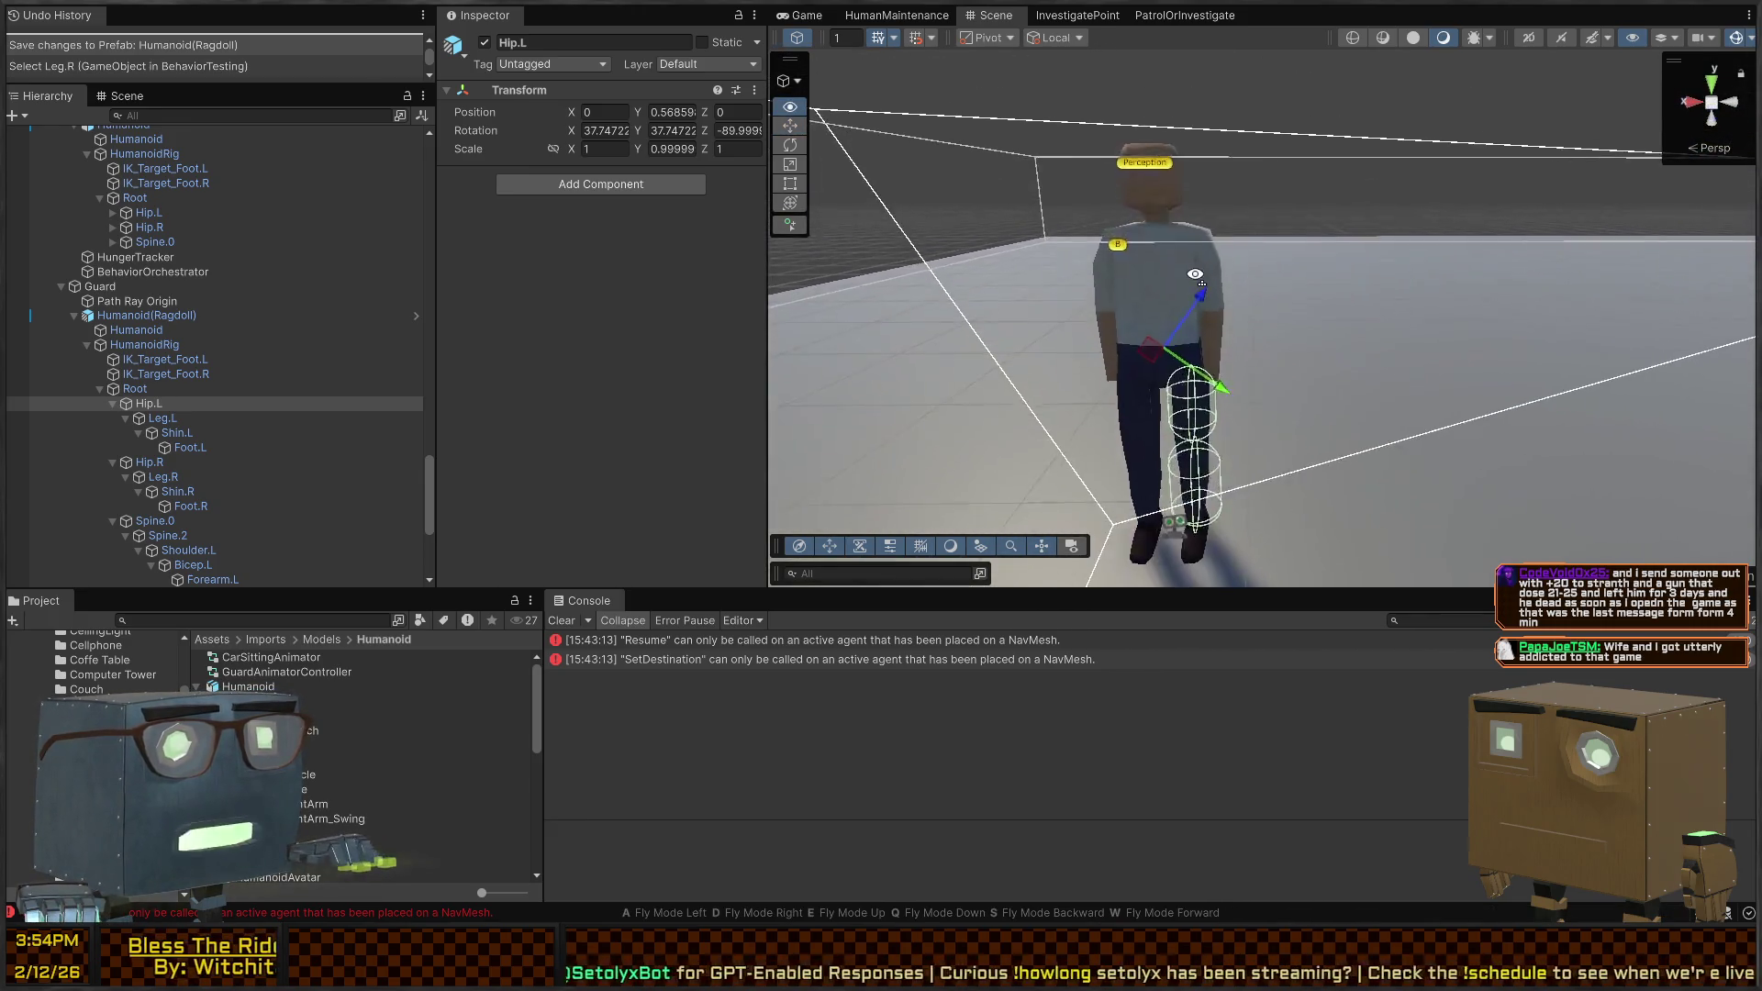
key(a)
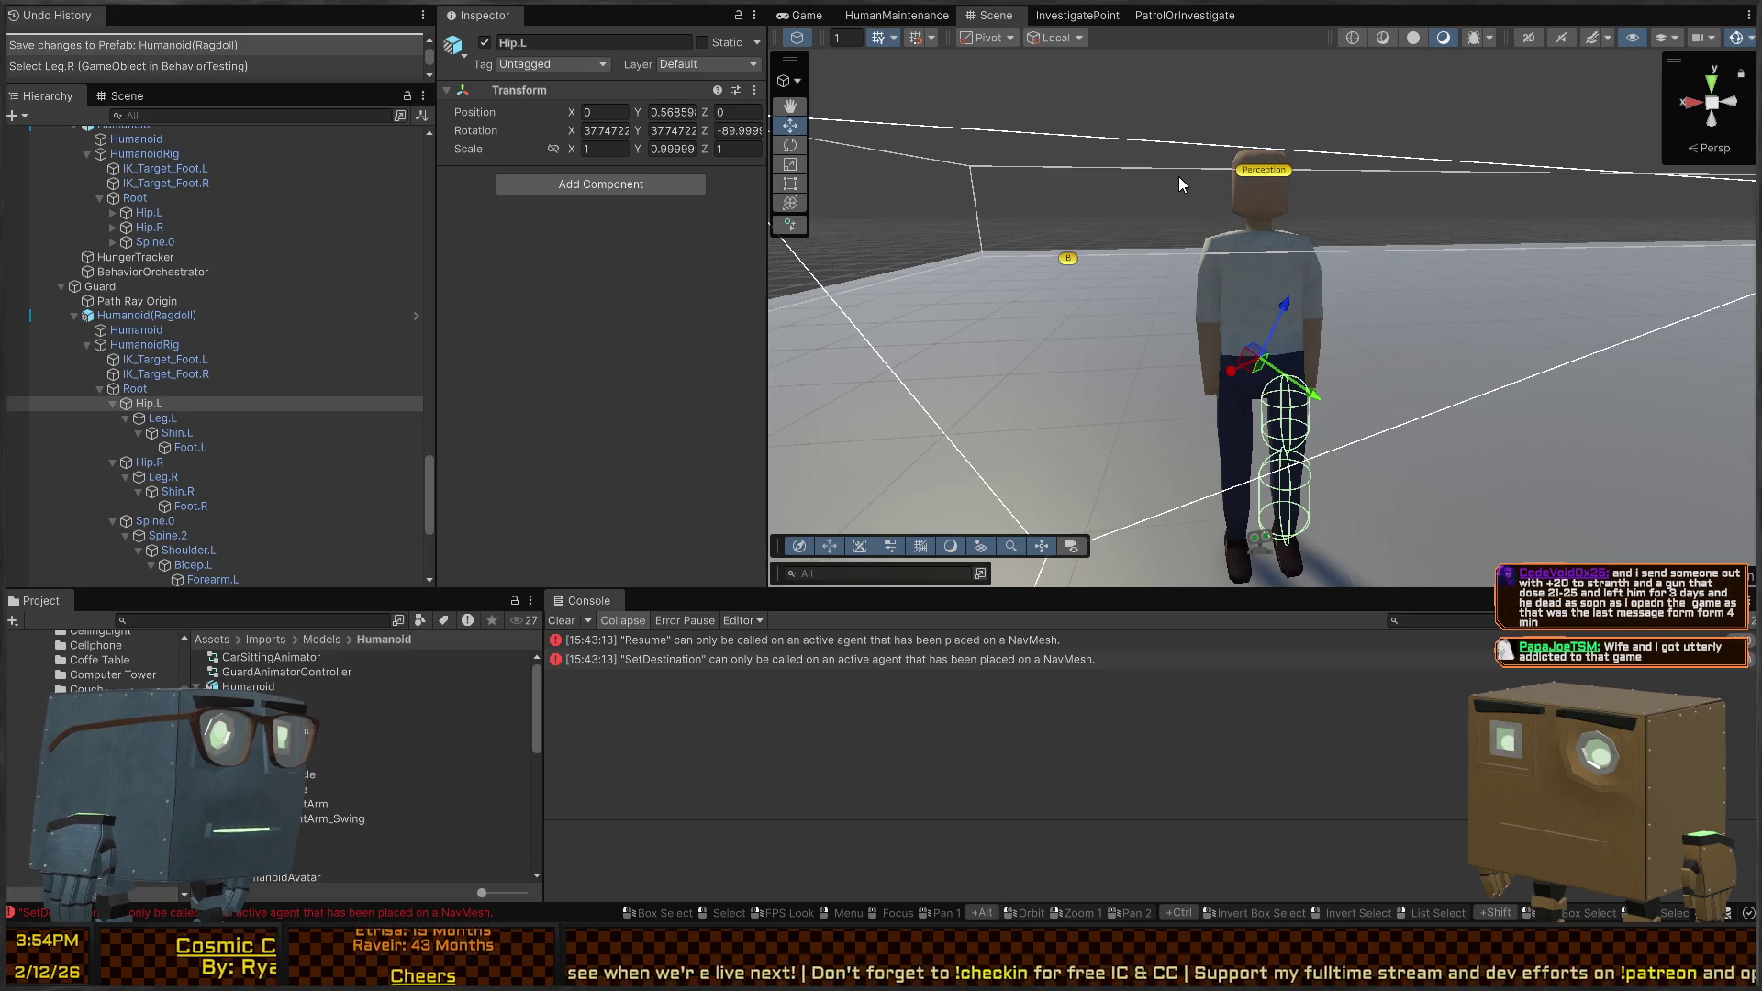
right_click(1109, 190)
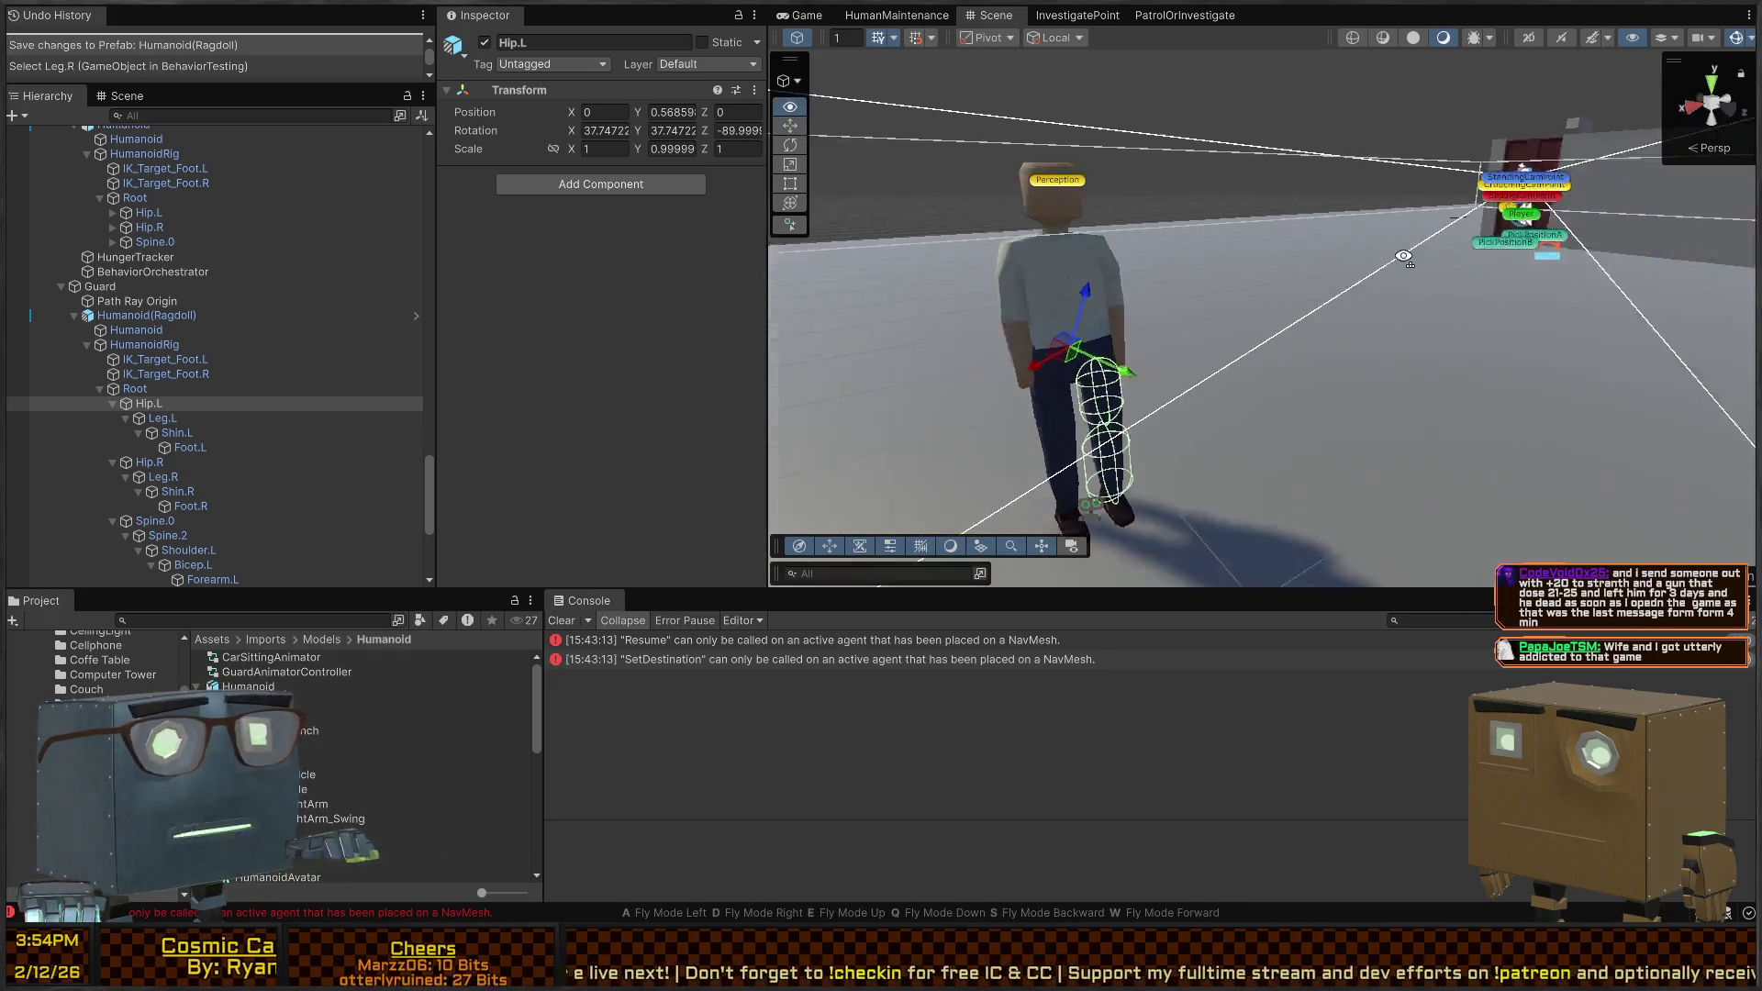
key(w)
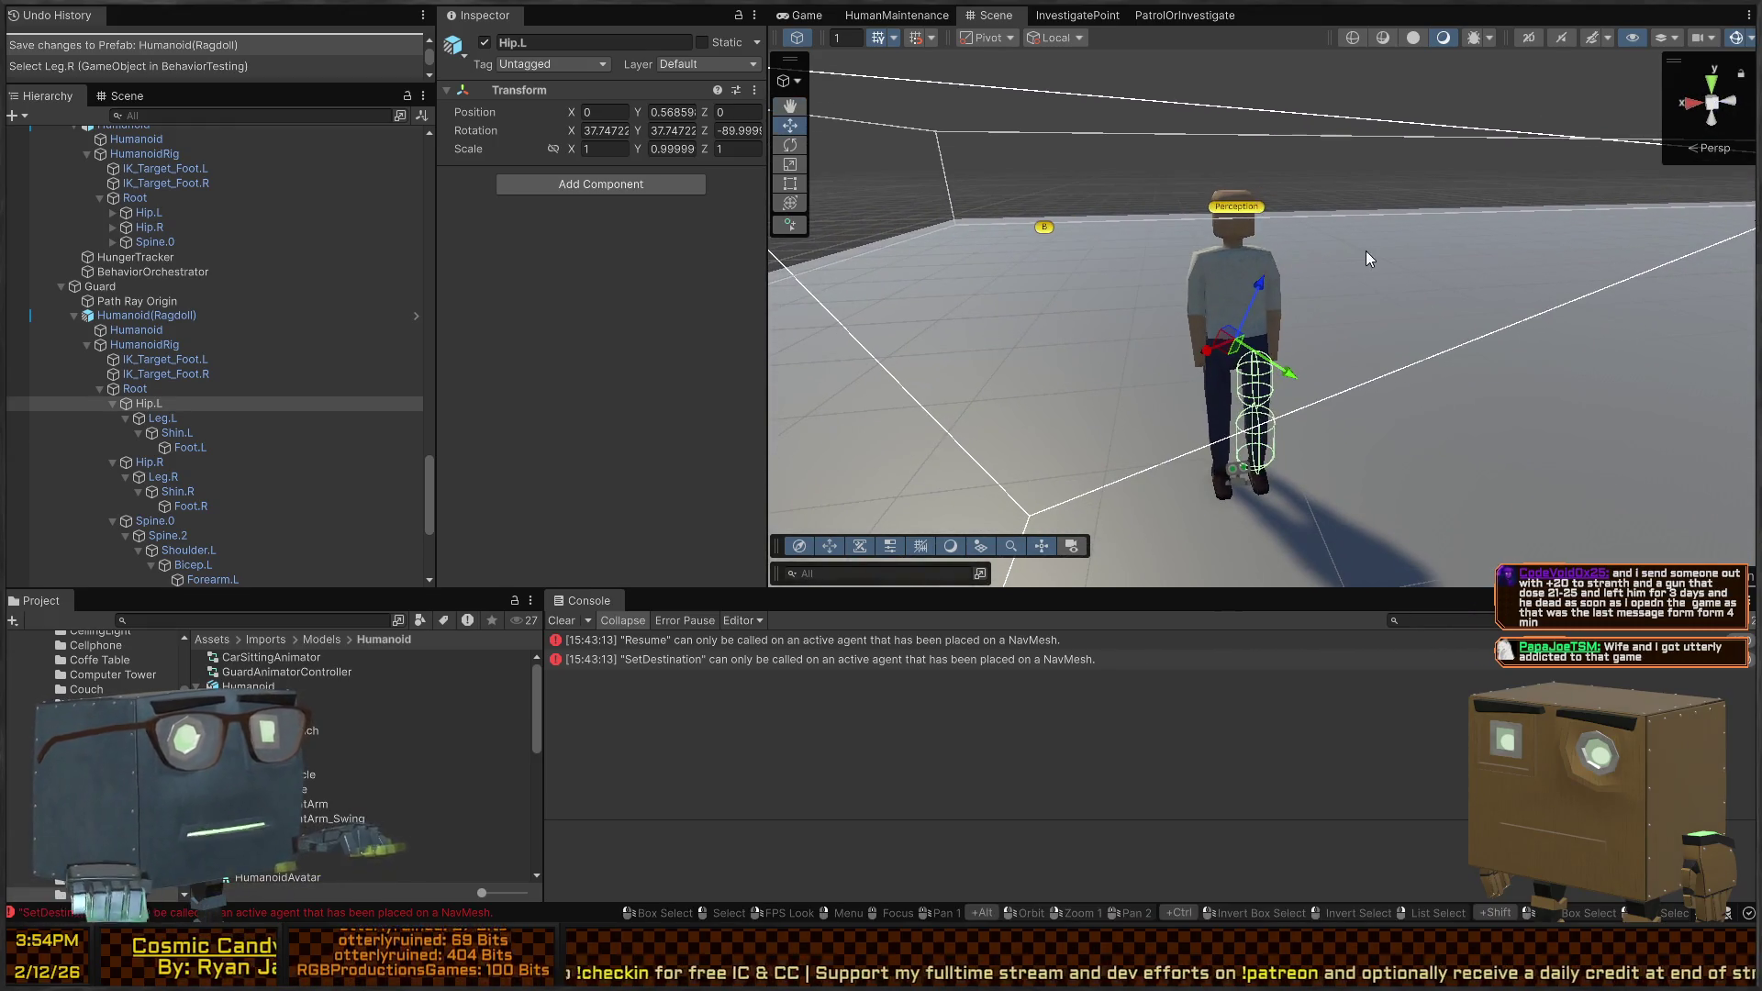
Run and restart play mode, watching the Hip.L ragdoll from the Scene view
key(ctrl+p)
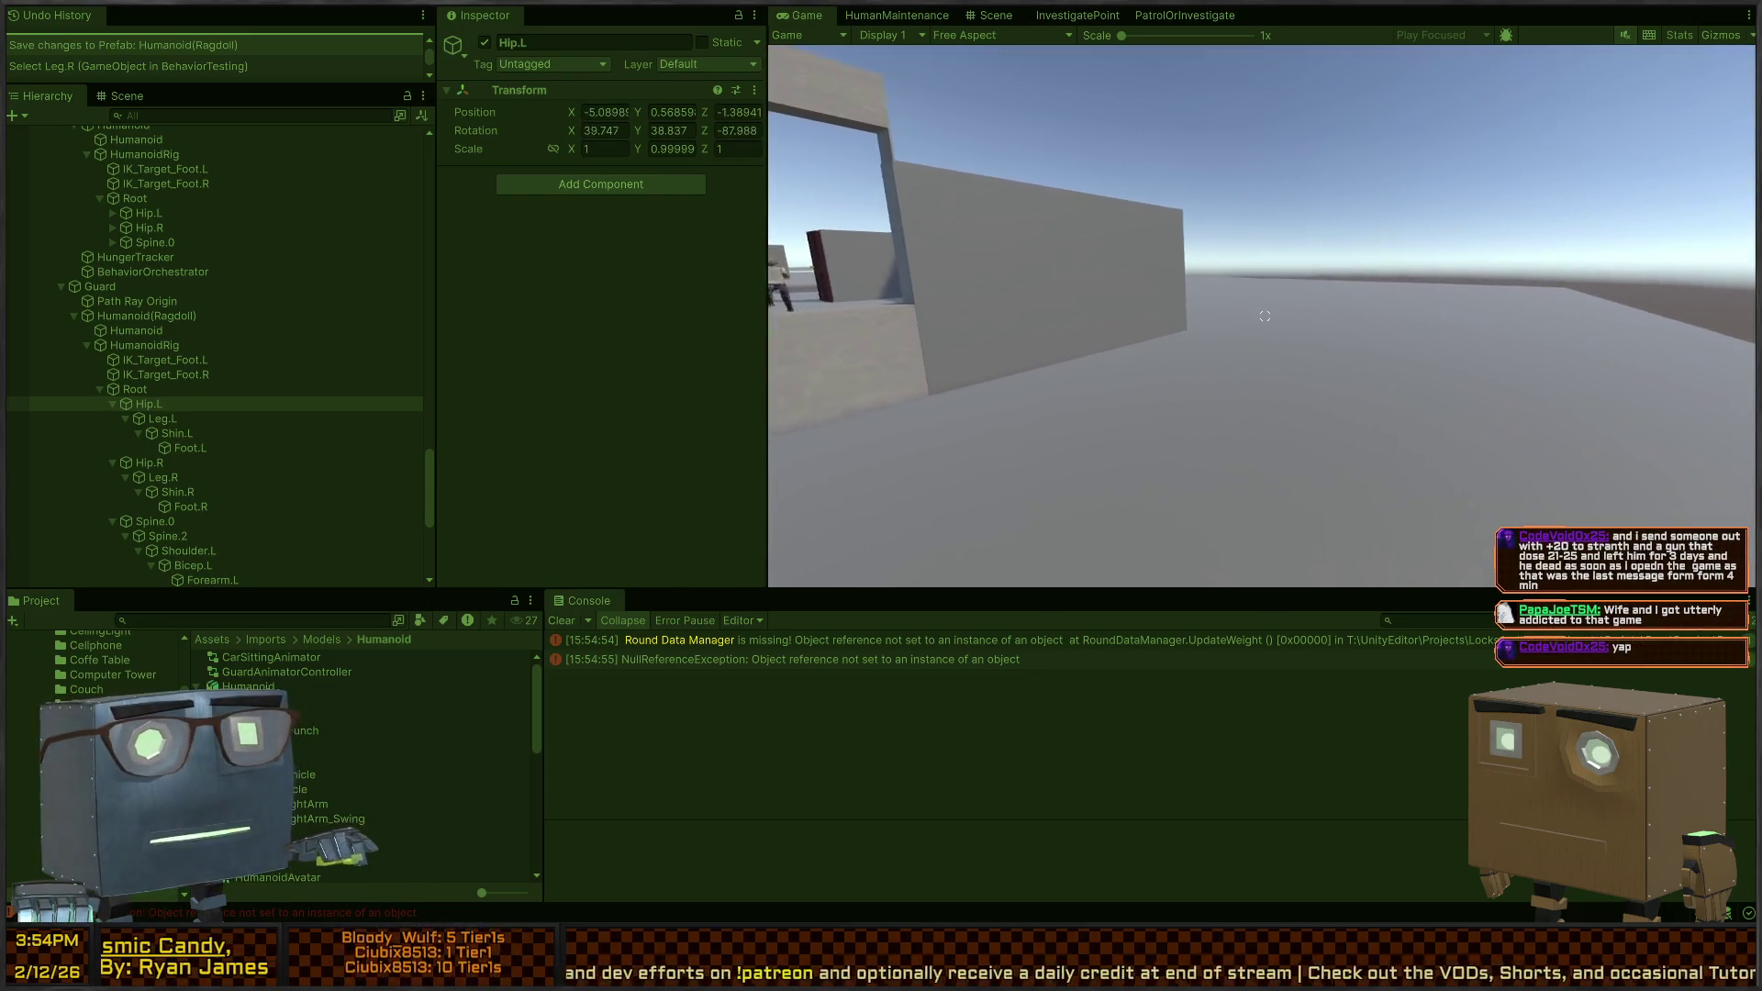
key(ctrl+p)
key(ctrl+p)
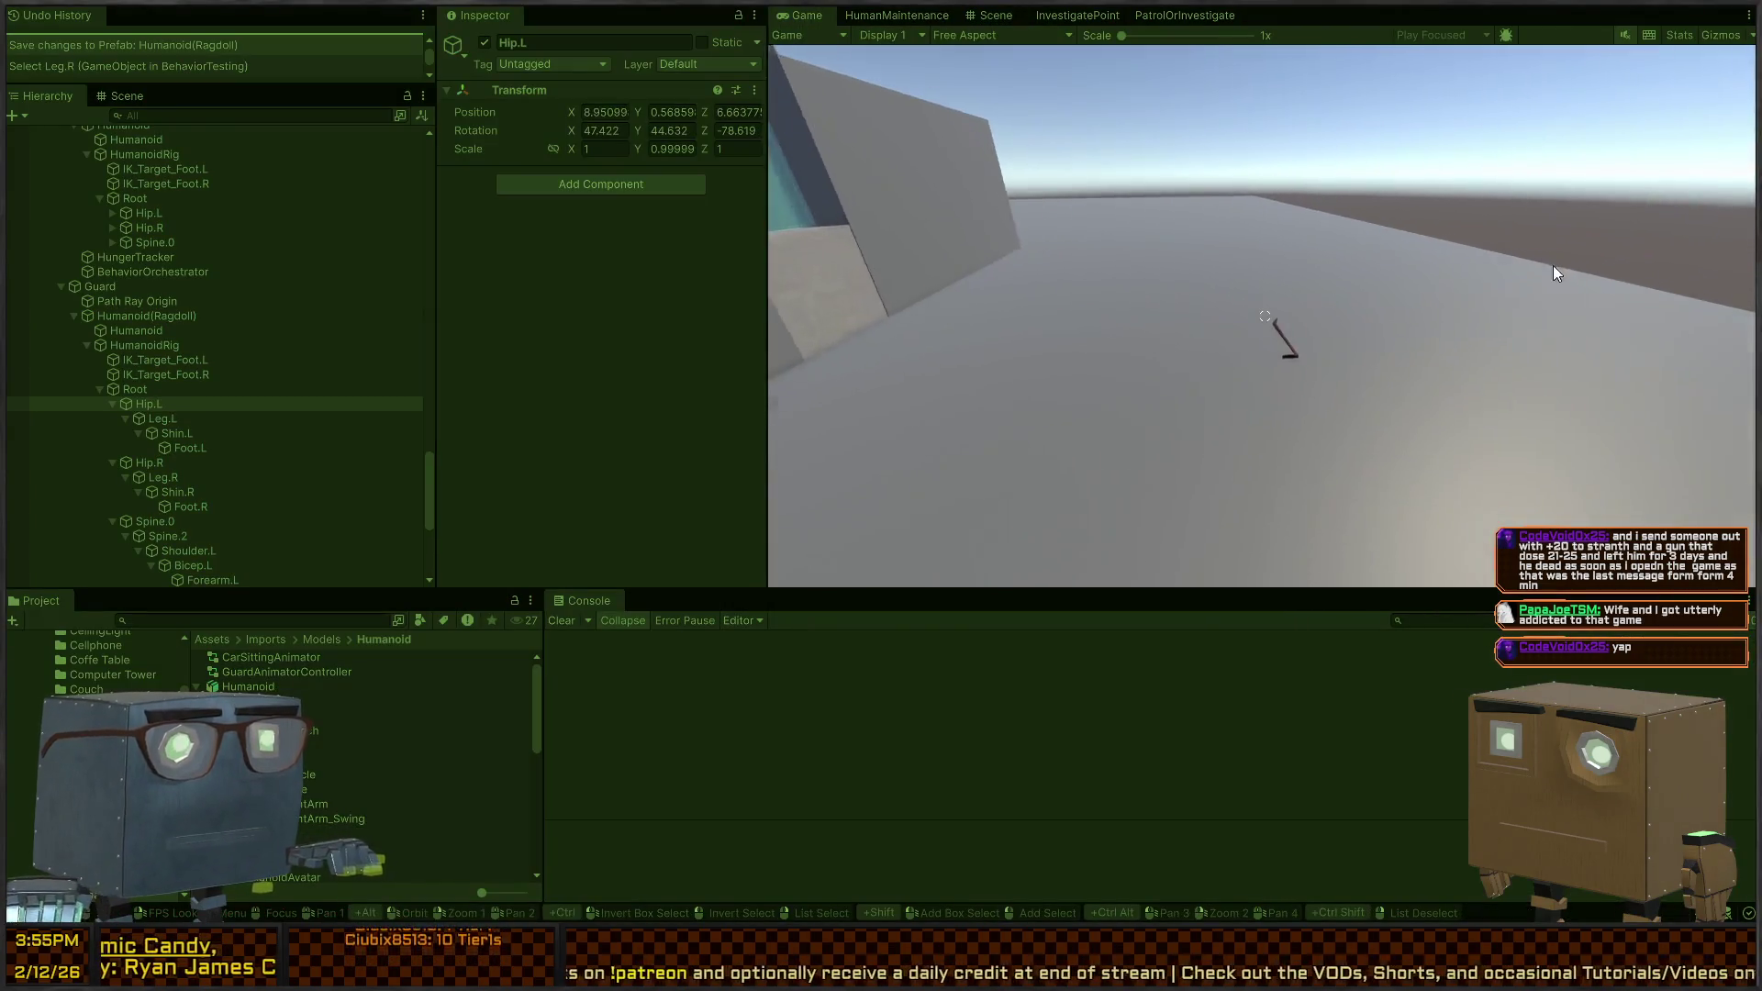
click(991, 16)
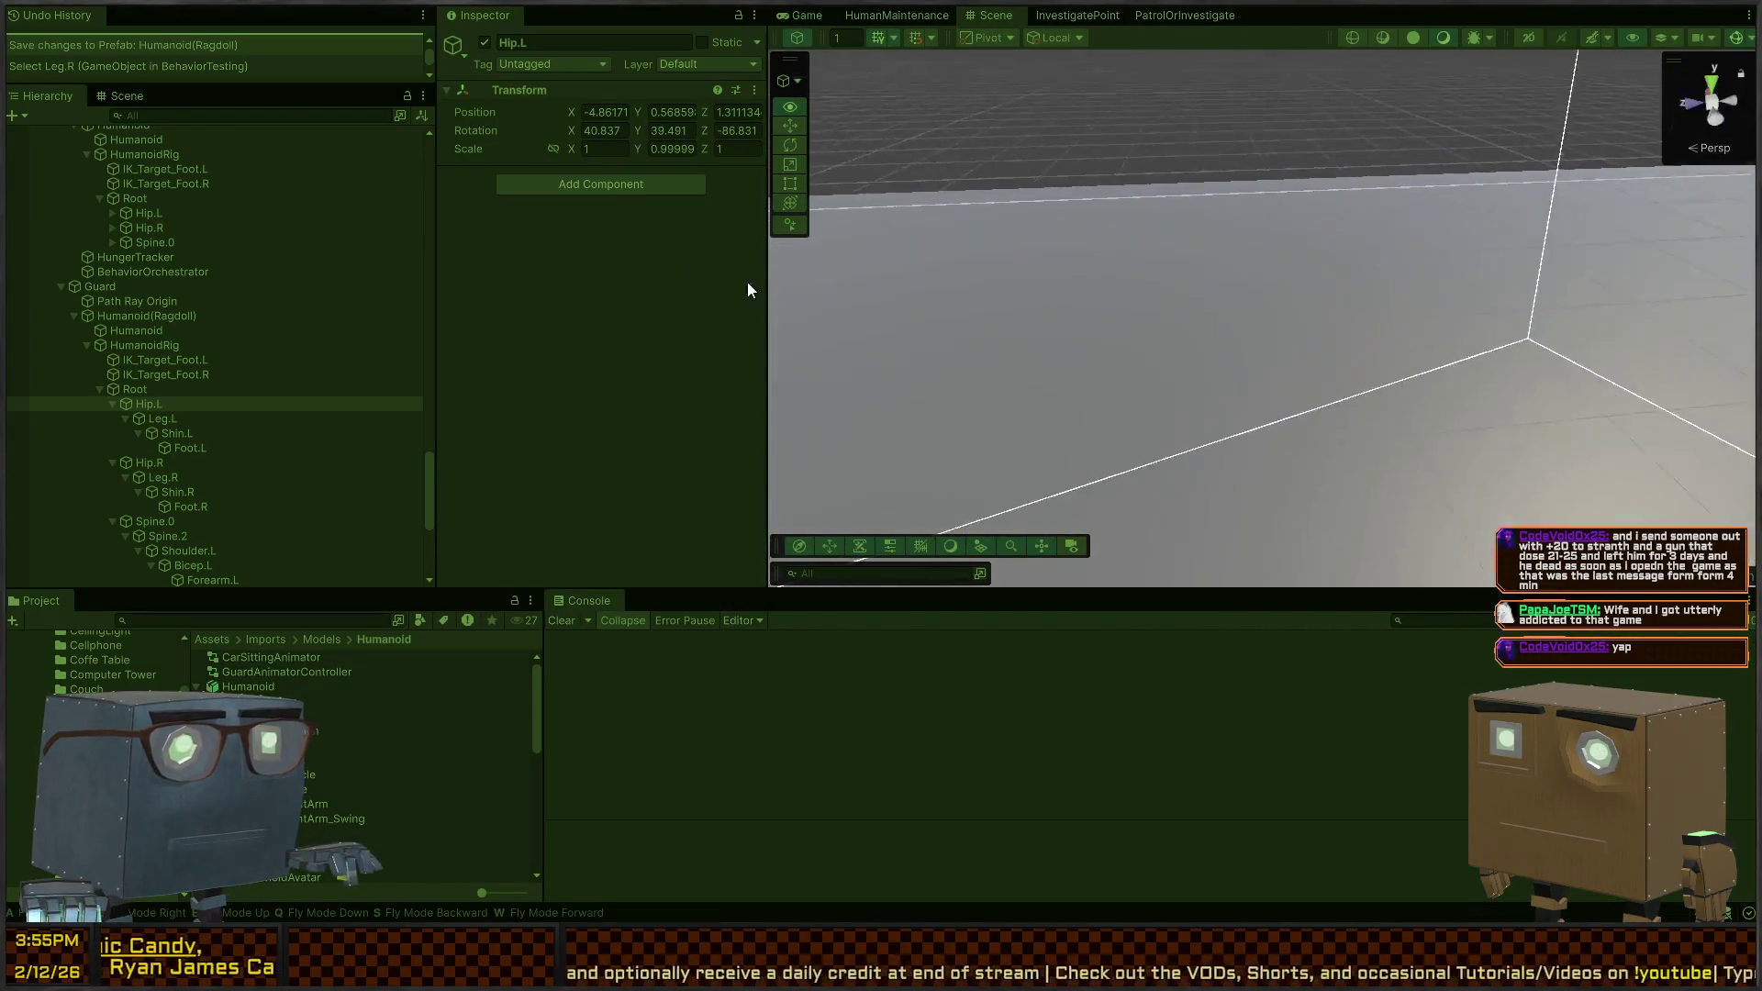
key(f)
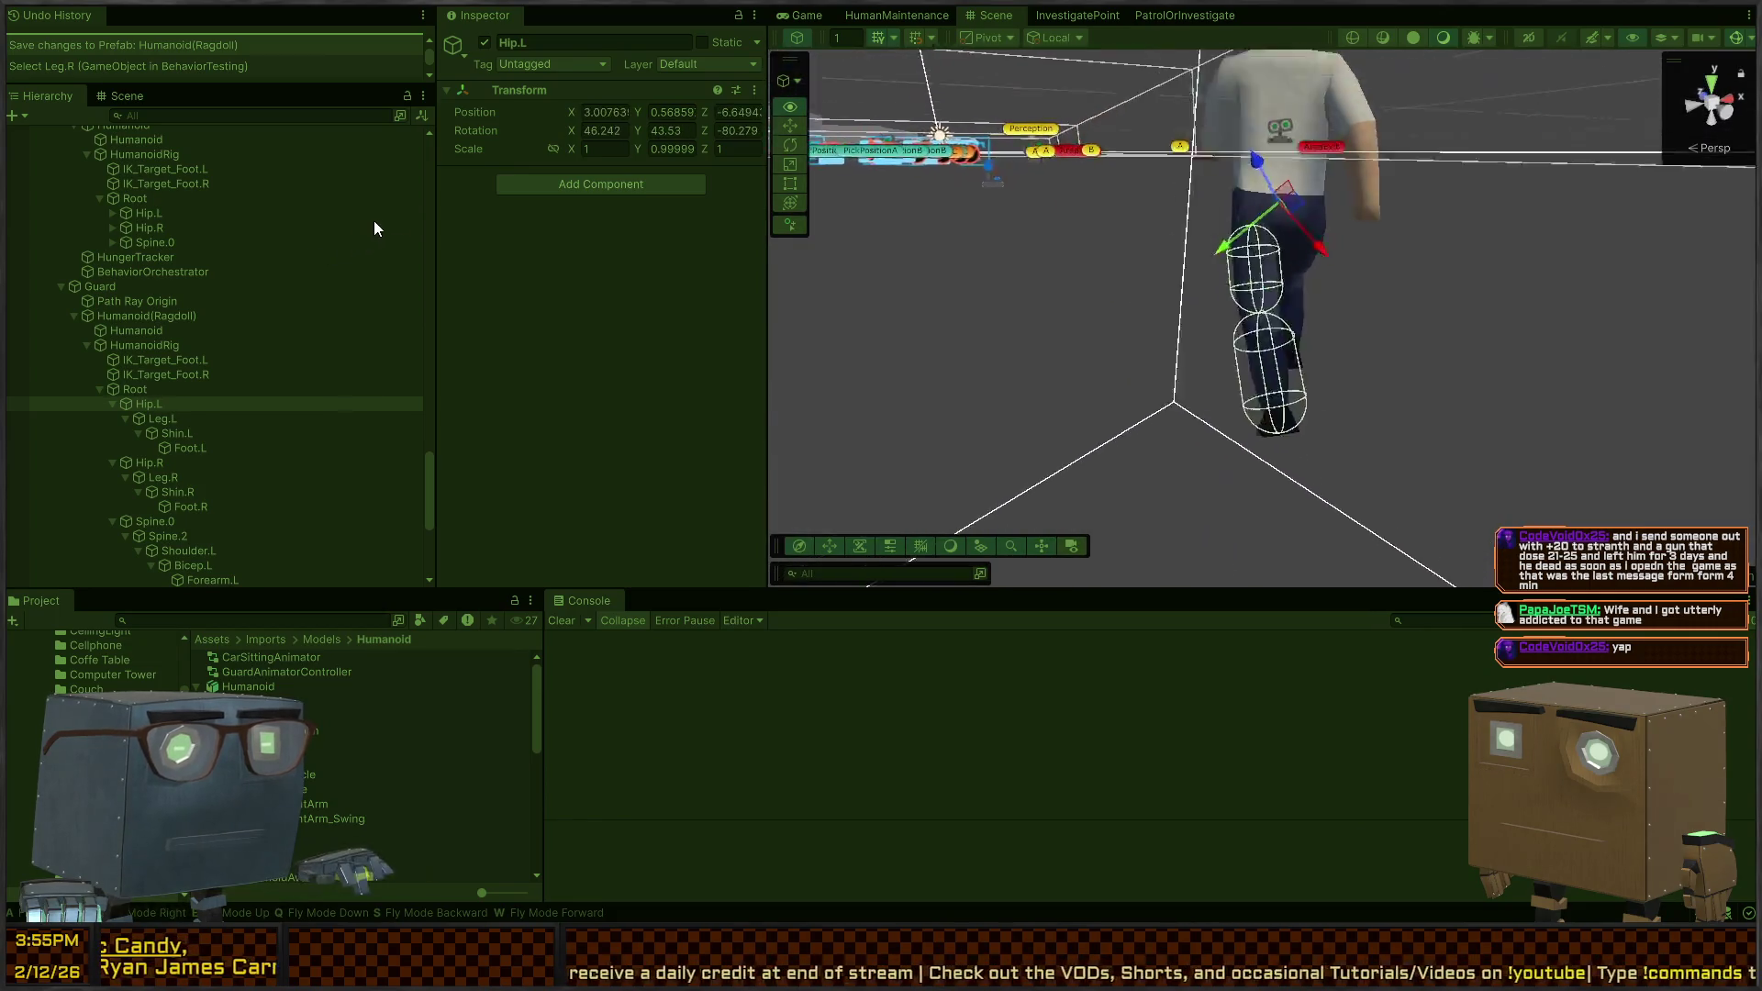
mouse_move(974, 260)
mouse_down()
mouse_move(995, 295)
mouse_move(1170, 334)
mouse_move(1230, 322)
mouse_move(1224, 284)
mouse_move(1258, 267)
mouse_move(1108, 302)
mouse_up()
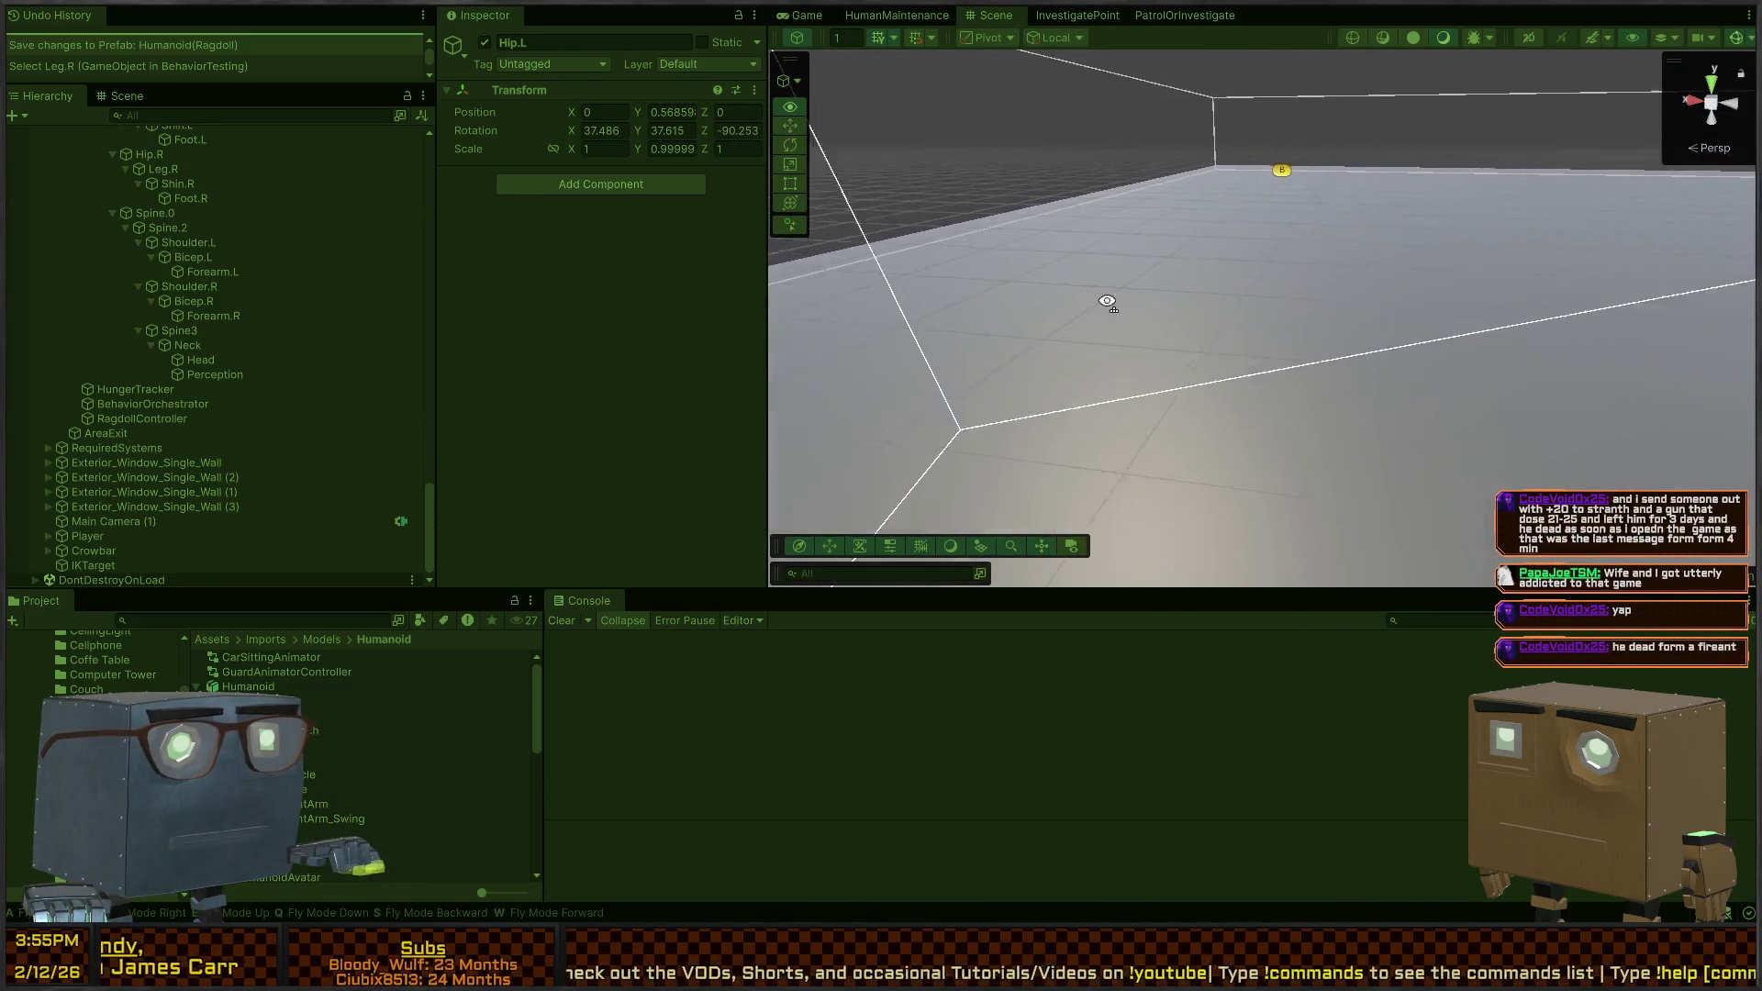
key(f)
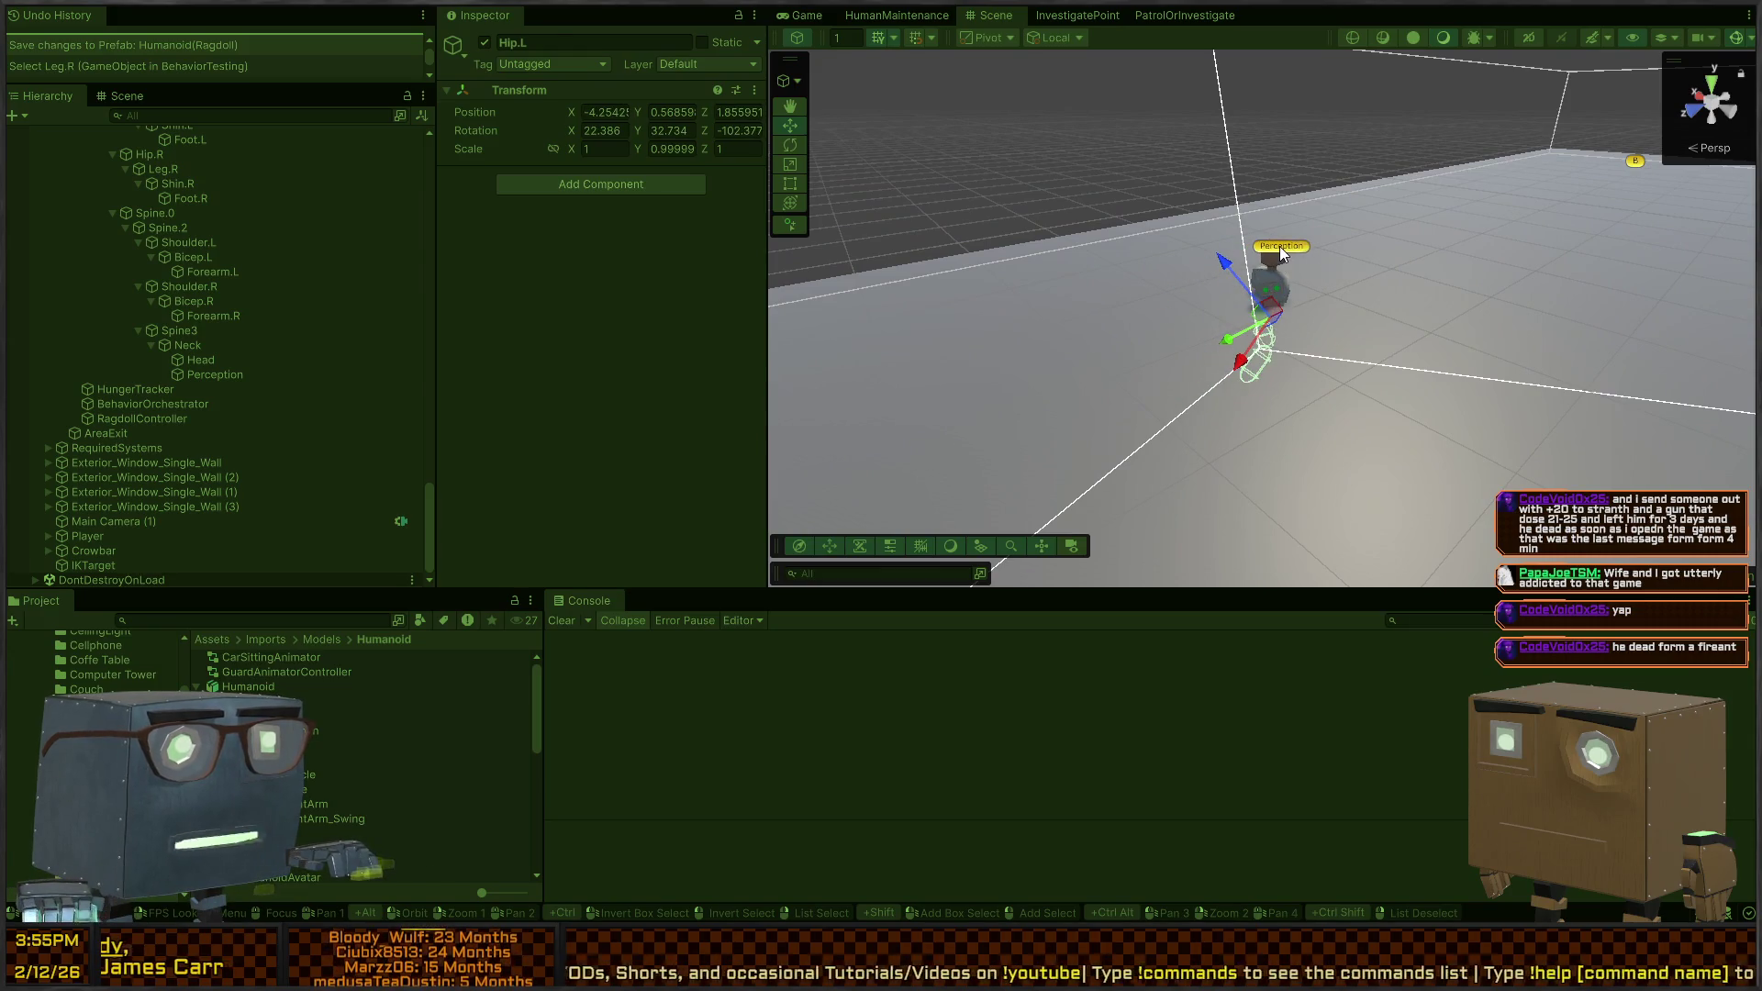
click(1280, 246)
Inspect the Root bone and HumanoidRig objects, then stop play mode
scroll(187, 275, up, 5)
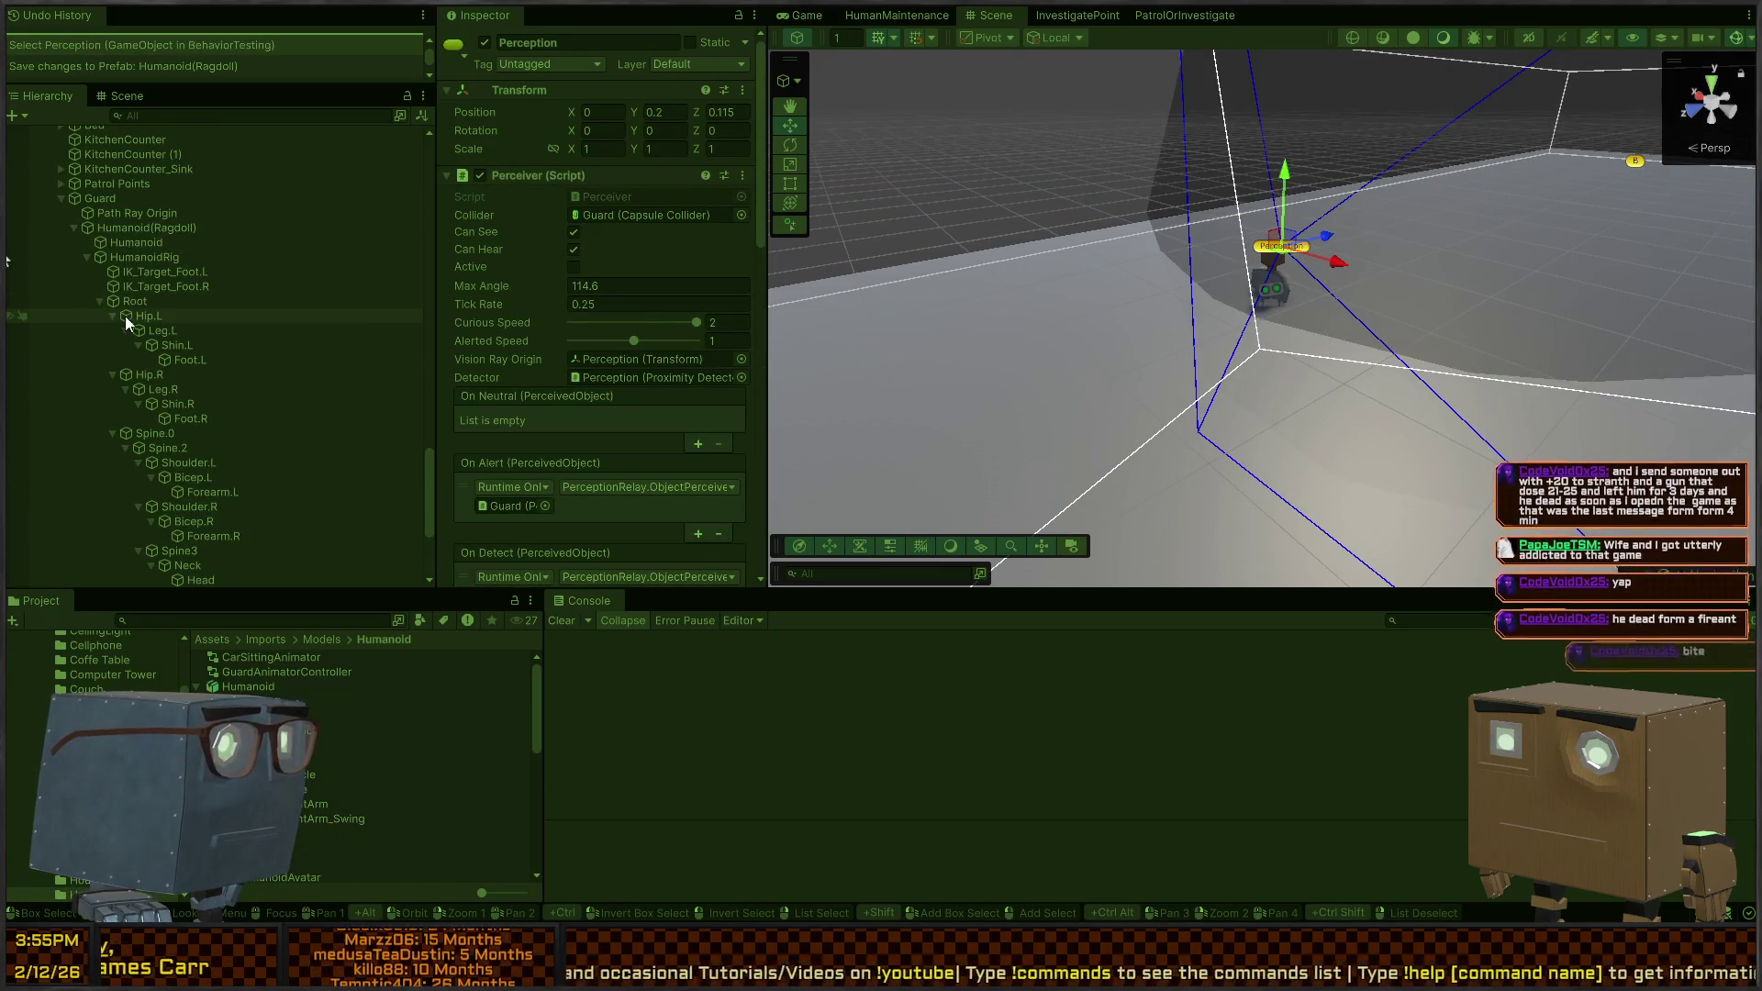
click(136, 303)
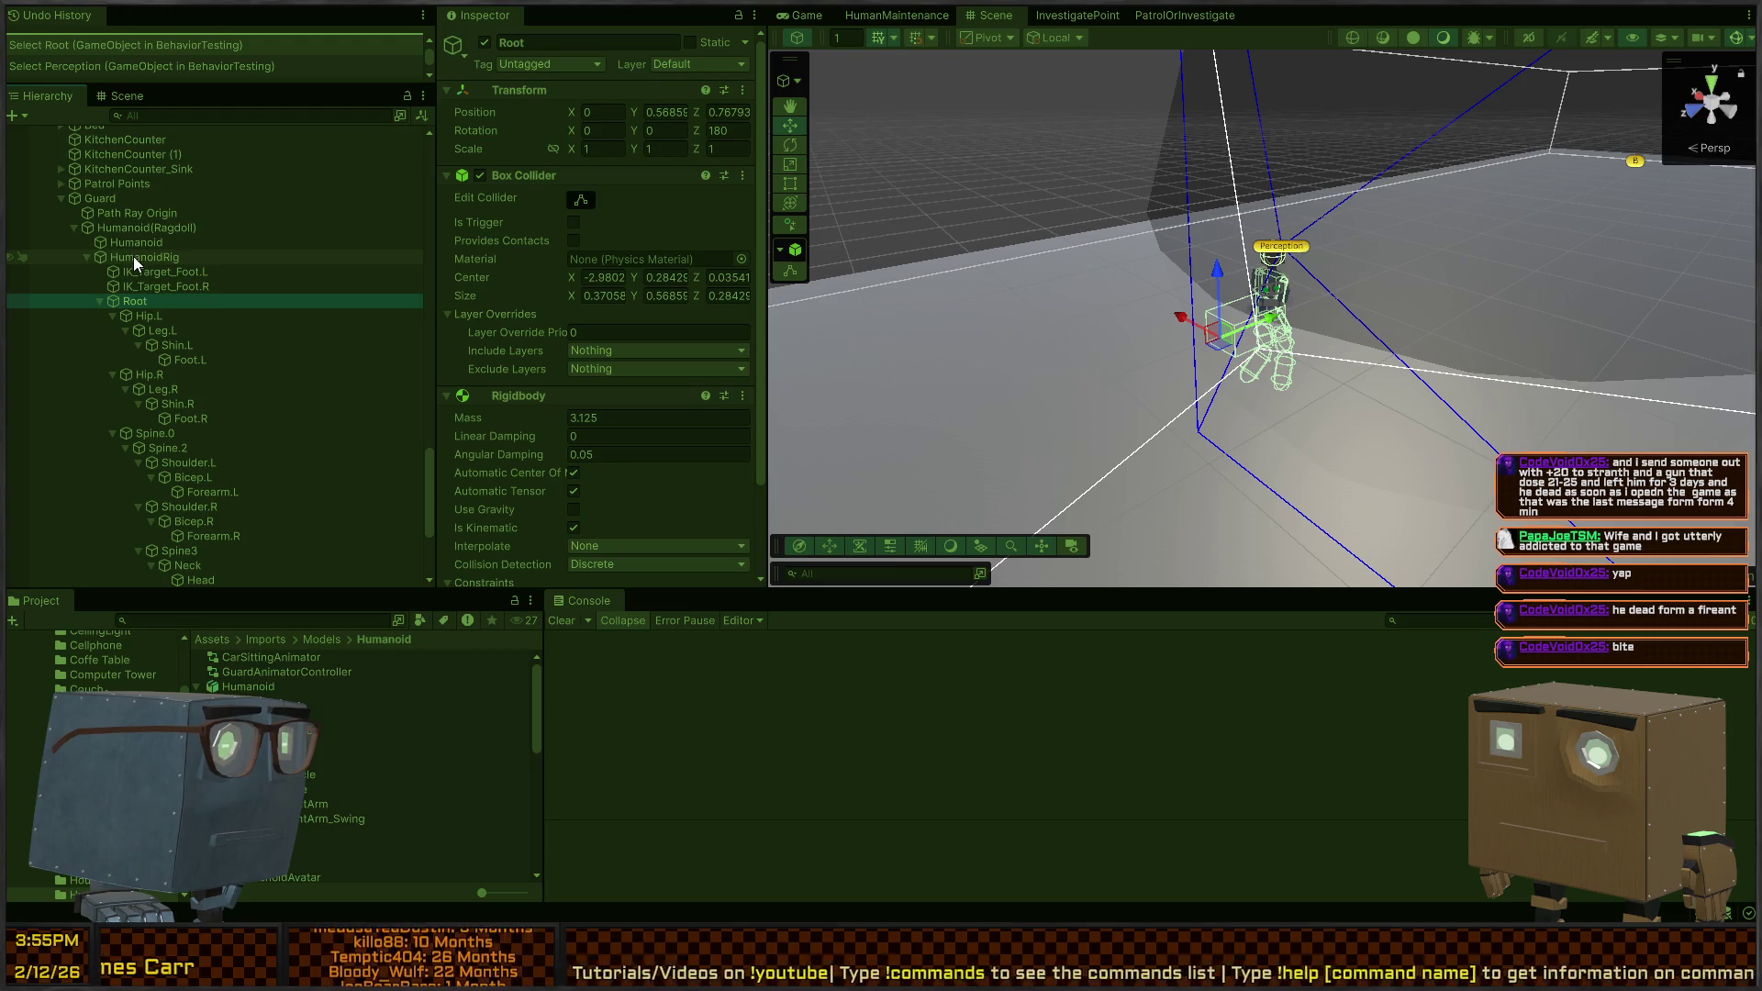
click(134, 257)
click(131, 302)
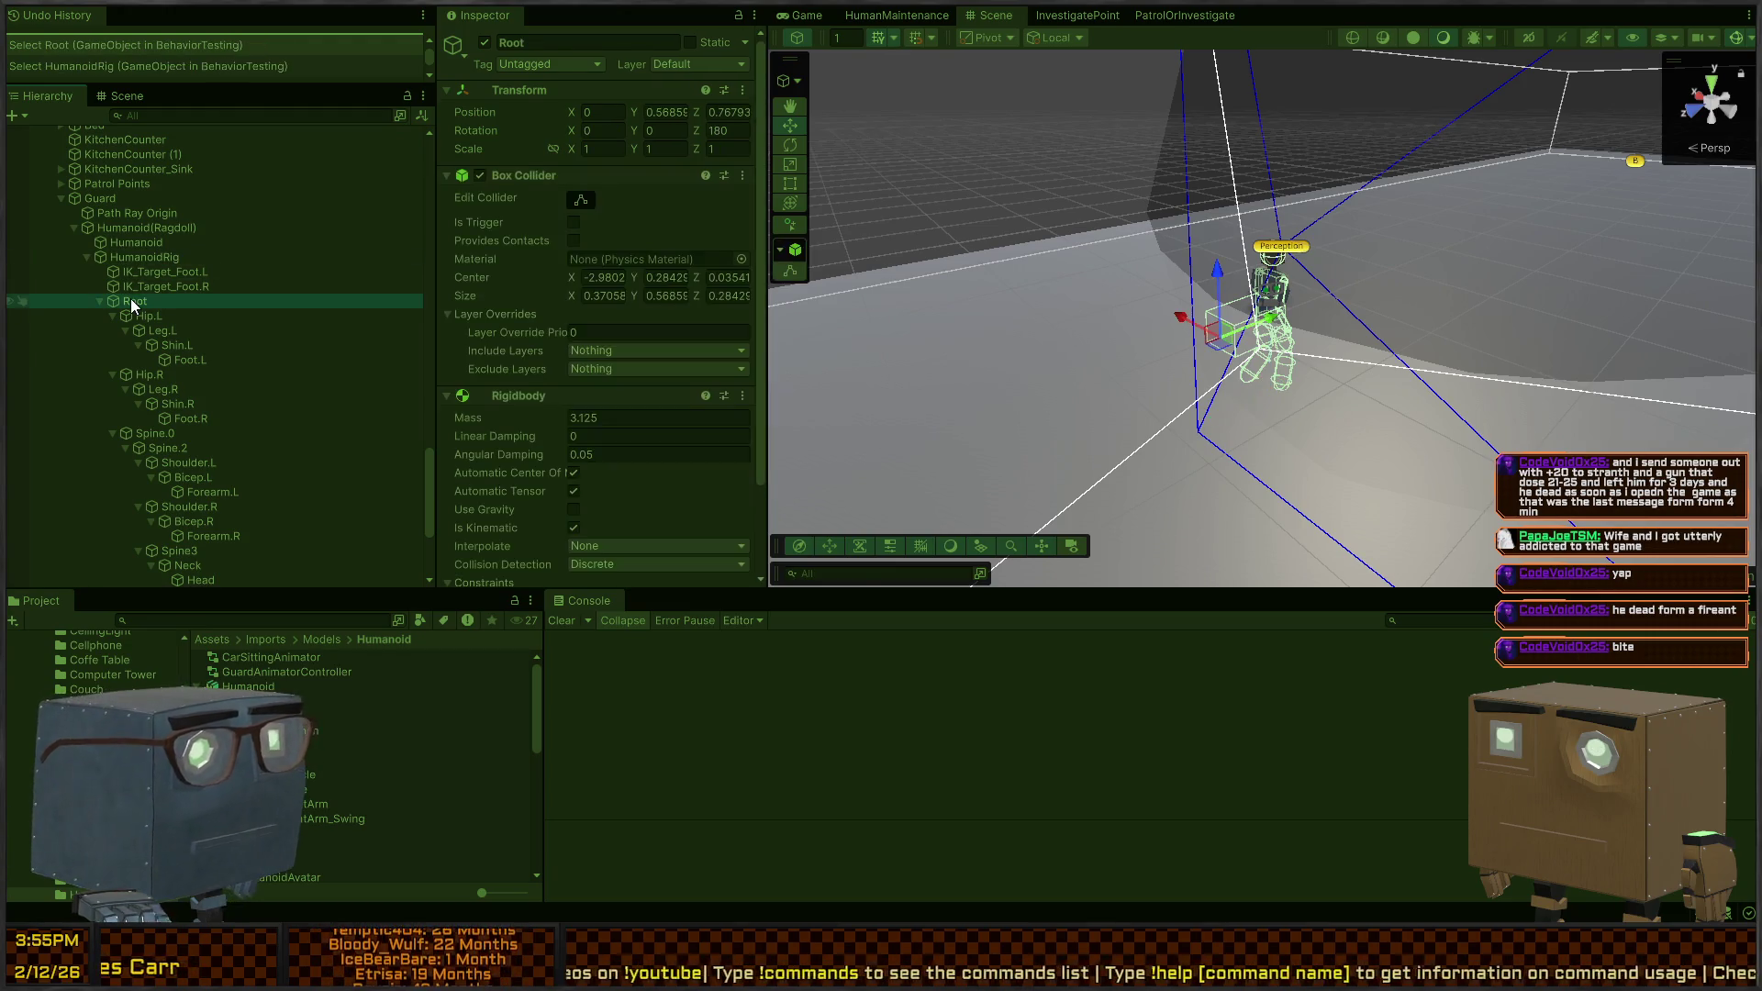
key(ctrl+p)
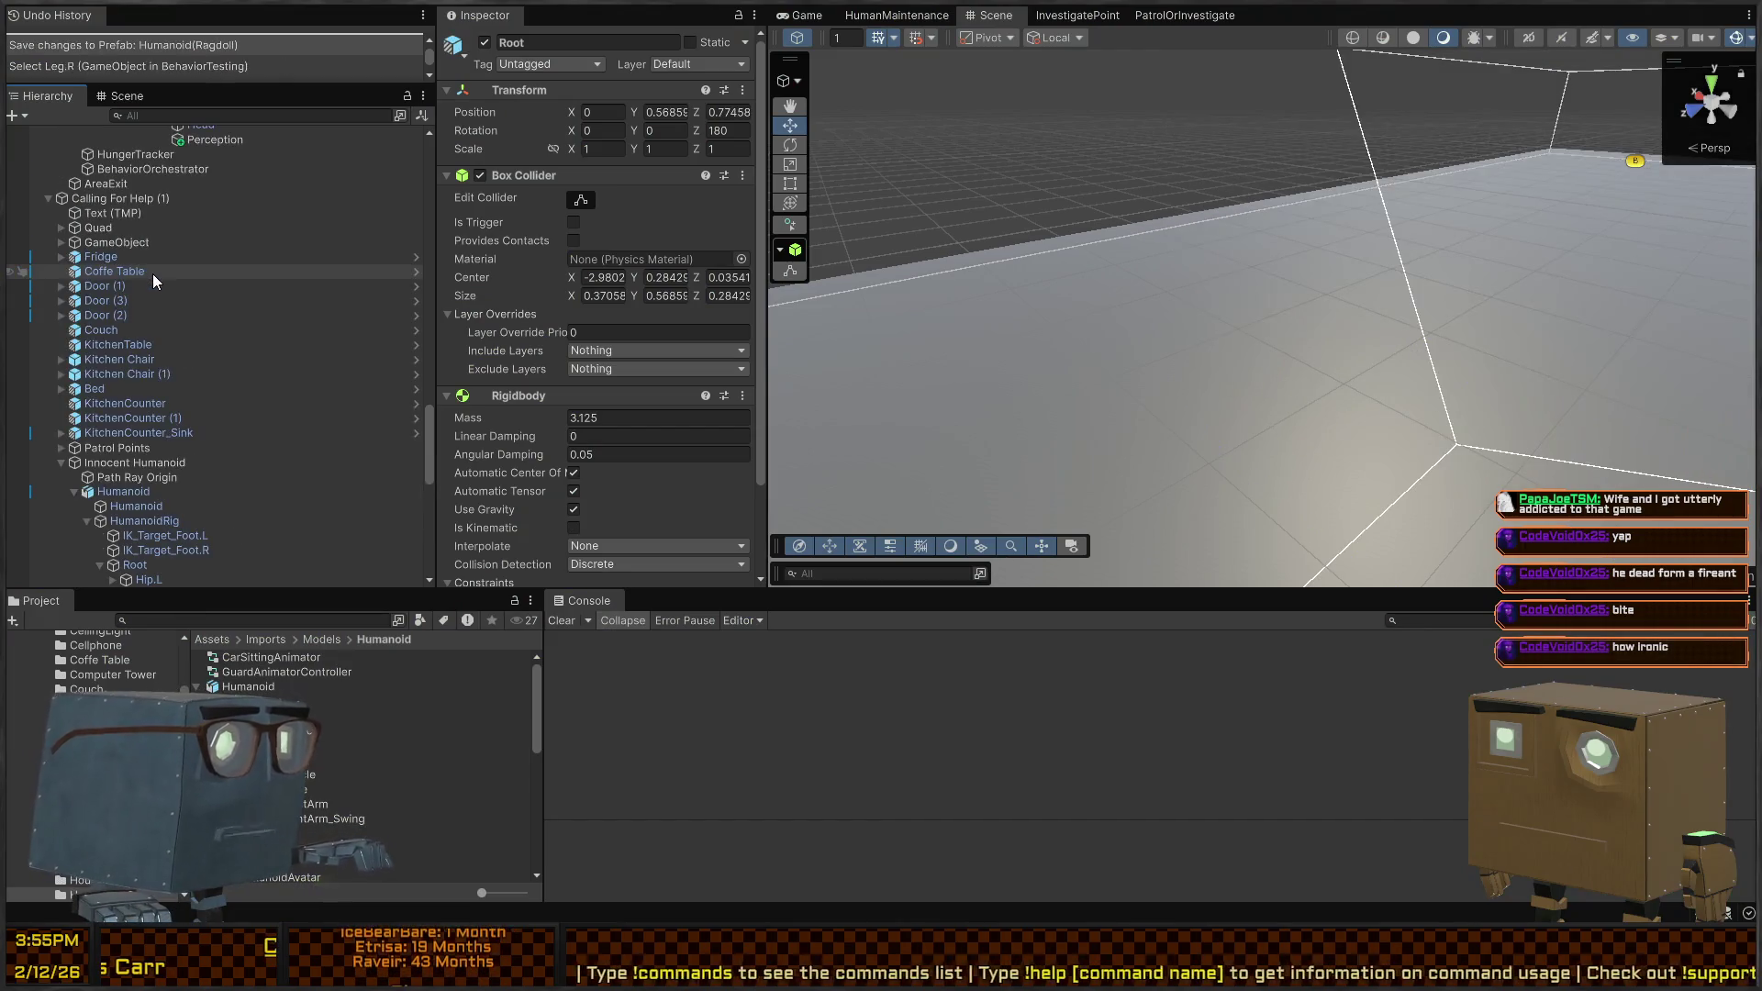
Select the guard's Humanoid(Ragdoll) instance and open it in Prefab Mode
scroll(270, 261, down, 5)
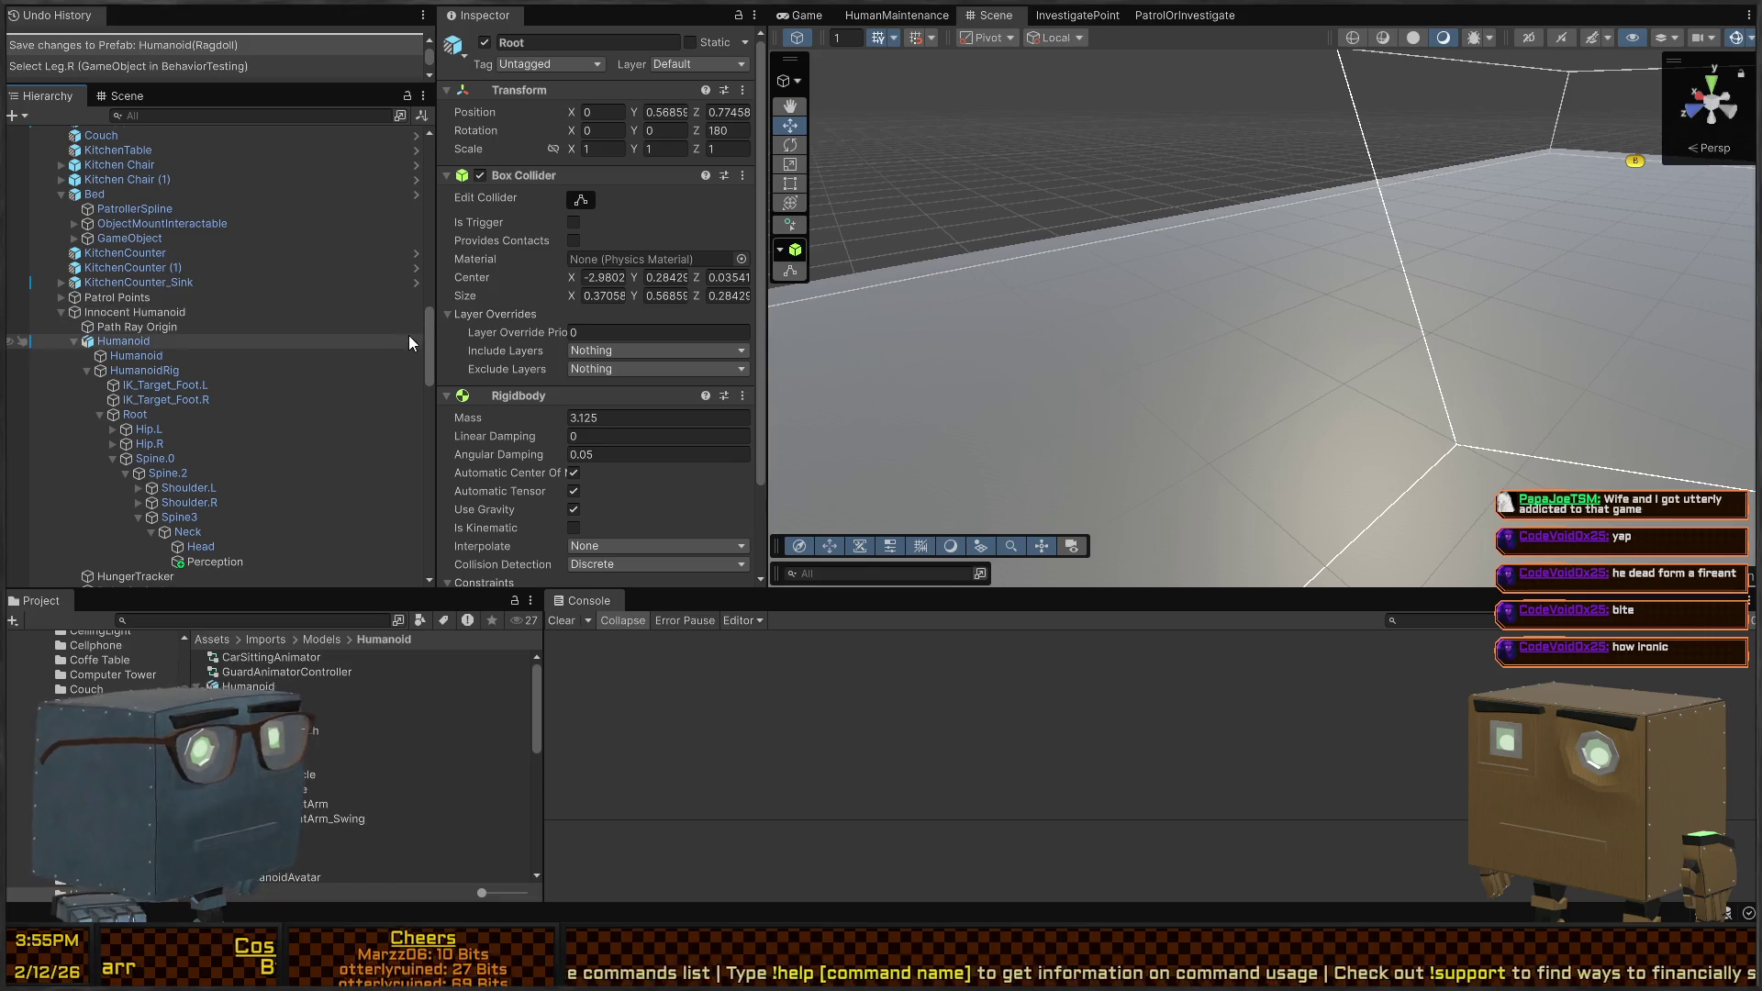
scroll(386, 339, up, 5)
key(f)
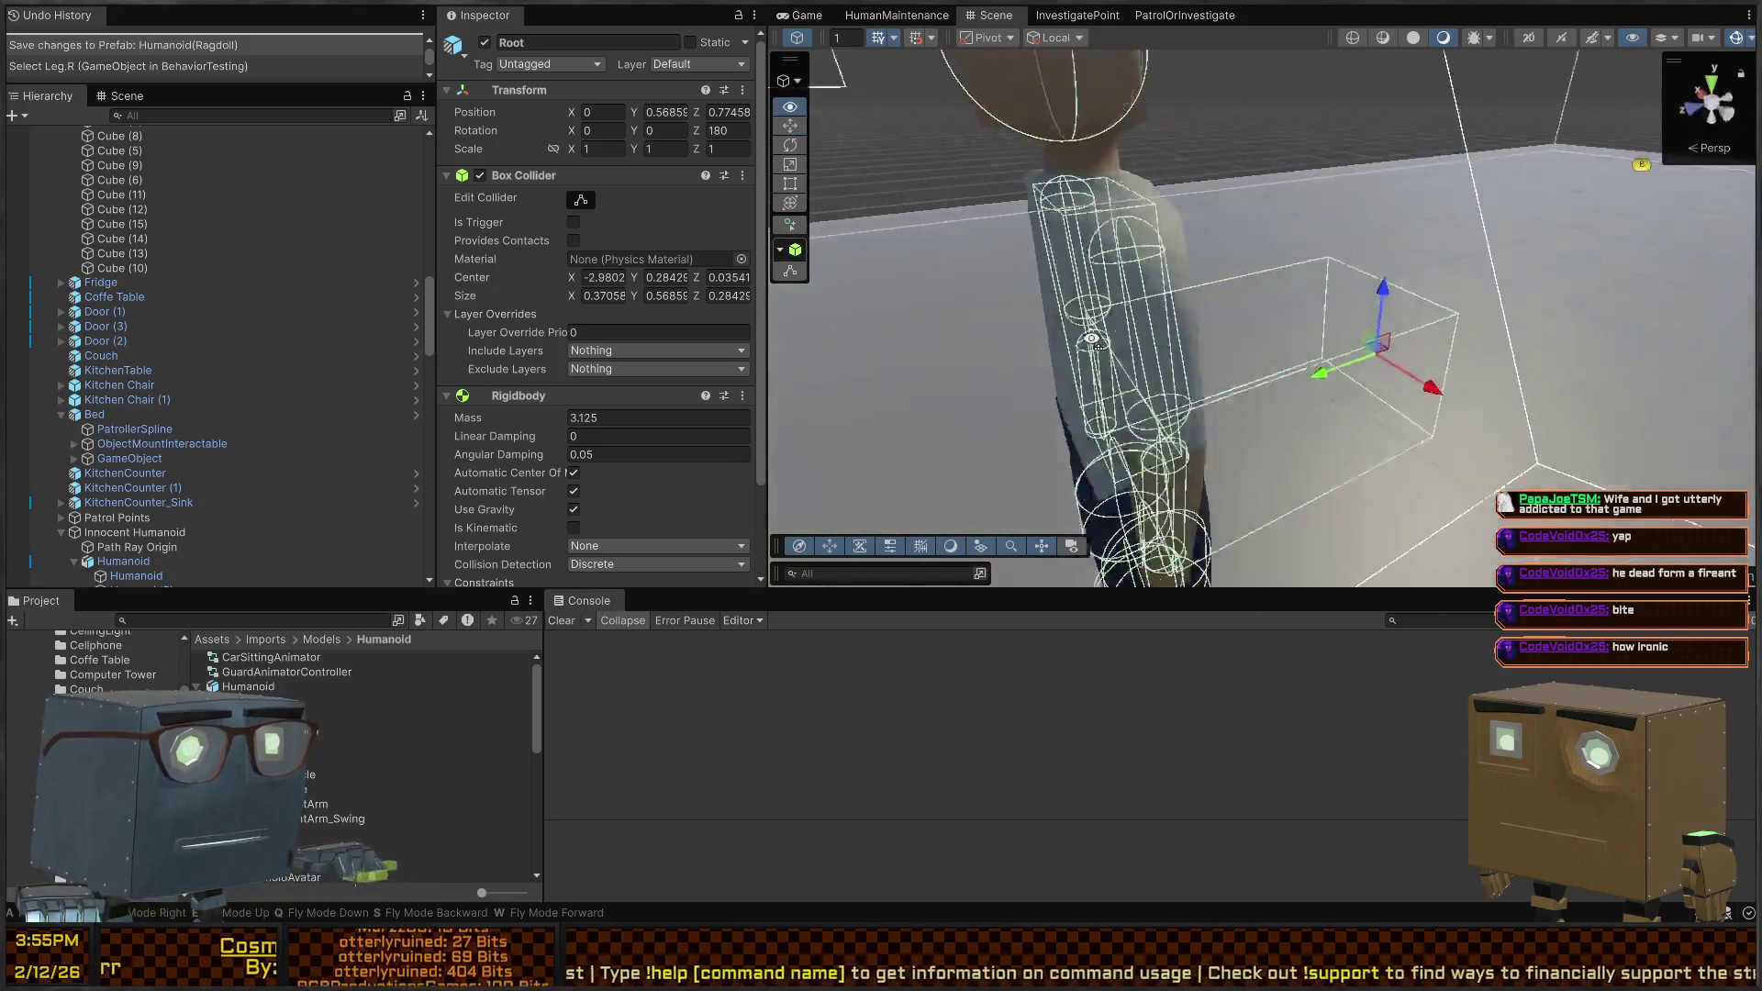
key(s)
click(1228, 221)
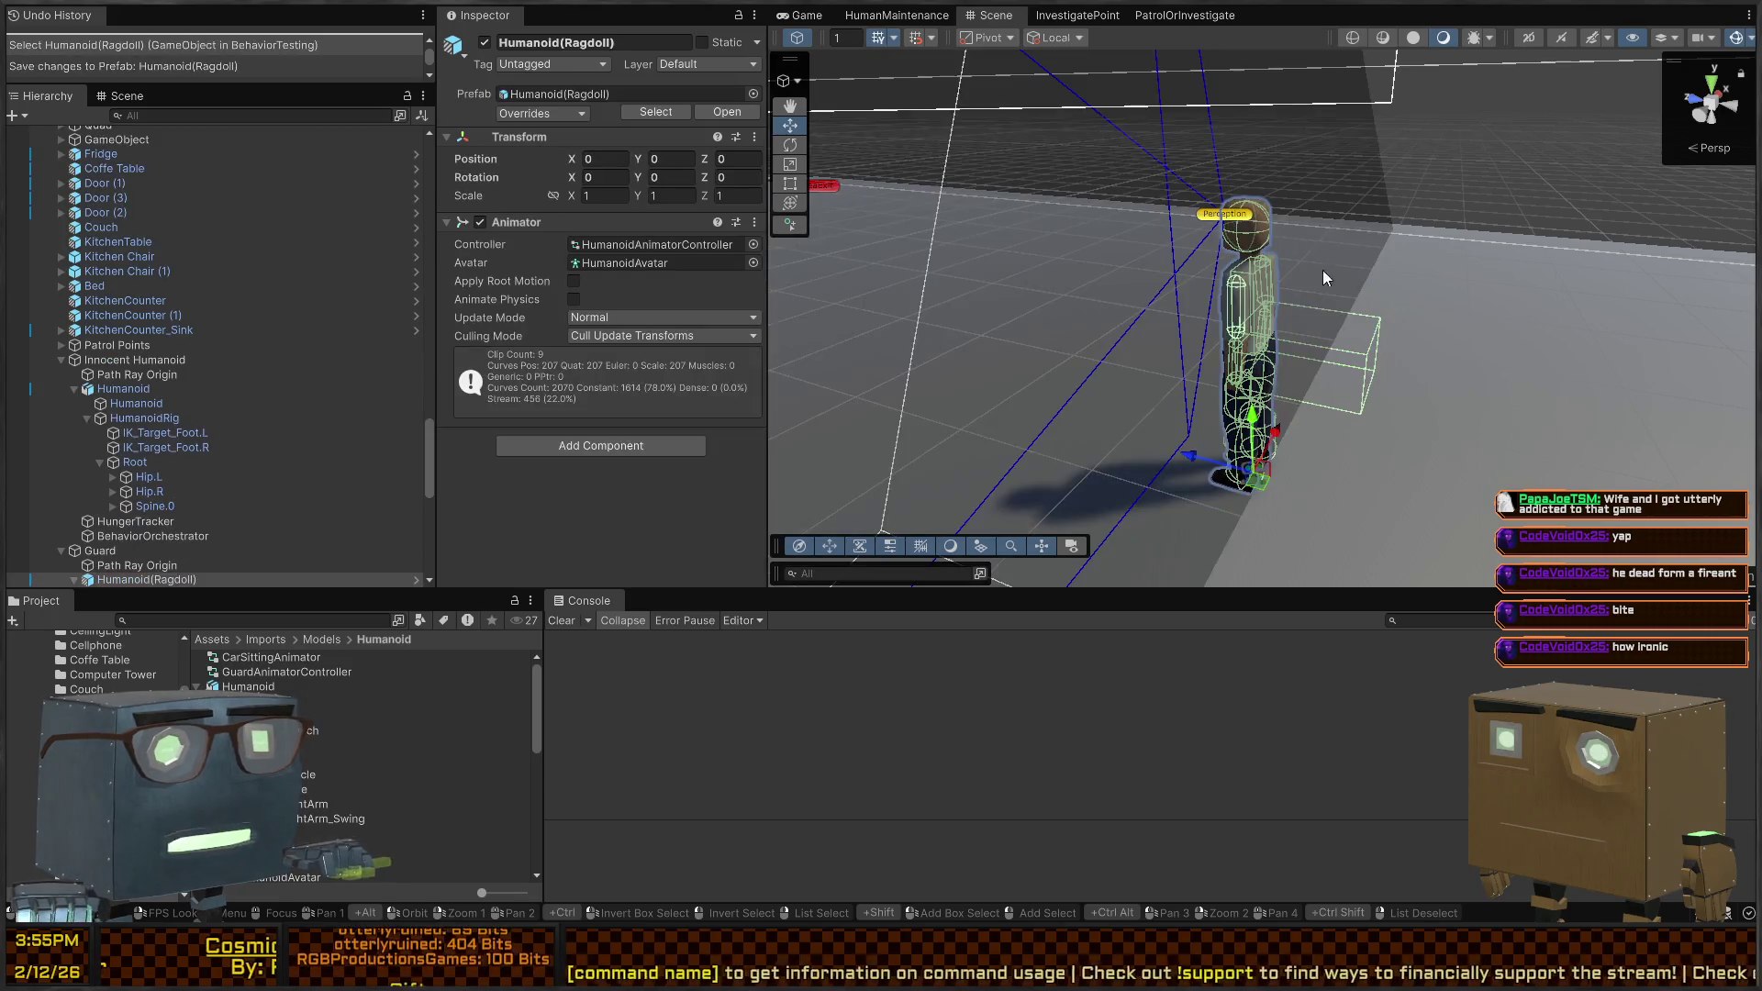
click(1364, 361)
key(ctrl+z)
key(w)
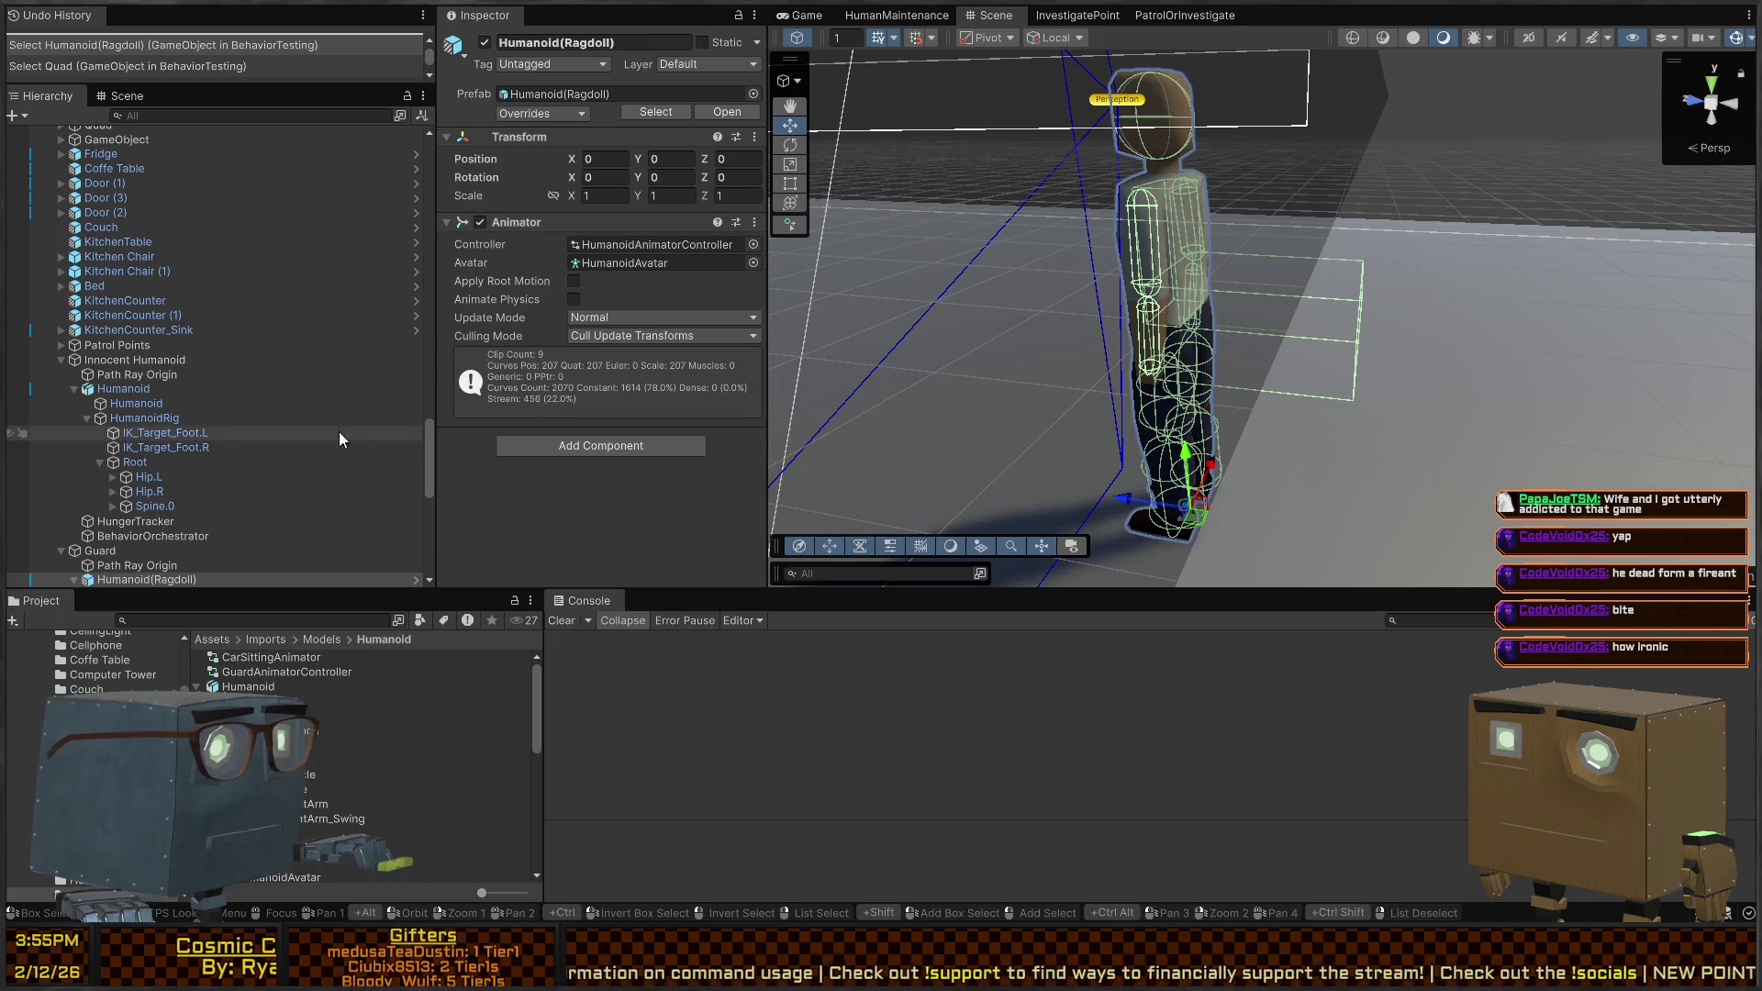
scroll(215, 551, down, 2)
scroll(214, 550, down, 5)
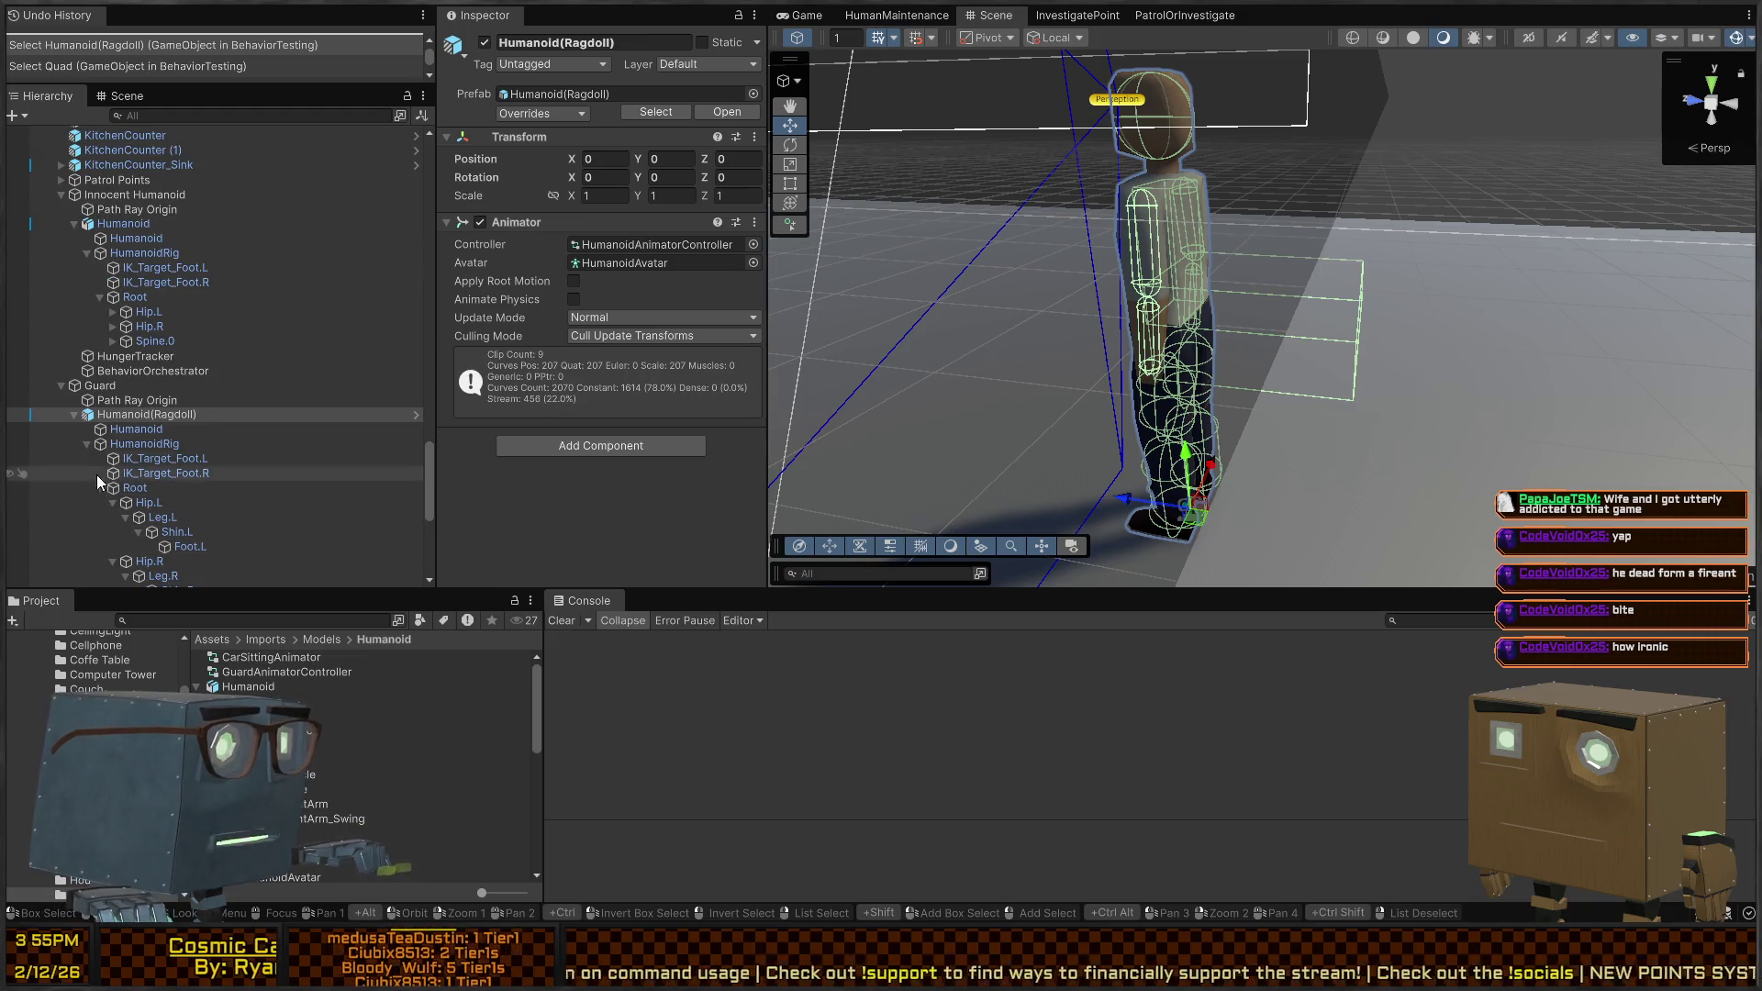
click(413, 414)
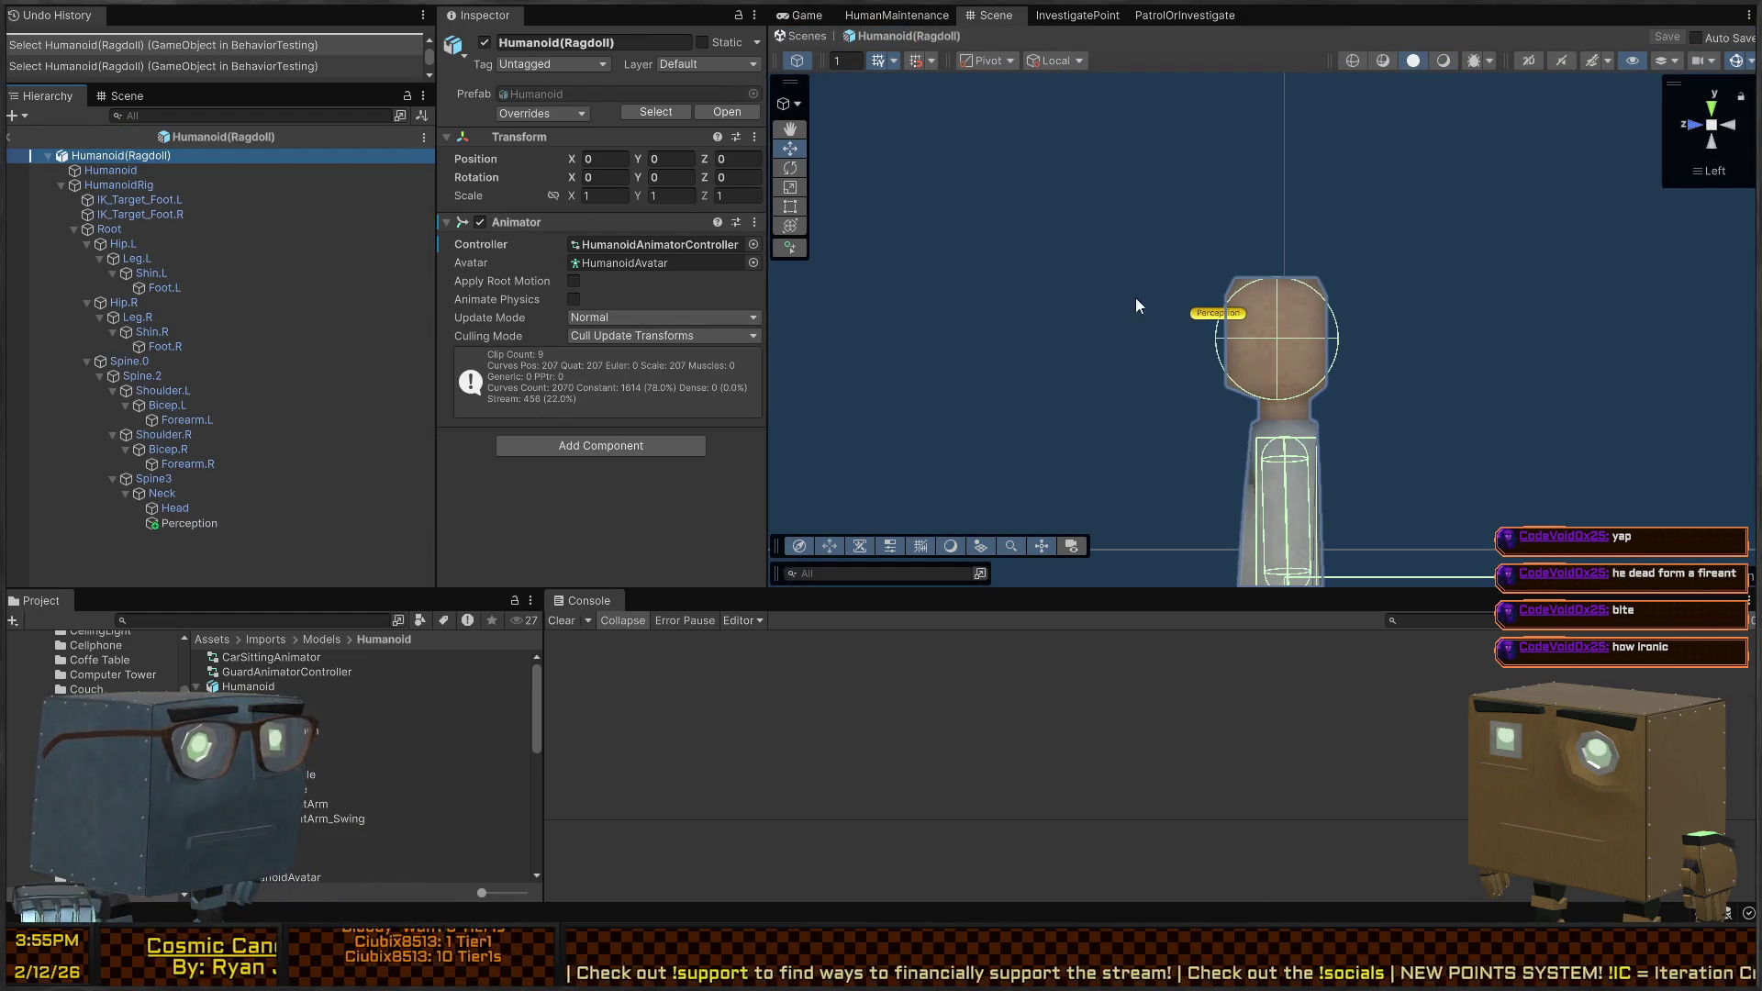
drag(1309, 226, 1303, 321)
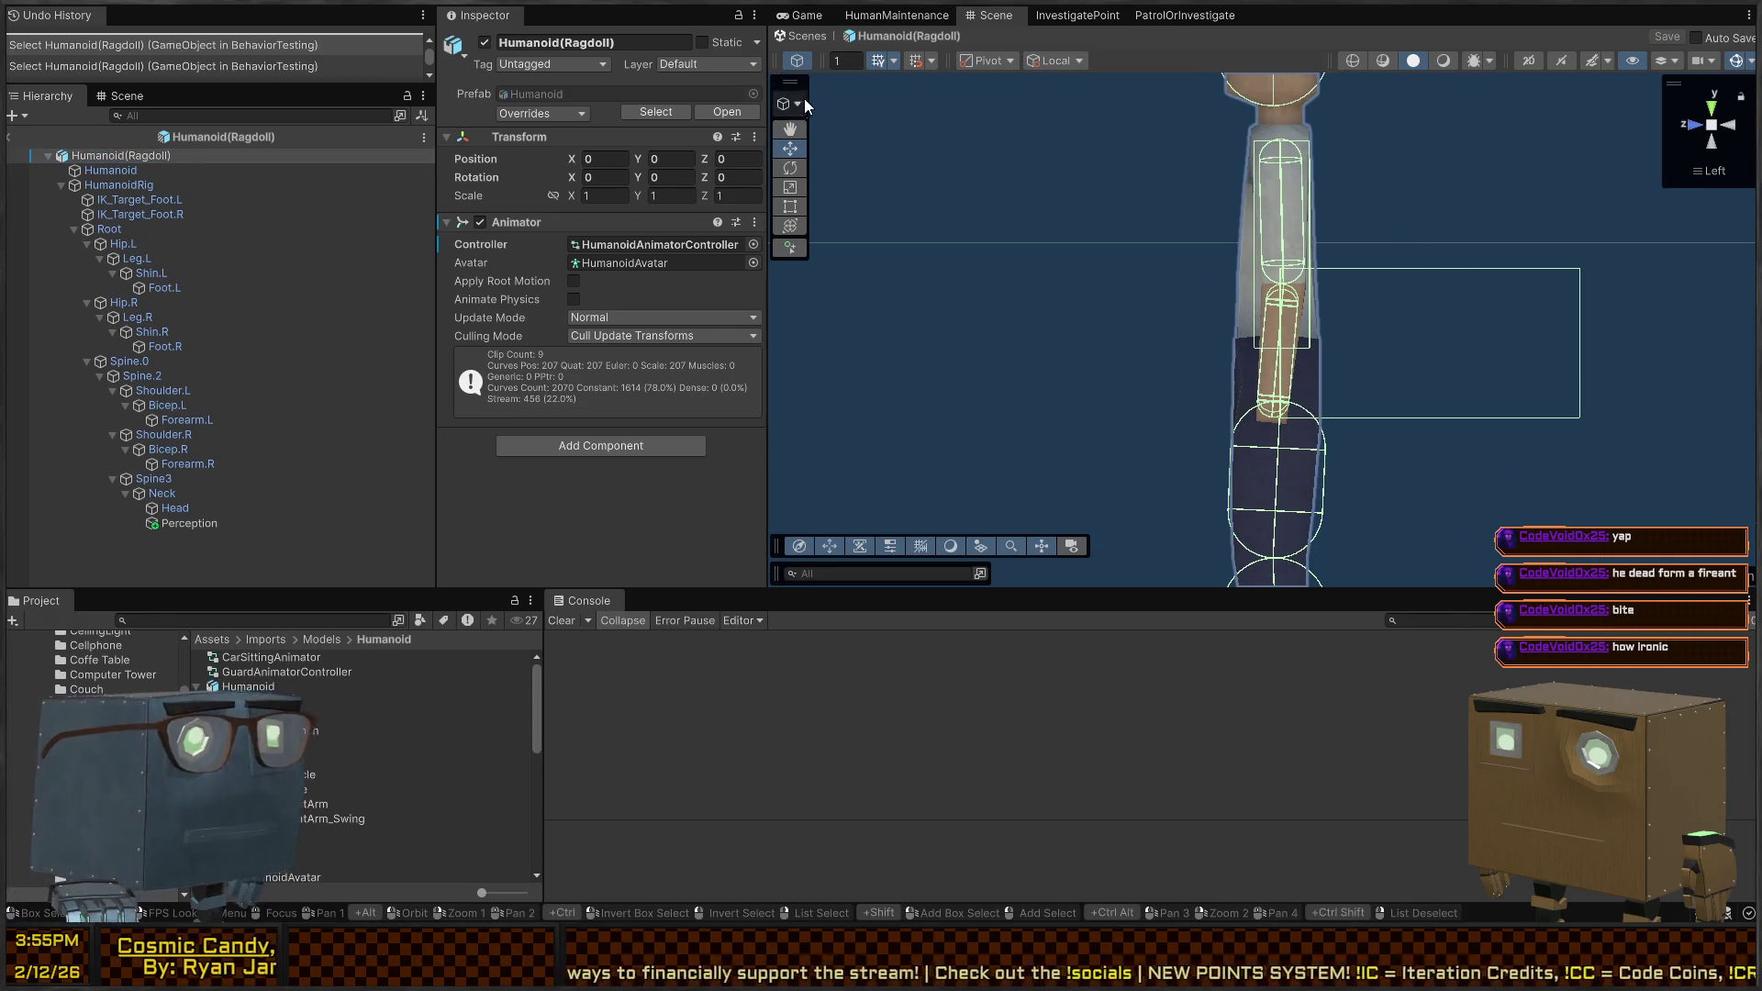
click(216, 202)
click(193, 217)
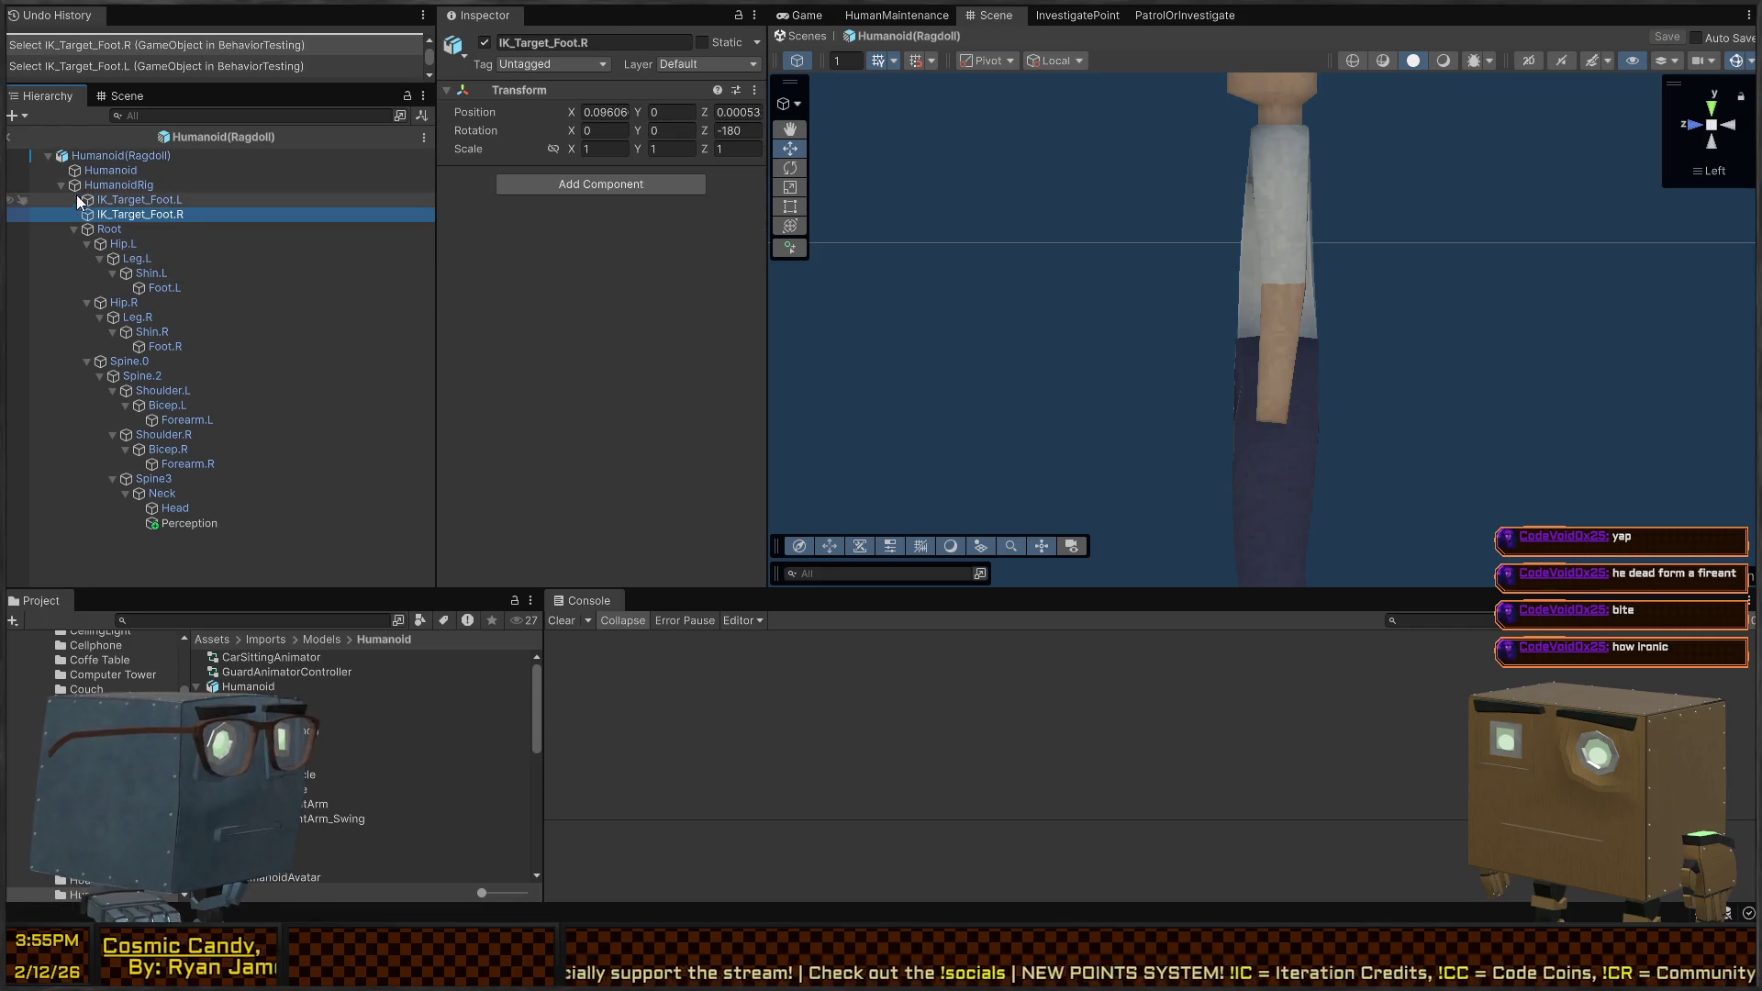
click(118, 186)
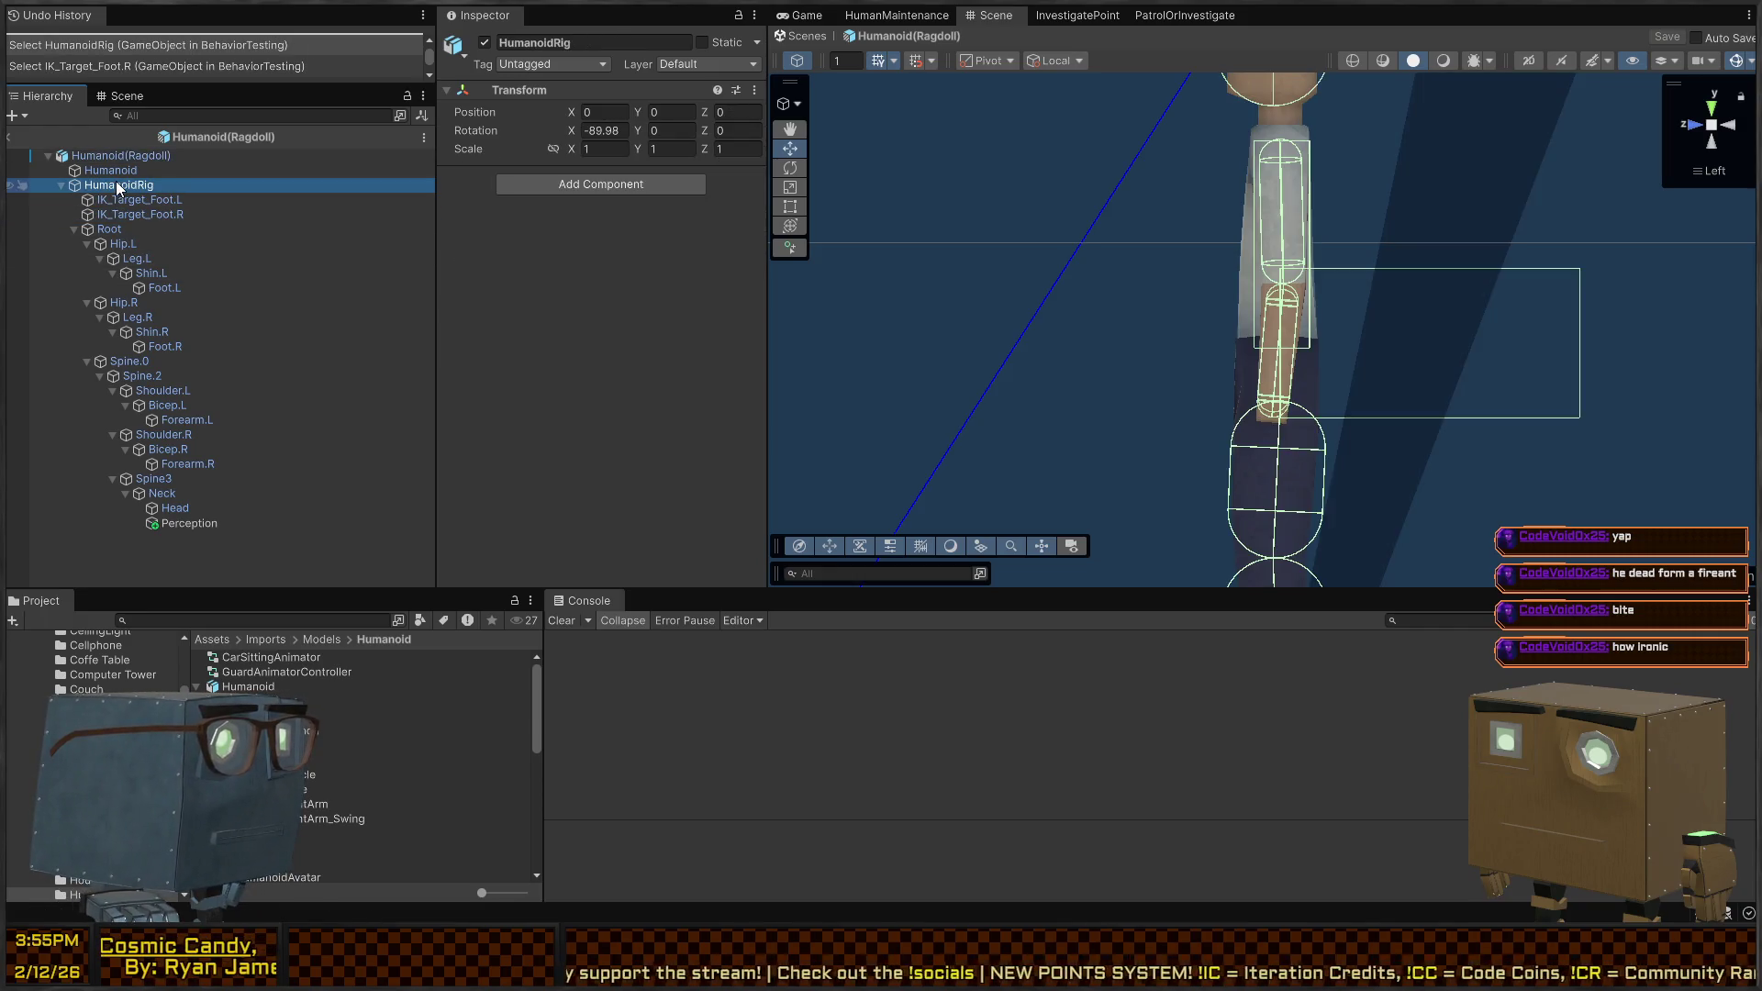
click(165, 494)
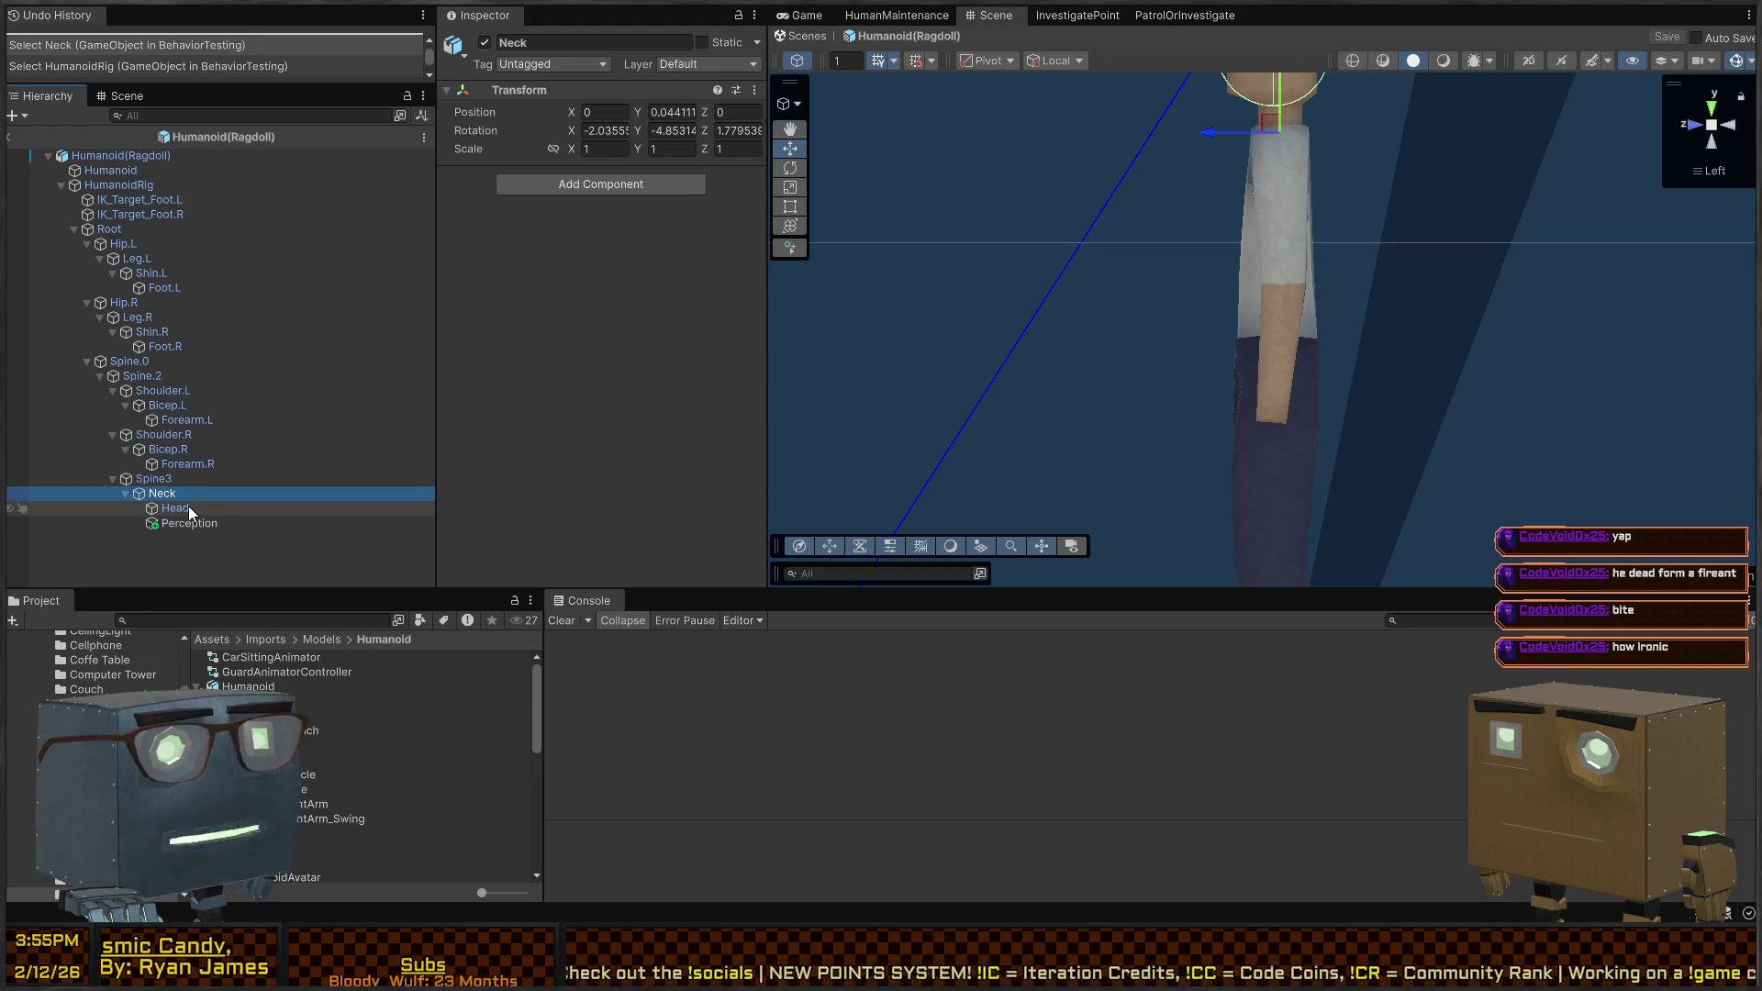
key(Up)
key(Up)
key(Up)
key(Up)
key(Up)
key(Up)
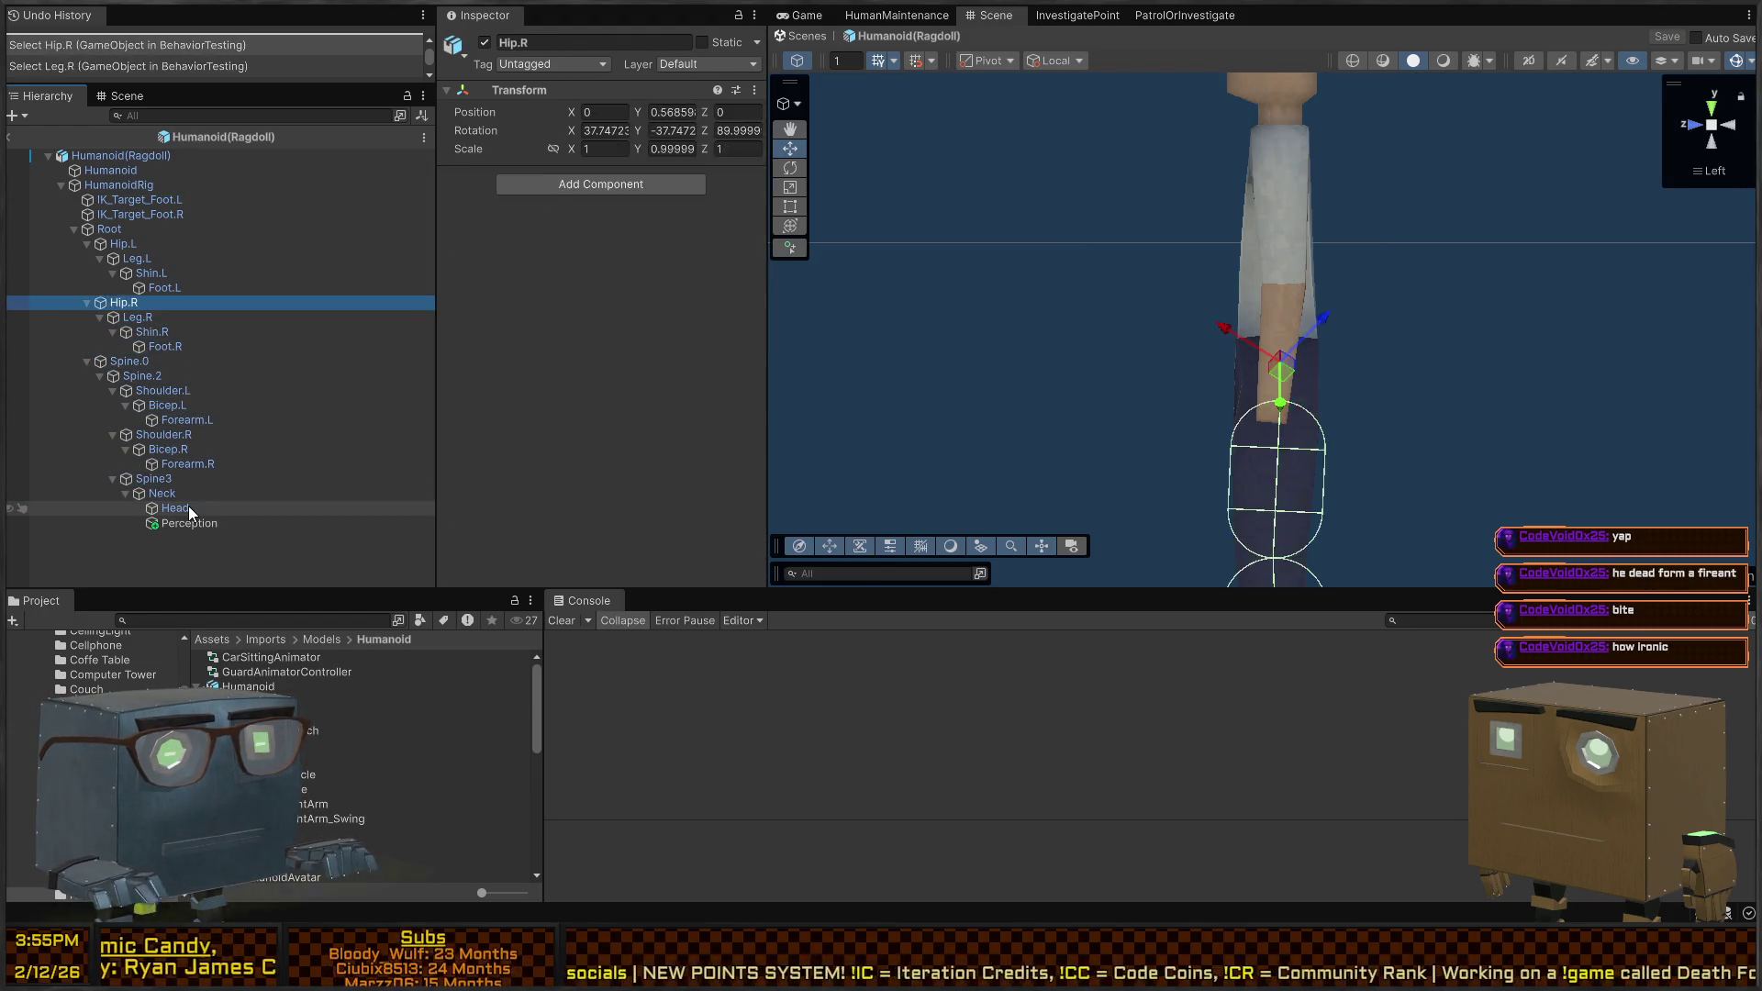
key(Down)
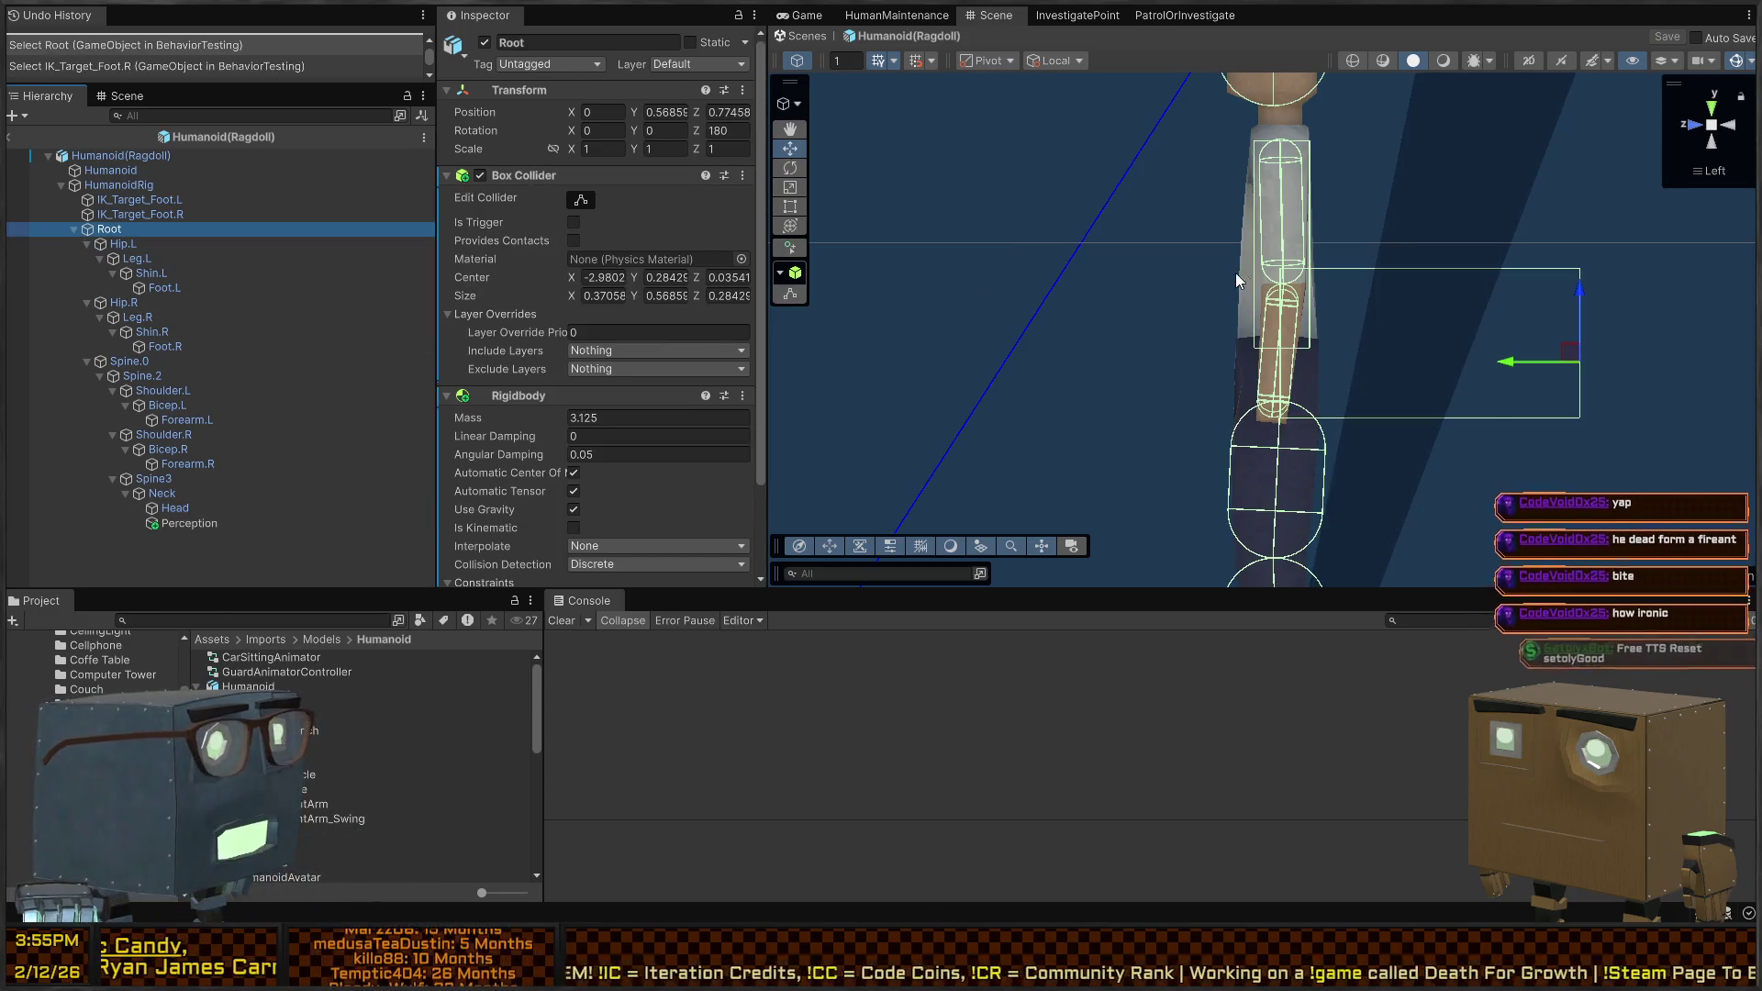
mouse_move(1434, 282)
mouse_down()
mouse_move(1136, 279)
mouse_move(1205, 292)
mouse_move(1164, 338)
mouse_move(1269, 290)
mouse_up()
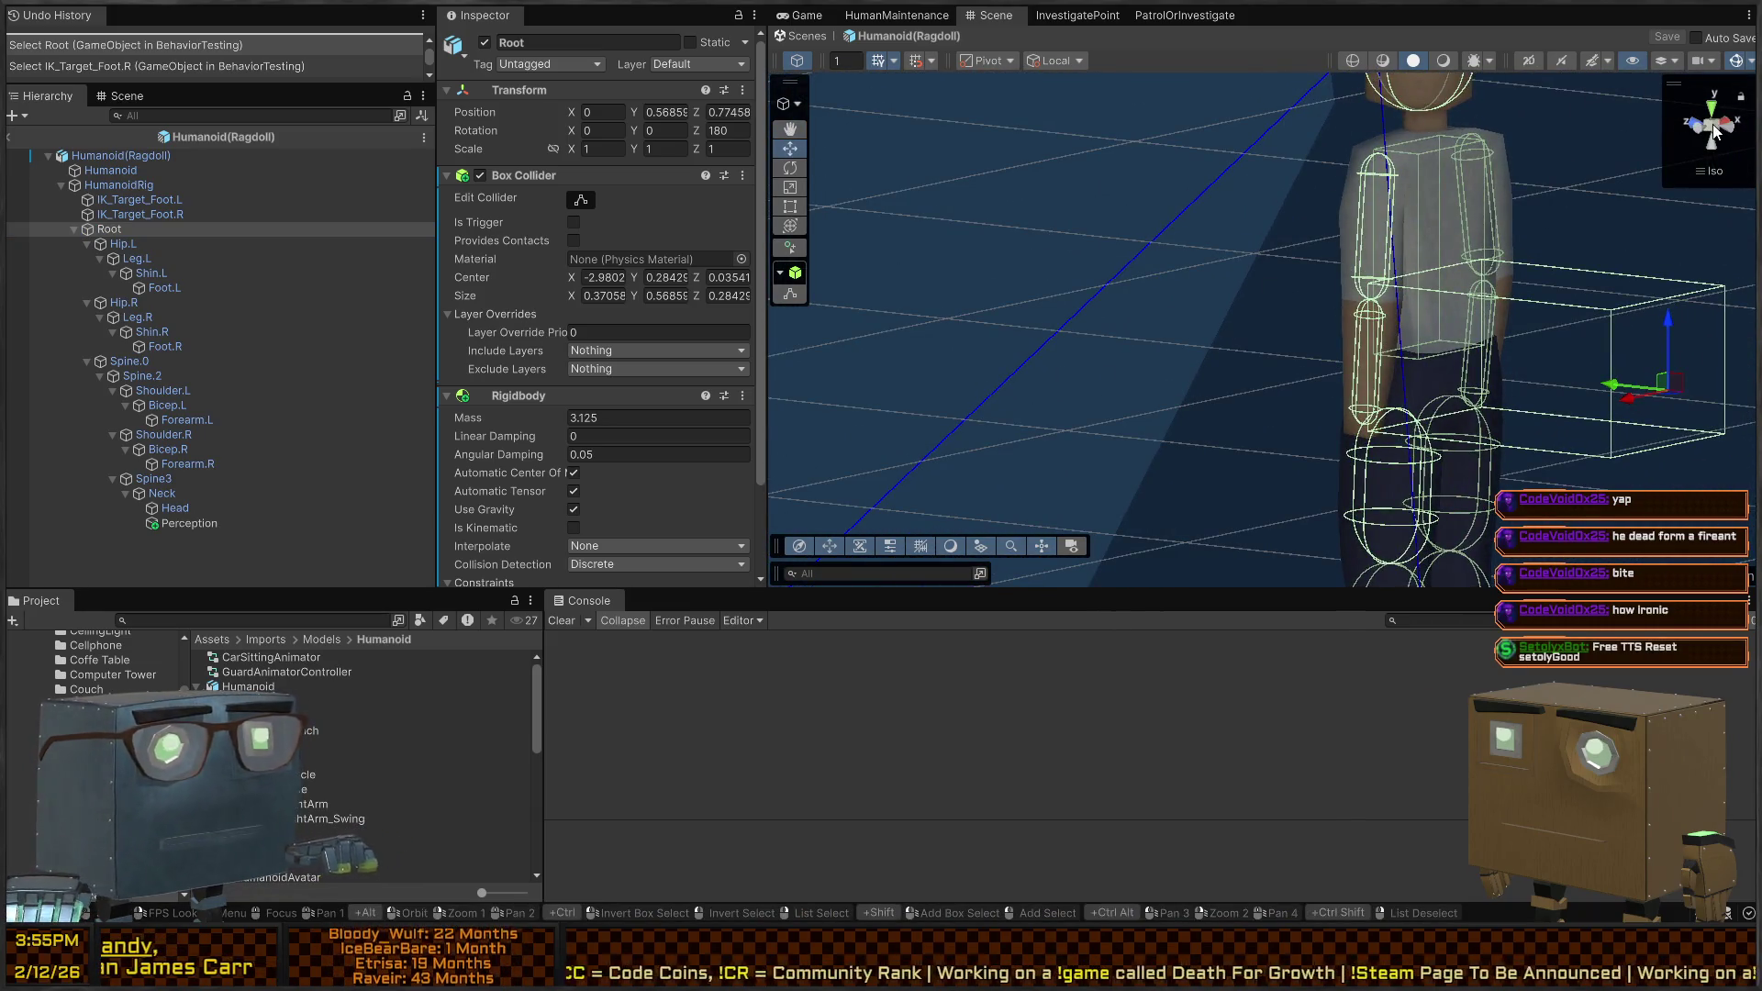
click(1715, 132)
mouse_move(1689, 165)
mouse_down()
mouse_move(1607, 269)
mouse_move(1643, 275)
mouse_move(1652, 241)
mouse_move(1144, 284)
mouse_up()
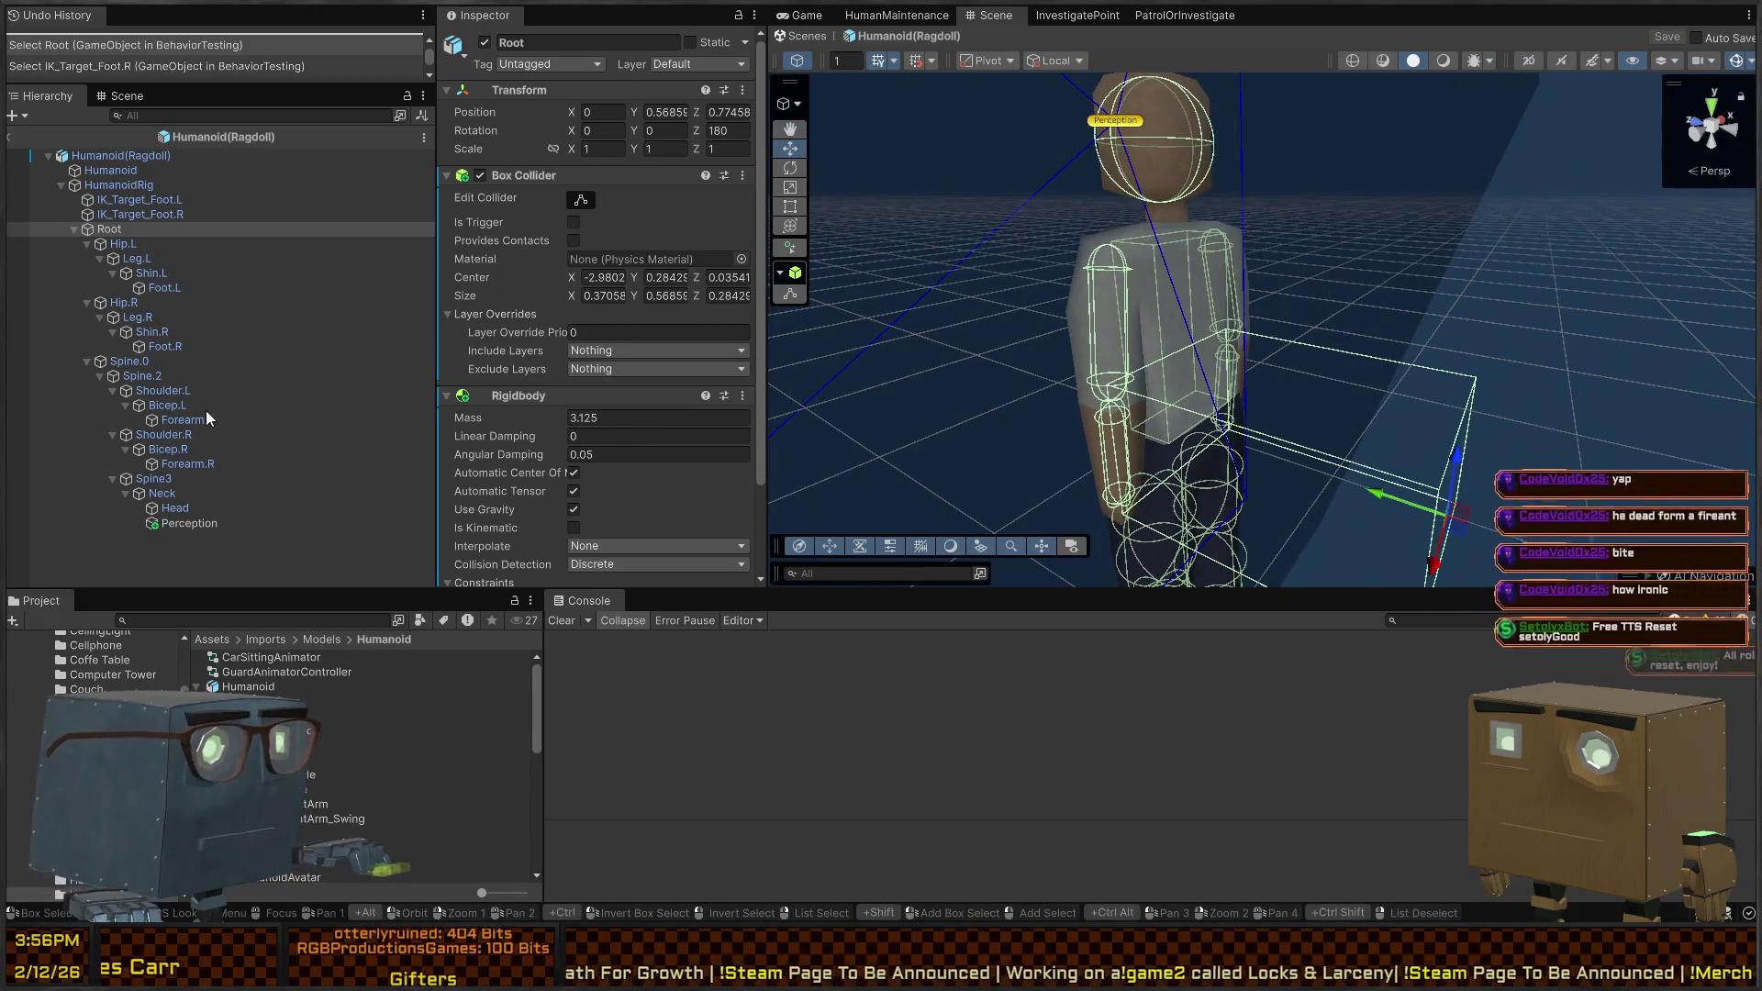
Shrink Root's box collider to a thin hip block: center Y 0.57420, size Y 0.12259
click(593, 208)
mouse_move(1450, 459)
mouse_down()
mouse_move(1228, 429)
mouse_move(1250, 408)
mouse_move(1128, 382)
mouse_up()
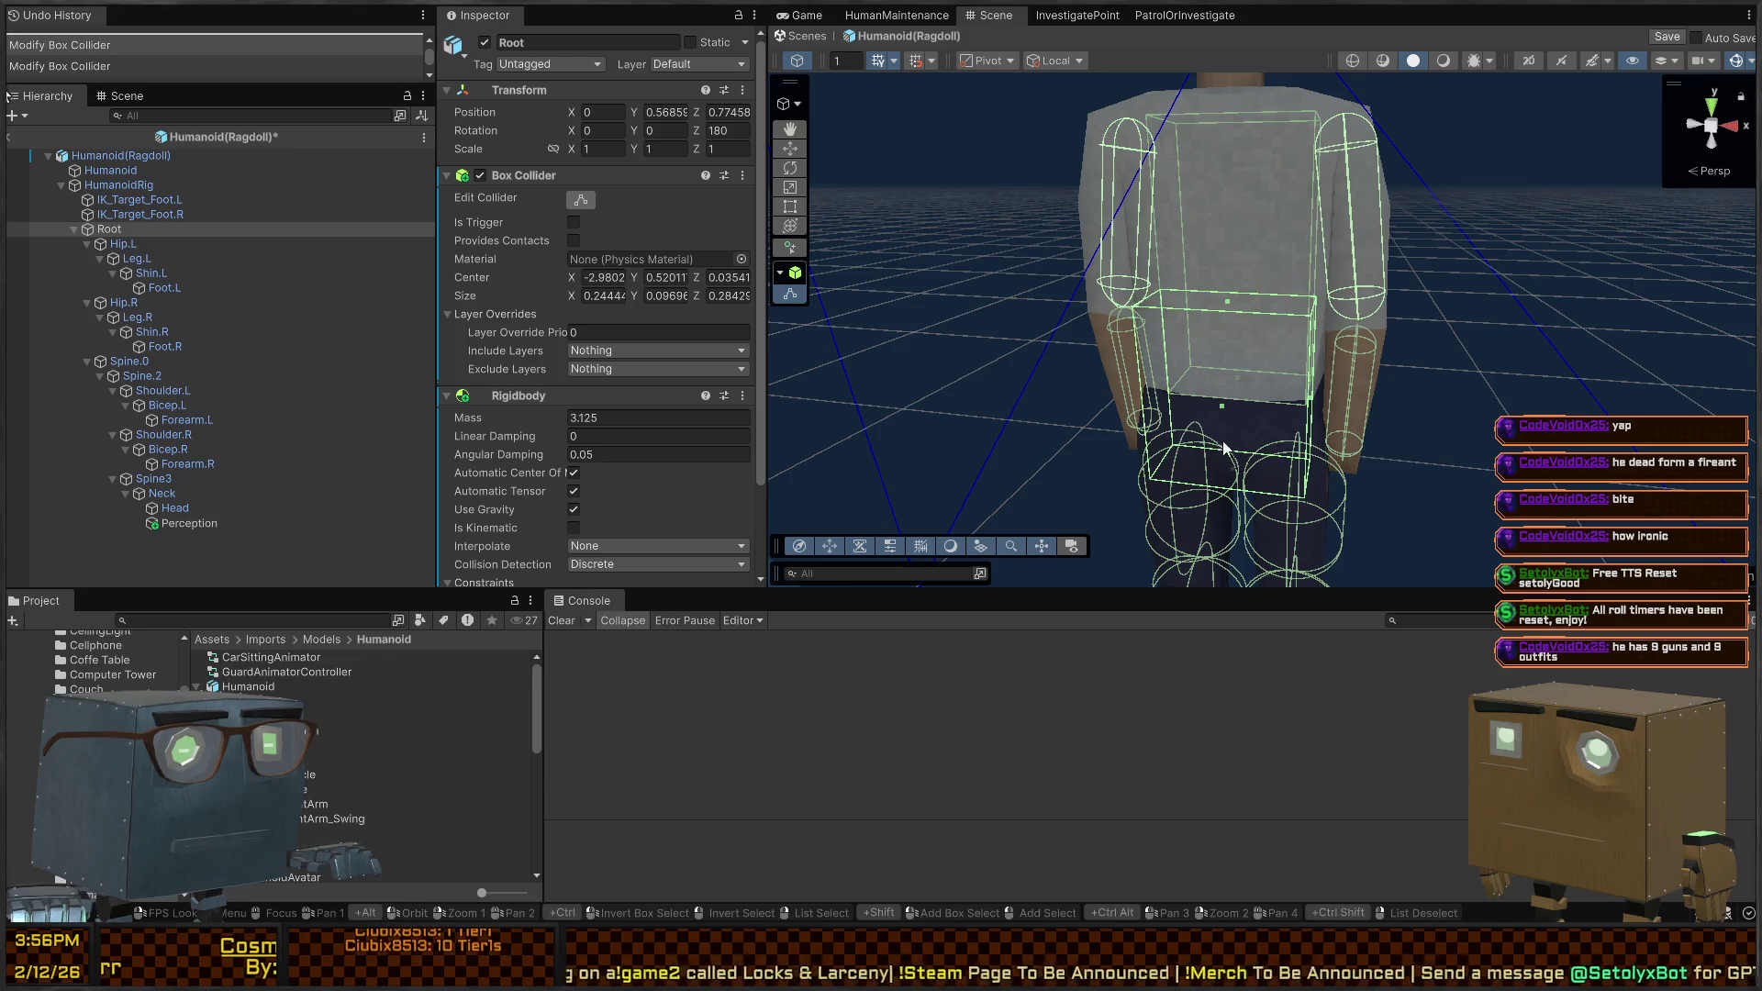
mouse_move(1248, 424)
mouse_down()
mouse_move(1206, 304)
mouse_move(1074, 377)
mouse_move(1254, 430)
mouse_move(1175, 404)
mouse_move(1393, 385)
mouse_move(1199, 387)
mouse_move(800, 310)
mouse_move(826, 307)
mouse_up()
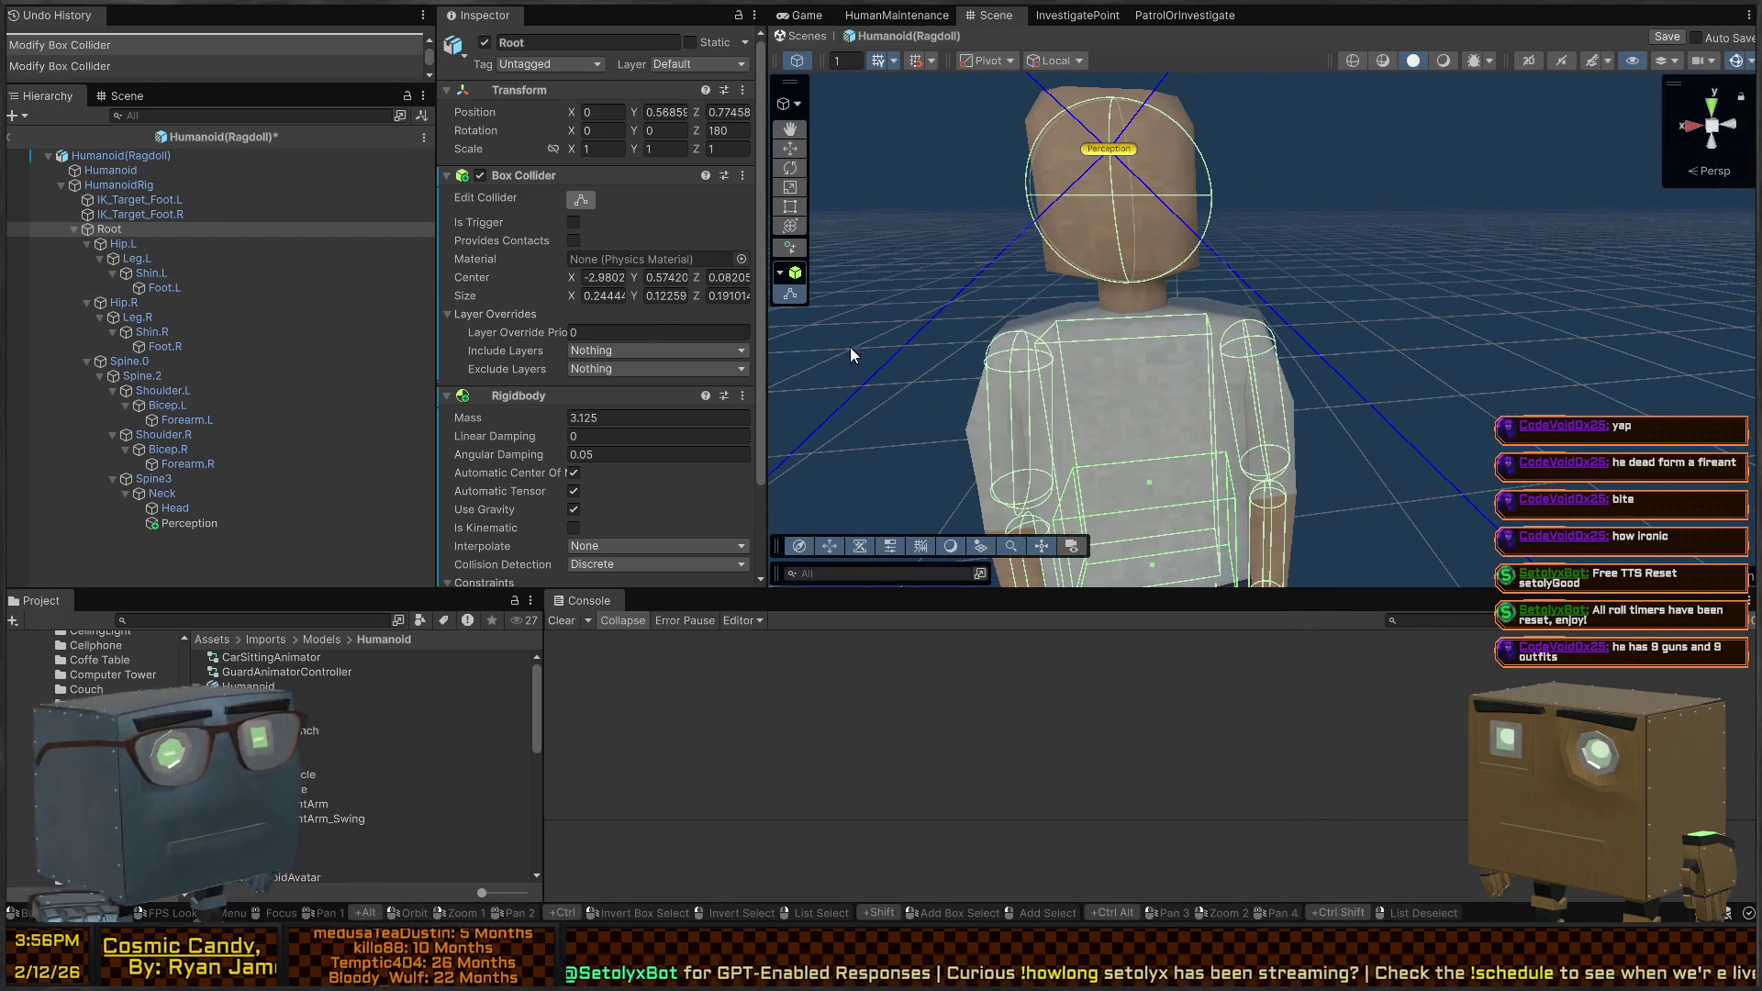
Raise Spine.2's box collider bottom to size Y 0.27826, center Y 0.10608
click(181, 363)
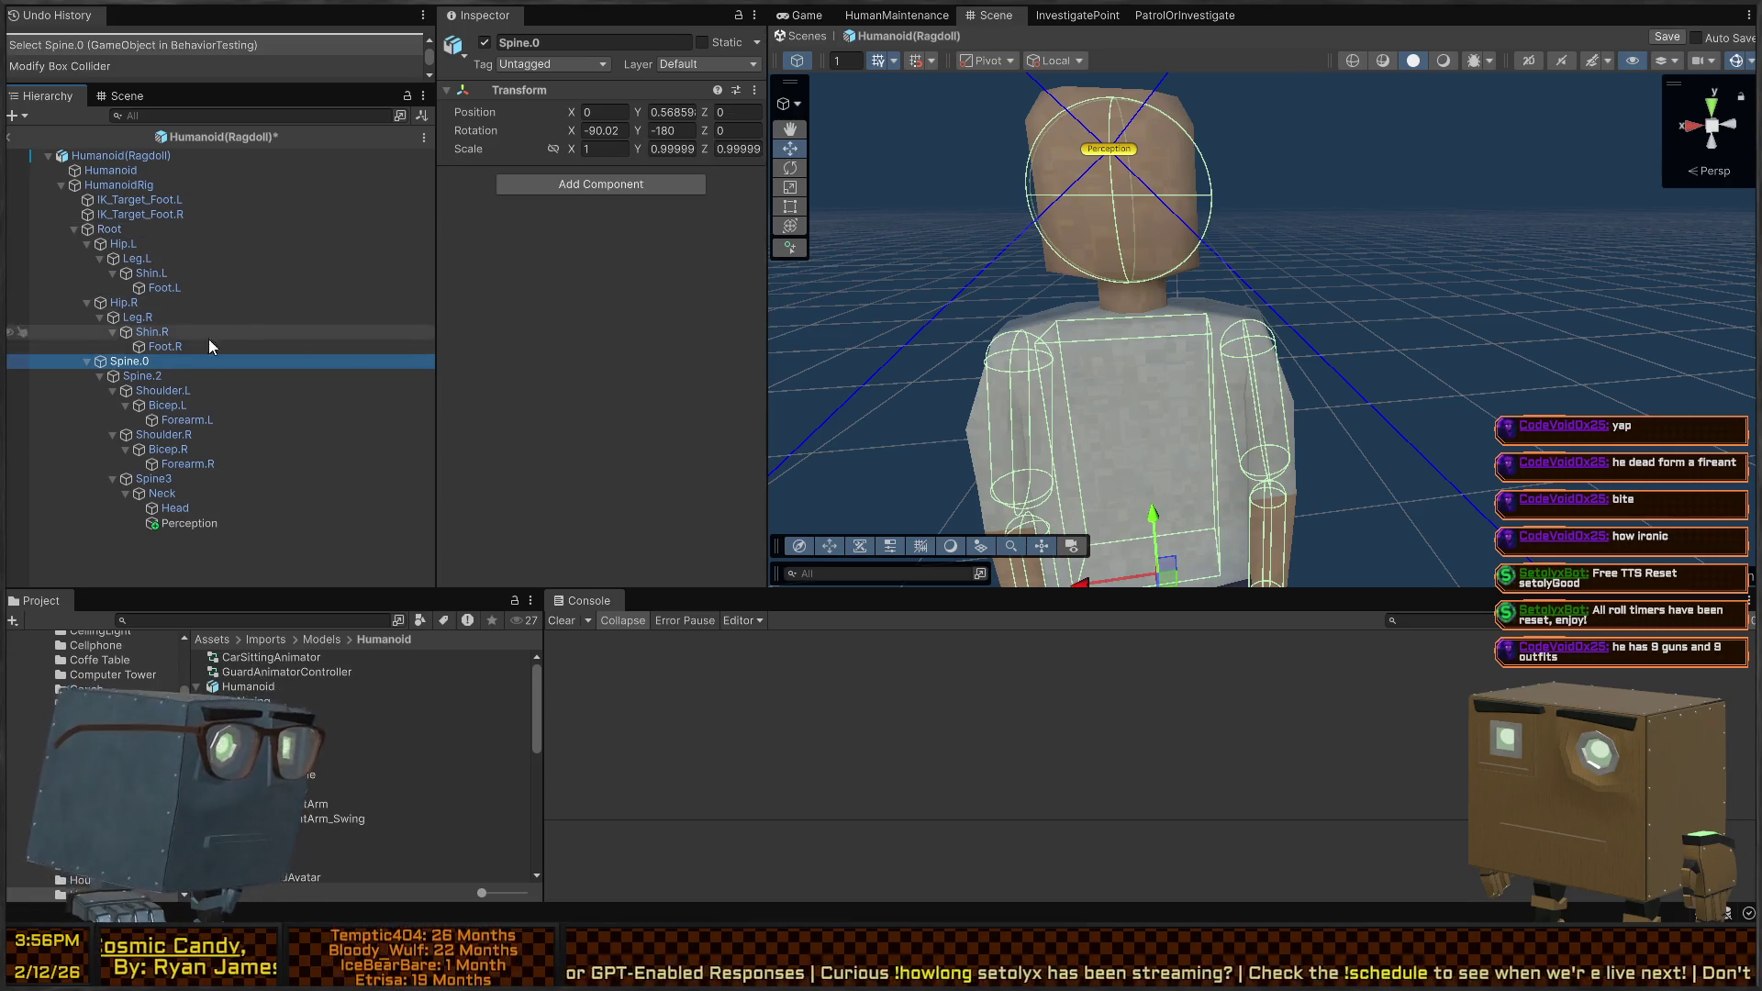
click(190, 375)
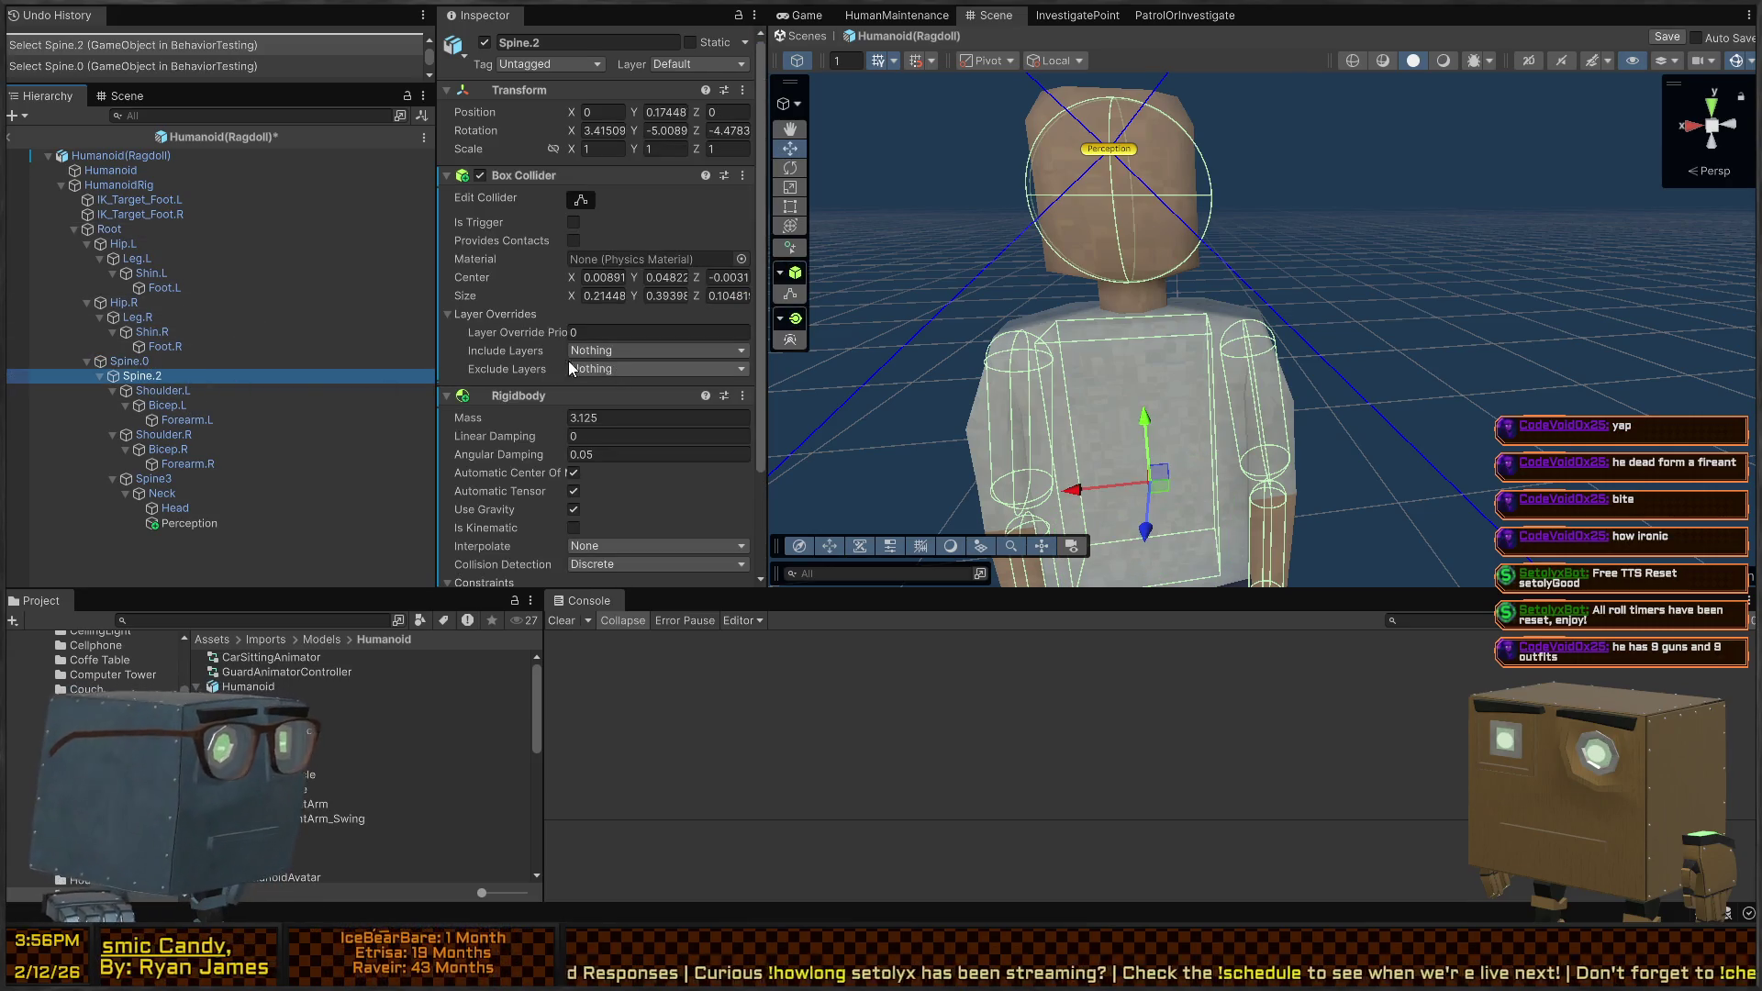
click(580, 198)
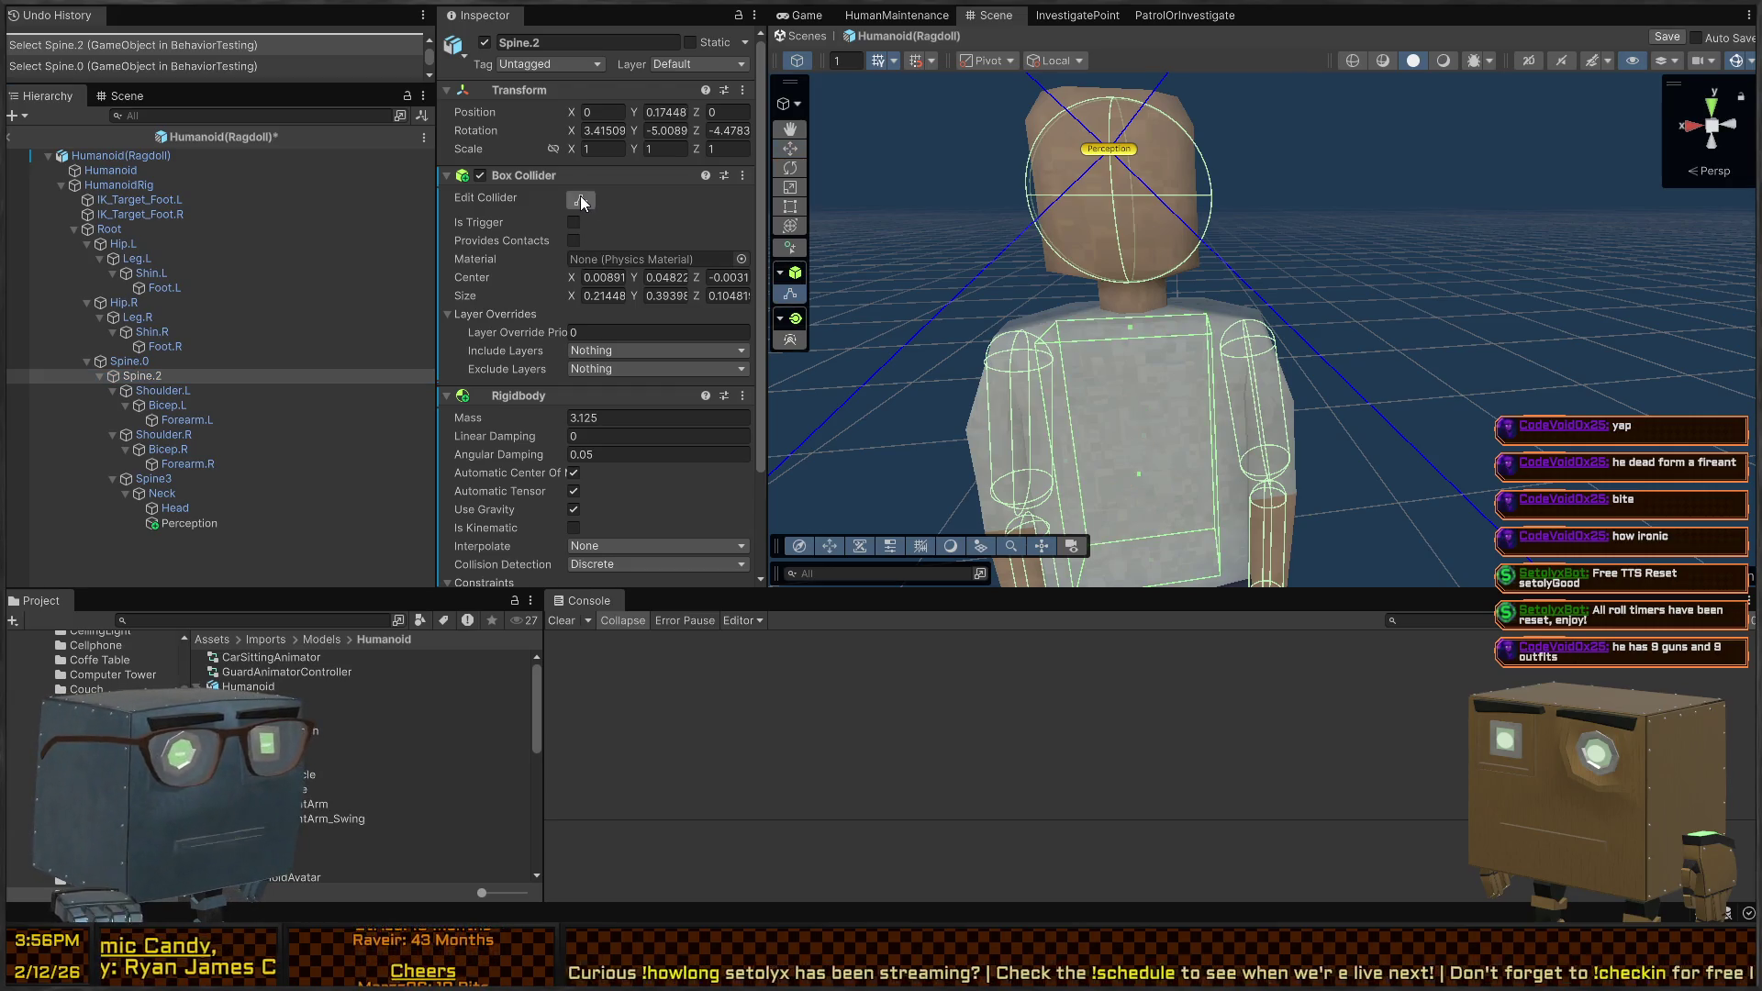
drag(1165, 501, 1161, 449)
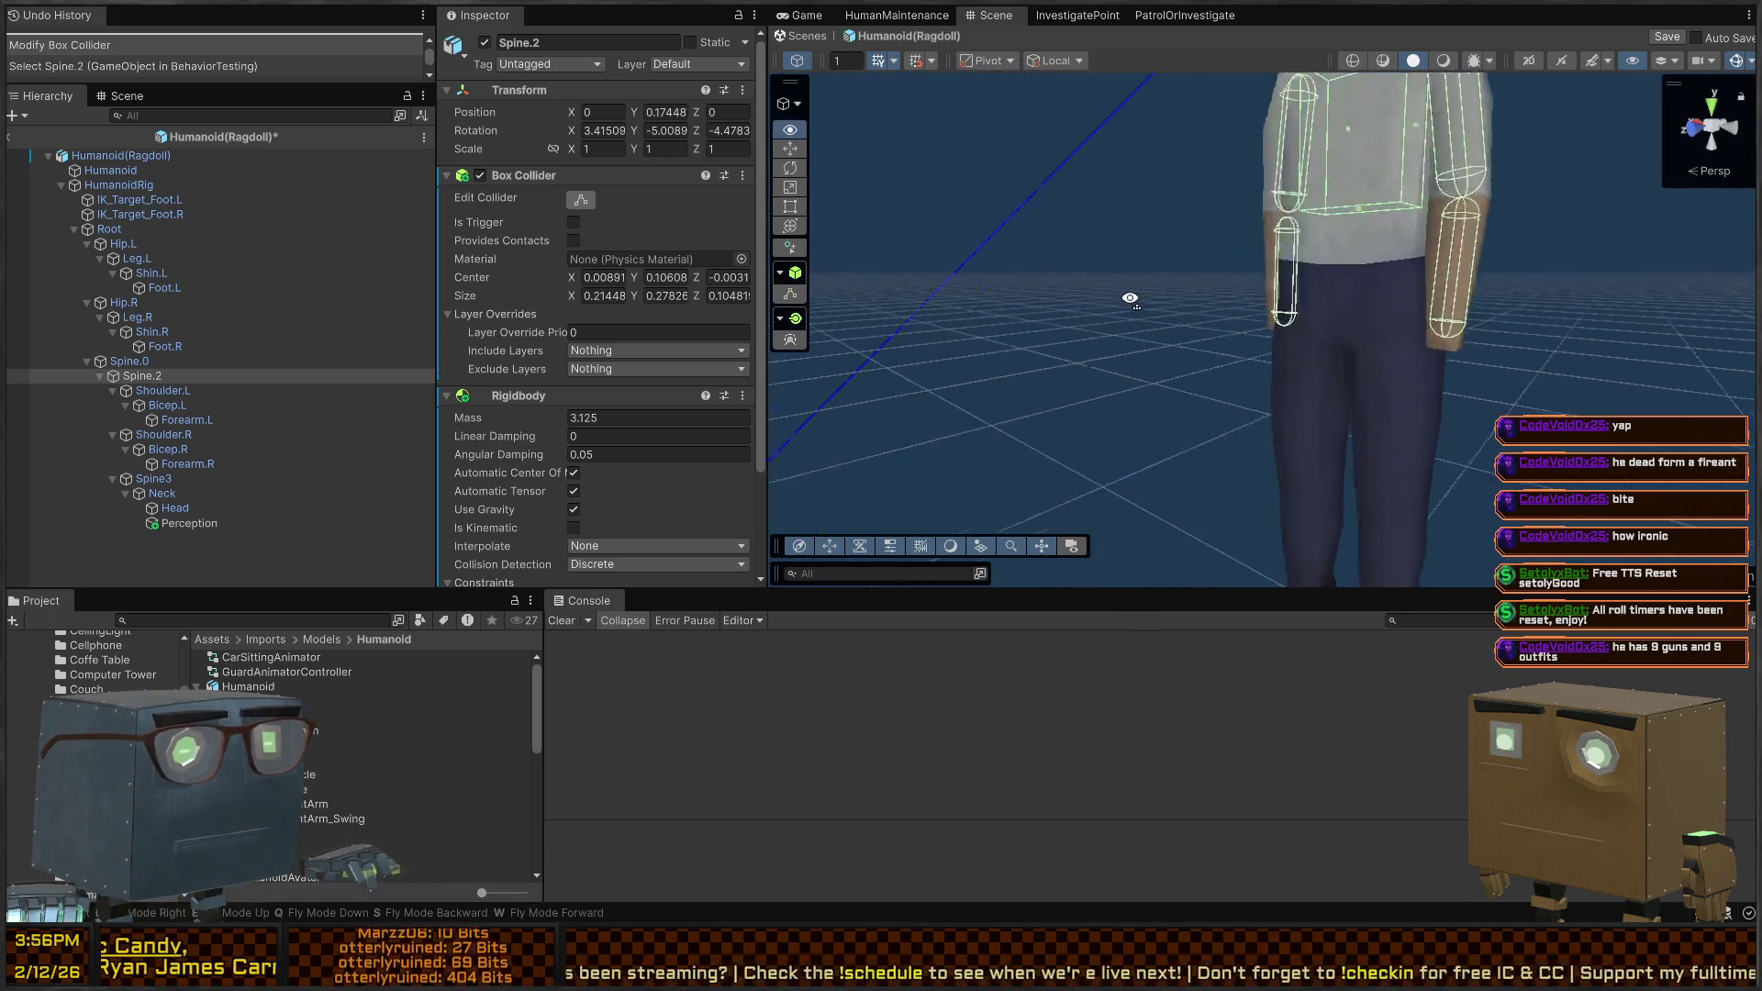
click(240, 253)
key(ctrl+a)
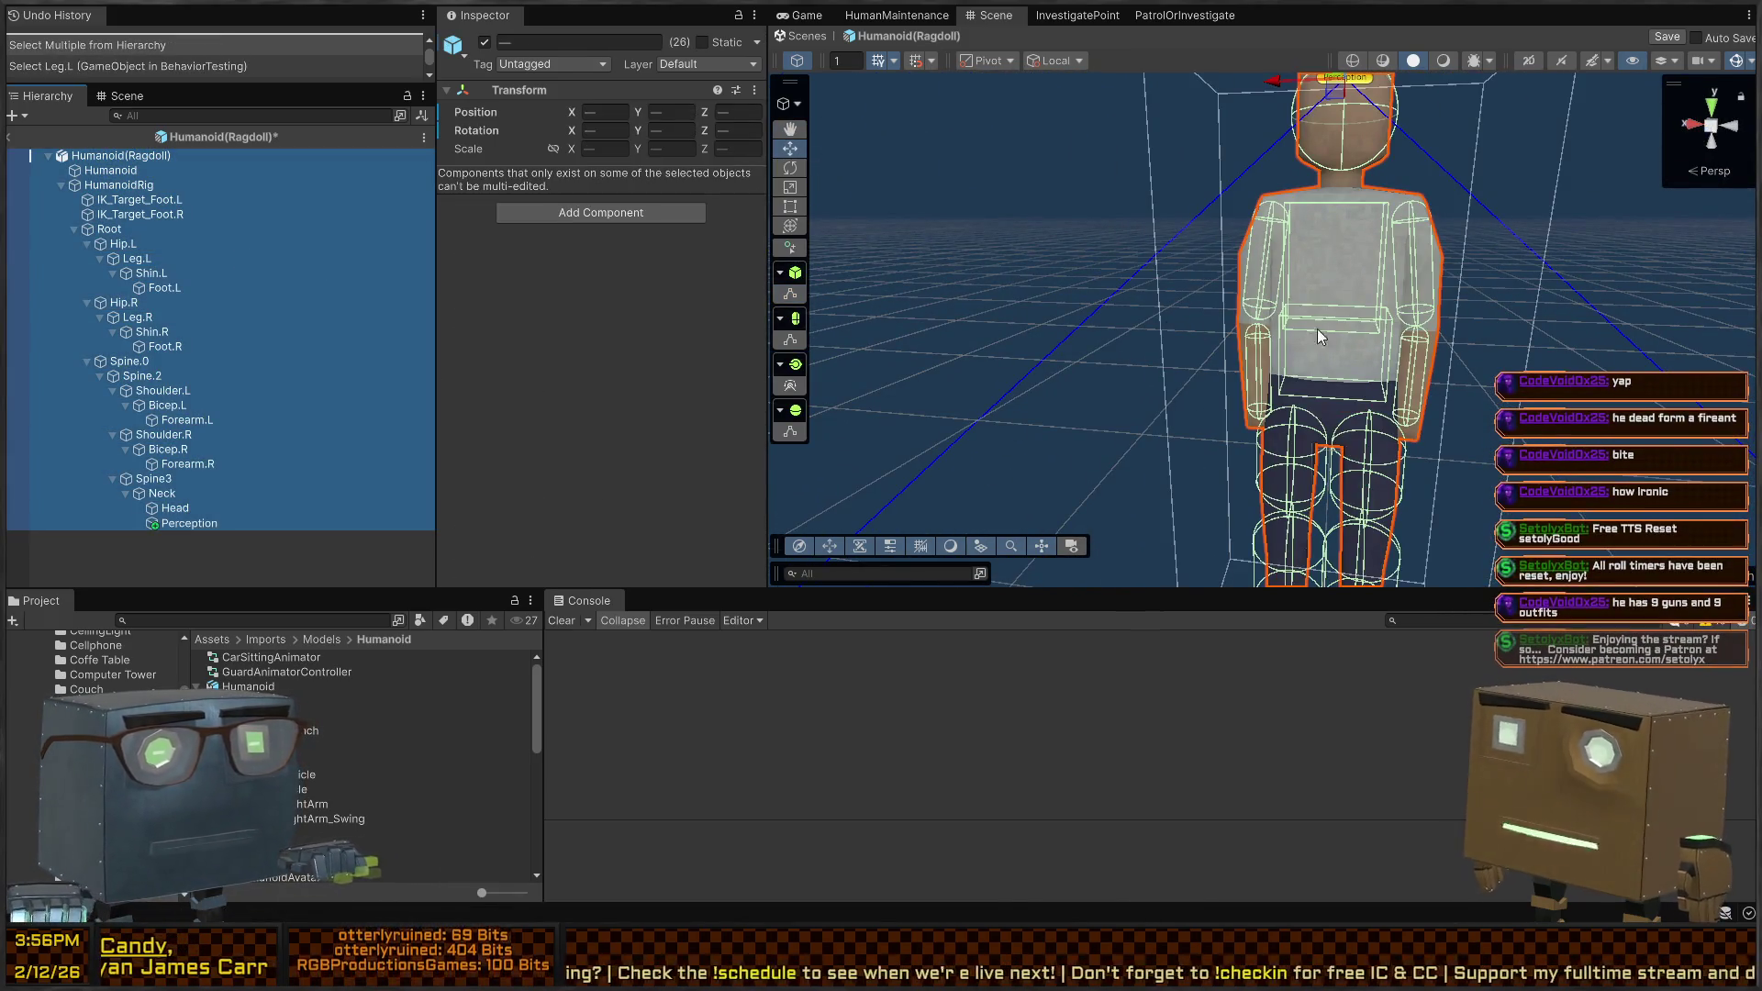
right_click(1318, 328)
key(w)
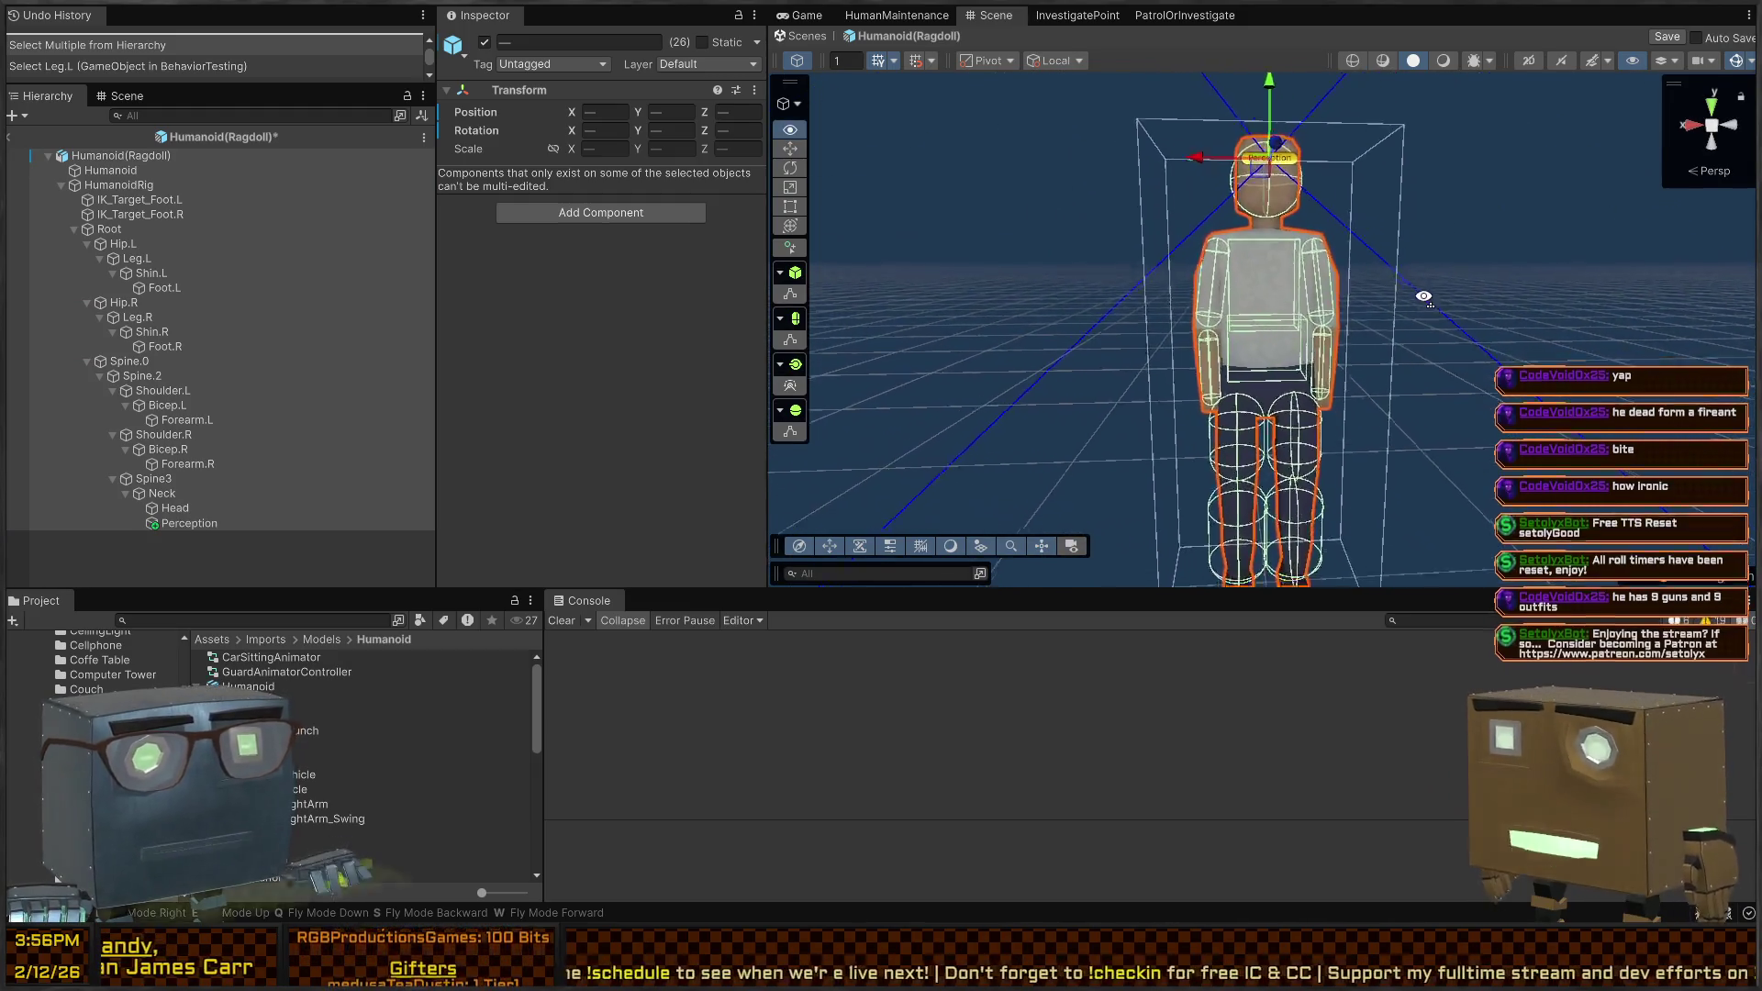
key(s)
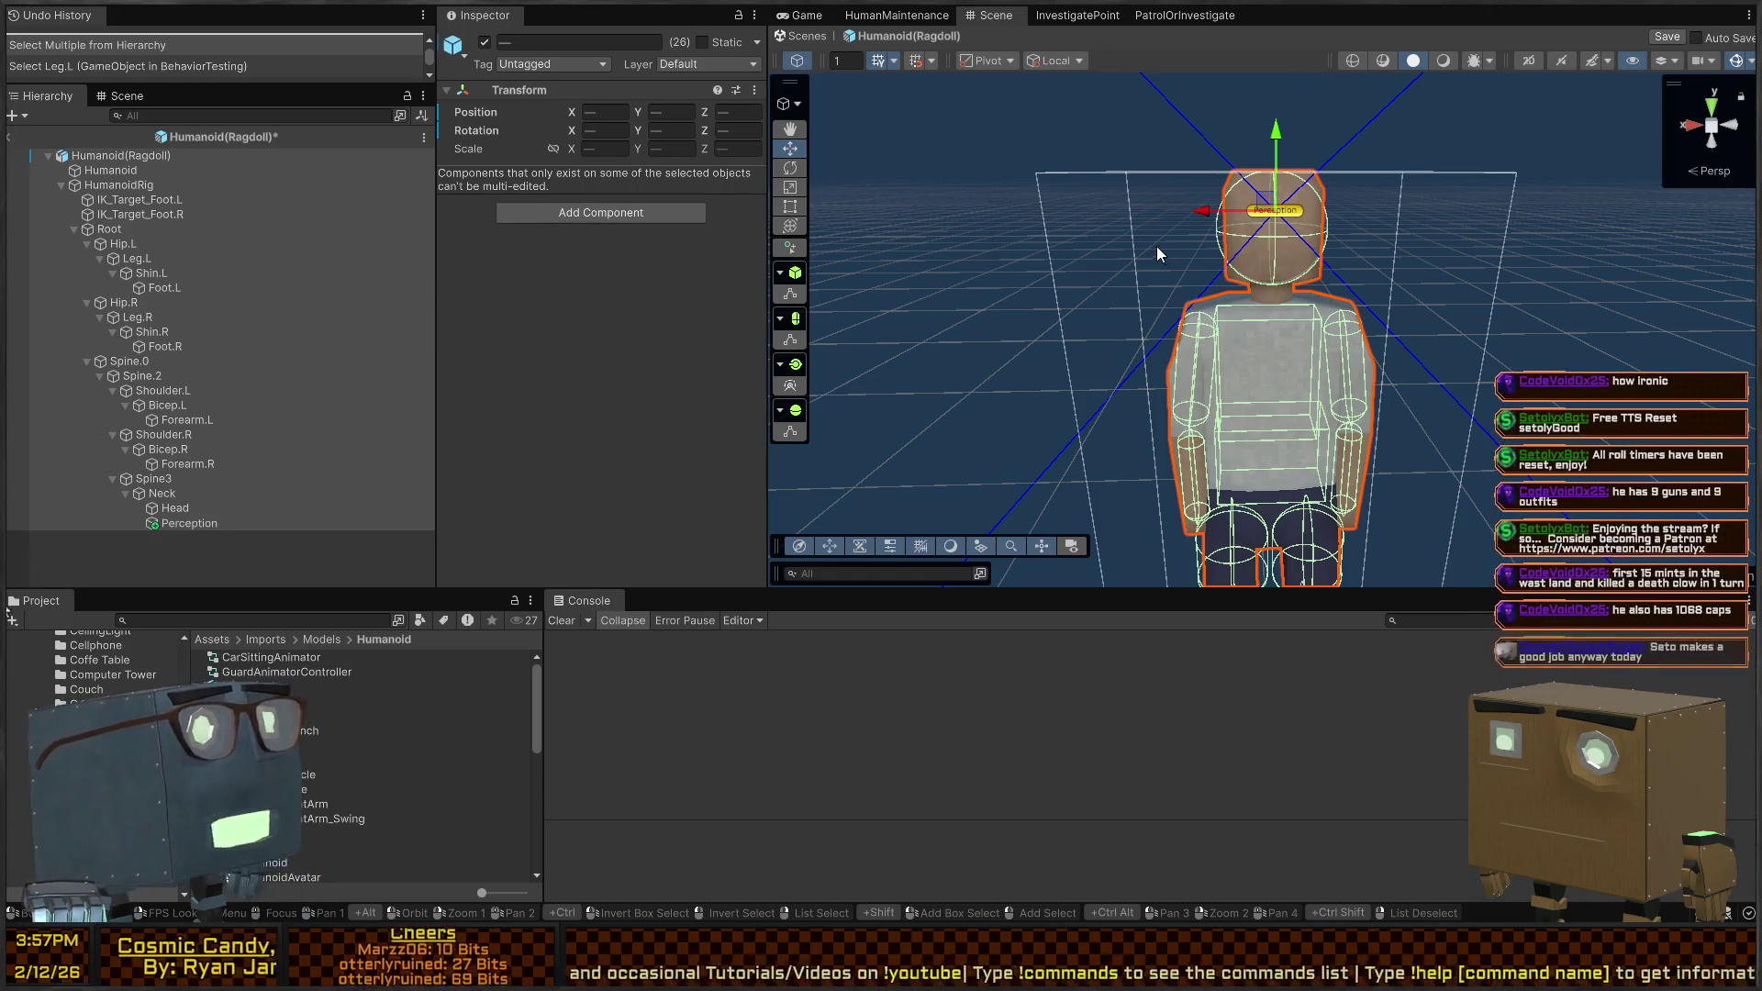
mouse_move(1148, 262)
mouse_down()
mouse_move(1222, 278)
mouse_move(1301, 261)
mouse_move(1278, 279)
mouse_up()
click(195, 200)
click(172, 229)
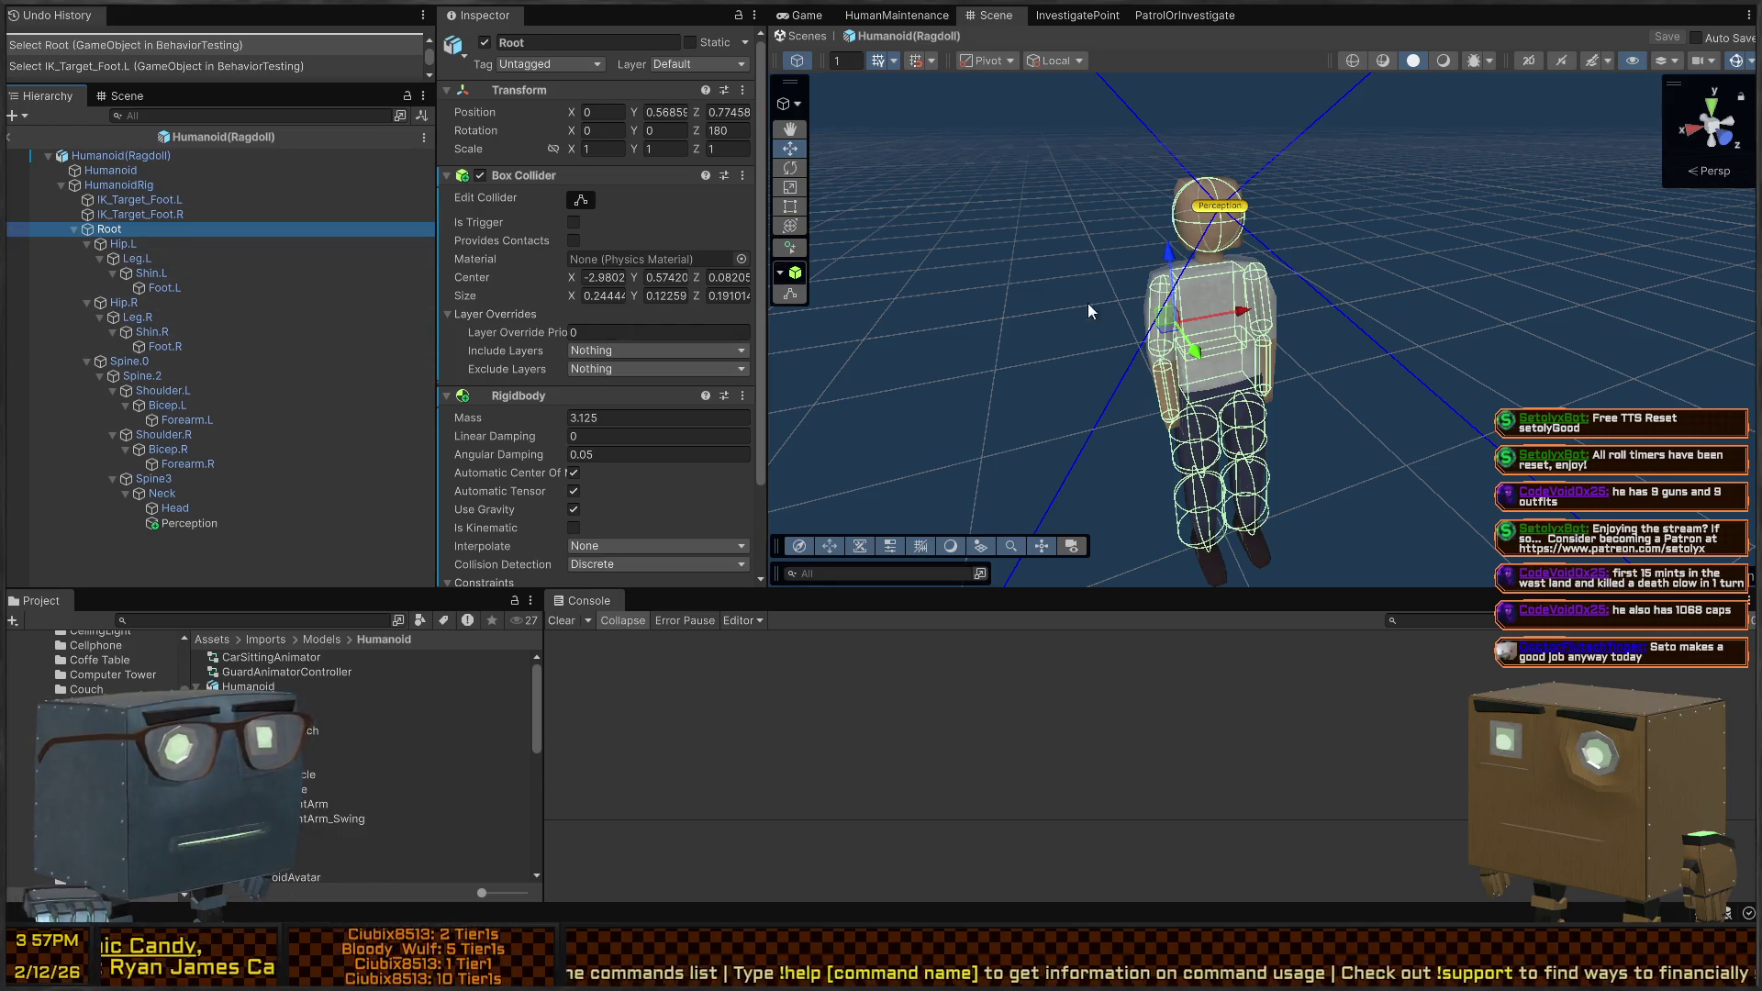
Set the Root box collider's Center X to 0
mouse_move(1353, 386)
mouse_down()
mouse_move(1331, 357)
mouse_move(1219, 422)
mouse_move(1230, 354)
mouse_up()
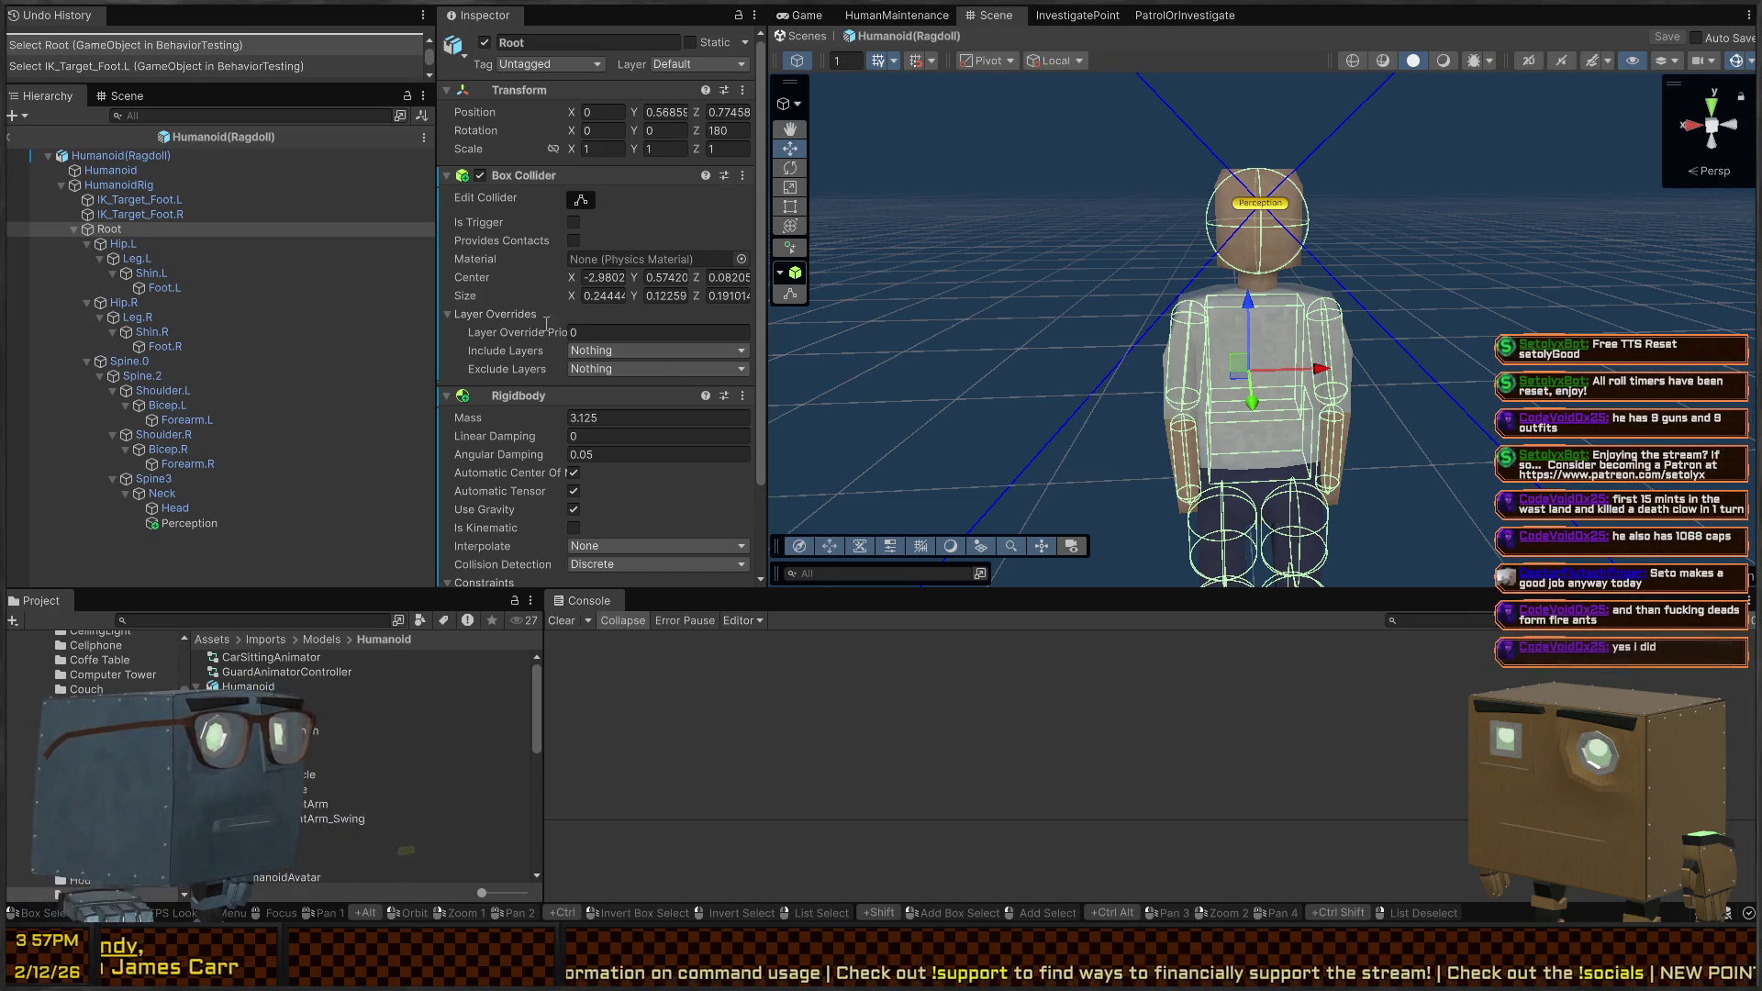
click(202, 287)
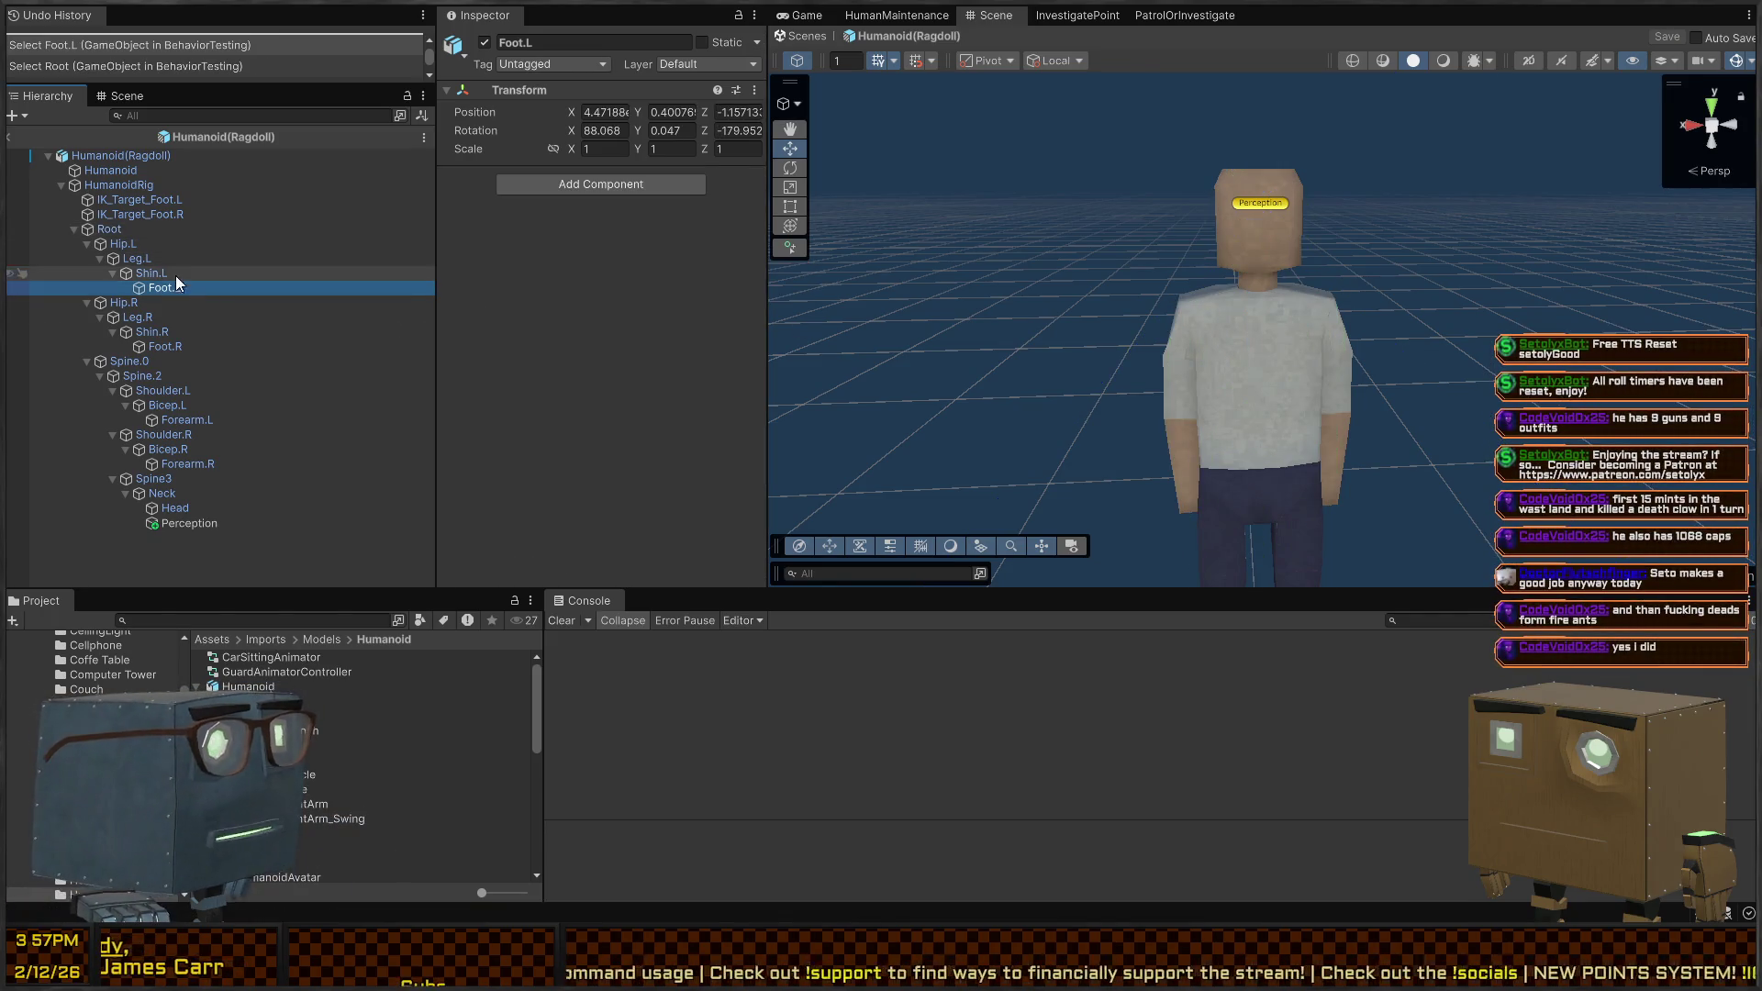
click(174, 274)
click(166, 246)
click(187, 229)
drag(1138, 275, 1120, 244)
key(w)
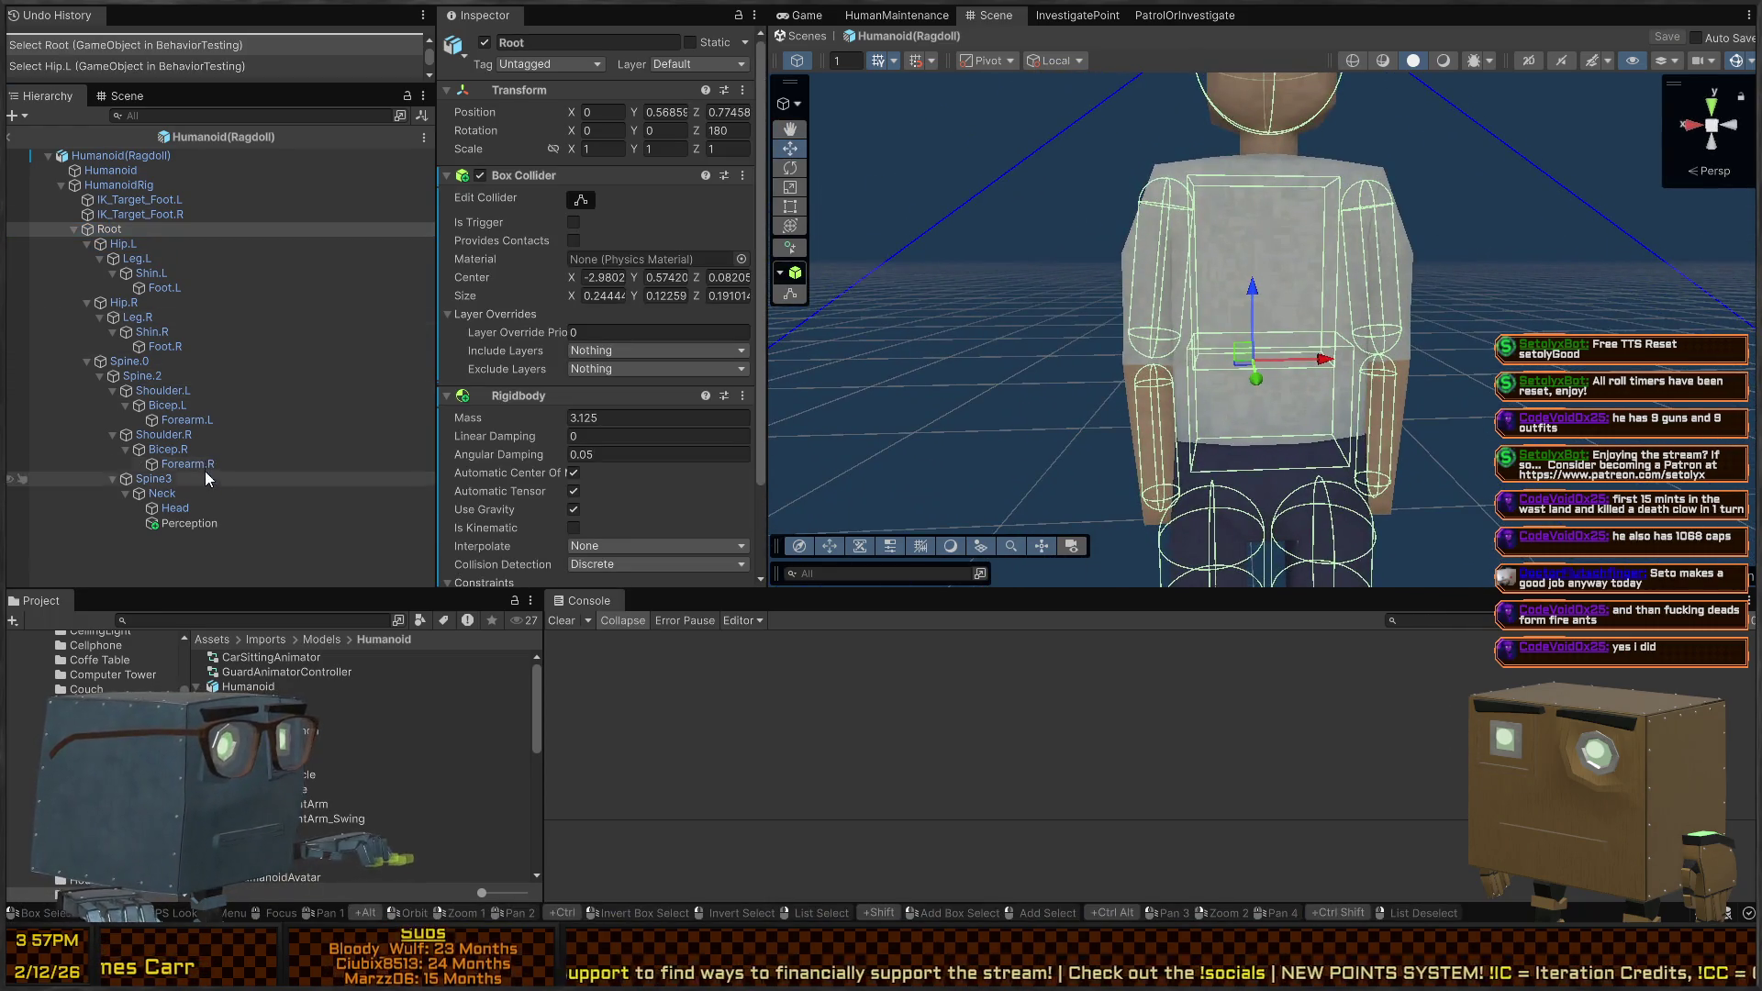
click(605, 278)
text(0)
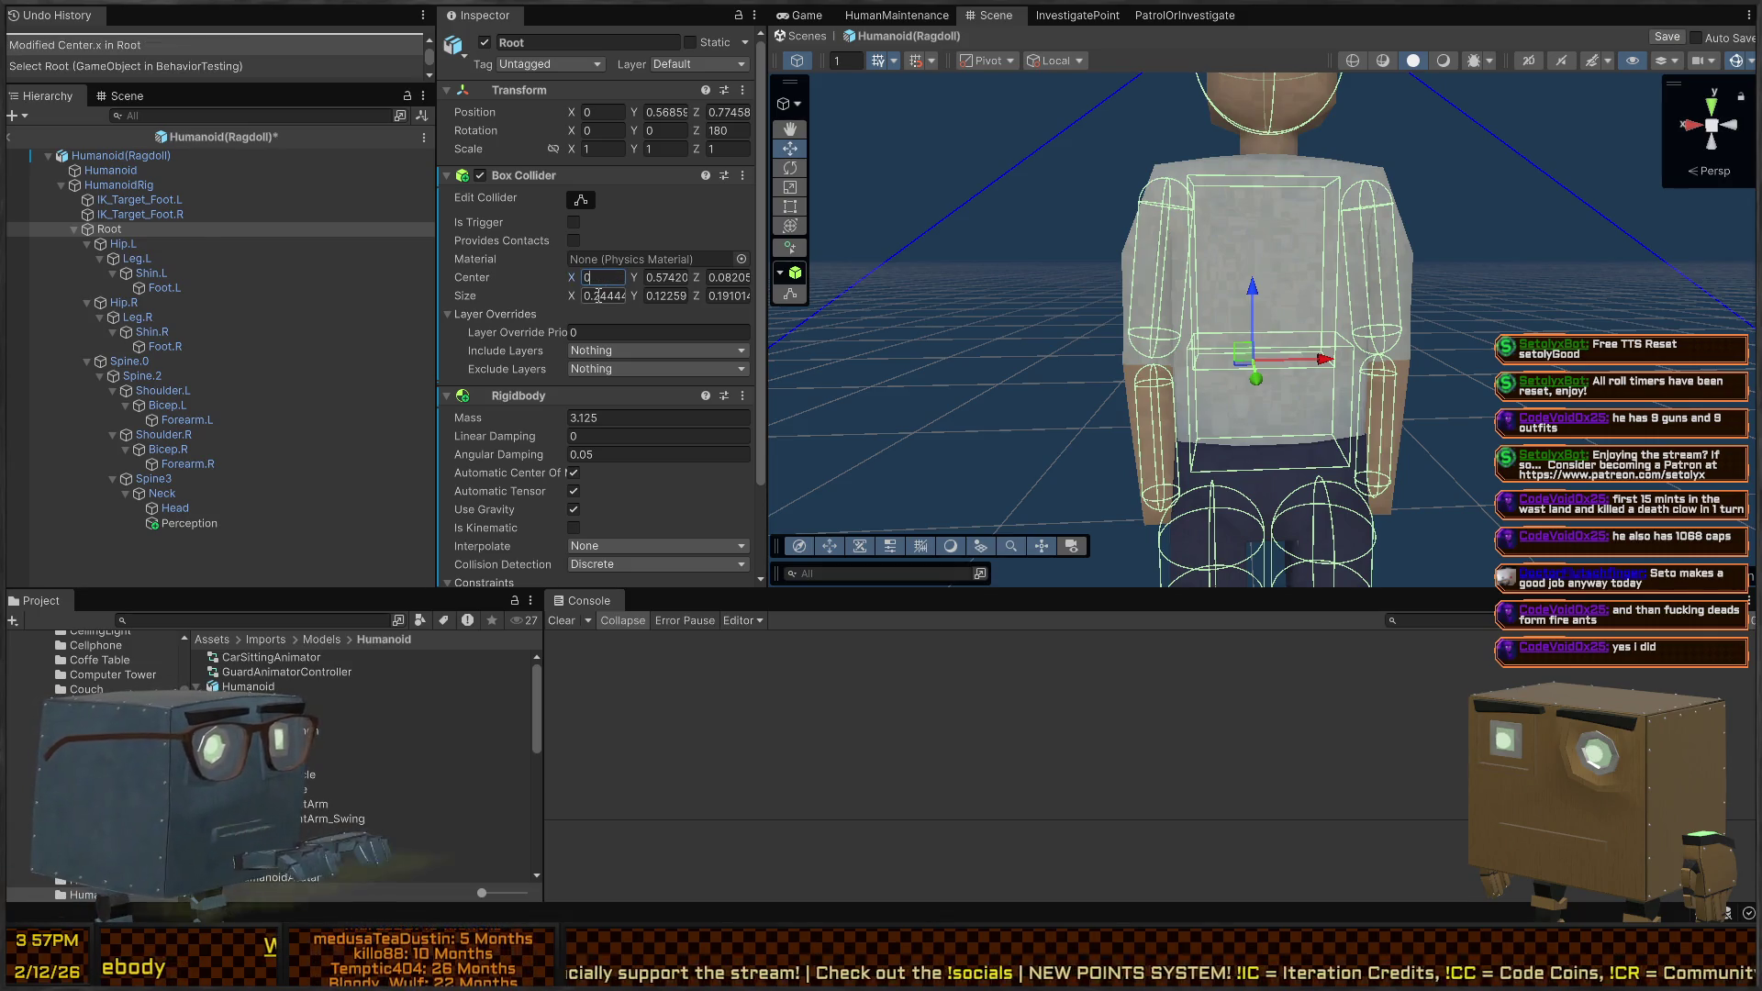
key(ctrl+z)
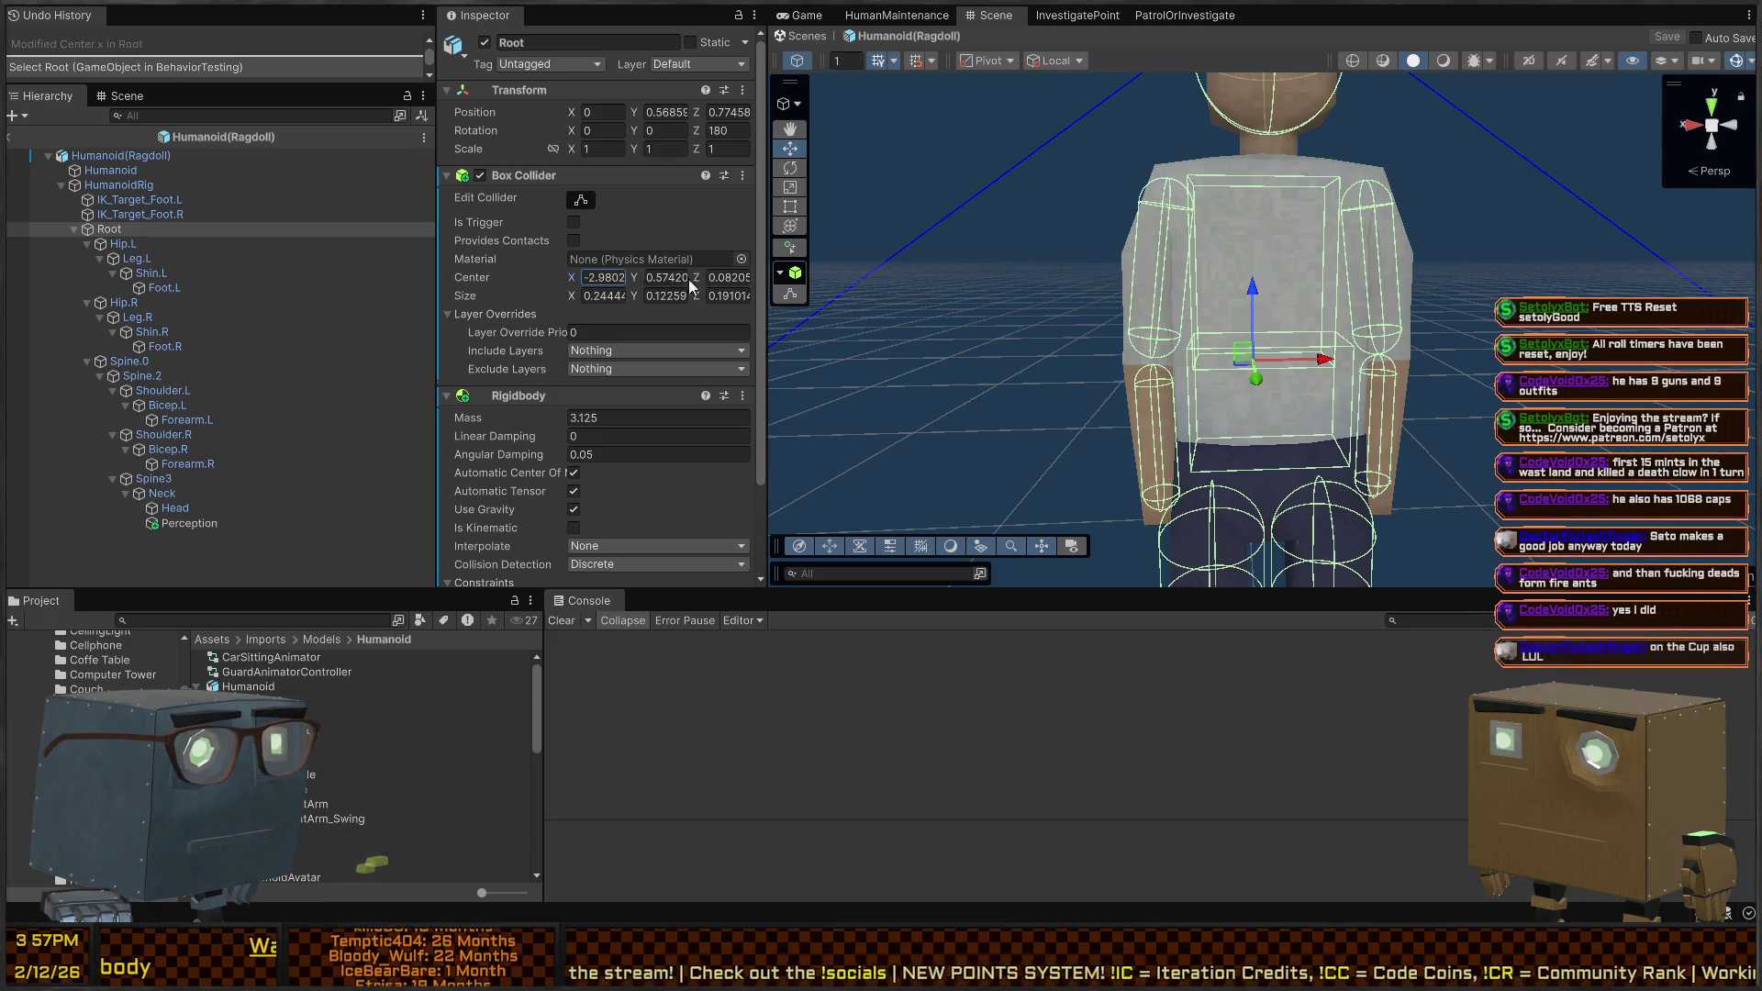
click(601, 277)
text(0)
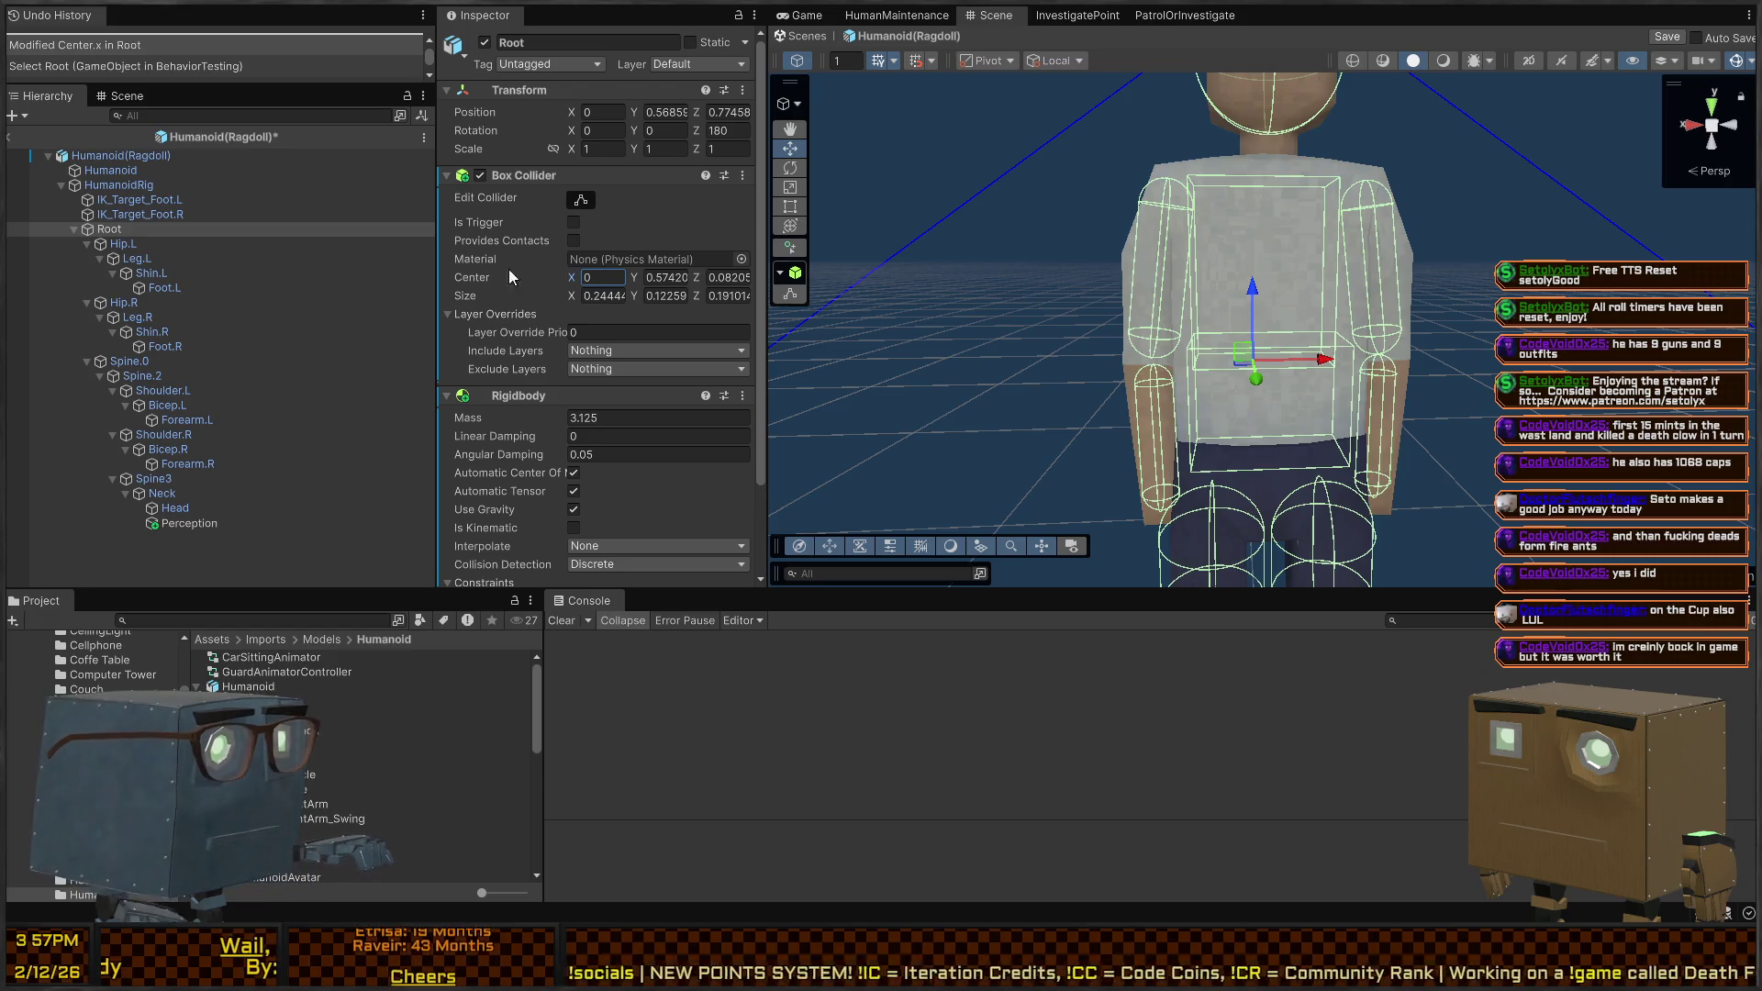
Set the Spine.2 box collider's Center X to 0
click(128, 243)
click(128, 360)
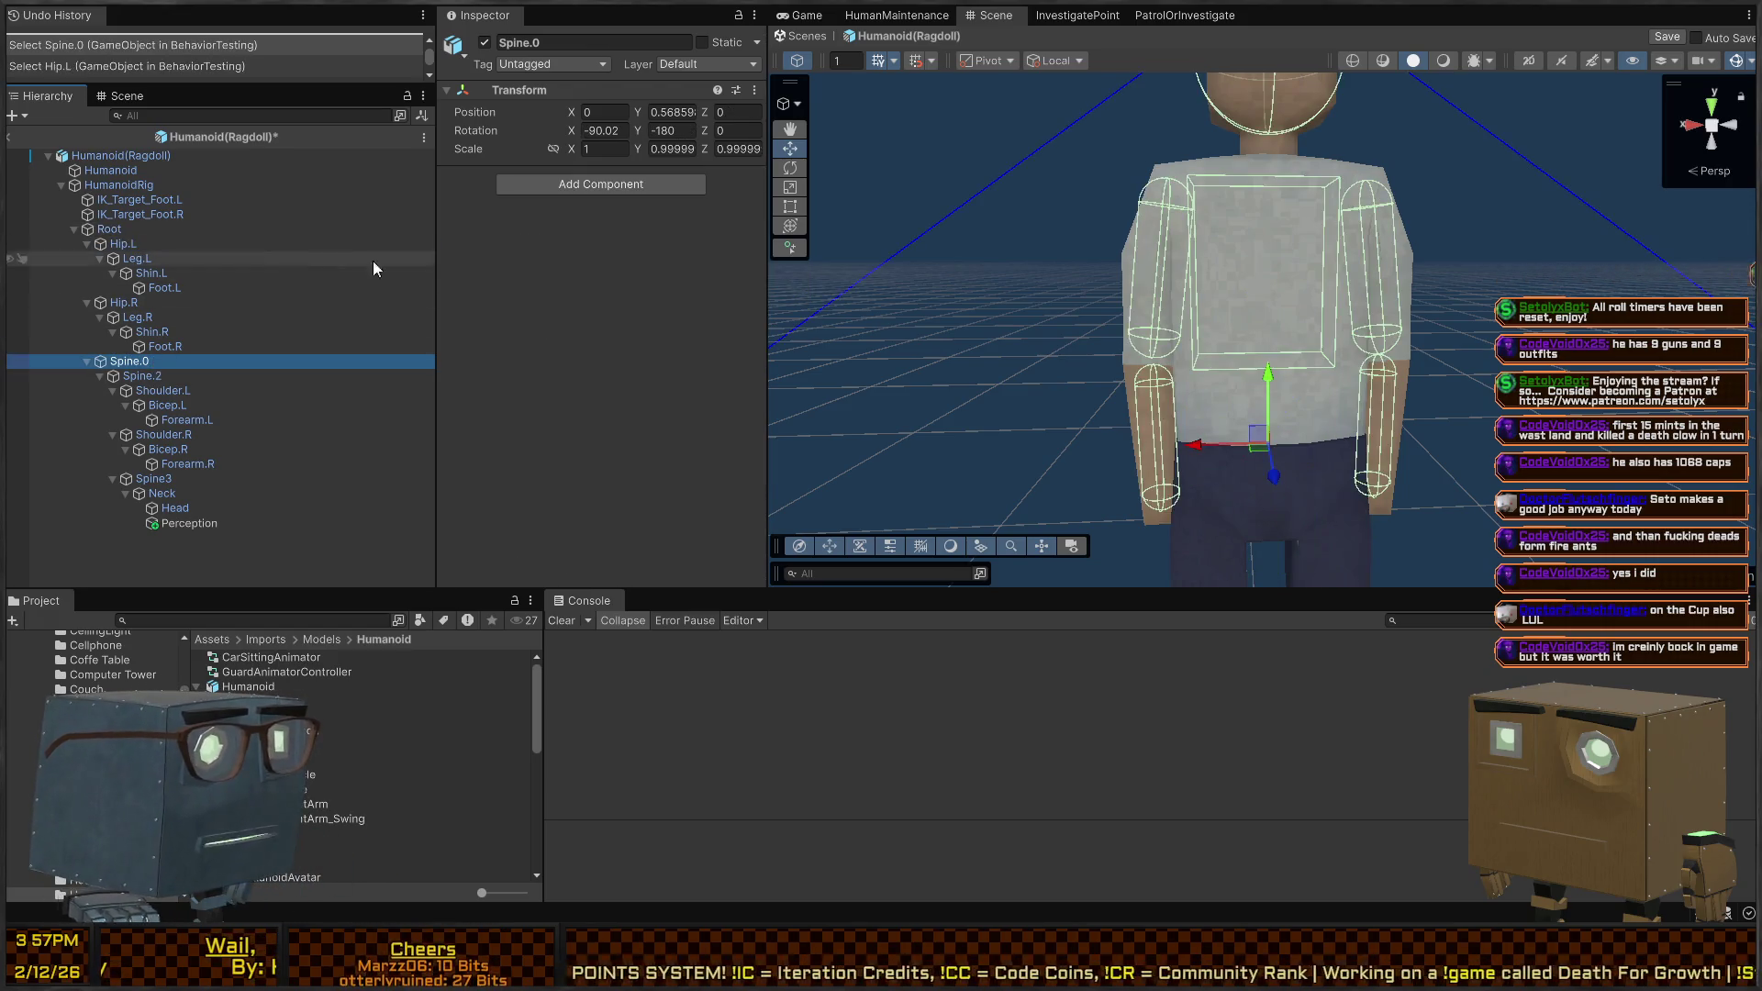
click(142, 377)
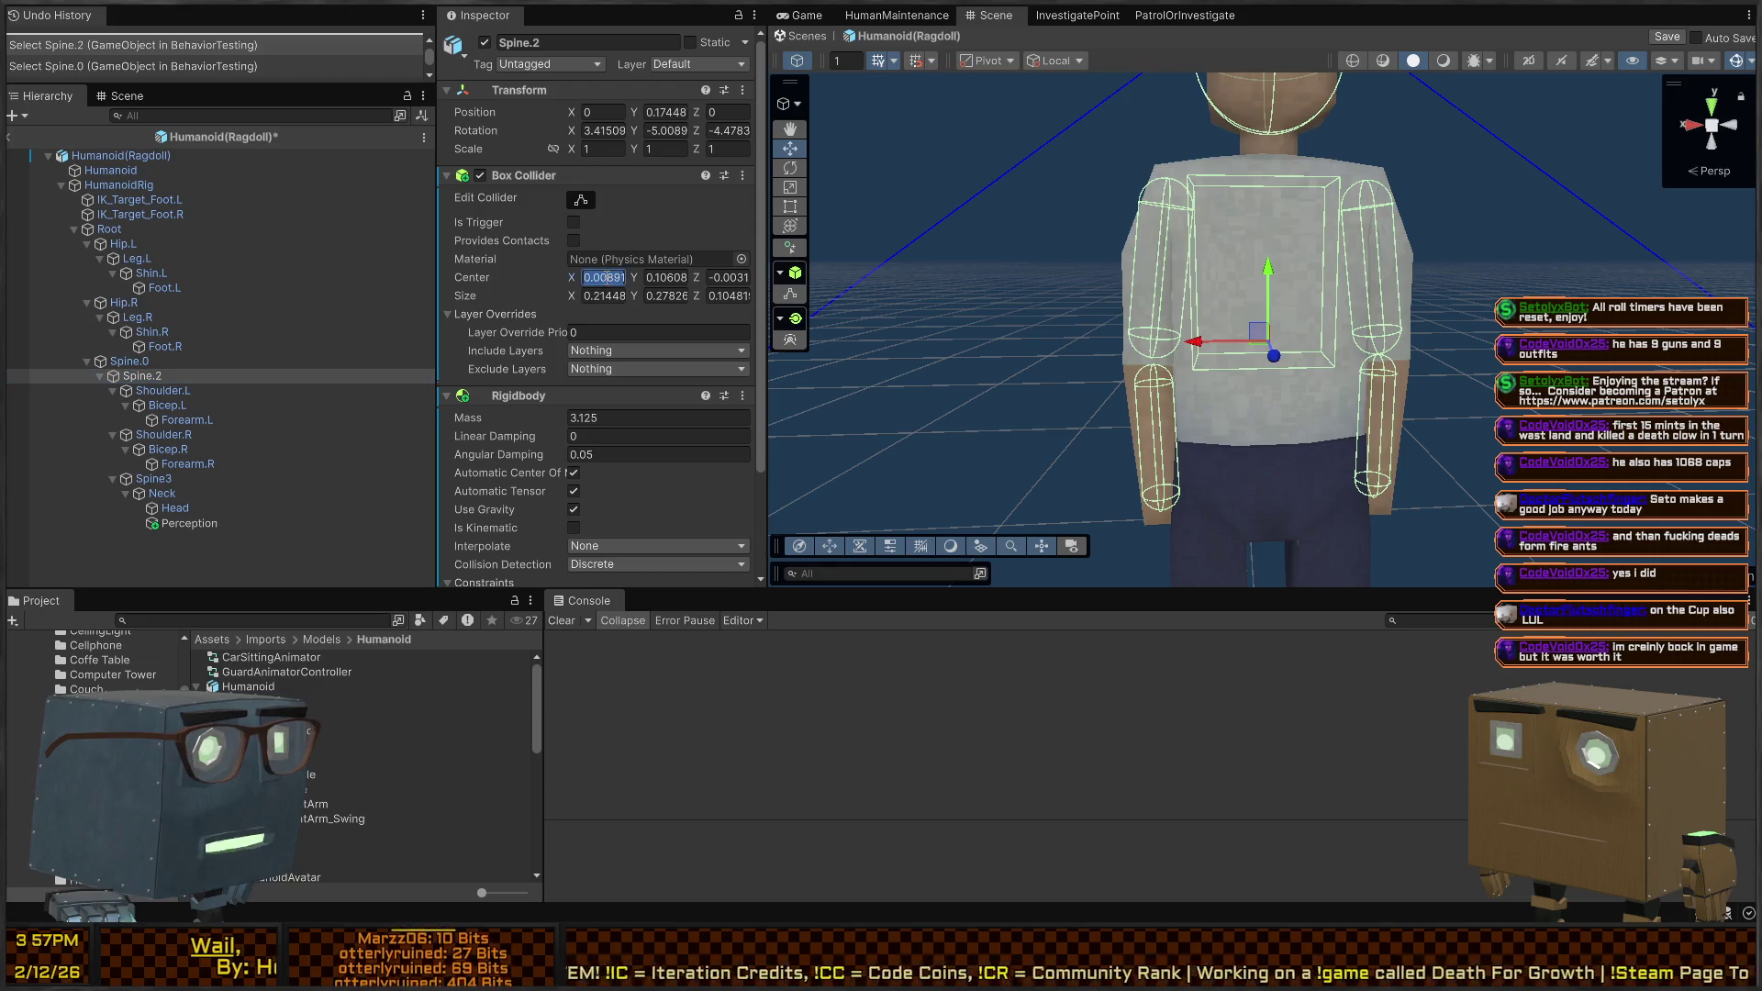
text(0)
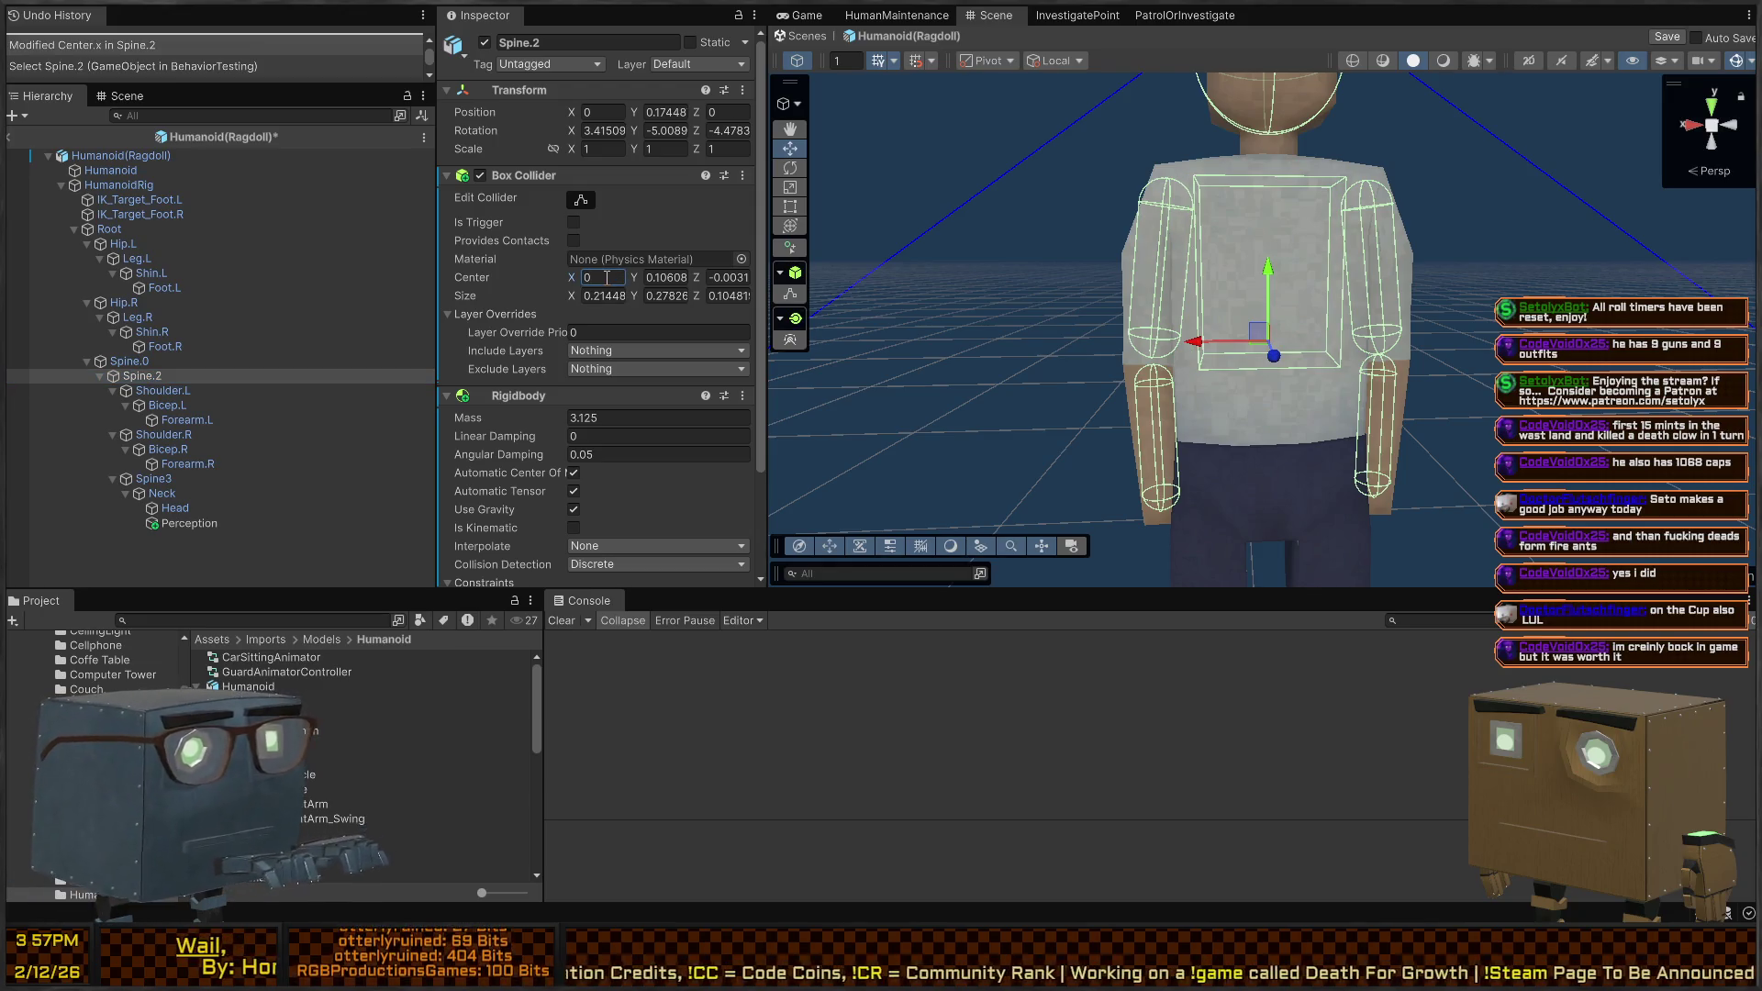
scroll(1031, 157, down, 5)
scroll(1032, 157, up, 5)
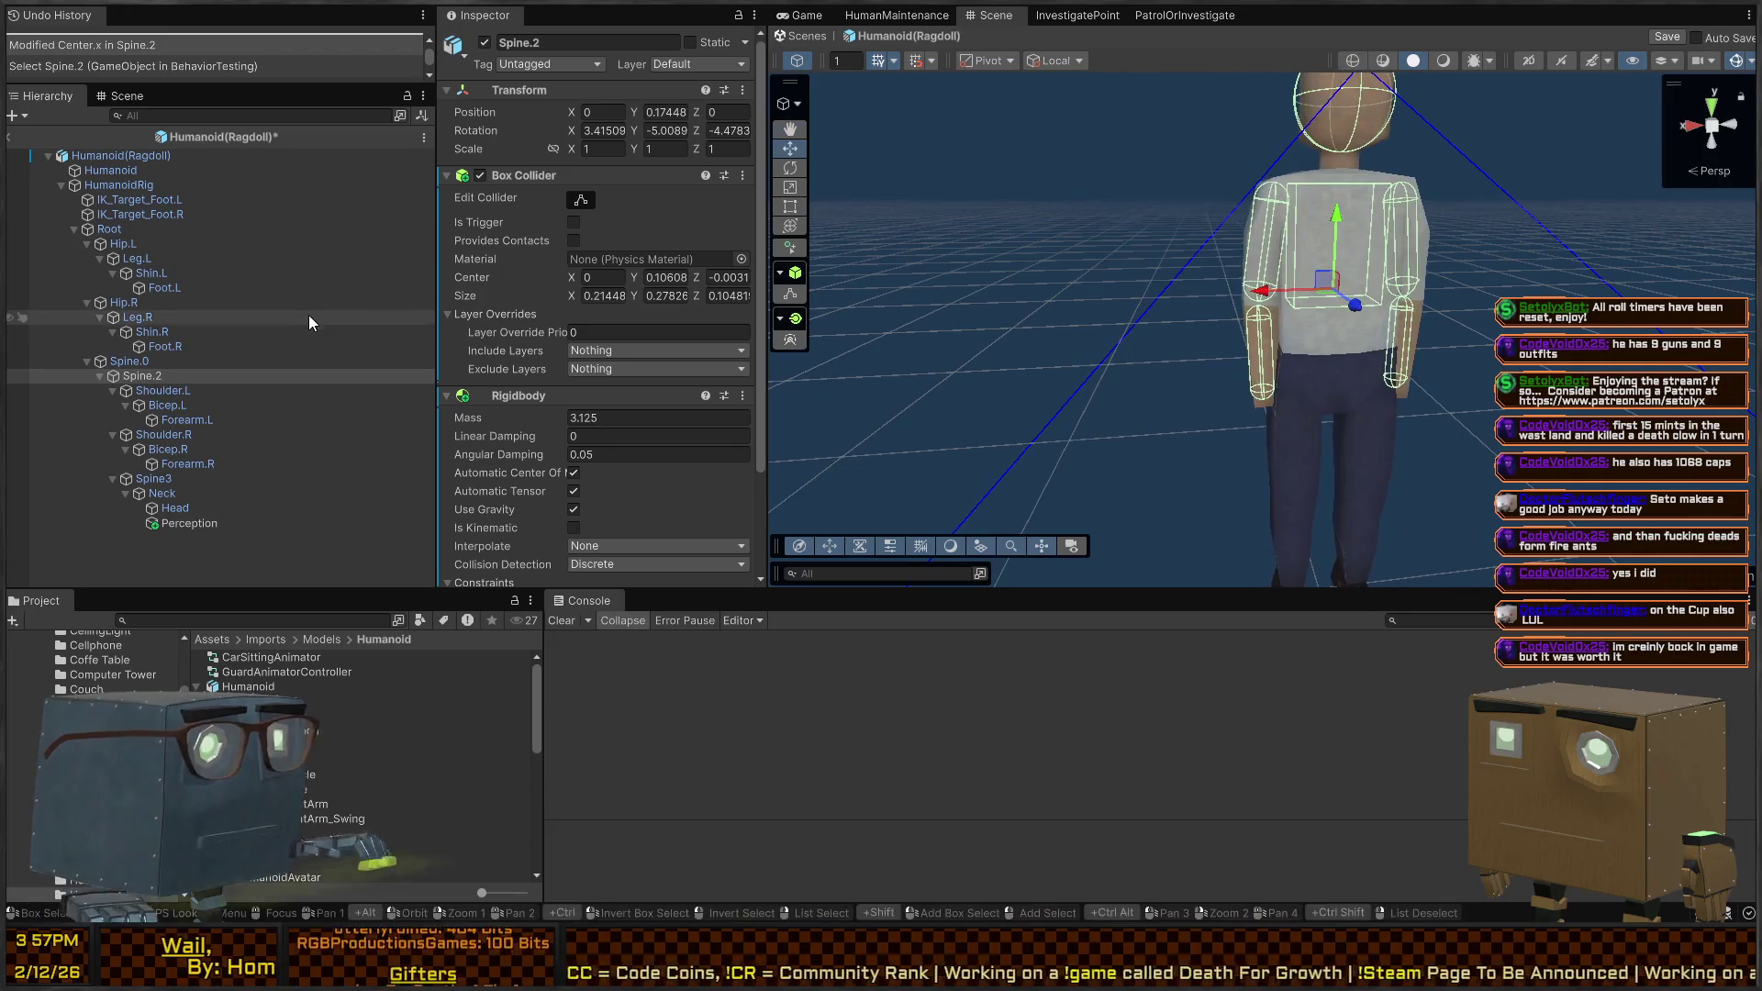
click(186, 246)
Select the Root and Spine.2 bones together
key(ctrl+a)
key(f)
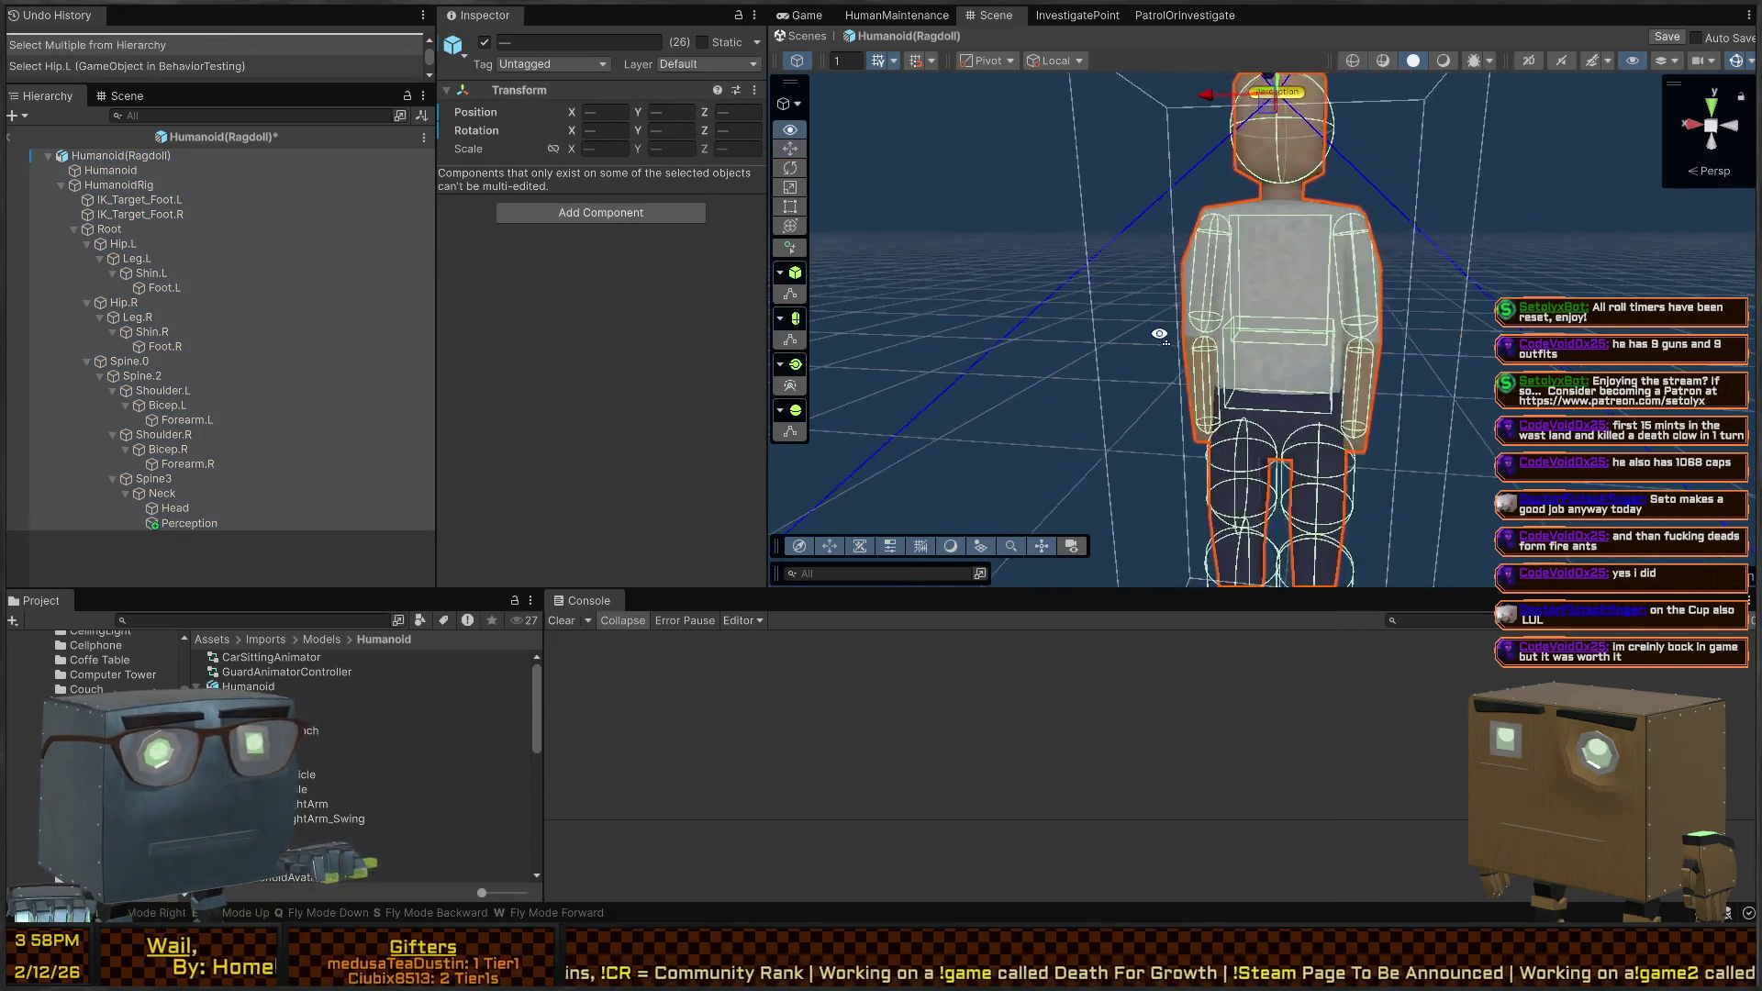
scroll(1160, 334, up, 5)
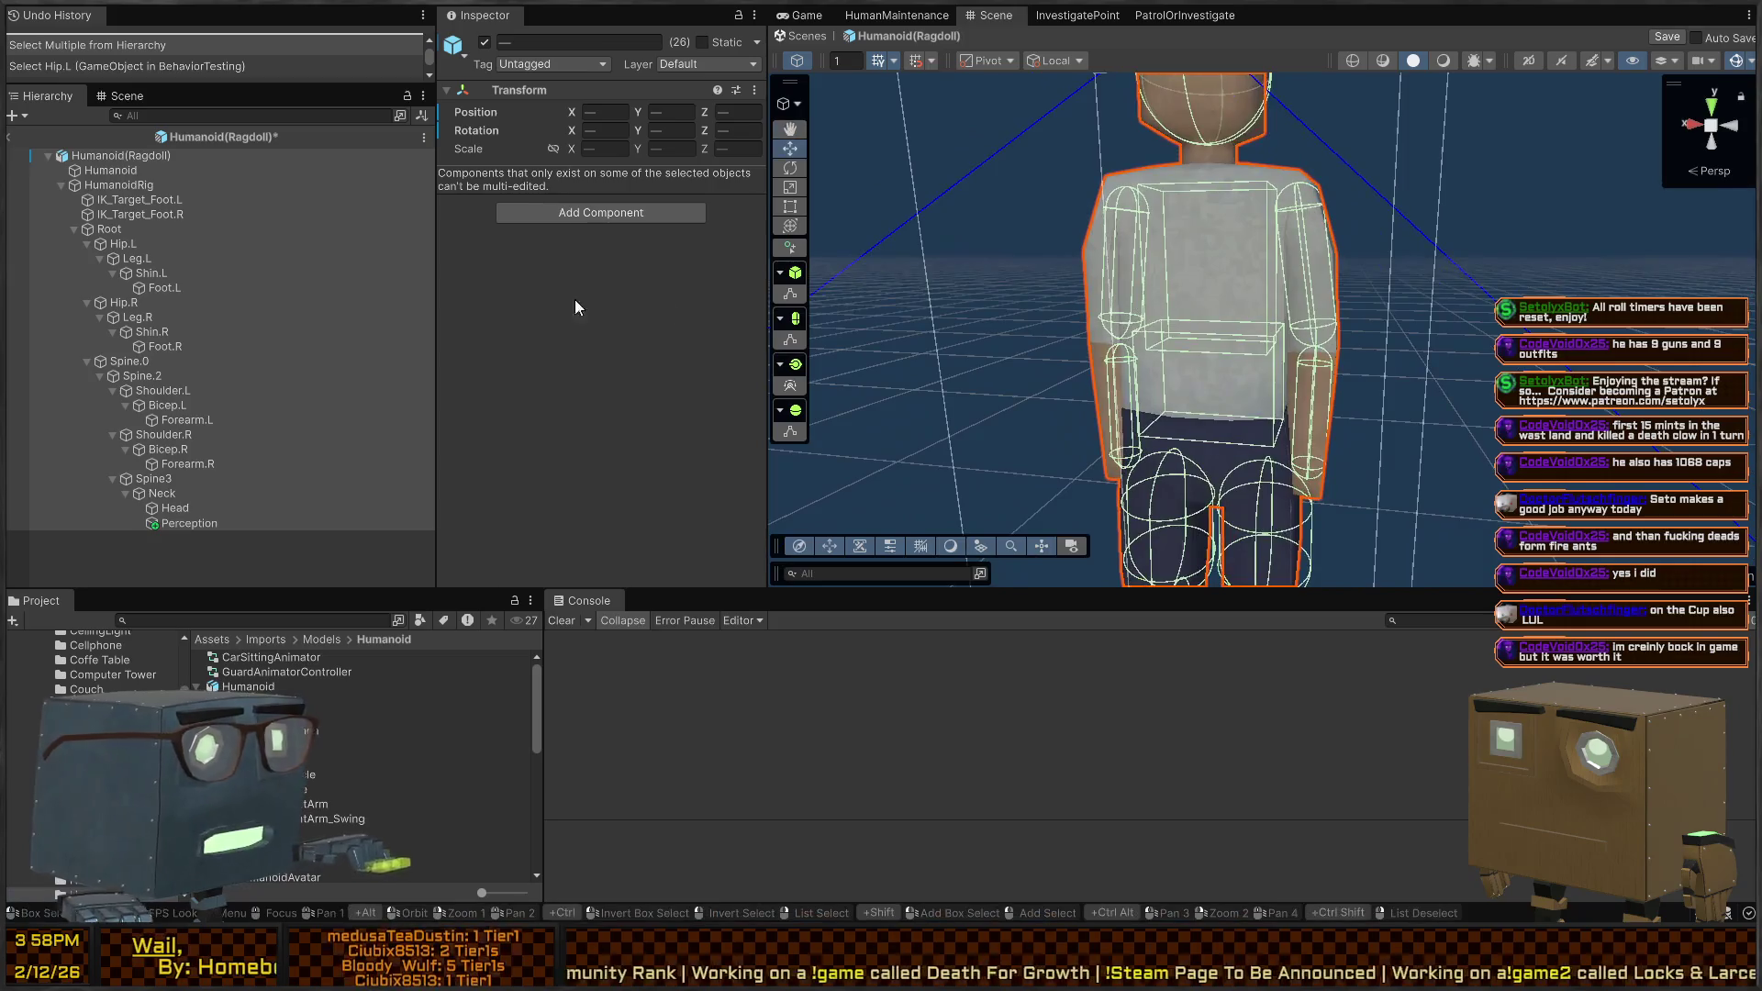
click(146, 275)
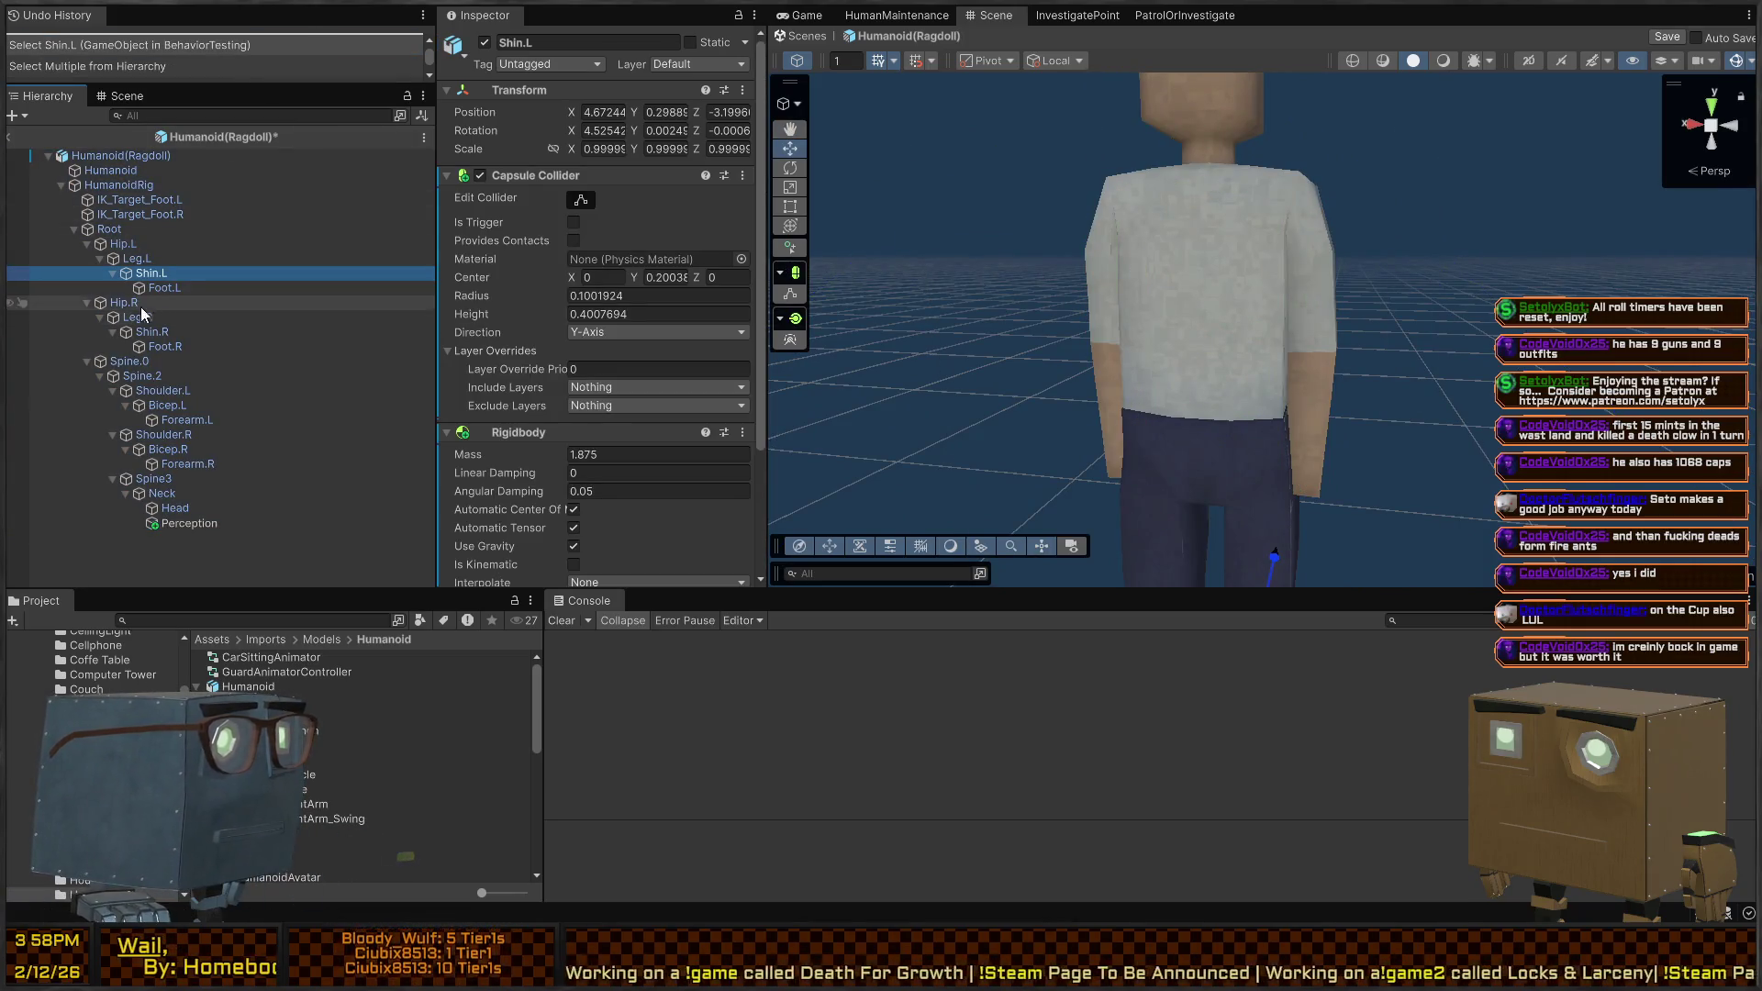
click(146, 228)
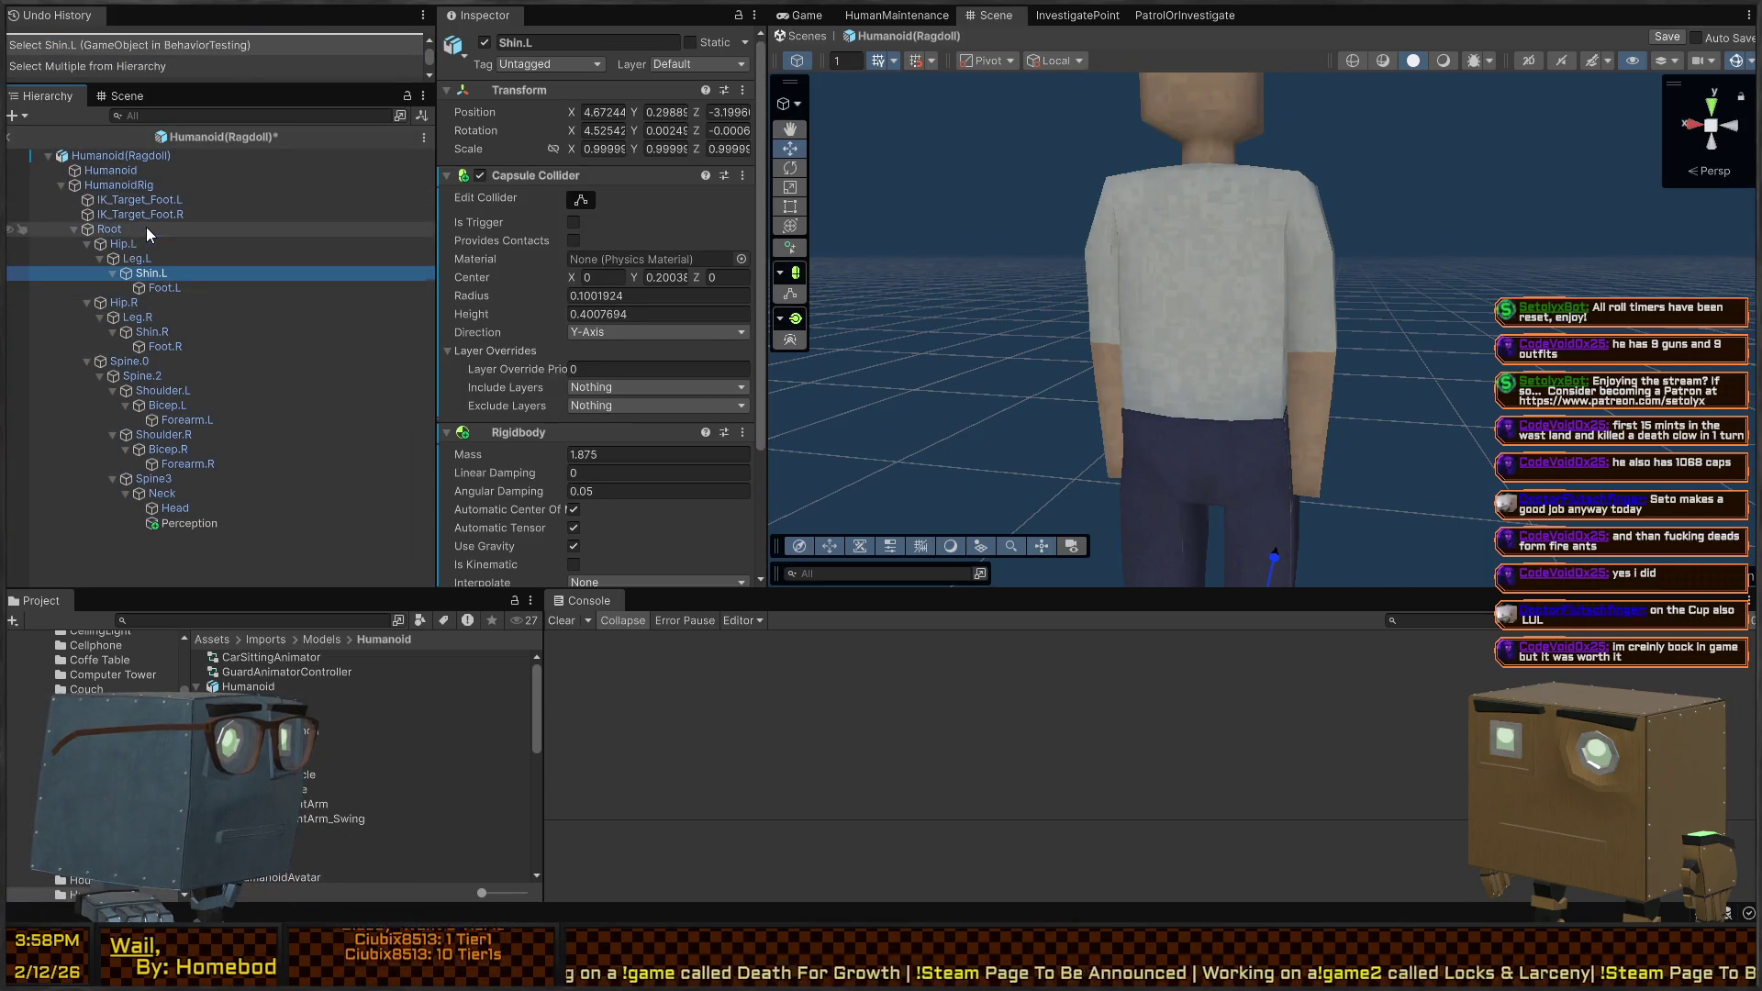
ctrl+click(144, 363)
click(128, 362)
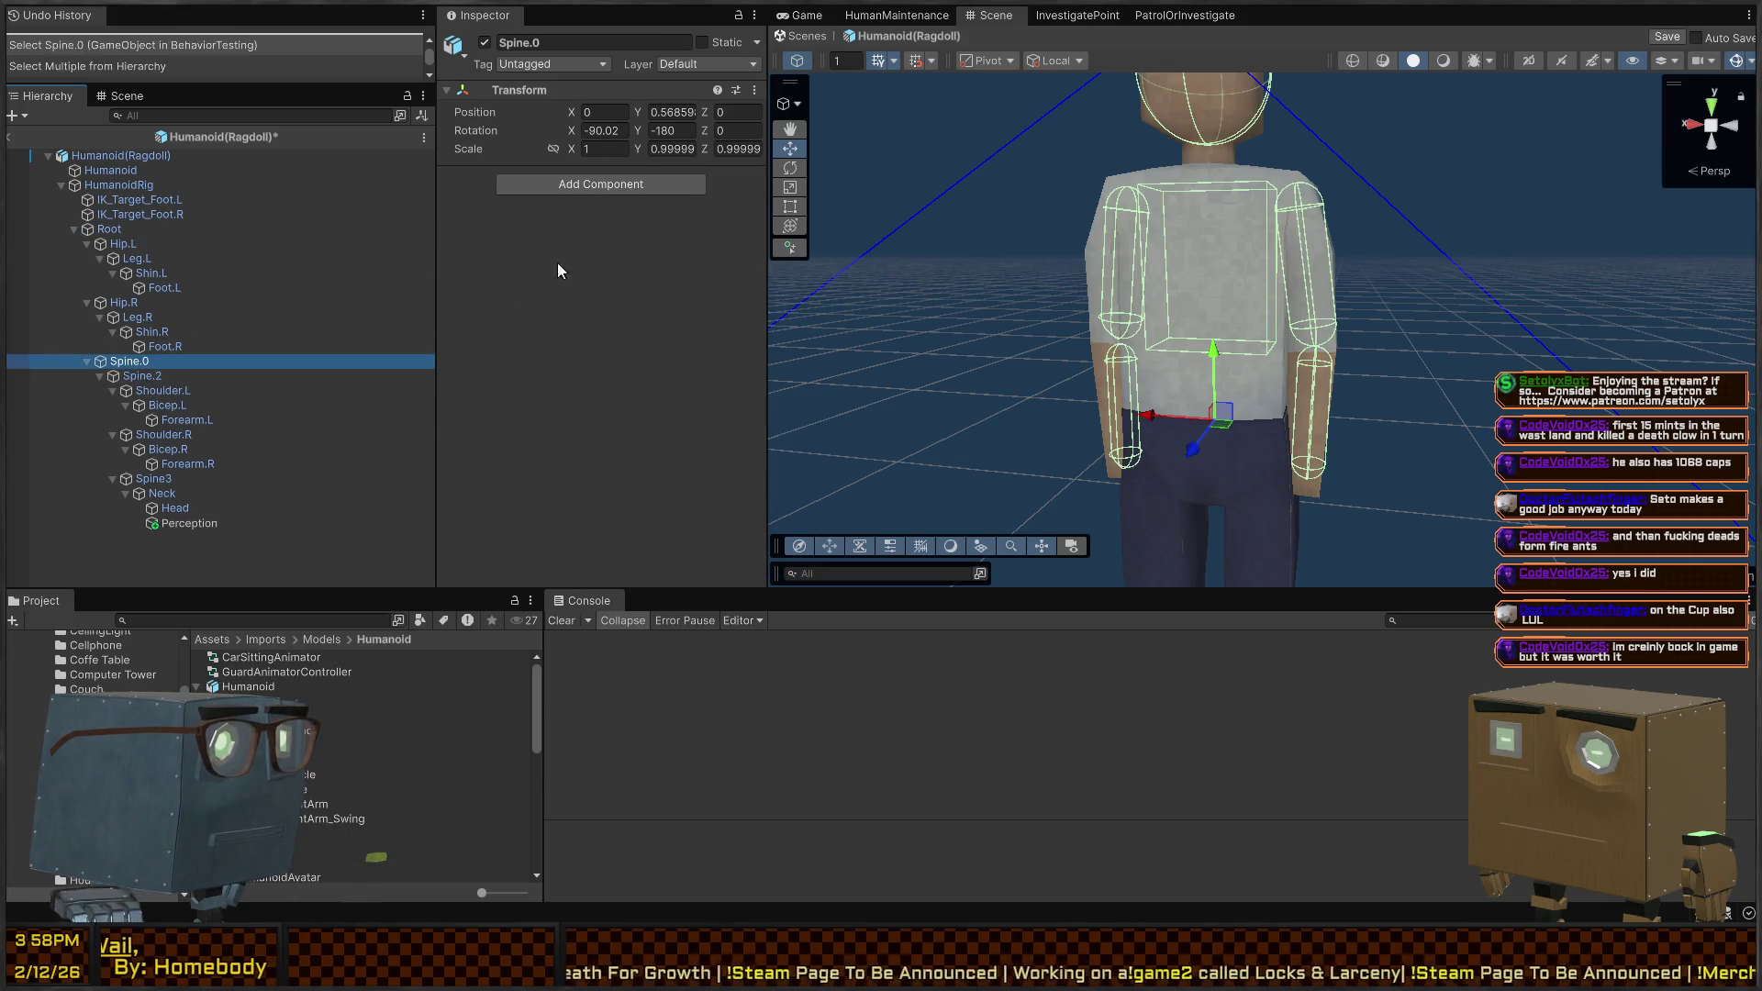
click(138, 376)
ctrl+click(109, 229)
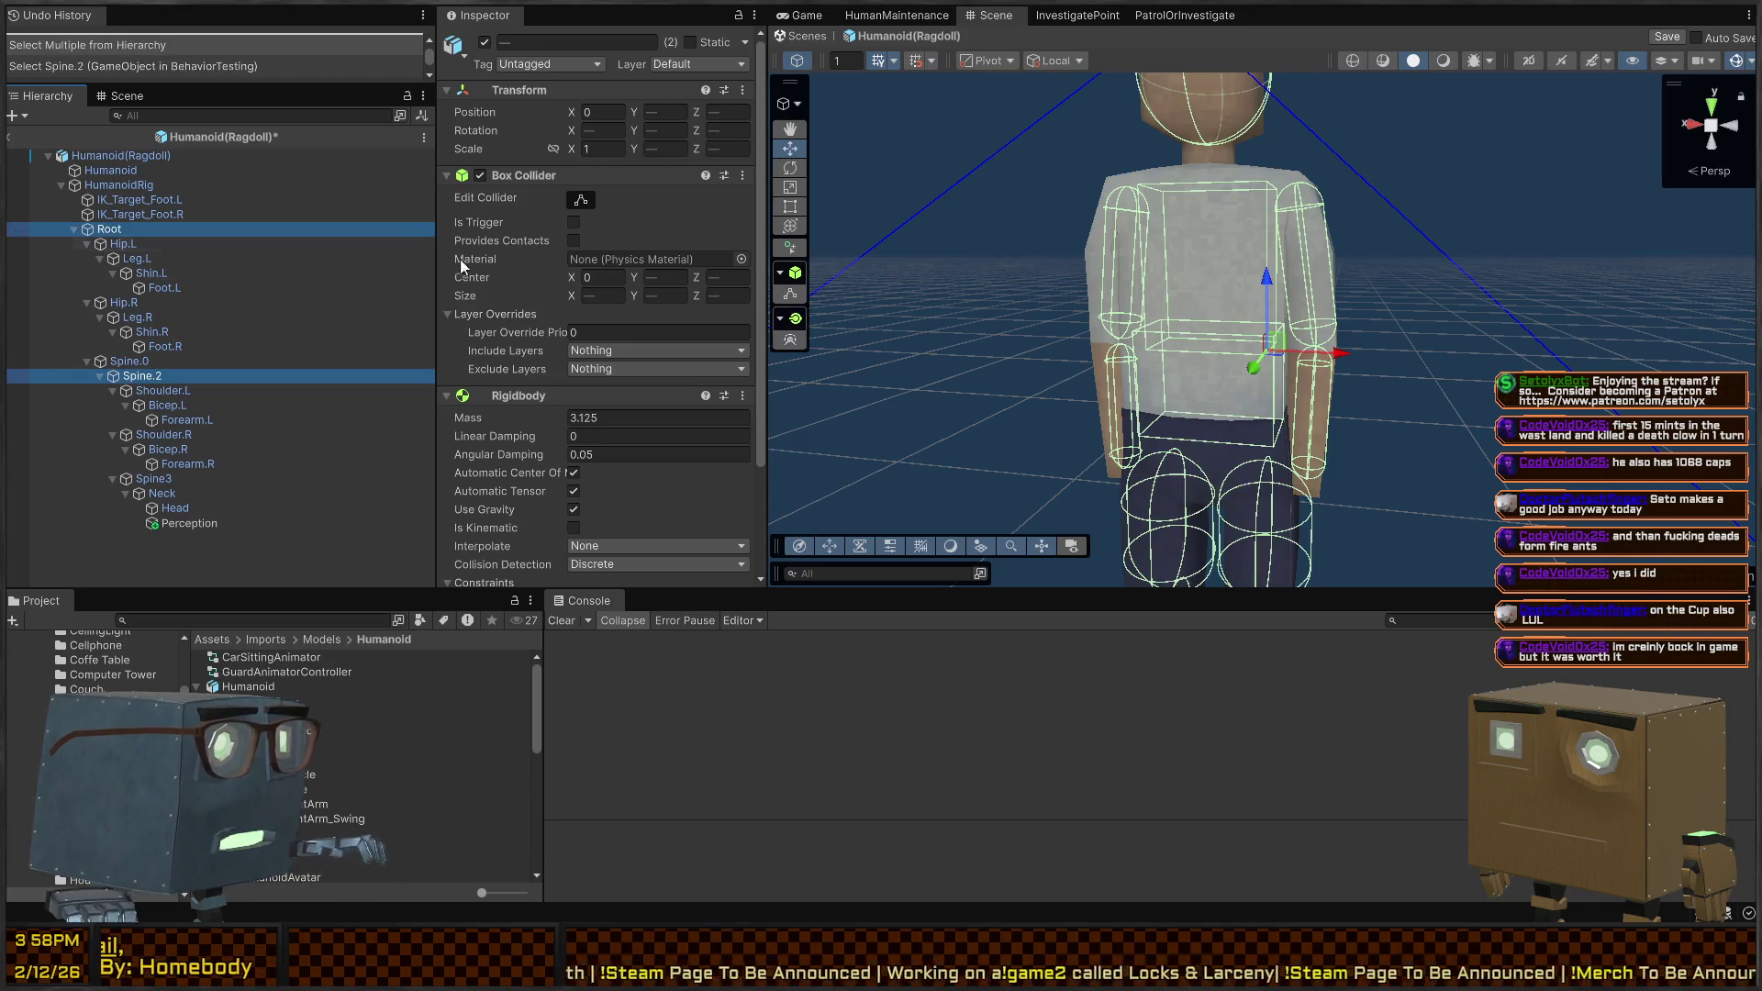
Shorten the box collider from its top face and save the Humanoid(Ragdoll) prefab
click(587, 200)
mouse_move(1214, 329)
mouse_down()
mouse_move(1226, 345)
mouse_move(1203, 405)
mouse_move(1264, 393)
mouse_up()
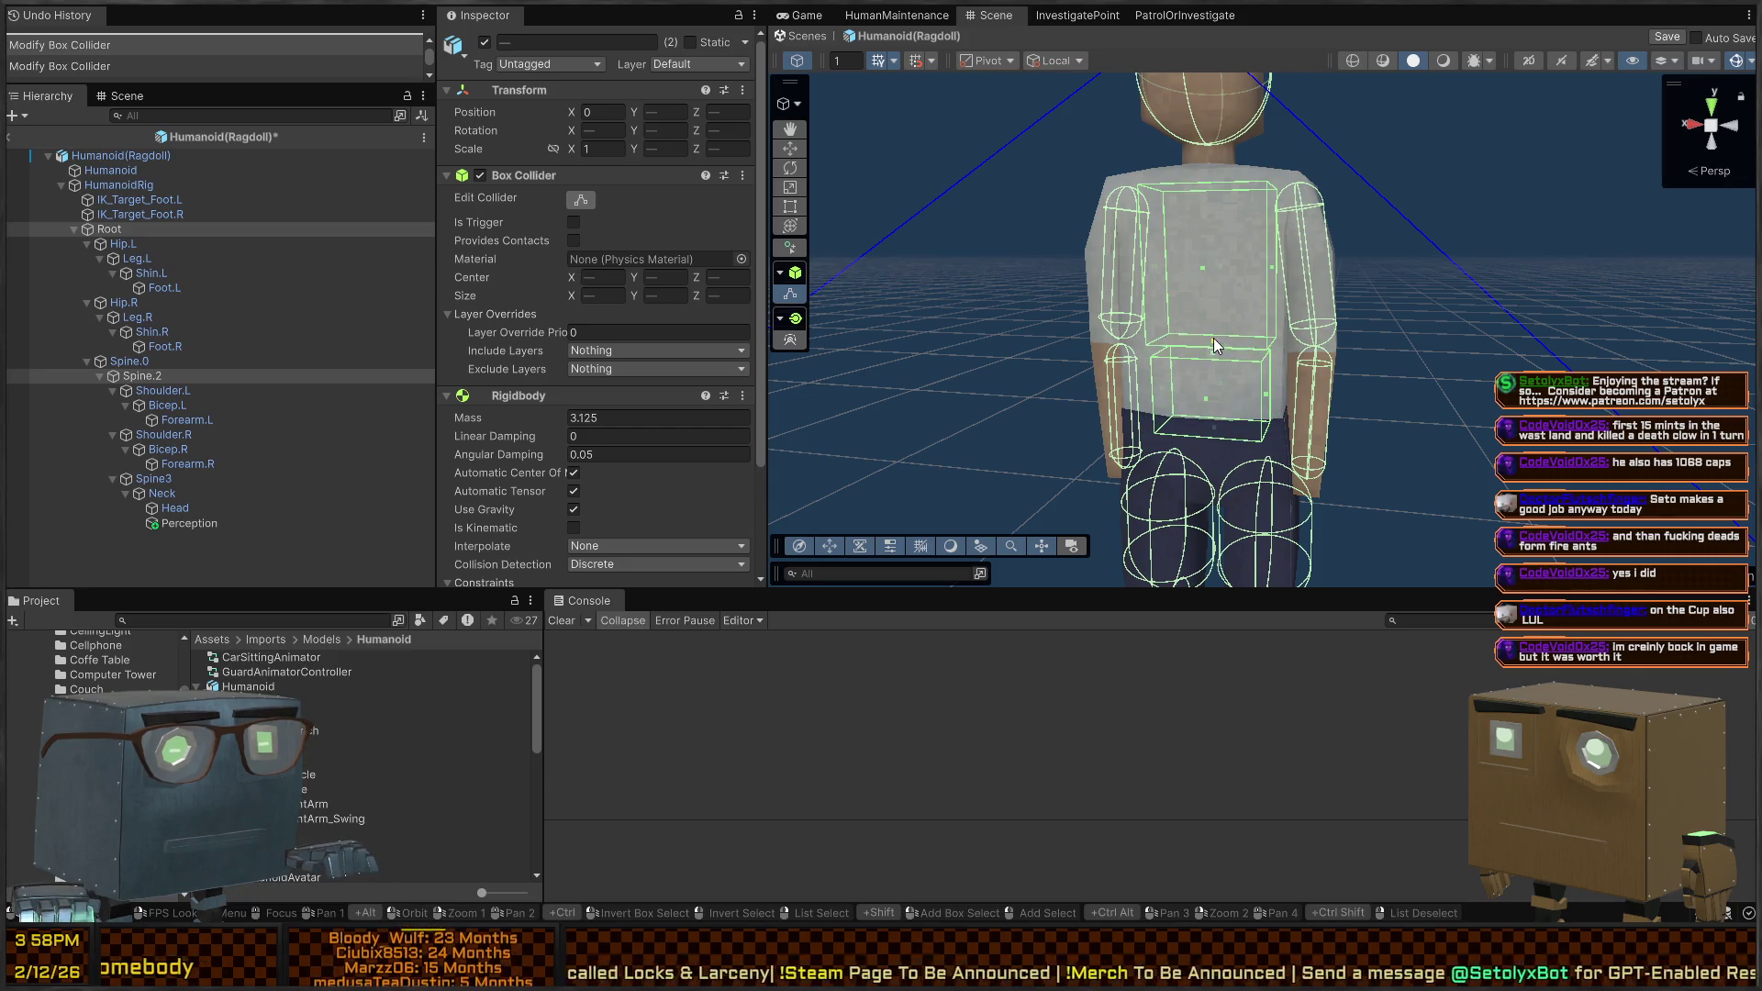
scroll(1206, 334, down, 5)
drag(1288, 290, 1288, 281)
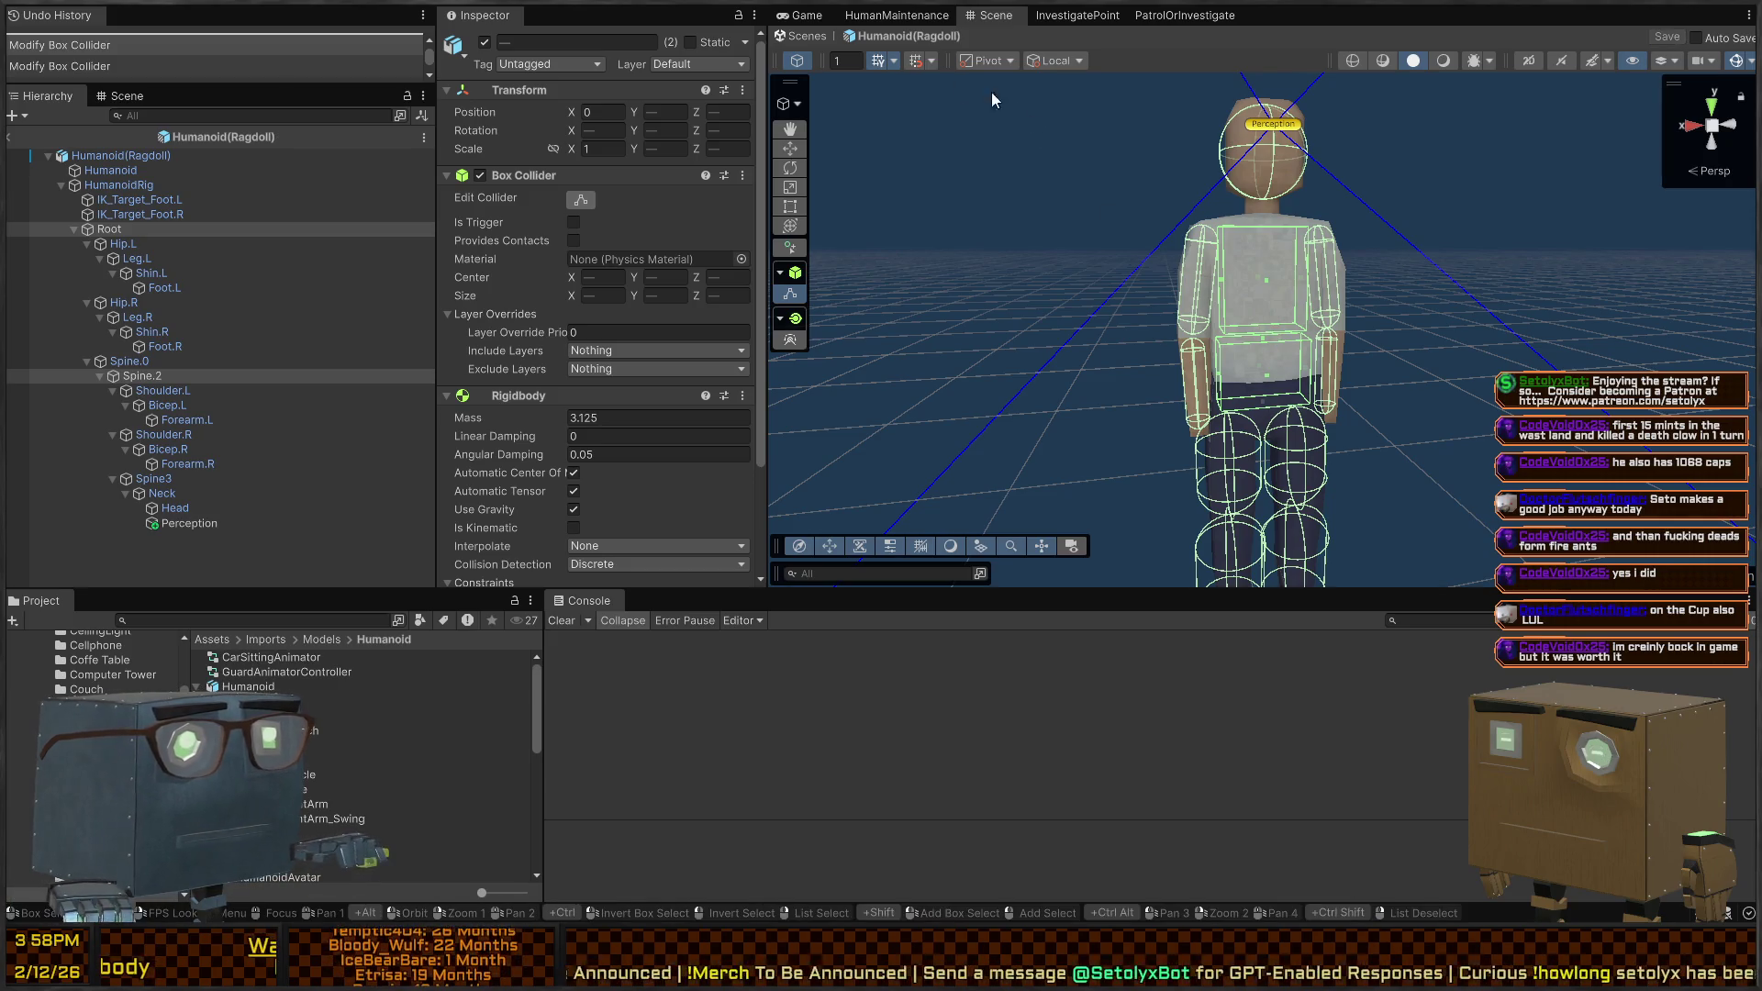
click(822, 41)
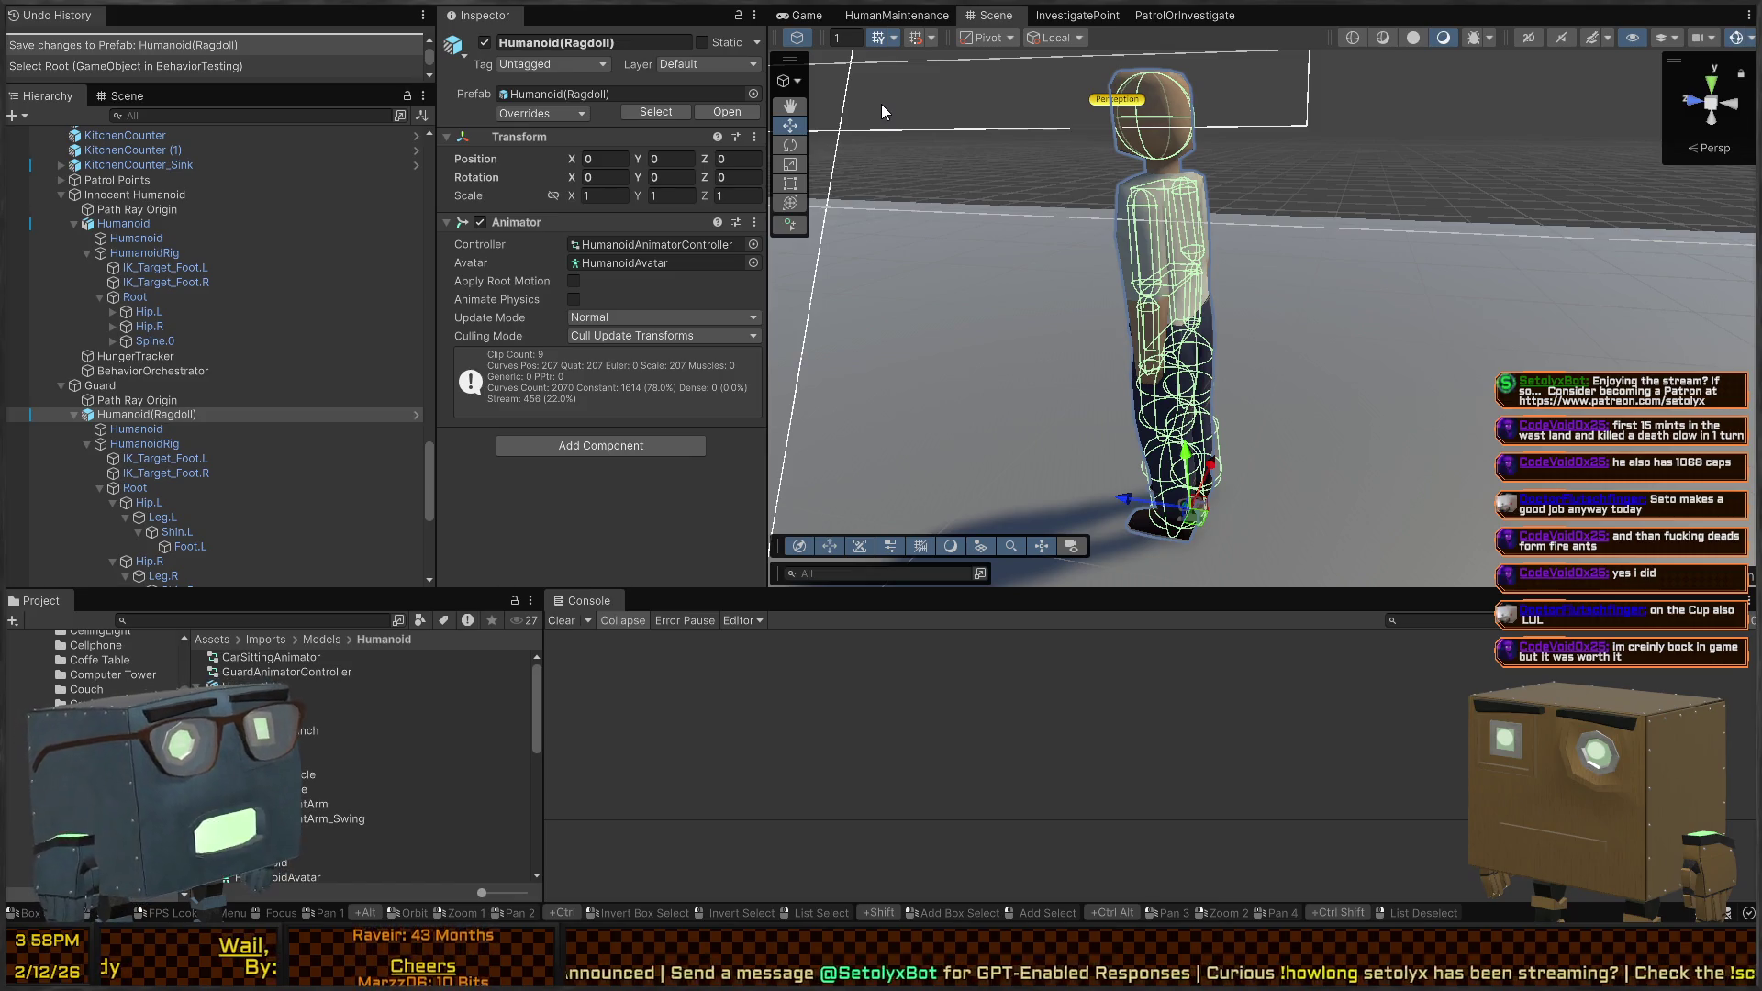
mouse_move(800, 130)
mouse_down()
mouse_move(1259, 189)
mouse_move(1198, 196)
mouse_up()
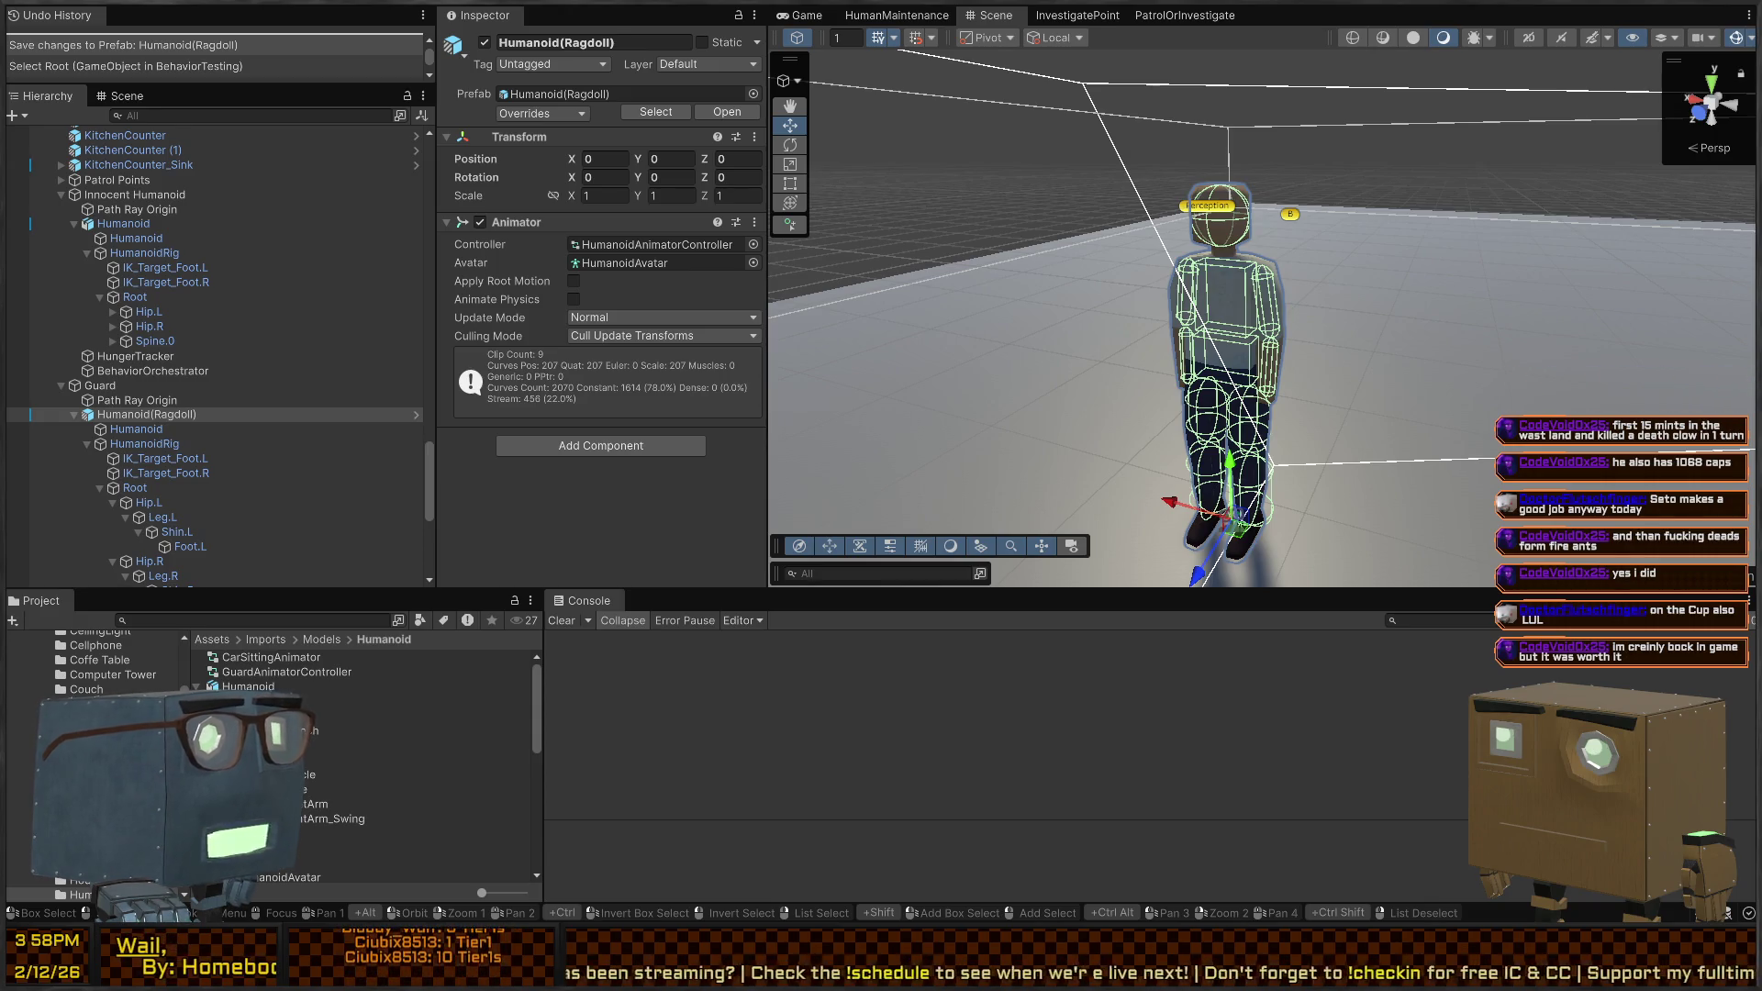
drag(1267, 275, 1293, 247)
key(ctrl+p)
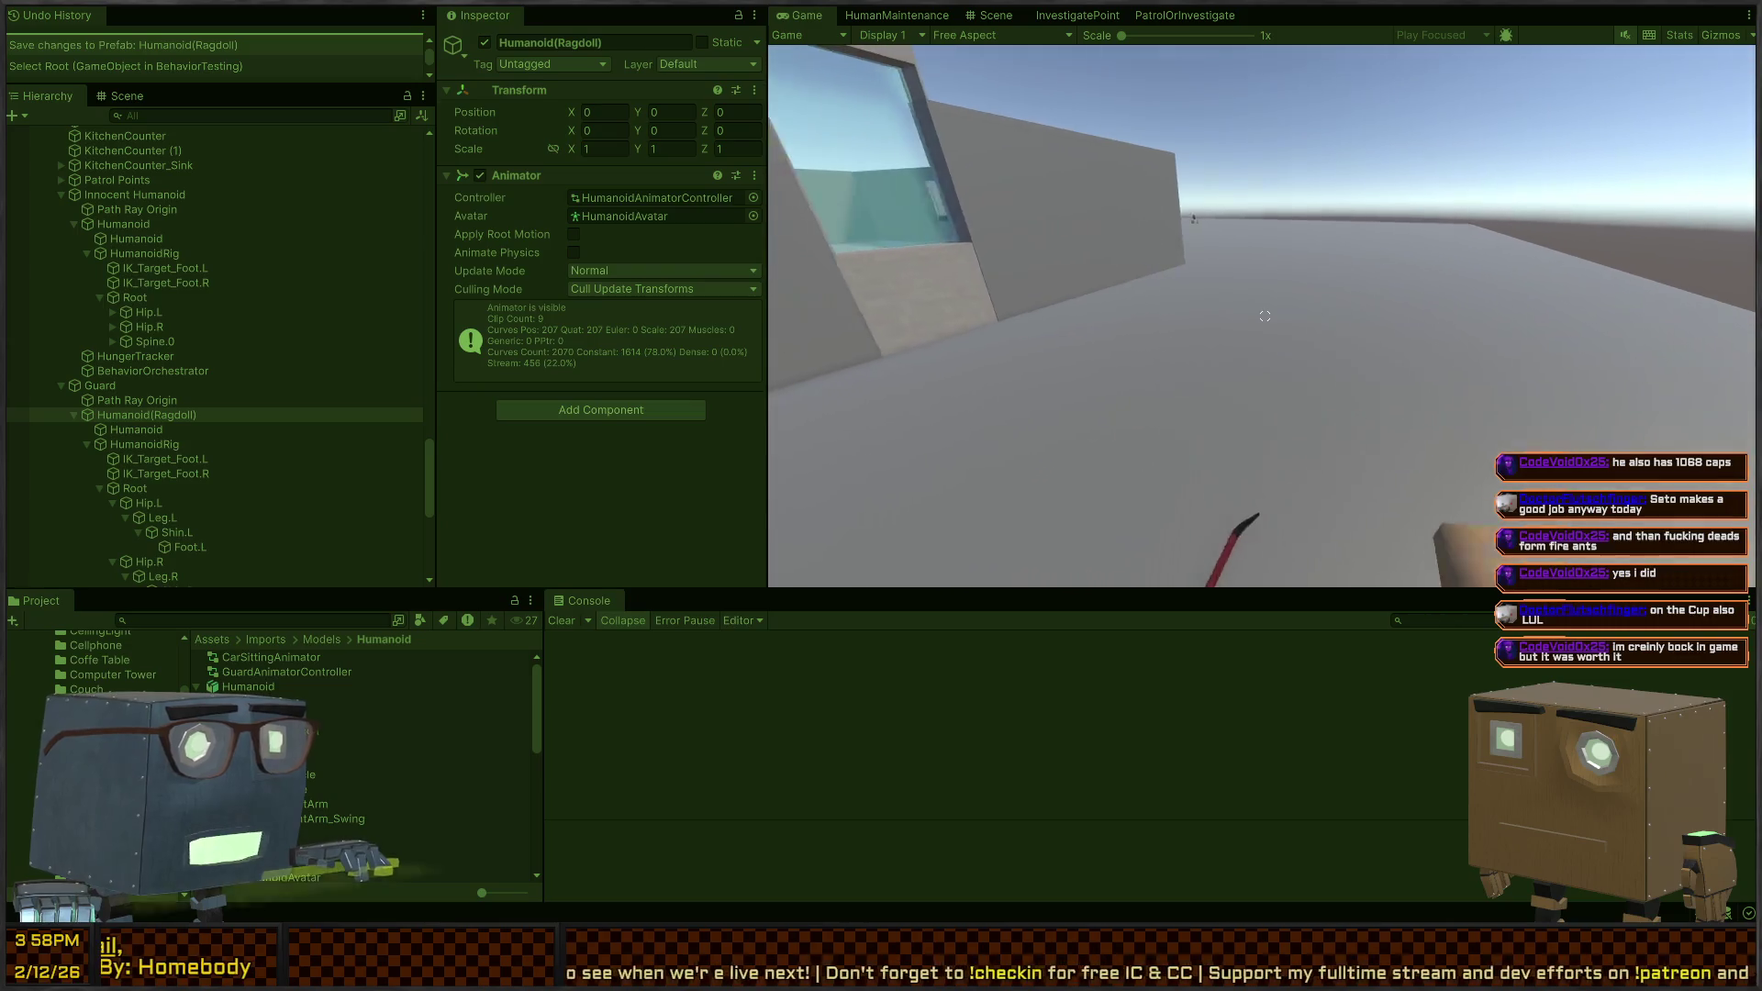
key(ctrl+p)
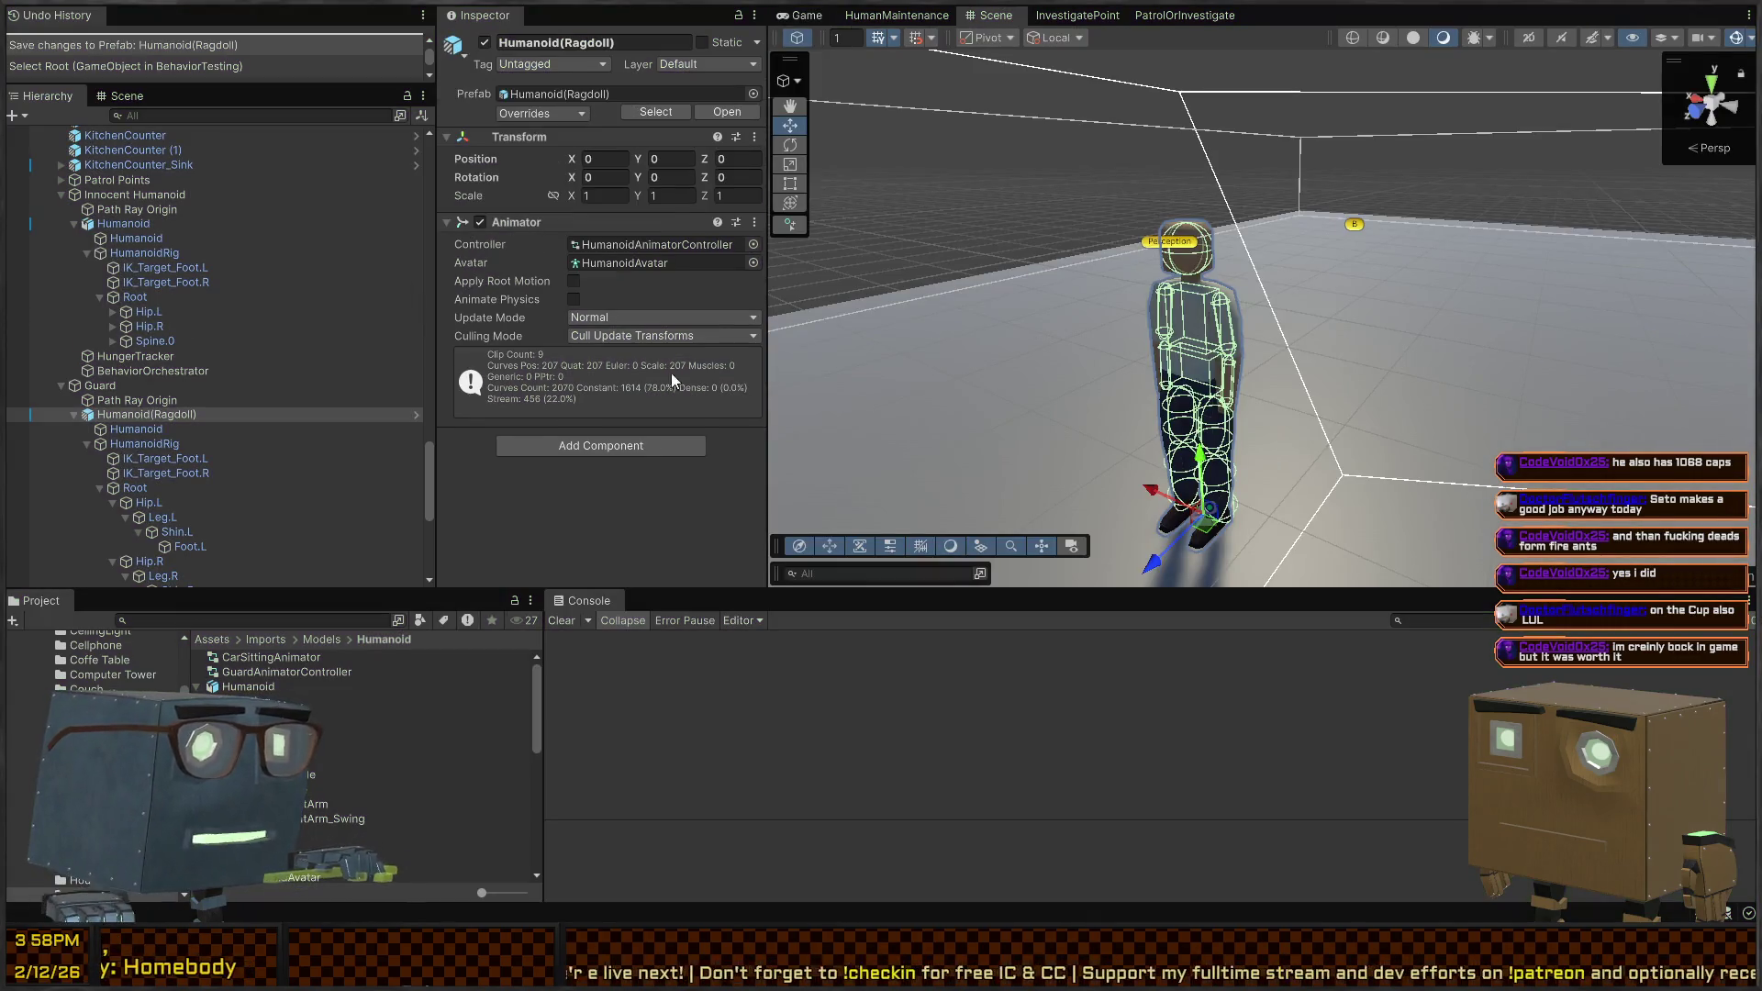
click(95, 404)
Inspect the Guard, Humanoid(Ragdoll), HumanoidRig and Humanoid mesh objects and the mesh's root bone
click(101, 386)
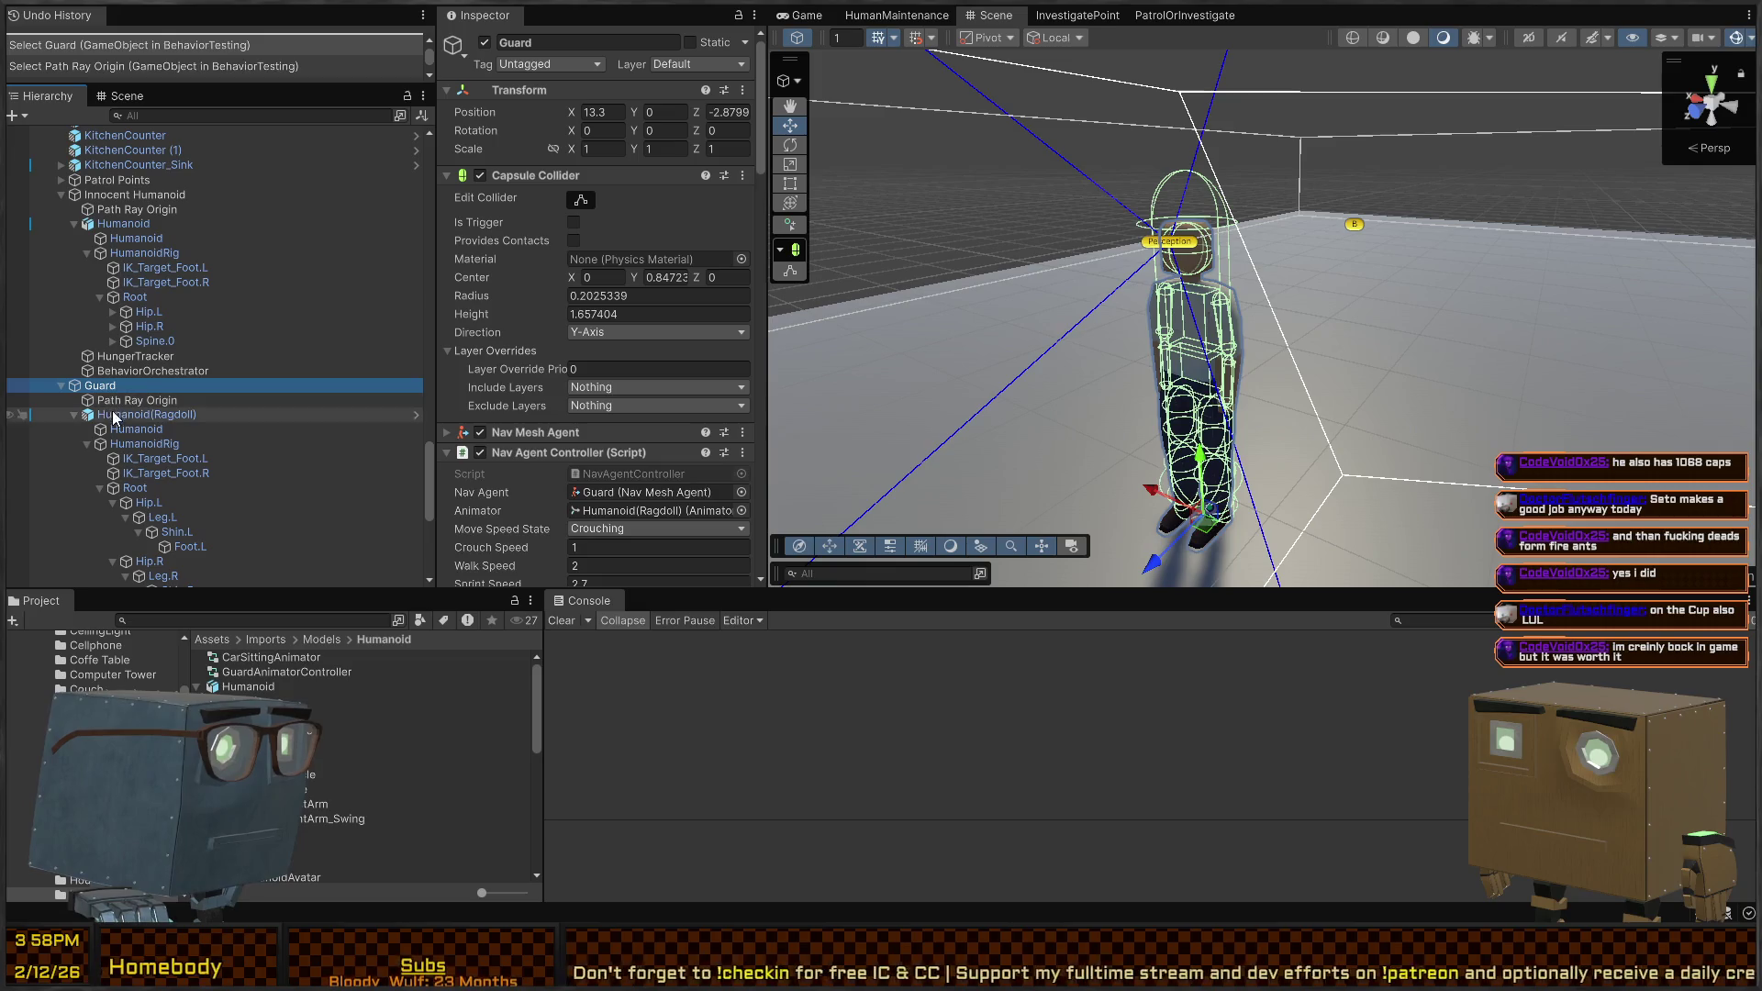
click(138, 445)
click(147, 414)
click(129, 445)
click(136, 429)
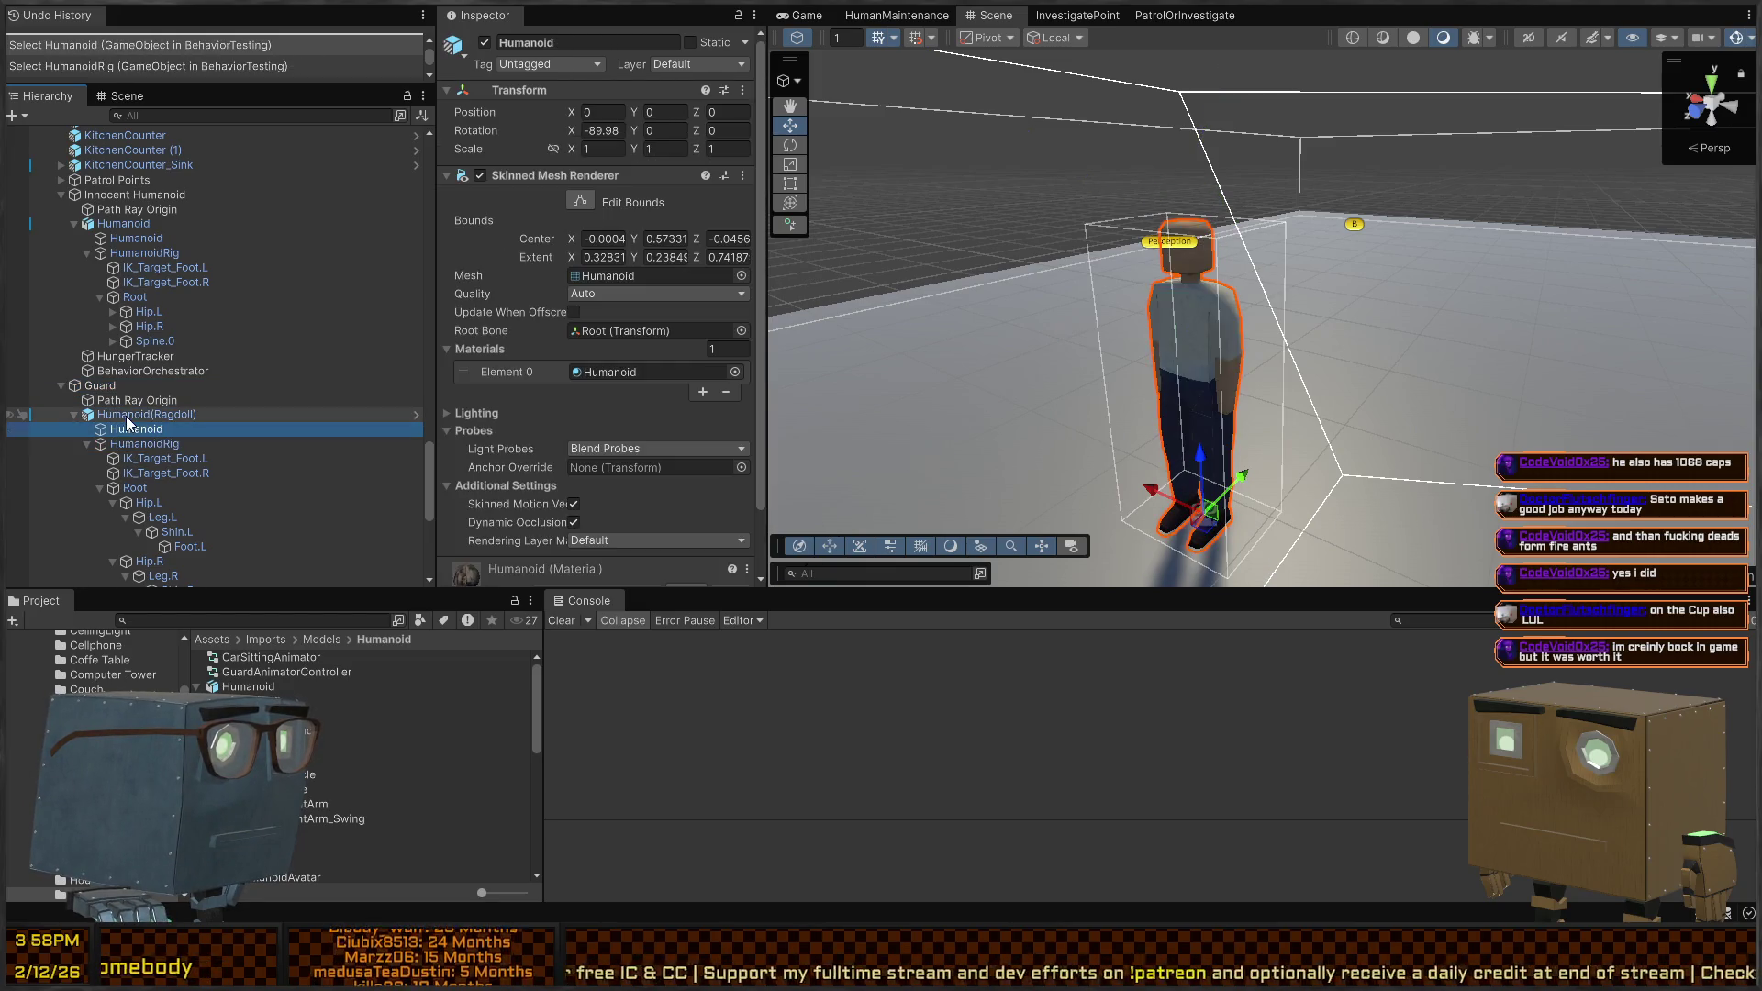
scroll(649, 365, down, 2)
click(665, 257)
Frame the Humanoid(Ragdoll) model, check Path Ray Origin, and briefly run play mode
click(117, 415)
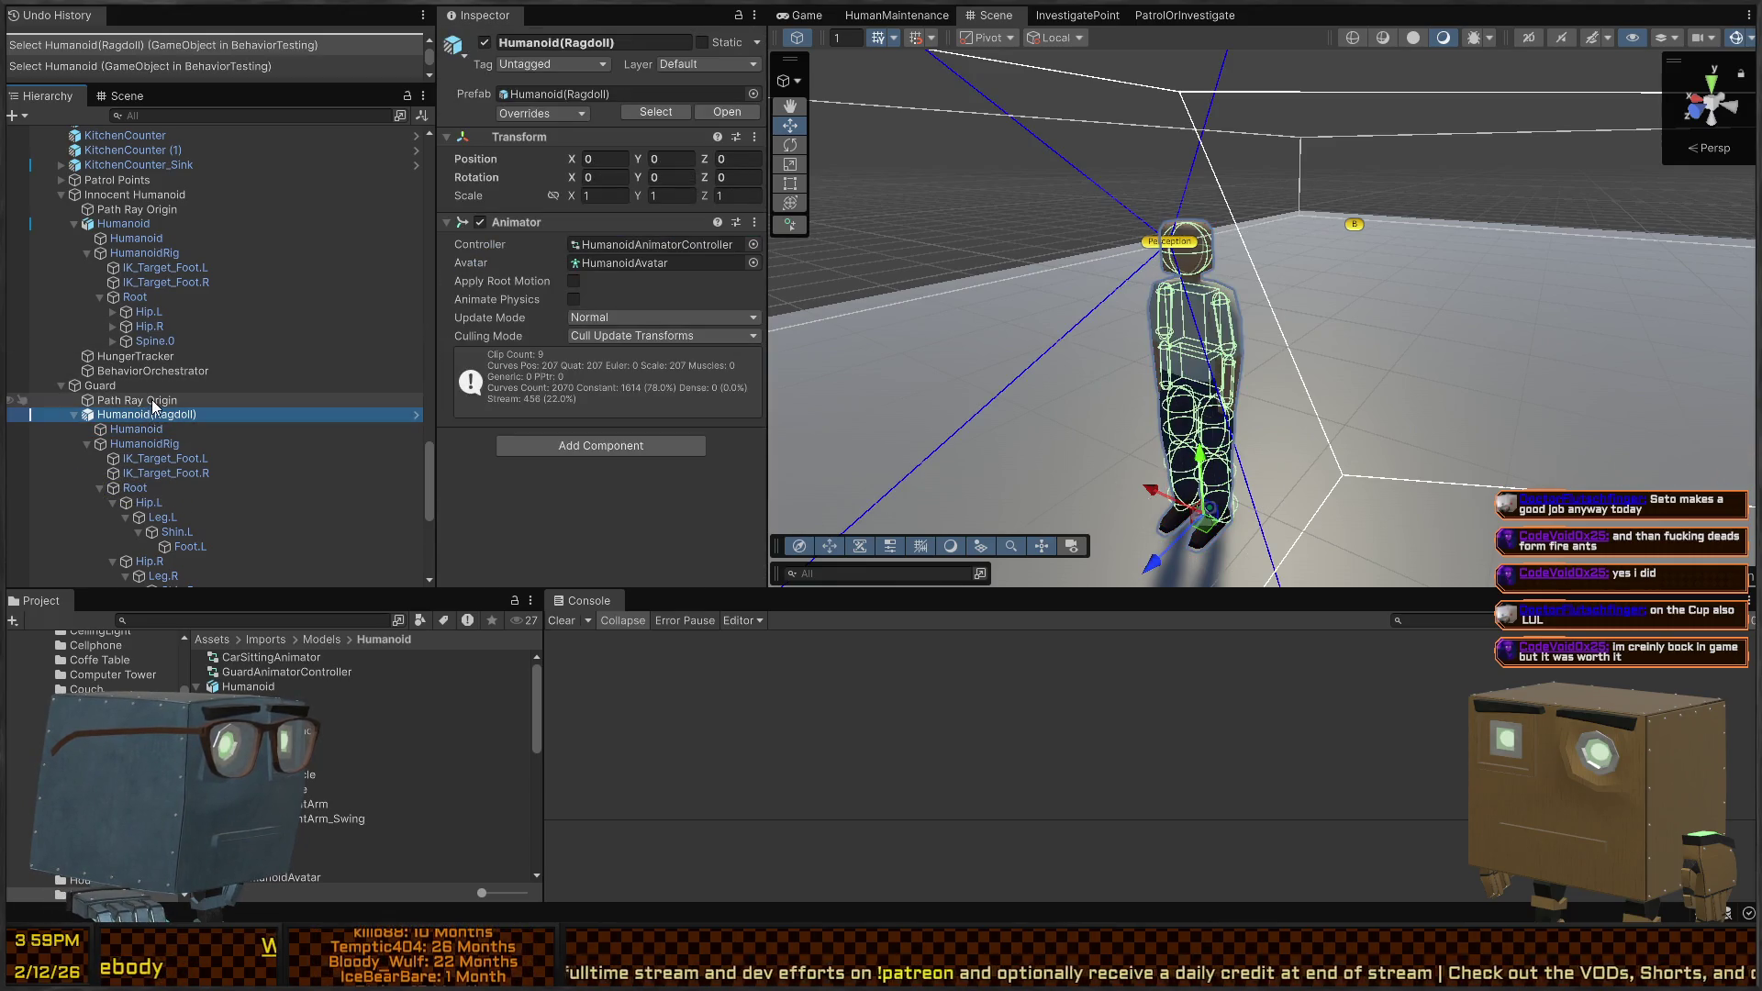
click(108, 387)
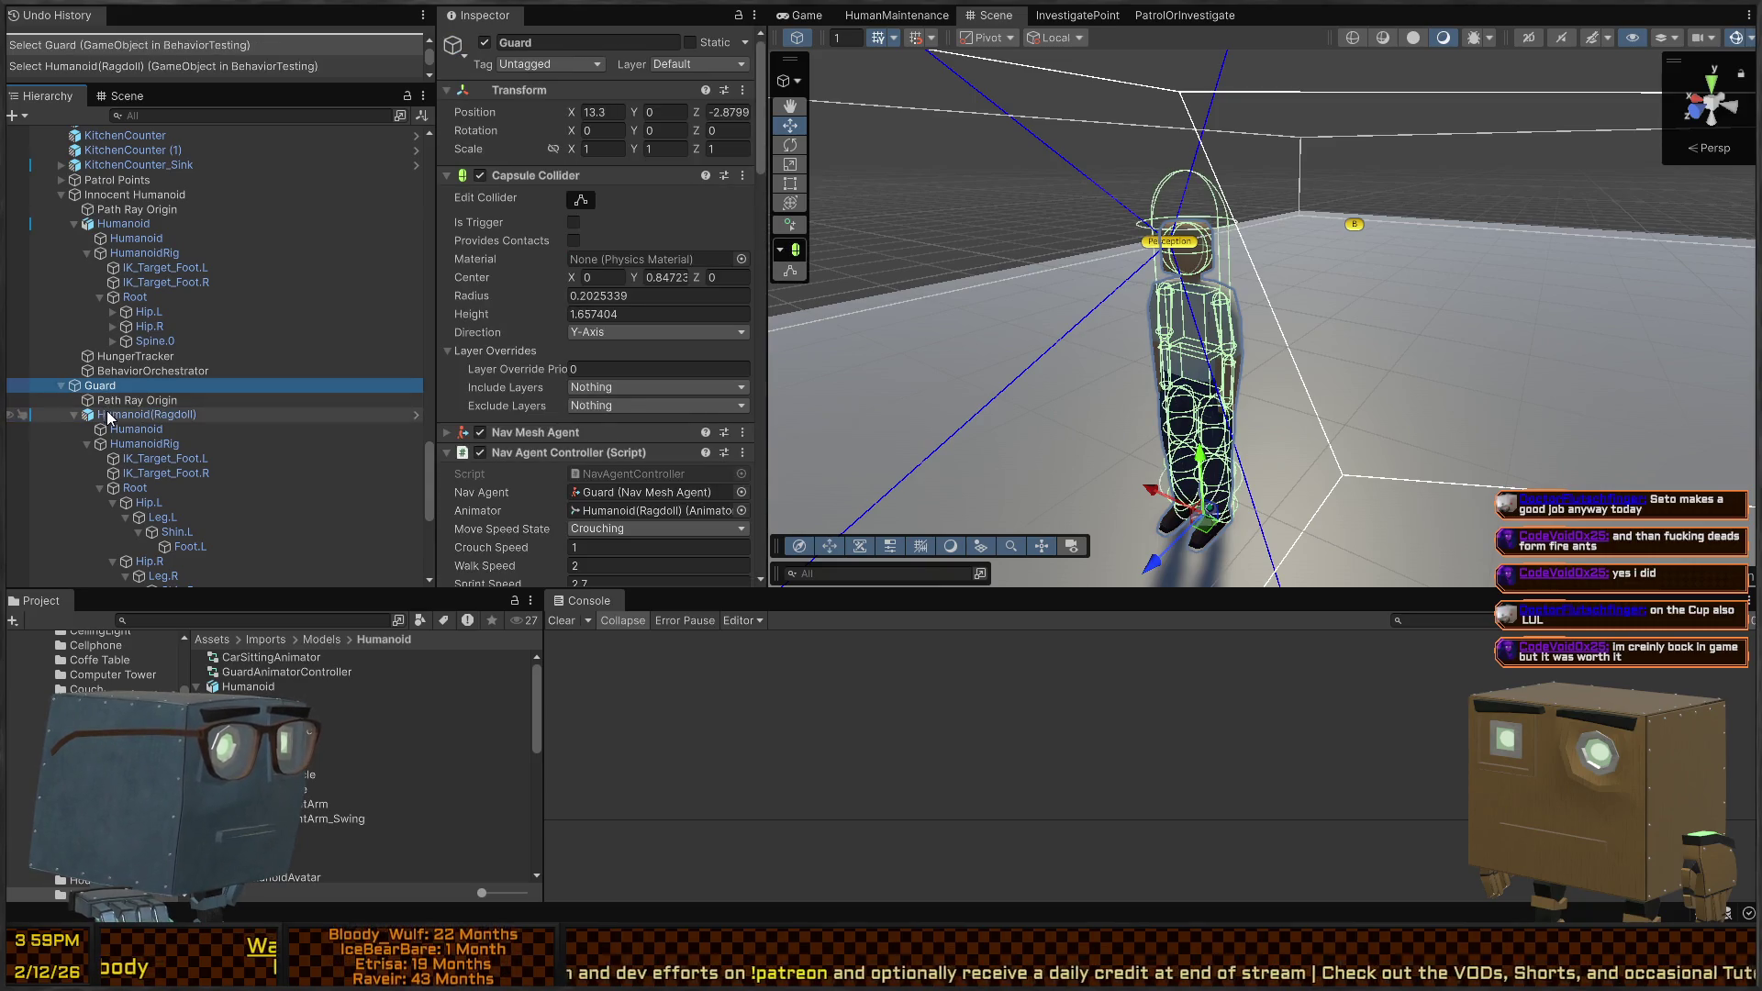
click(112, 415)
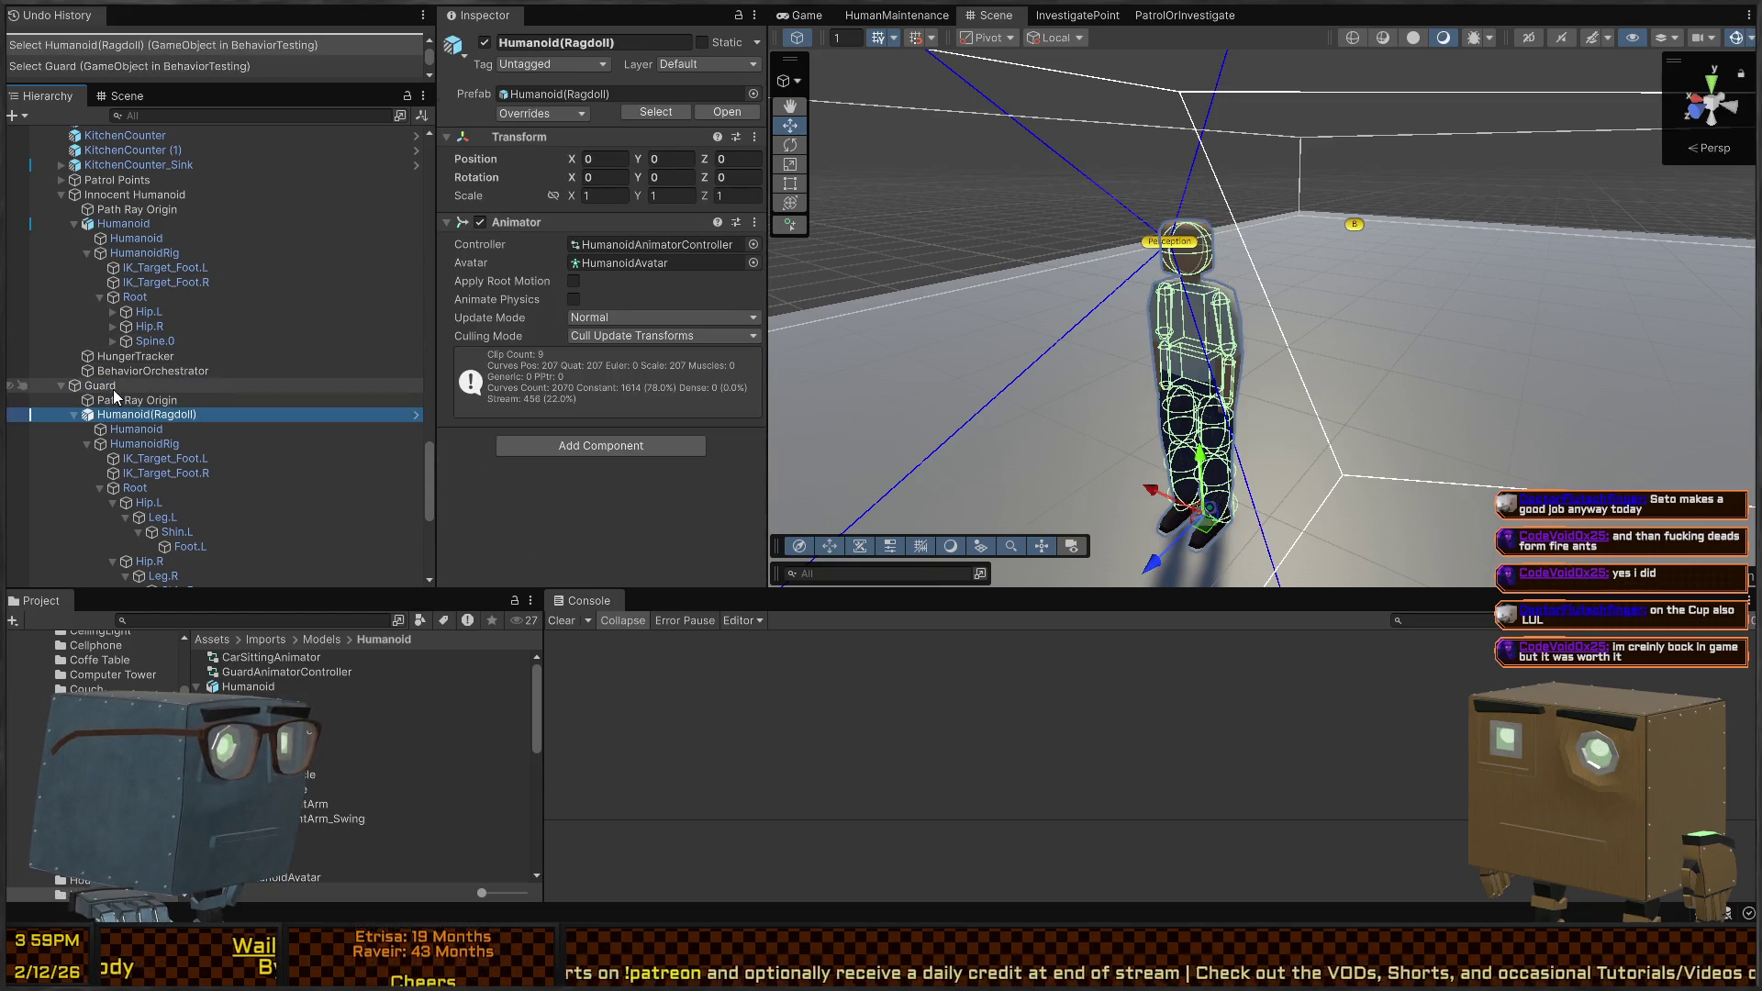
click(111, 386)
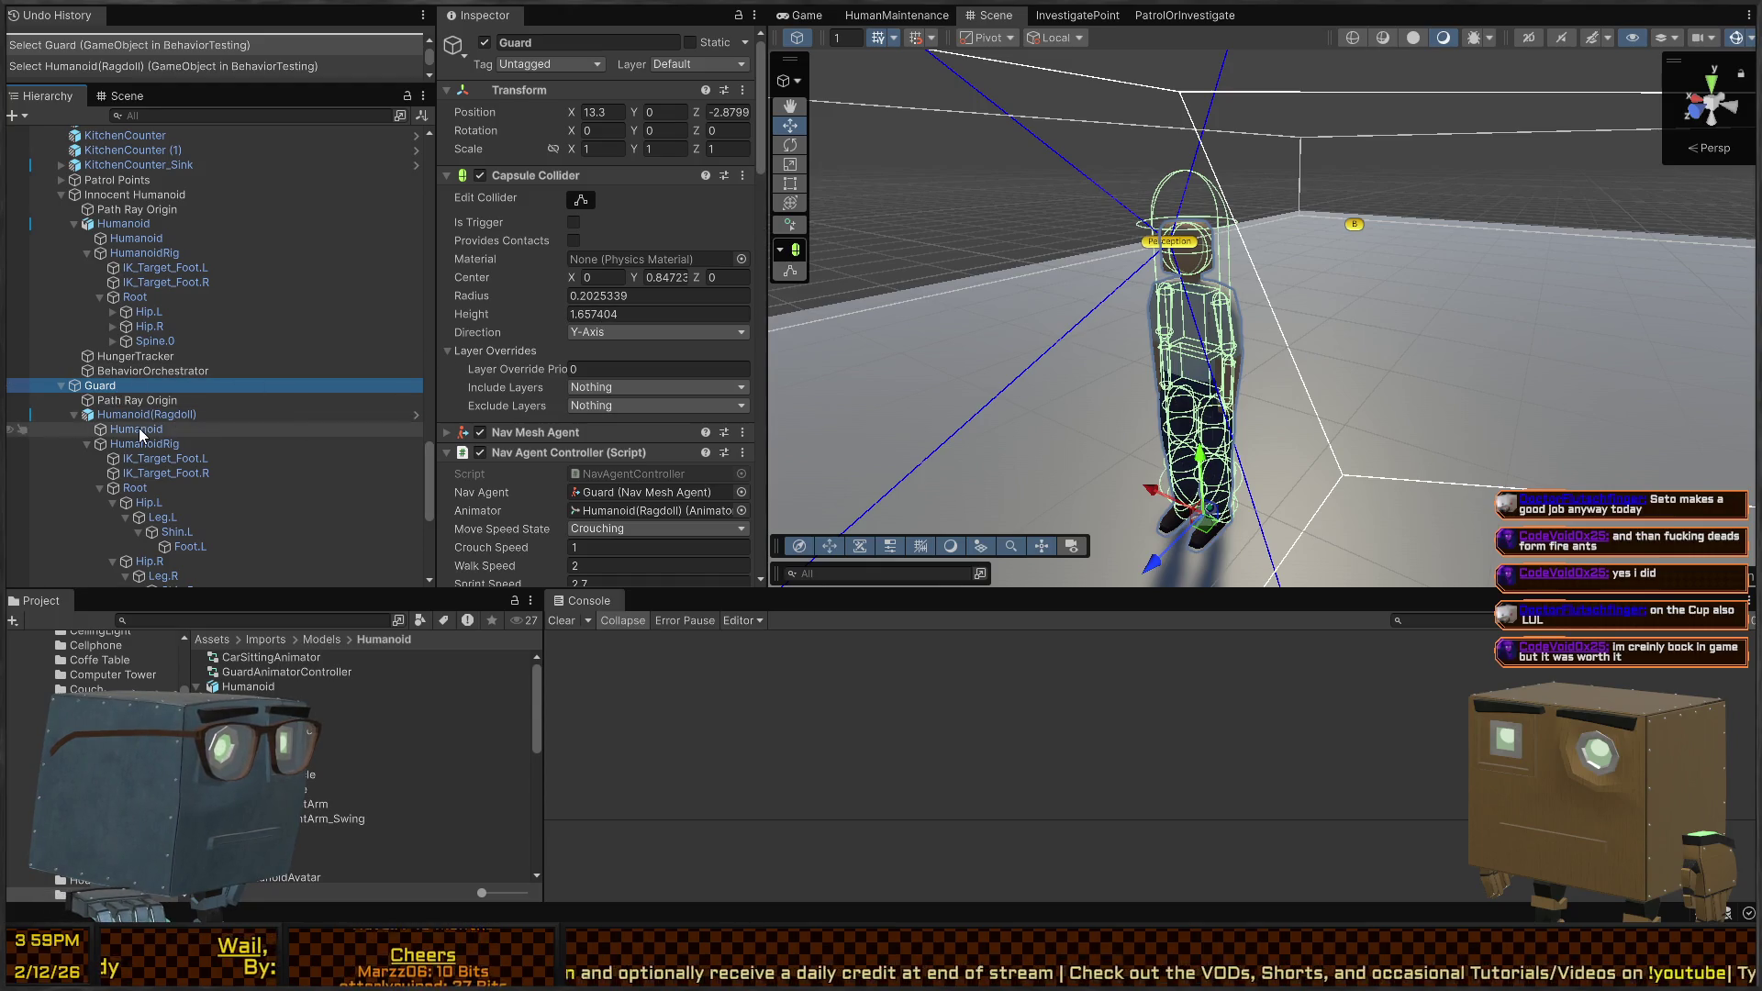
click(139, 417)
key(f)
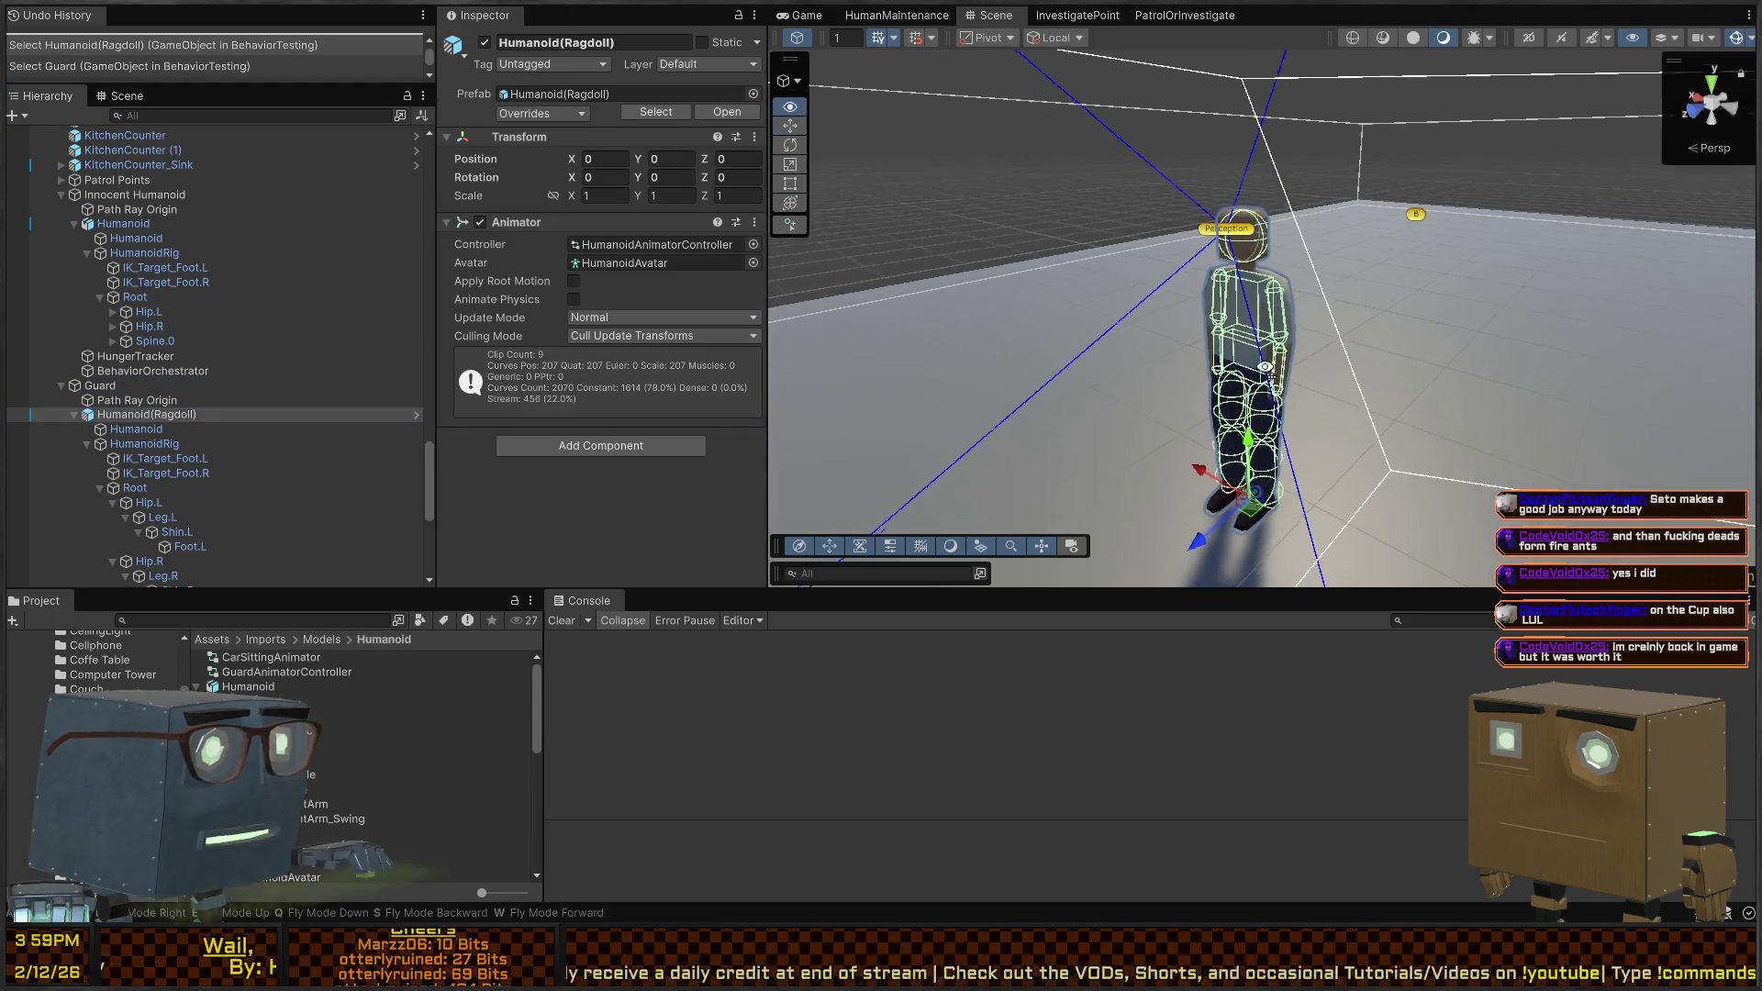
click(112, 400)
click(100, 386)
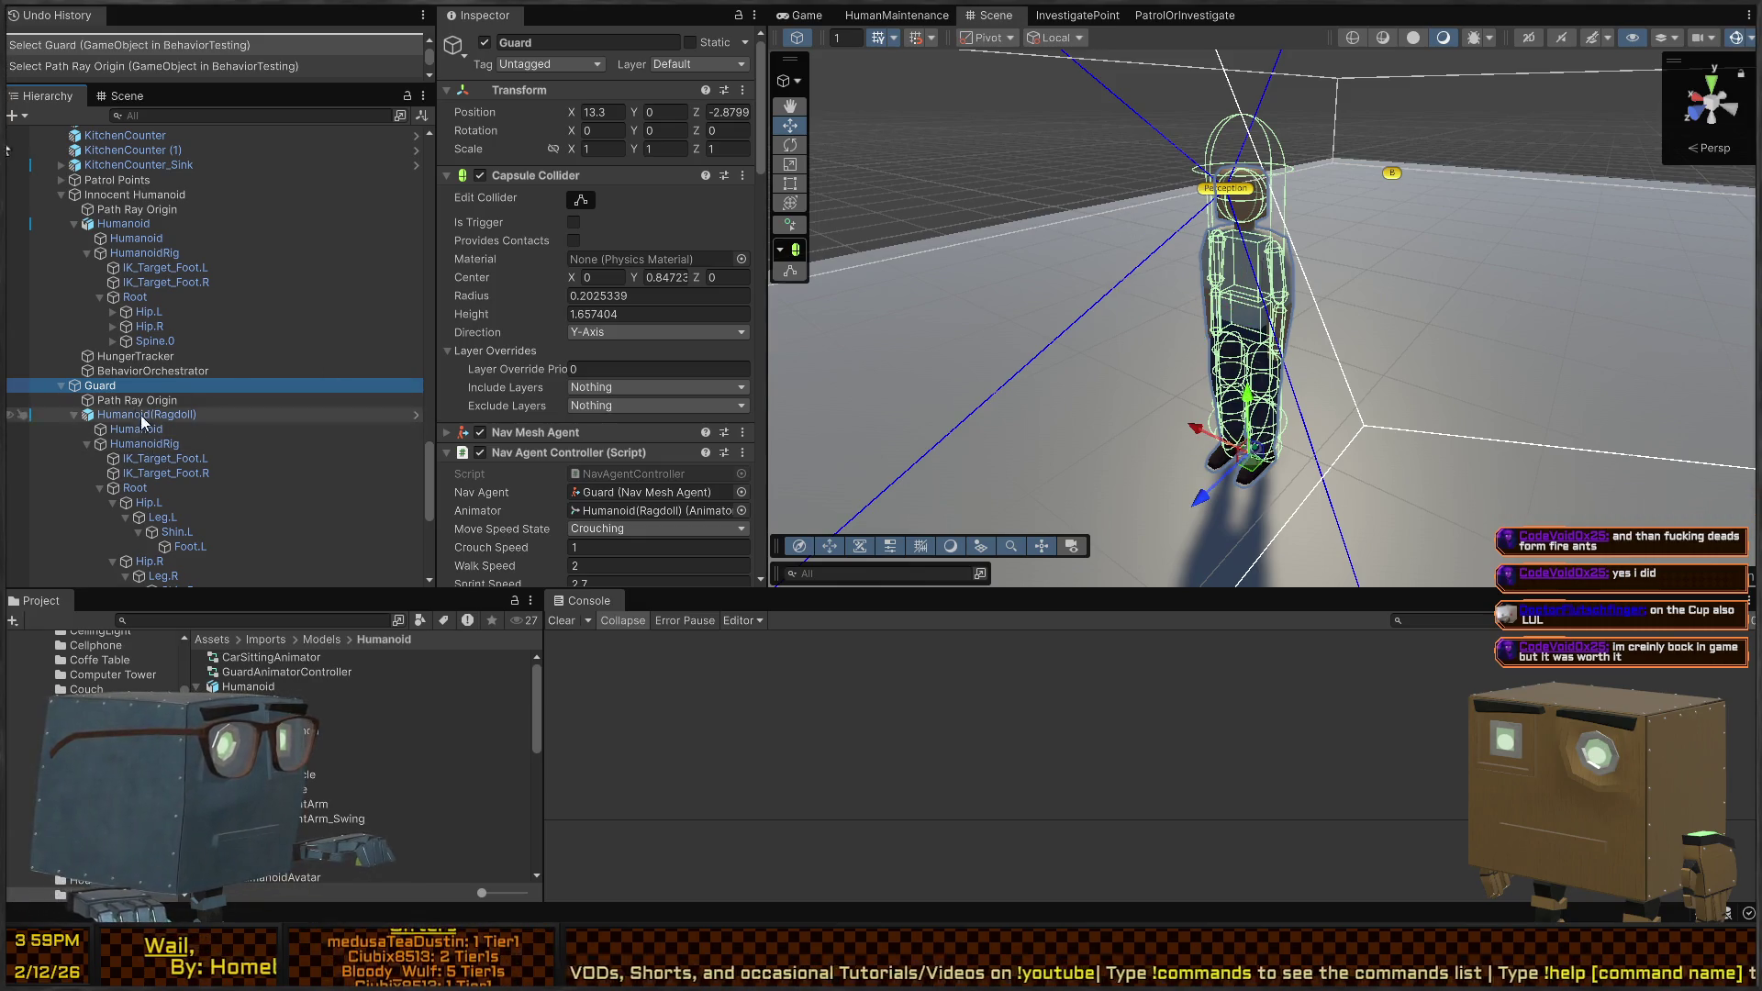
key(ctrl+p)
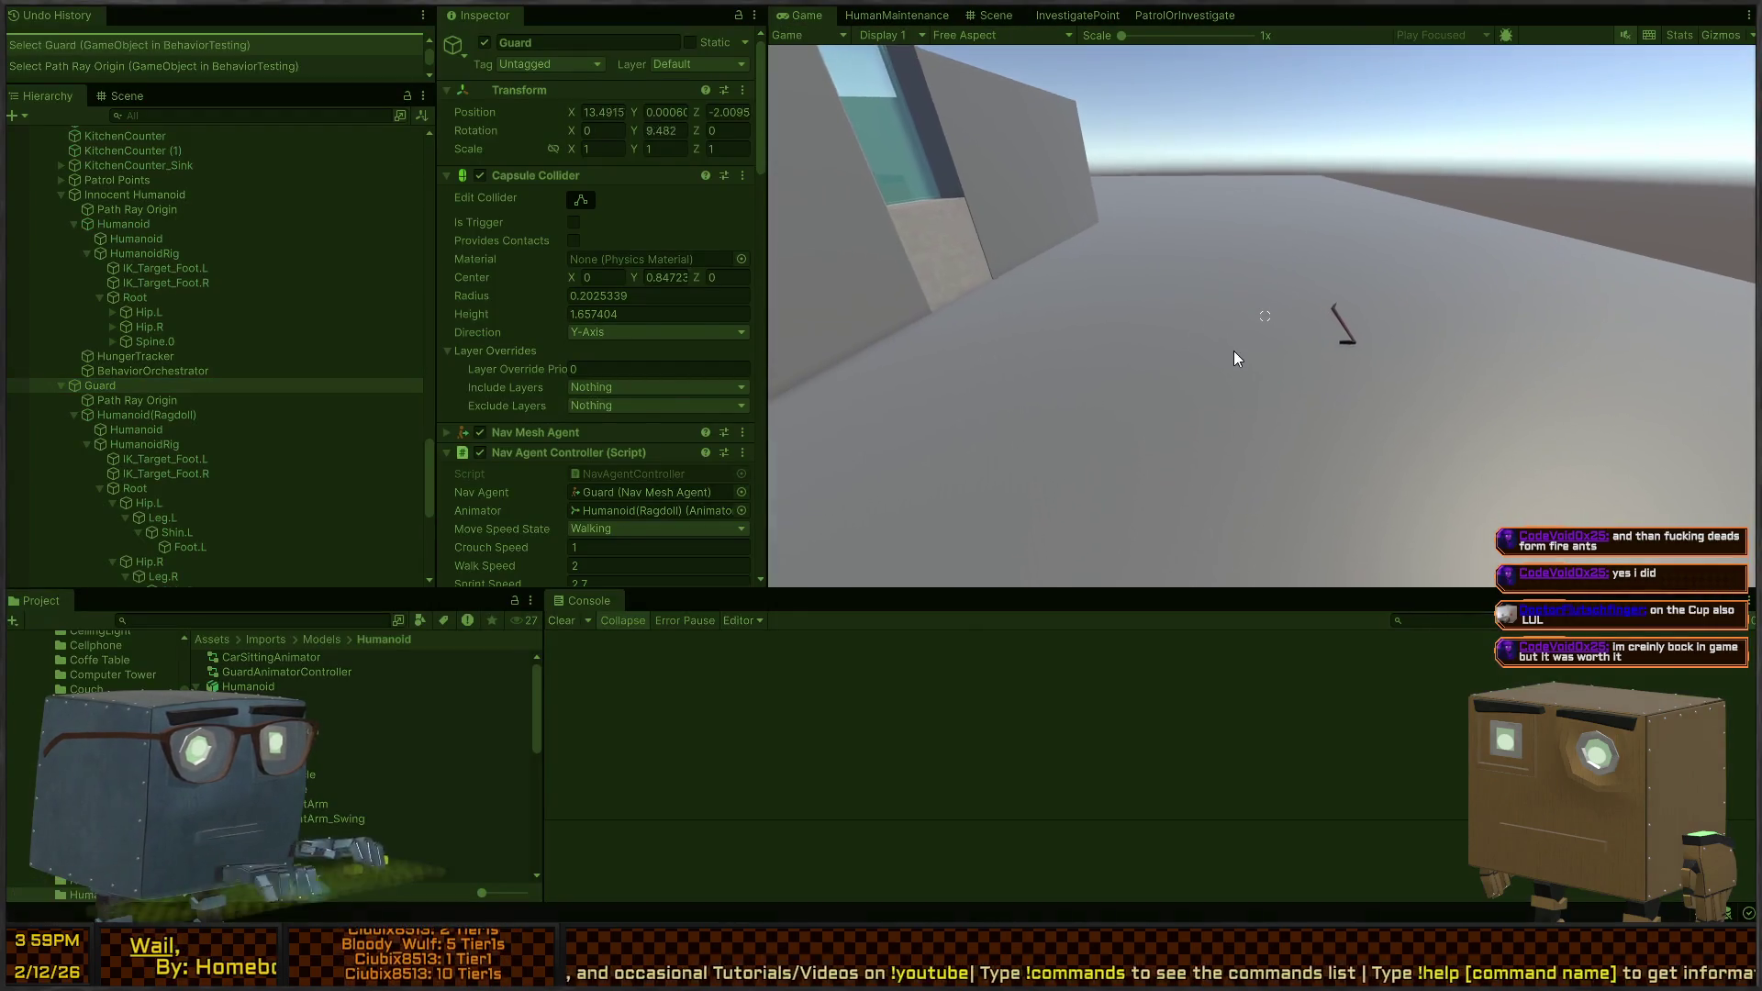
key(ctrl+p)
Select RagdollController and ping the objects assigned as its Rig Base and Rig Parent
scroll(614, 336, down, 5)
scroll(614, 336, down, 3)
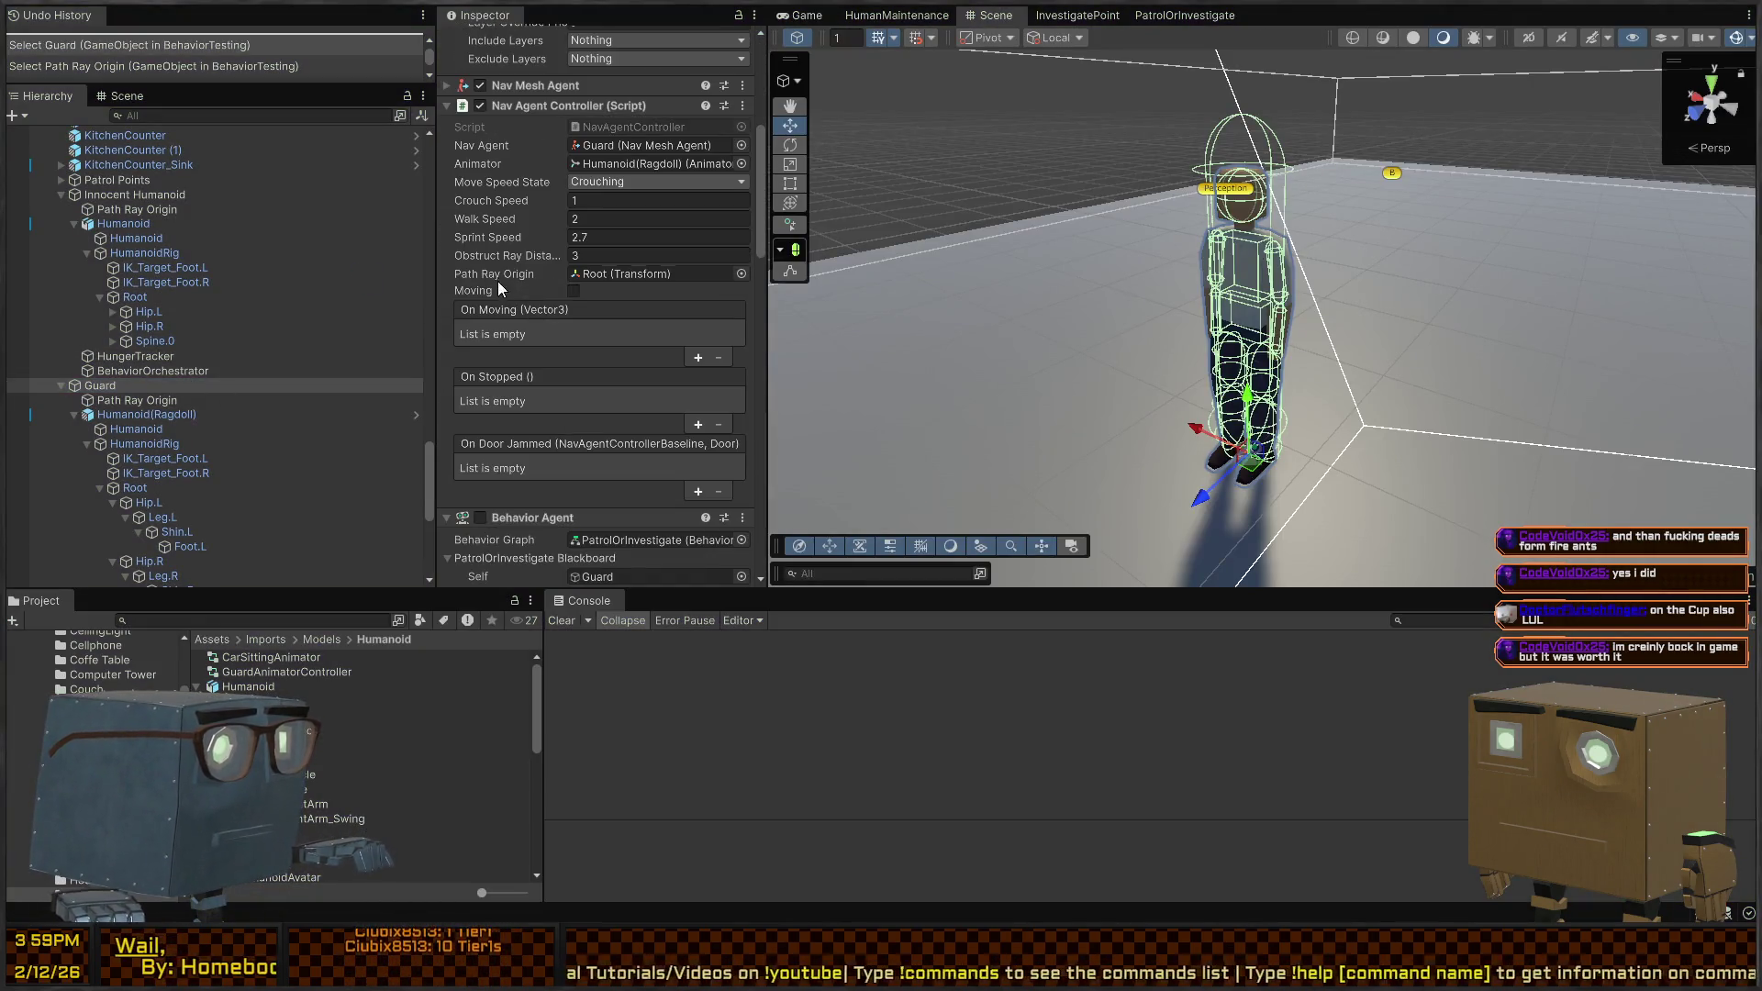
scroll(197, 386, down, 8)
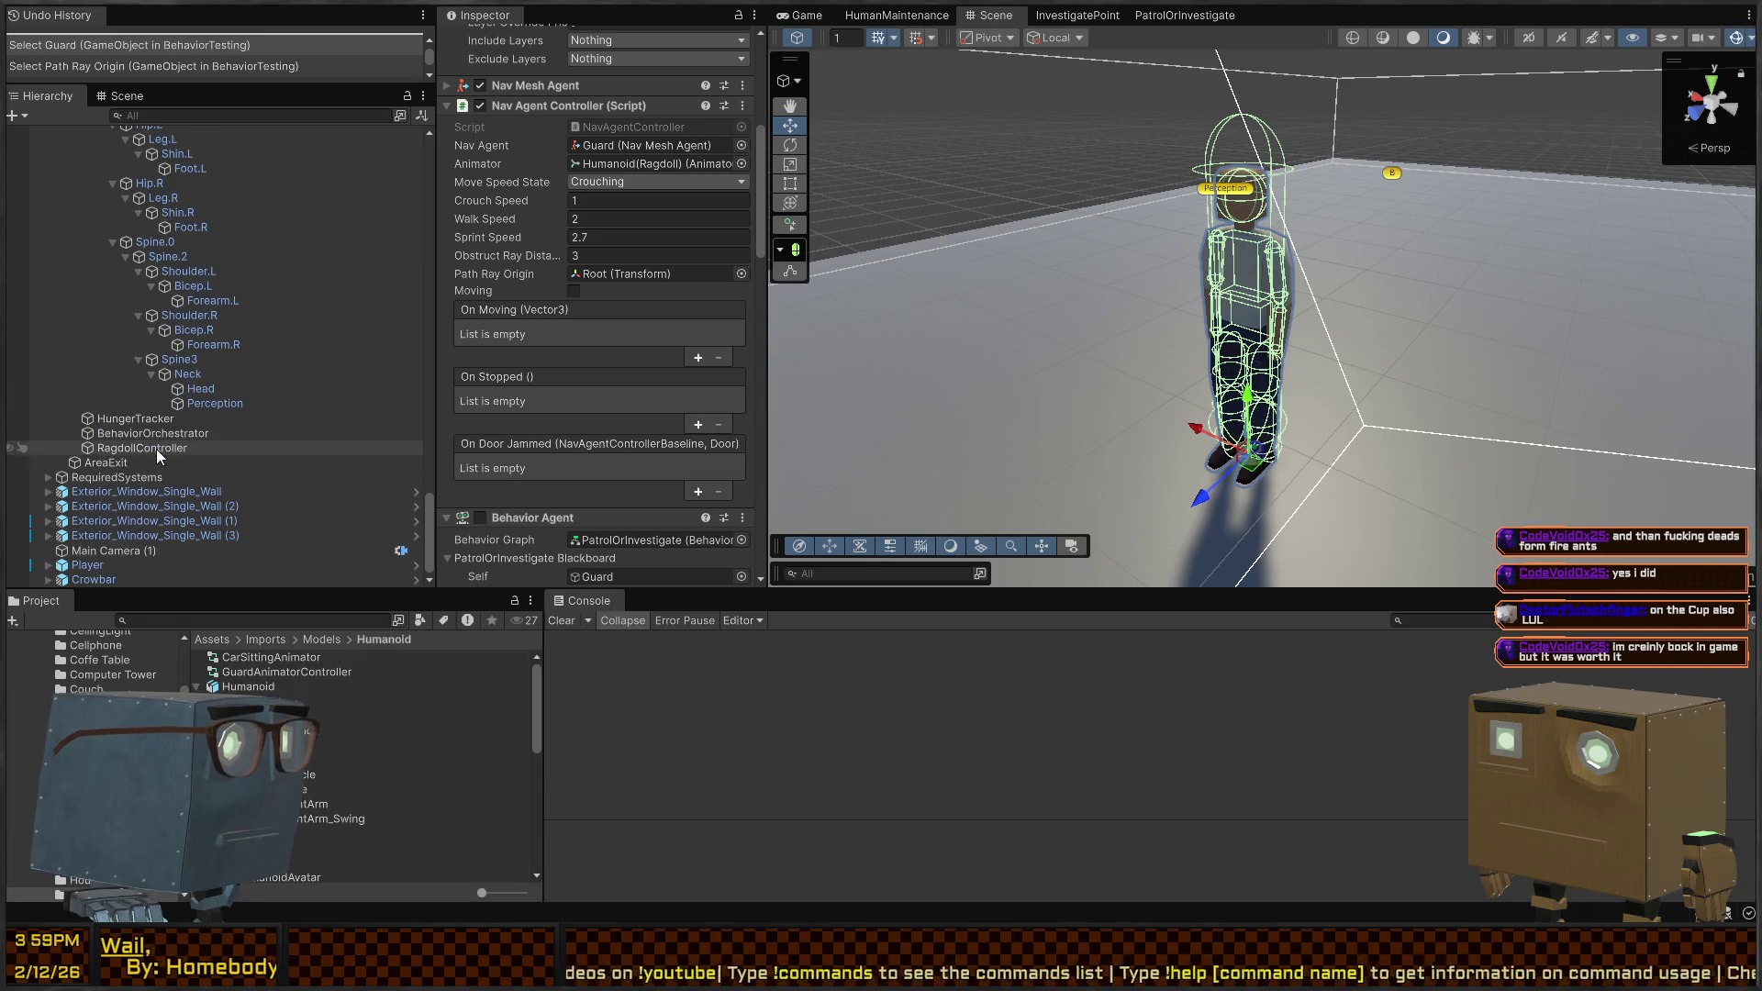
click(156, 448)
scroll(556, 349, up, 5)
scroll(543, 360, down, 1)
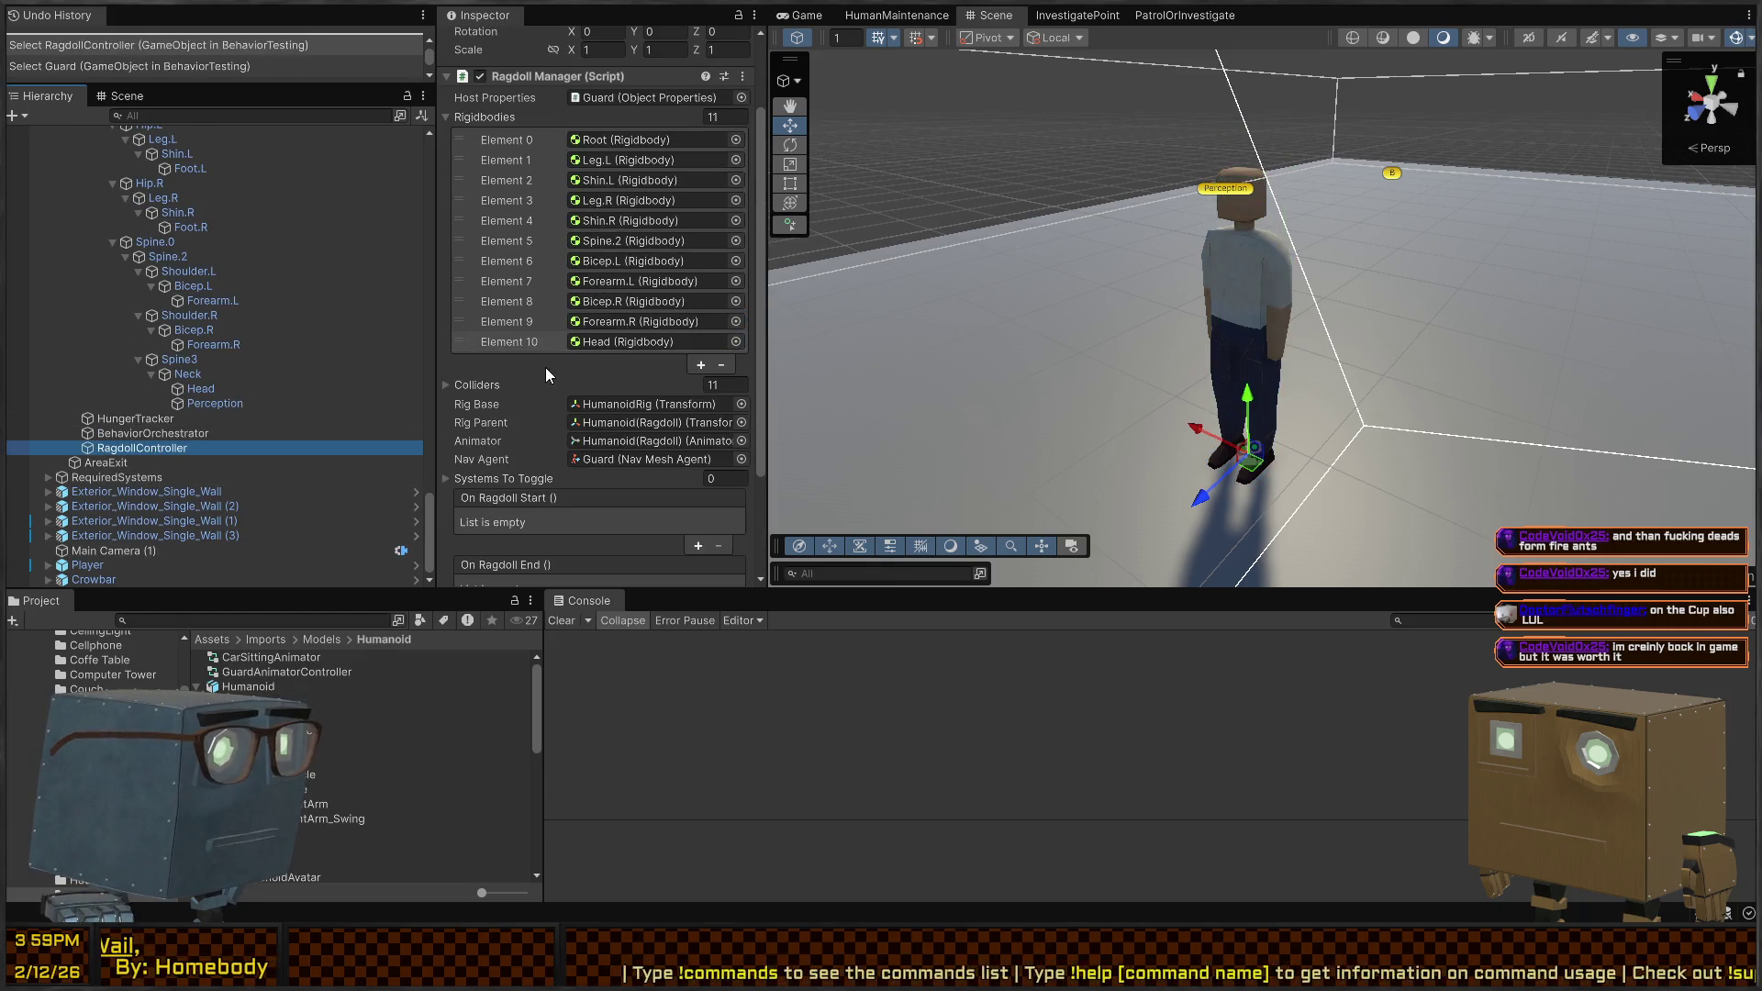
click(634, 405)
scroll(237, 320, up, 3)
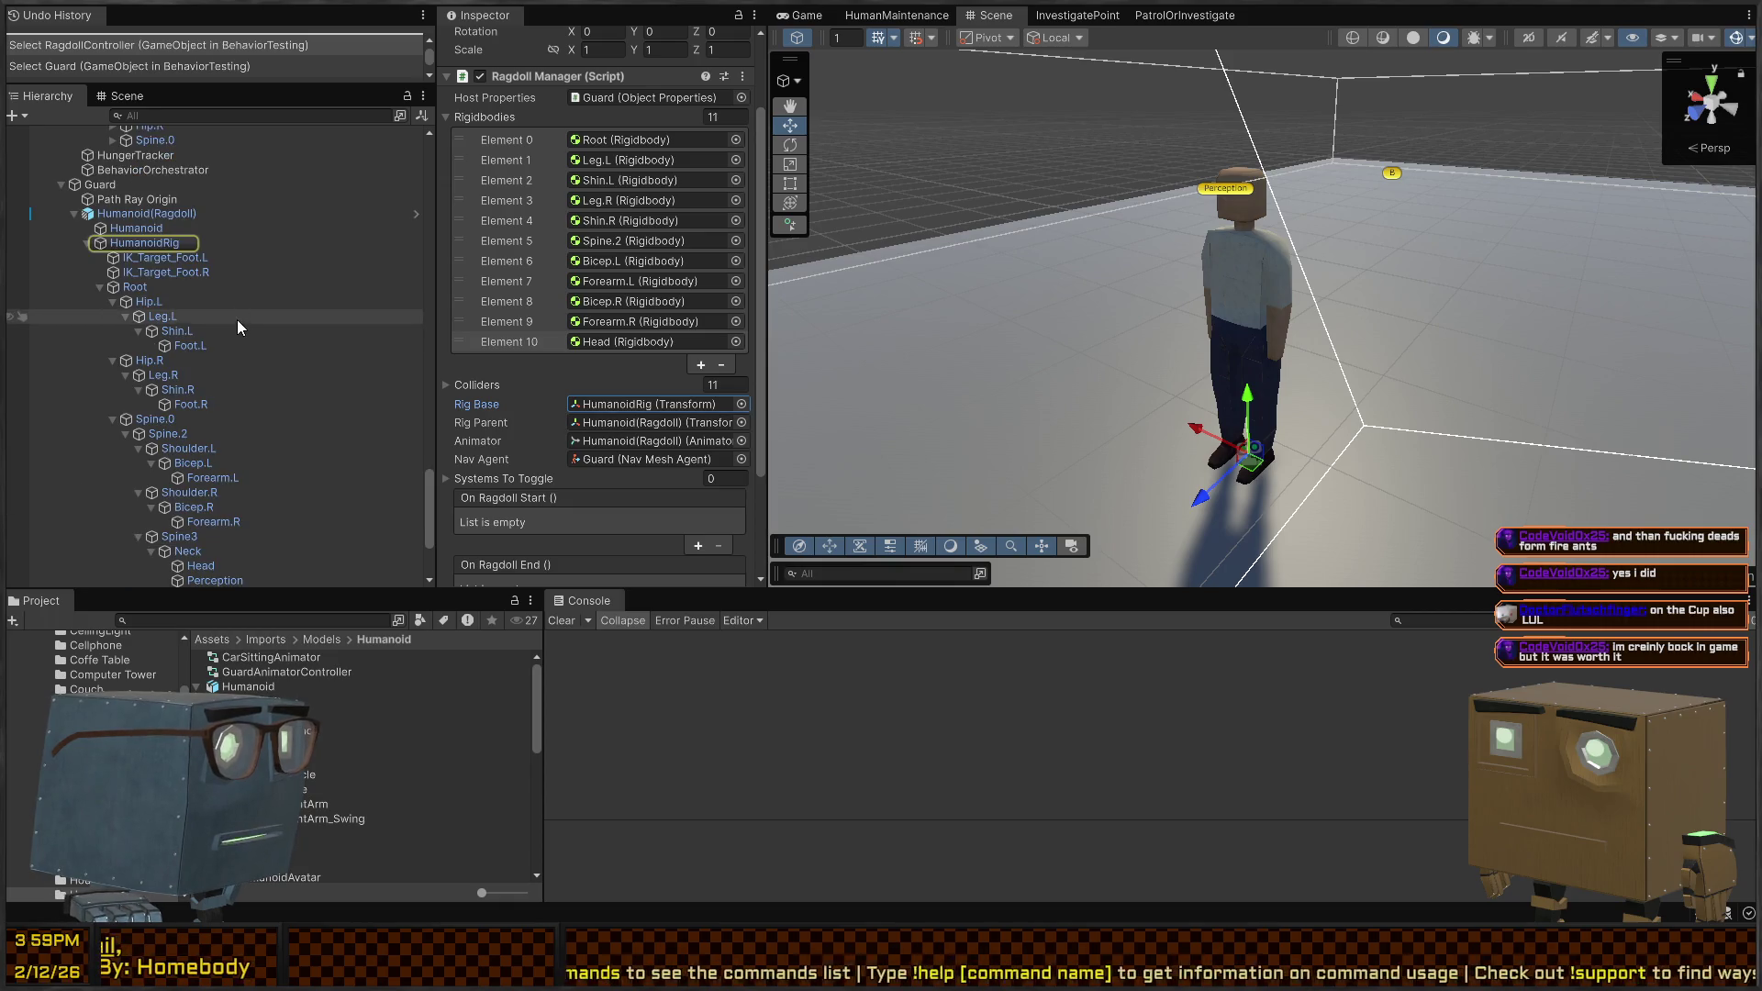
click(613, 422)
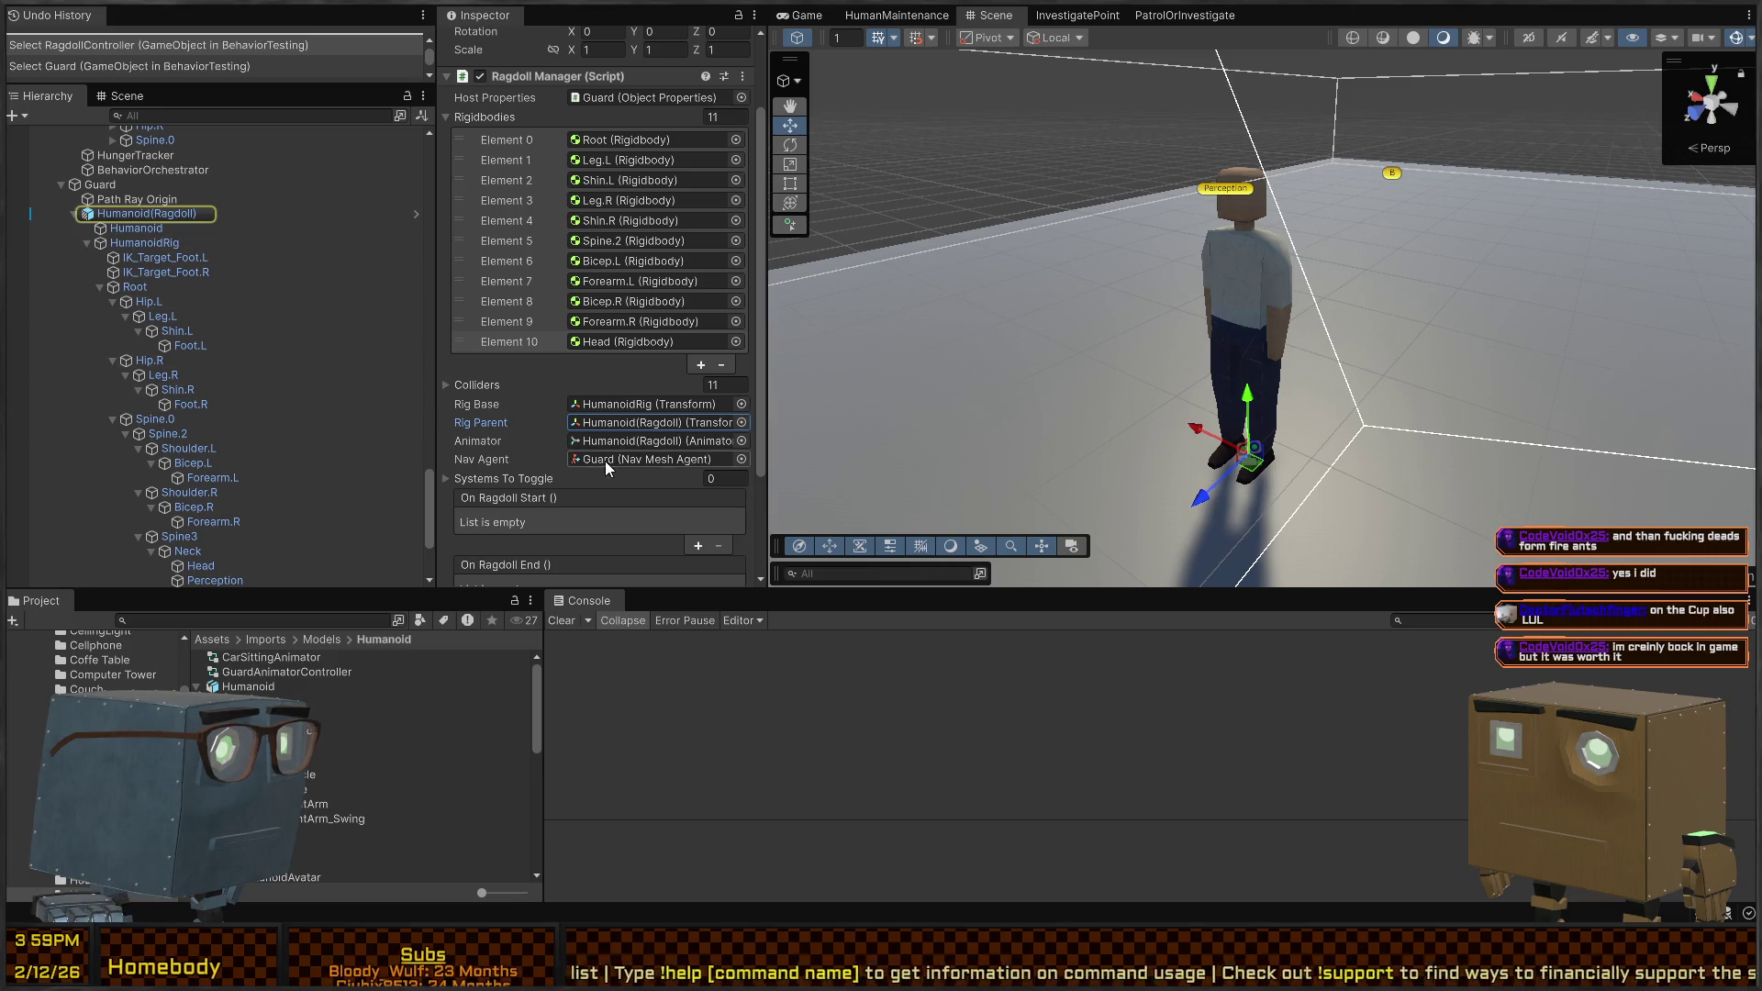
Select the Guard and switch off one of its components
scroll(151, 260, up, 2)
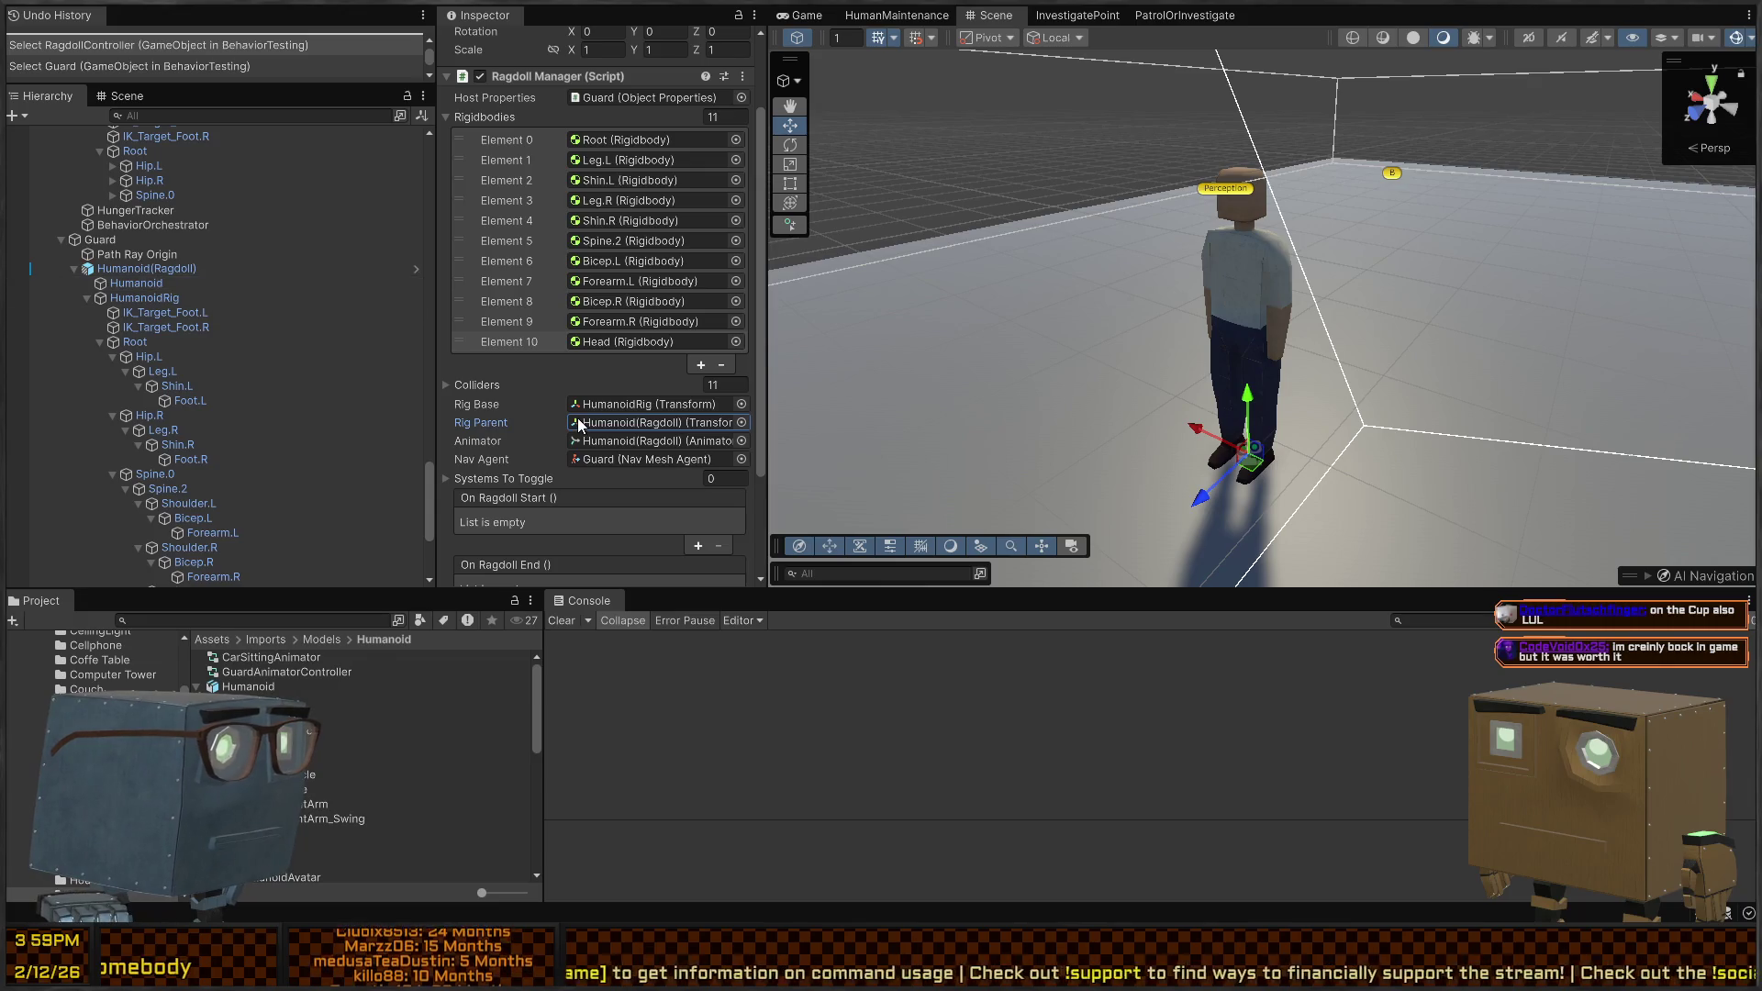
scroll(570, 413, up, 3)
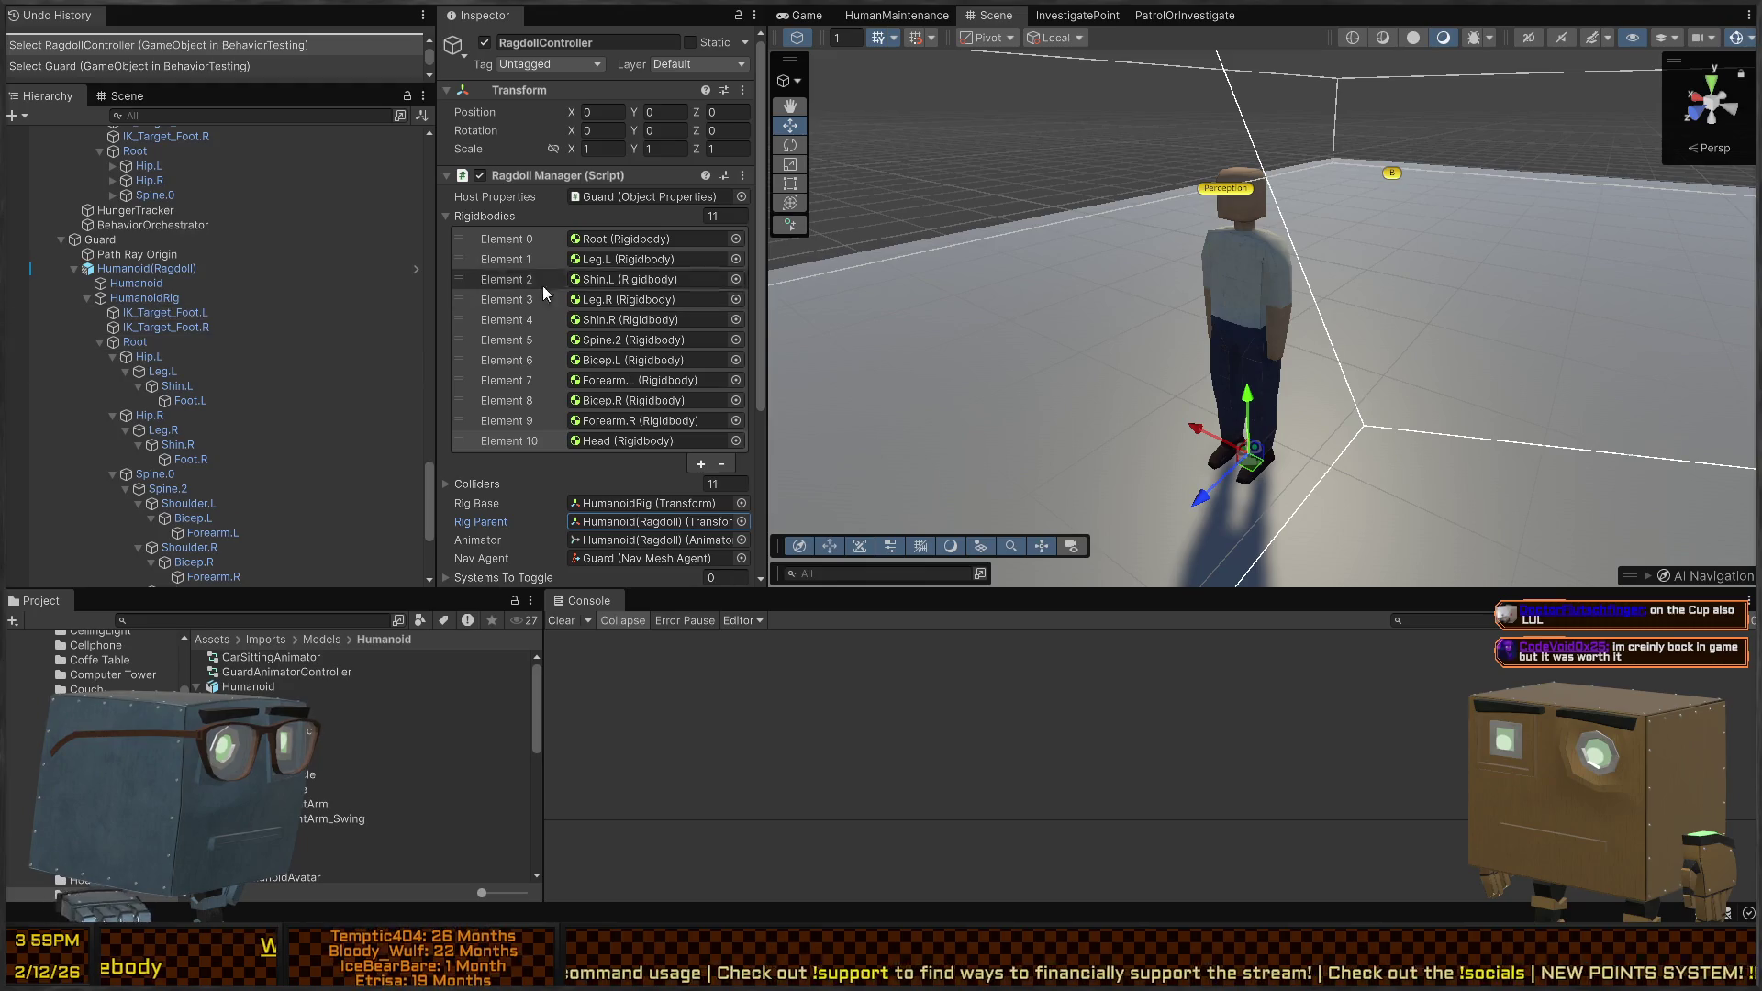
click(140, 240)
click(486, 434)
Deactivate the BehaviorOrchestrator object with Alt+Shift+A, then select the guard's Humanoid(Ragdoll)
scroll(487, 367, down, 10)
scroll(488, 300, down, 15)
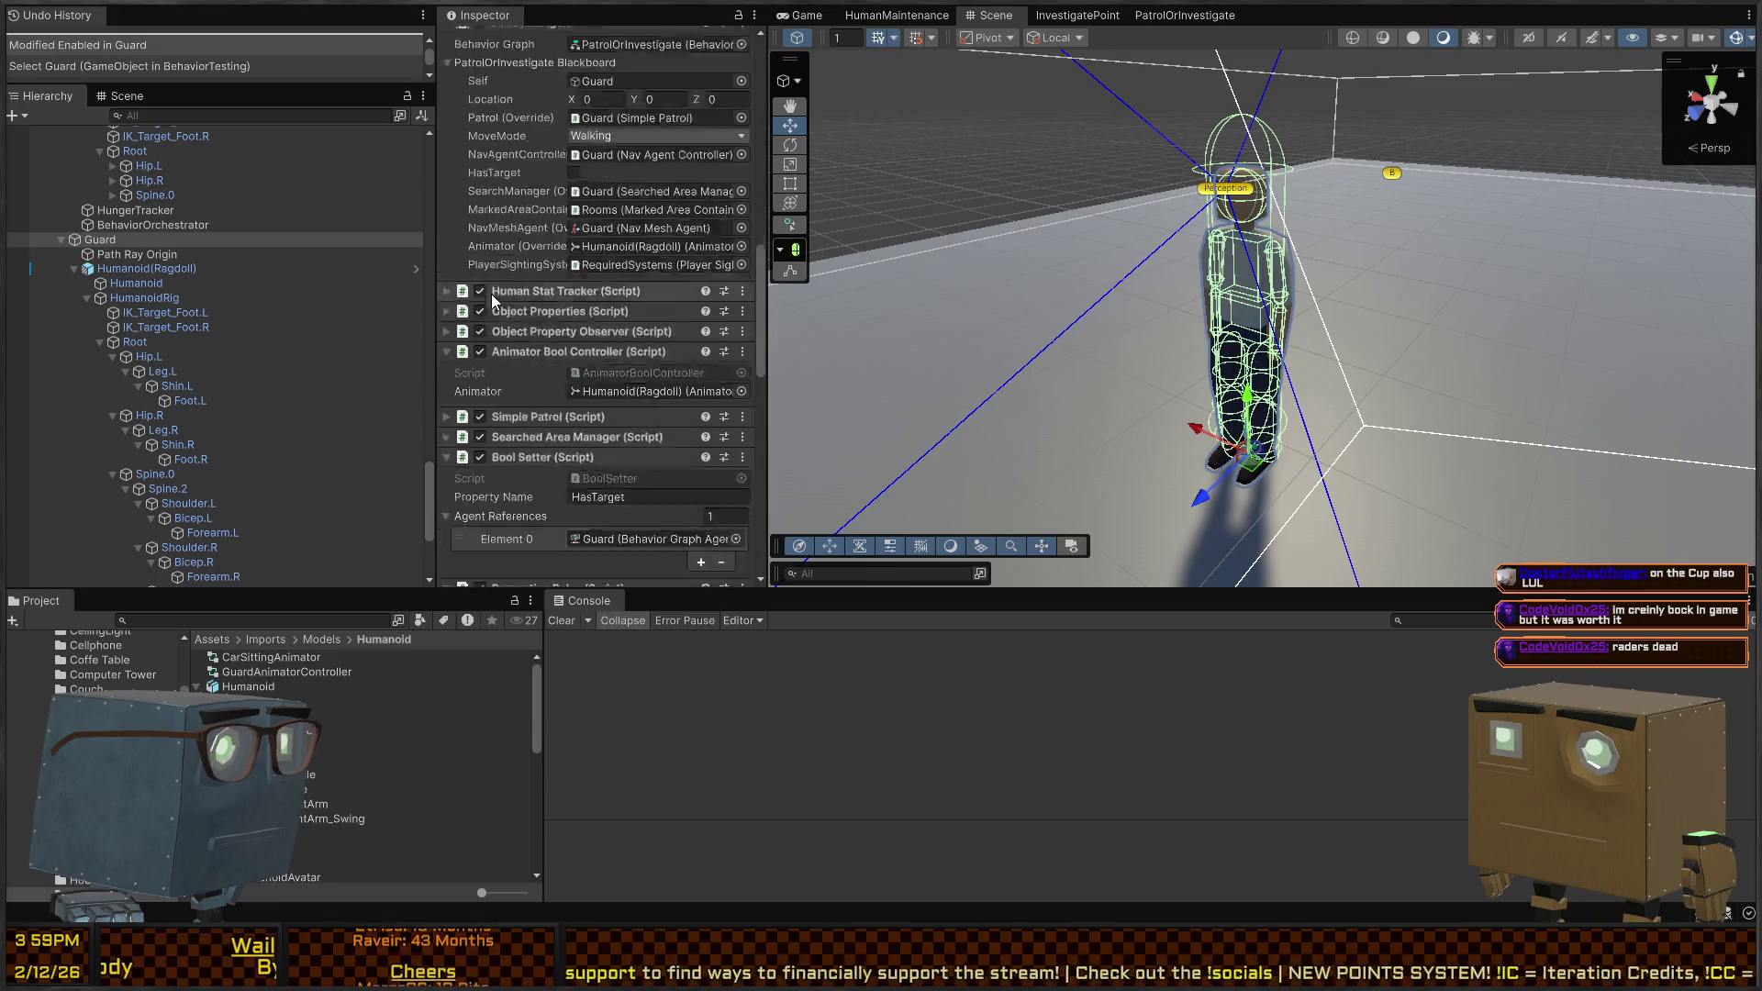
scroll(472, 336, down, 8)
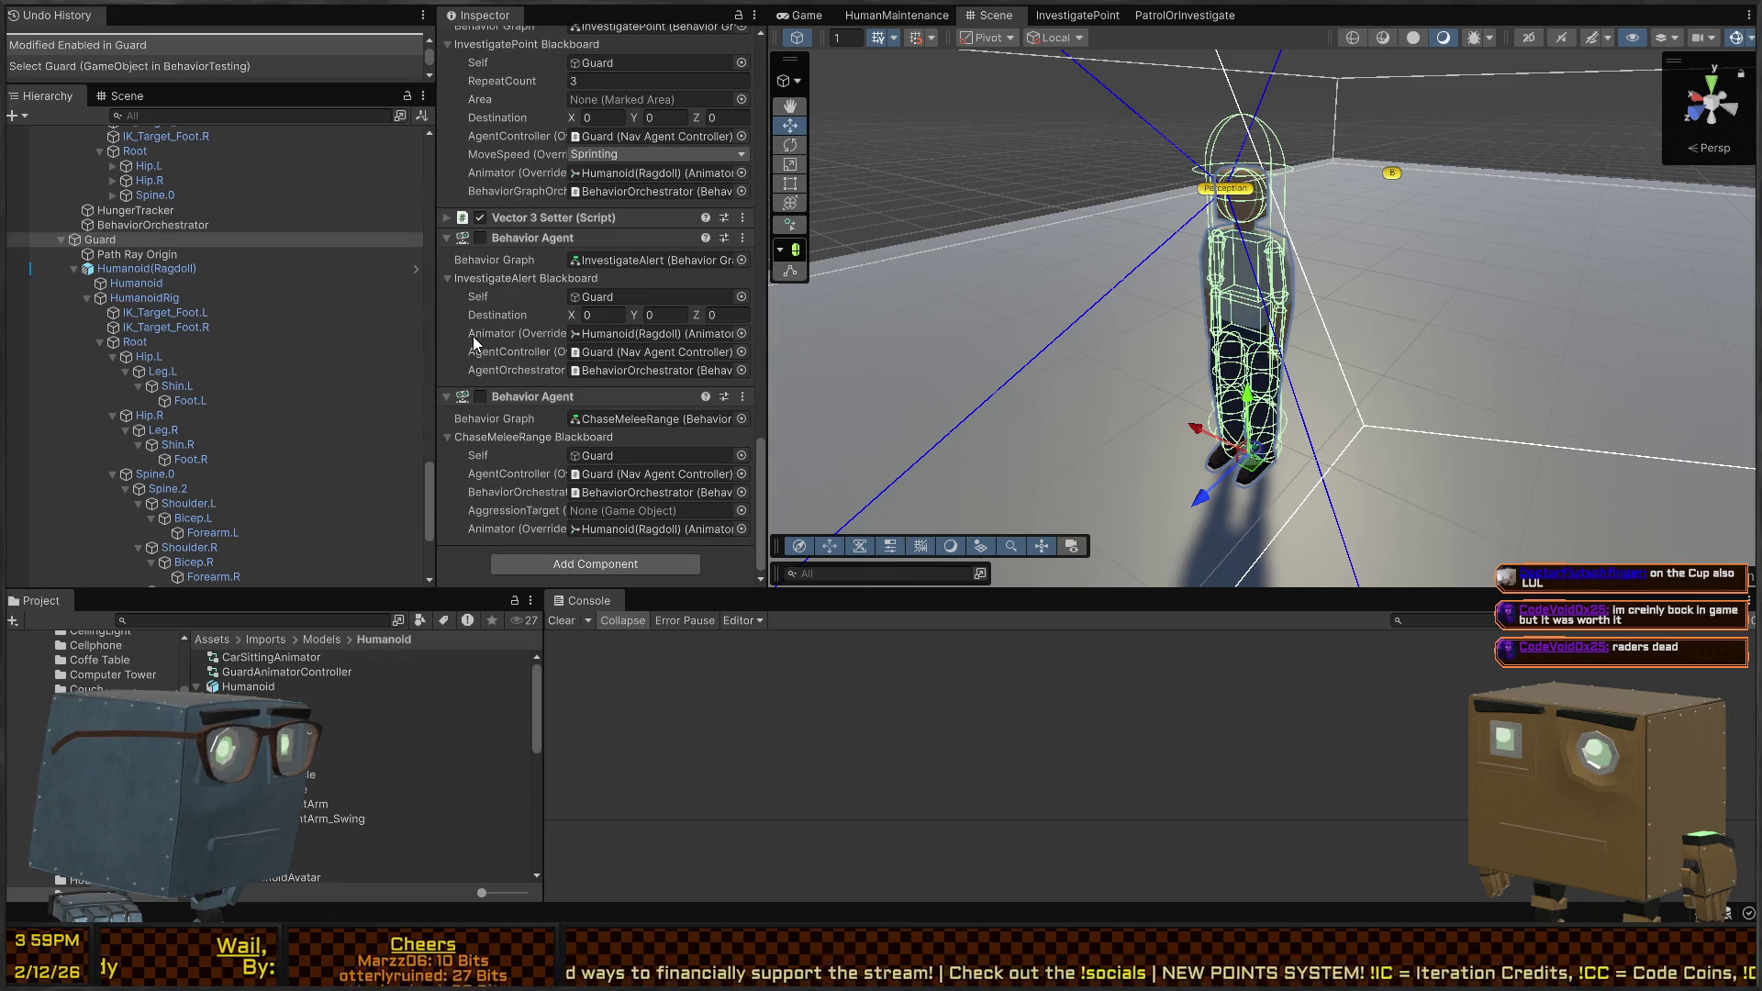
scroll(211, 404, down, 5)
click(174, 459)
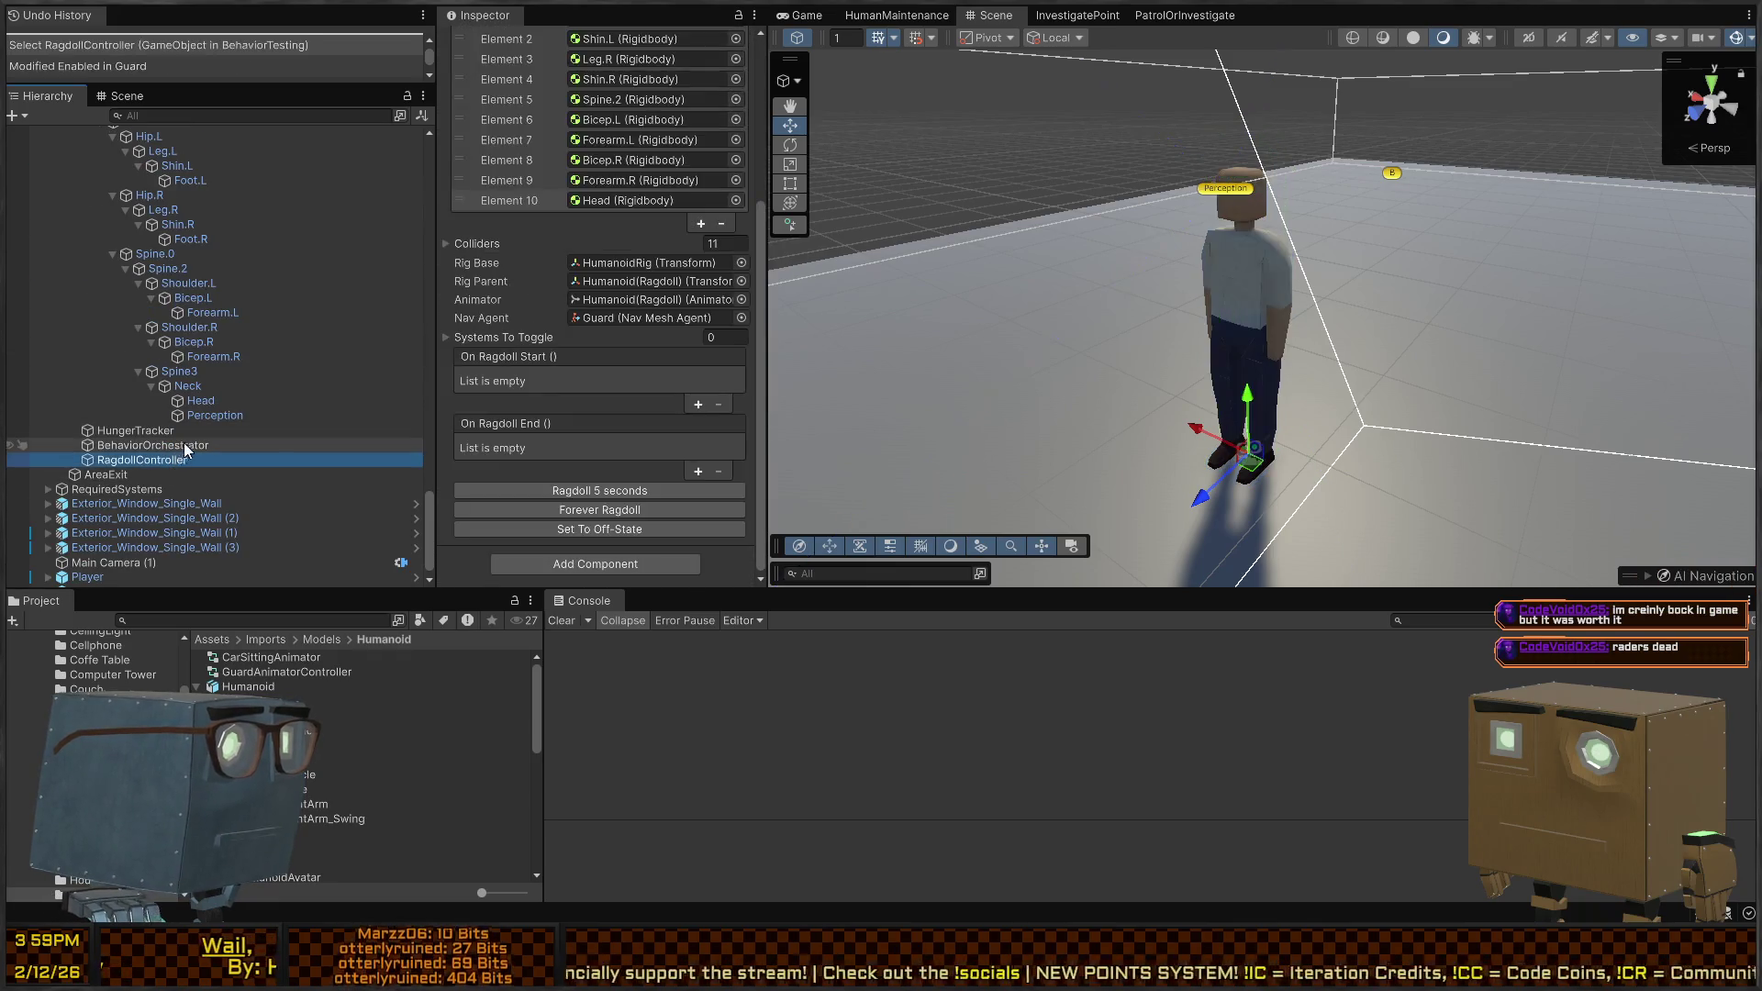
click(165, 445)
key(alt+shift+a)
scroll(141, 366, up, 8)
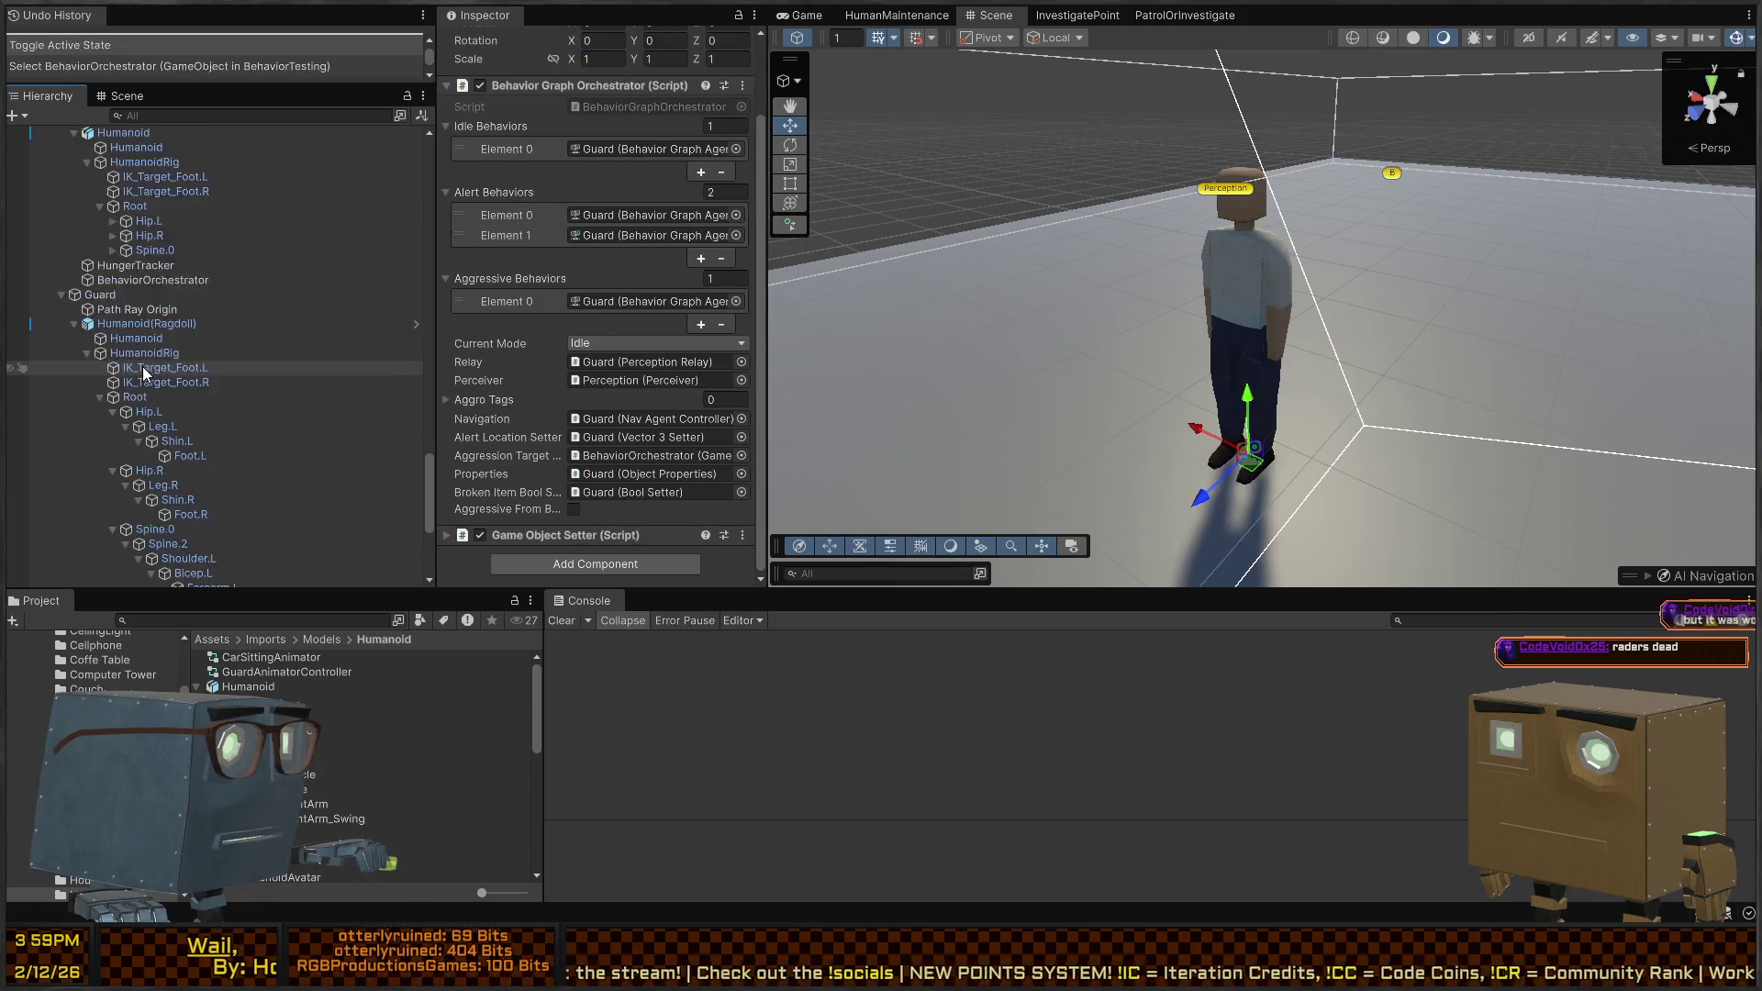
click(147, 379)
Start play mode and frame the Guard in the Scene view so the camera follows it
key(ctrl+p)
click(119, 350)
click(991, 15)
key(shift+f)
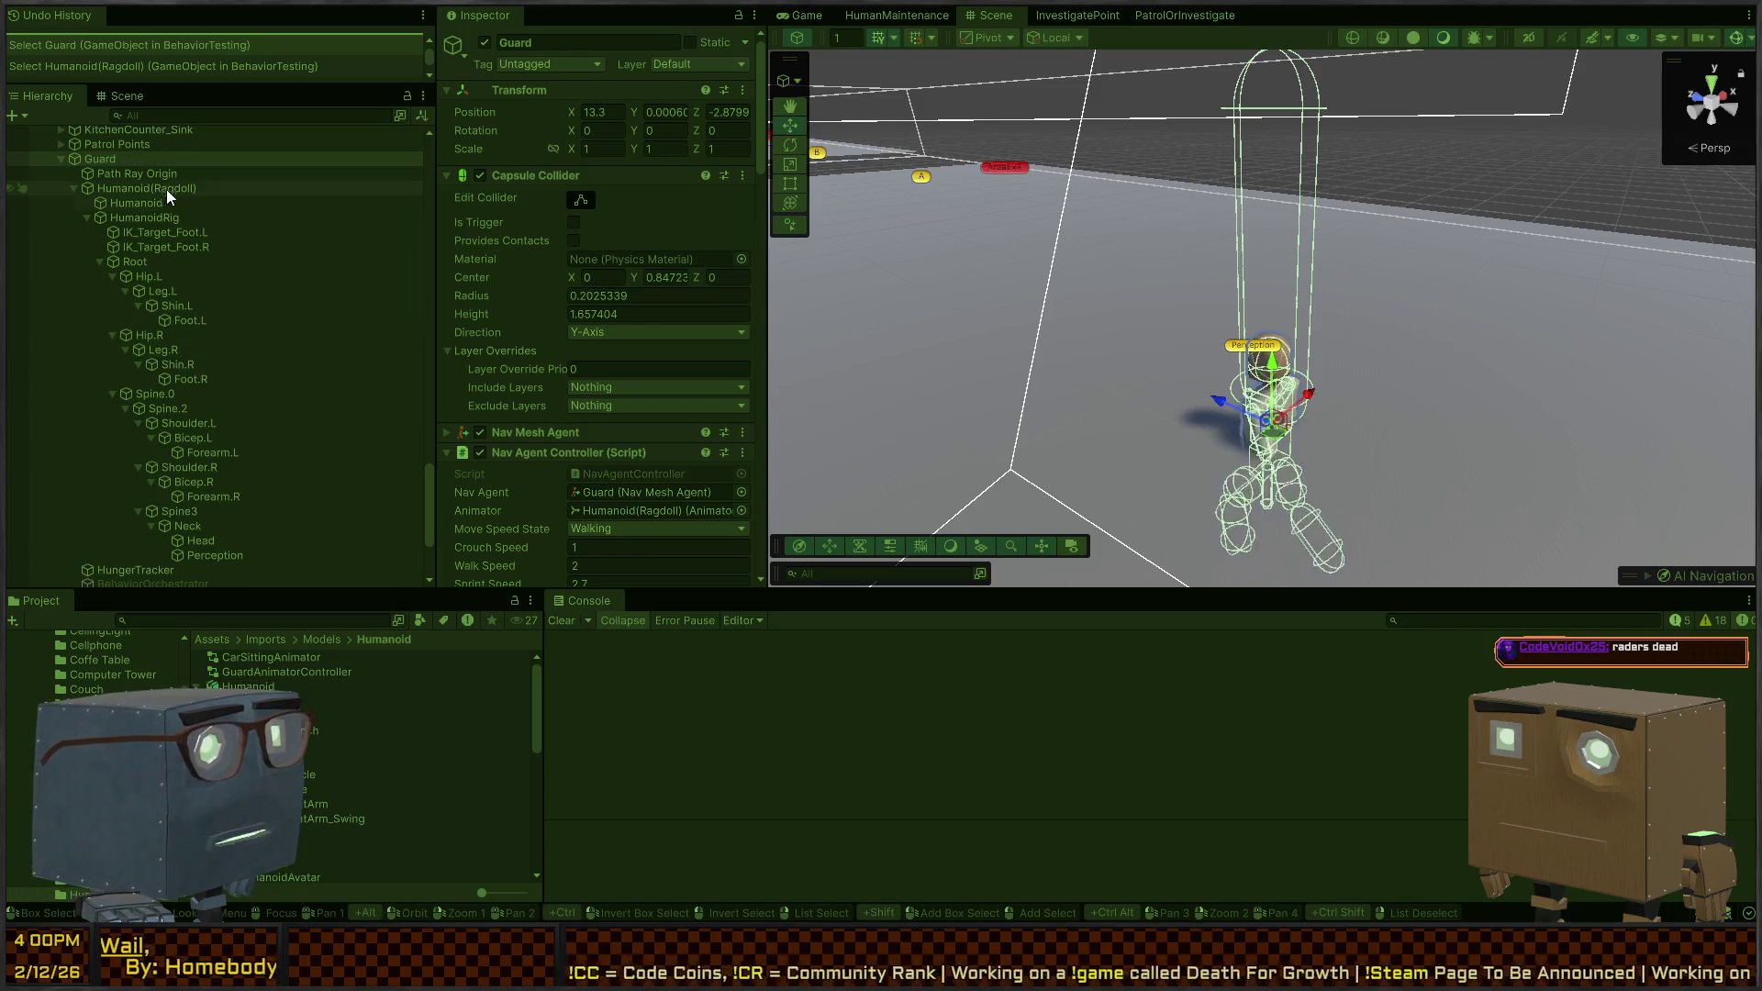
Check the guard's Perception, then select HumanoidRig and edit its Position Y, which reads -0.996
scroll(152, 179, down, 5)
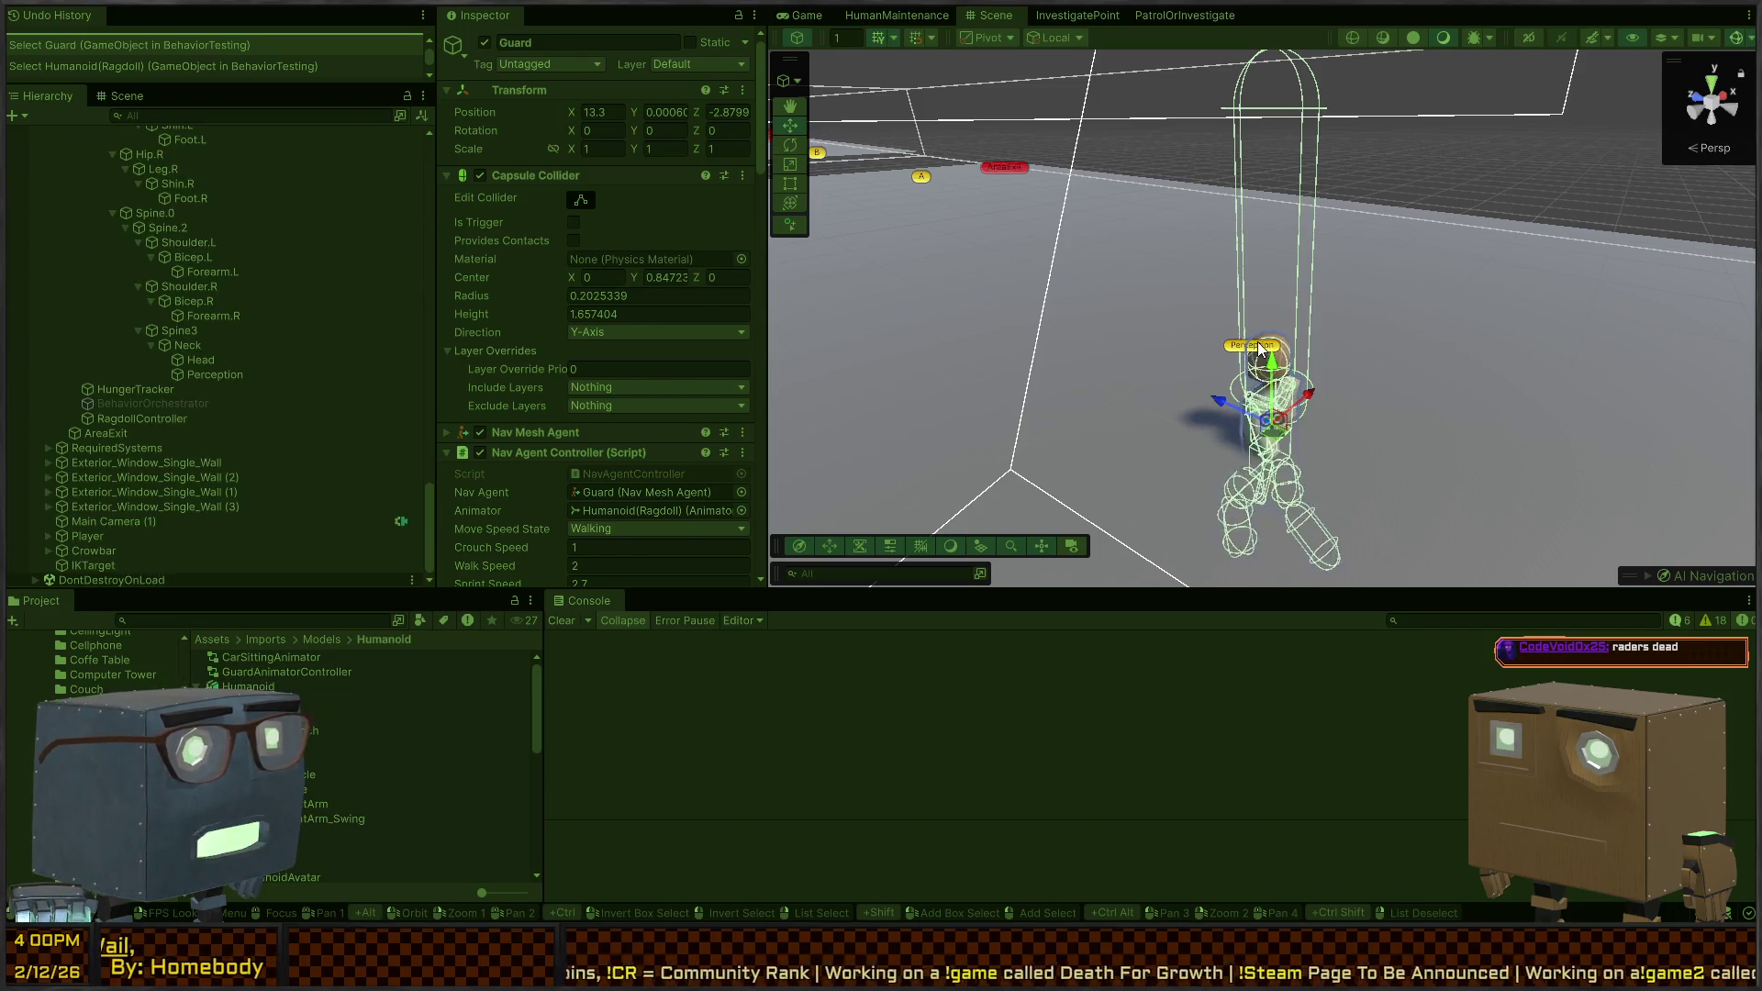
click(1260, 349)
scroll(169, 363, up, 8)
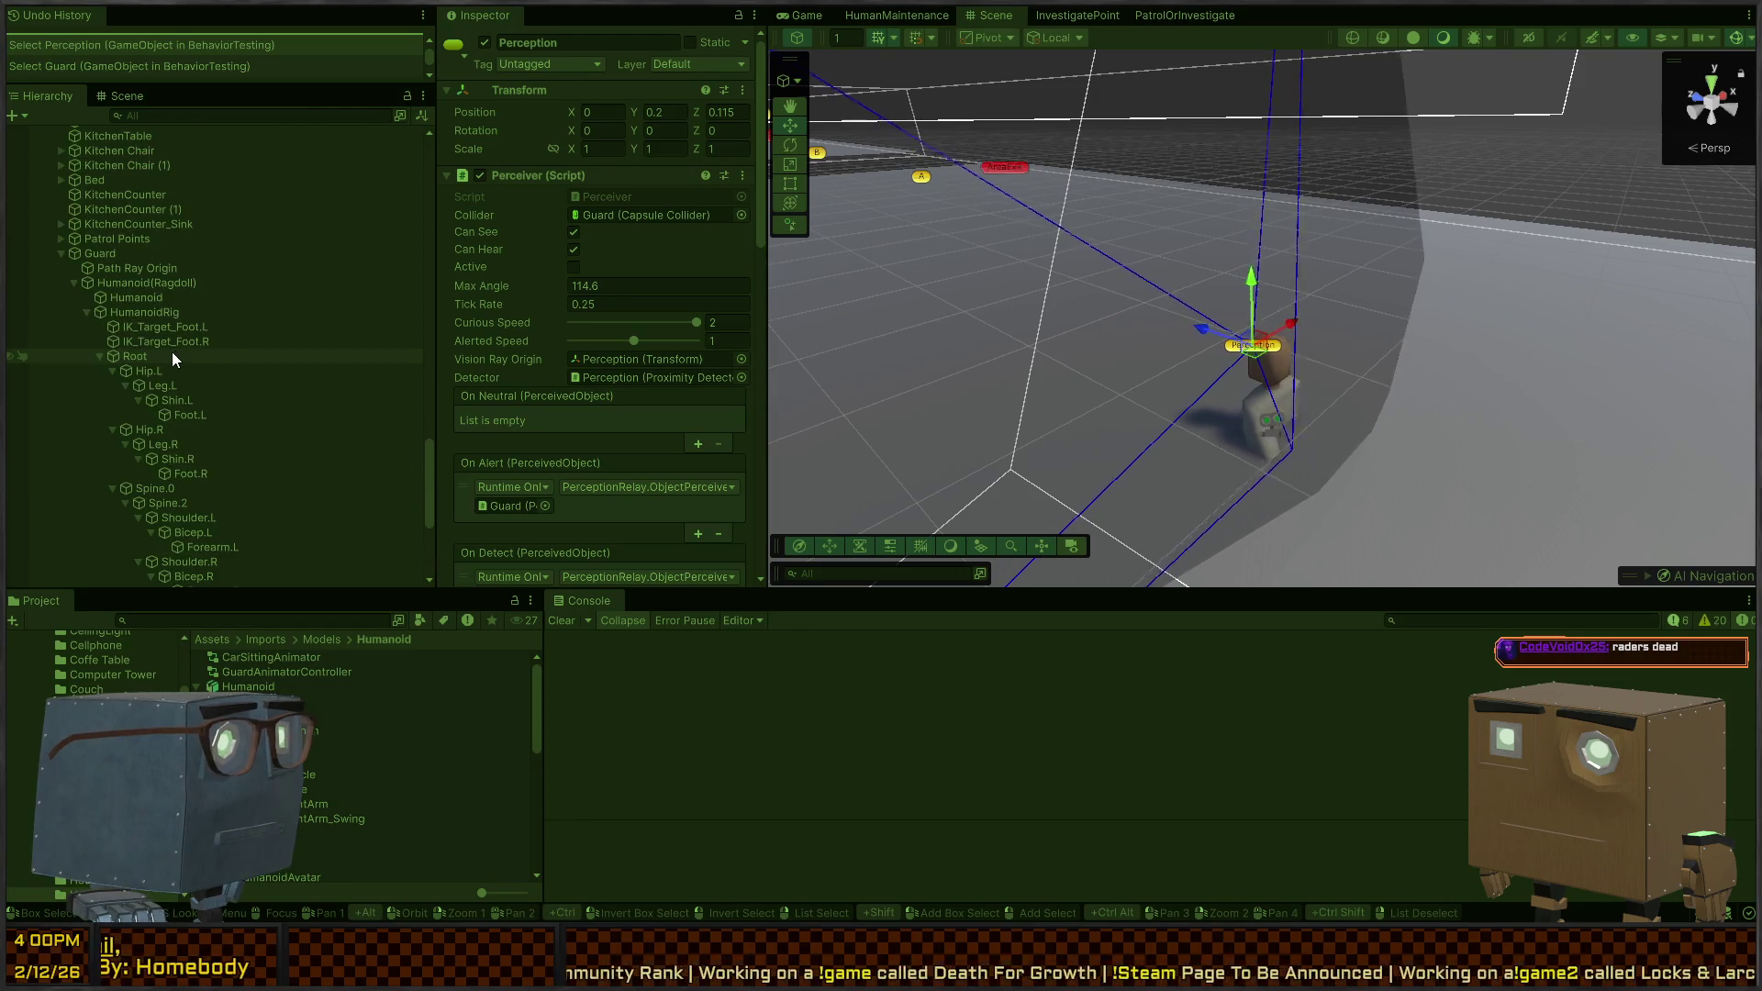
scroll(163, 261, down, 3)
click(167, 204)
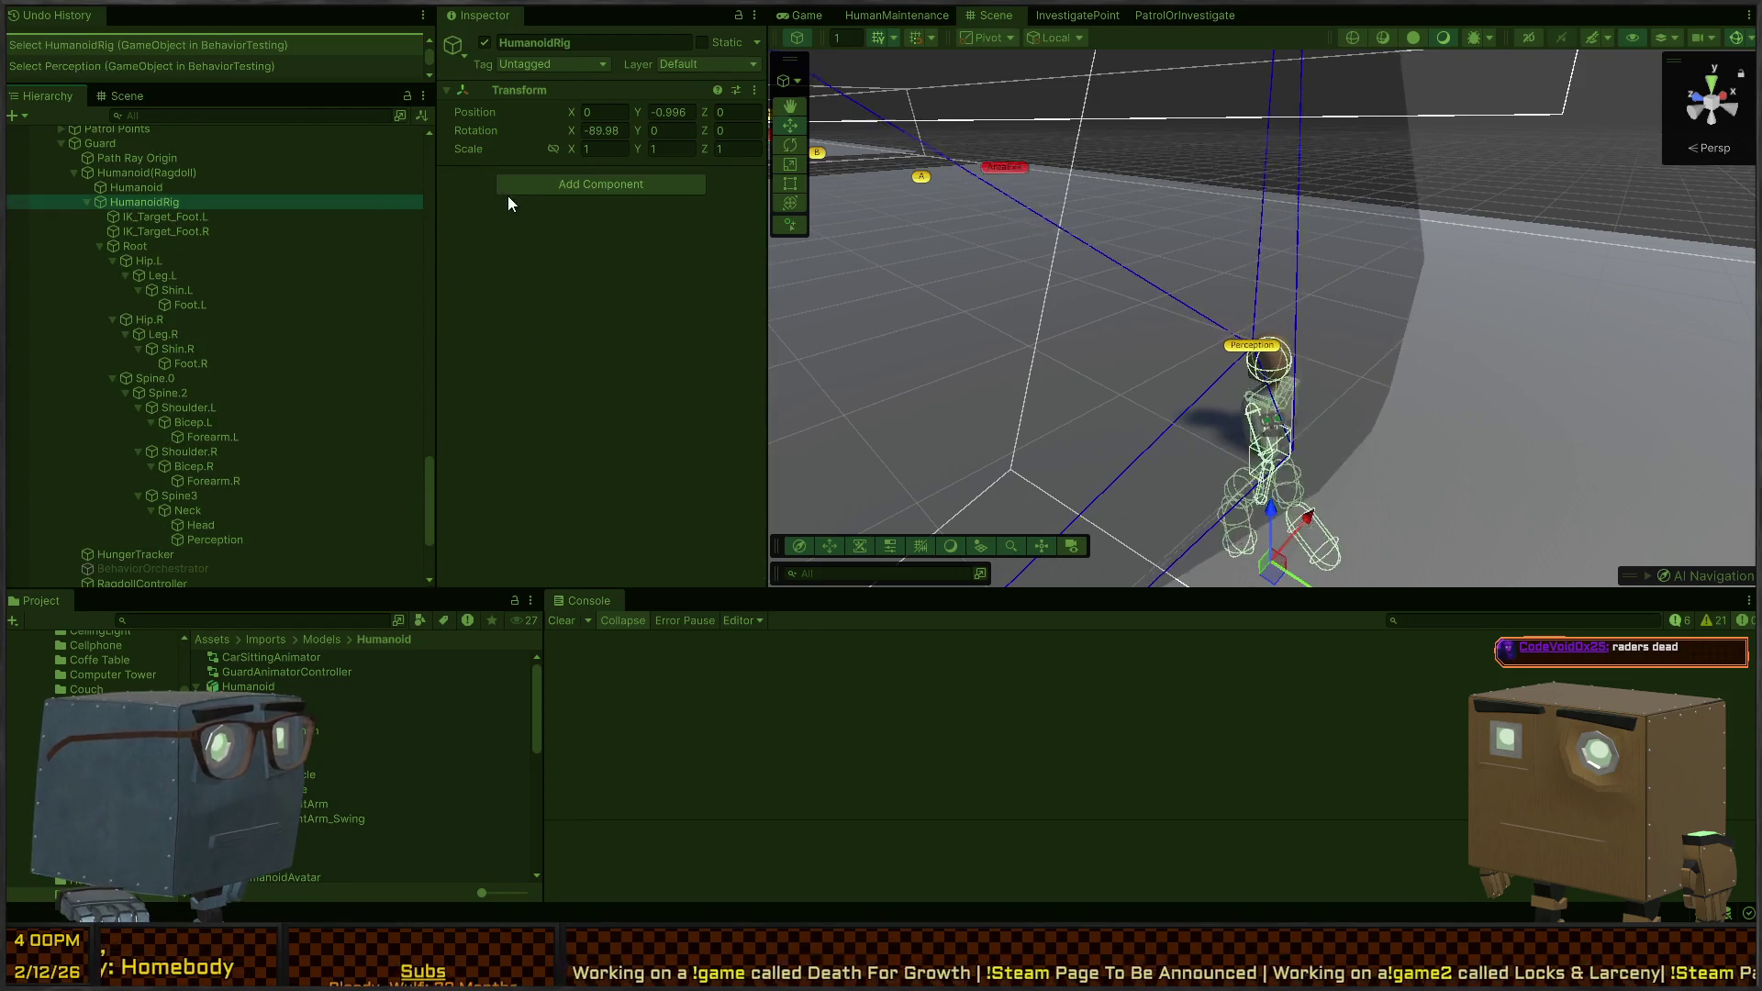
click(690, 112)
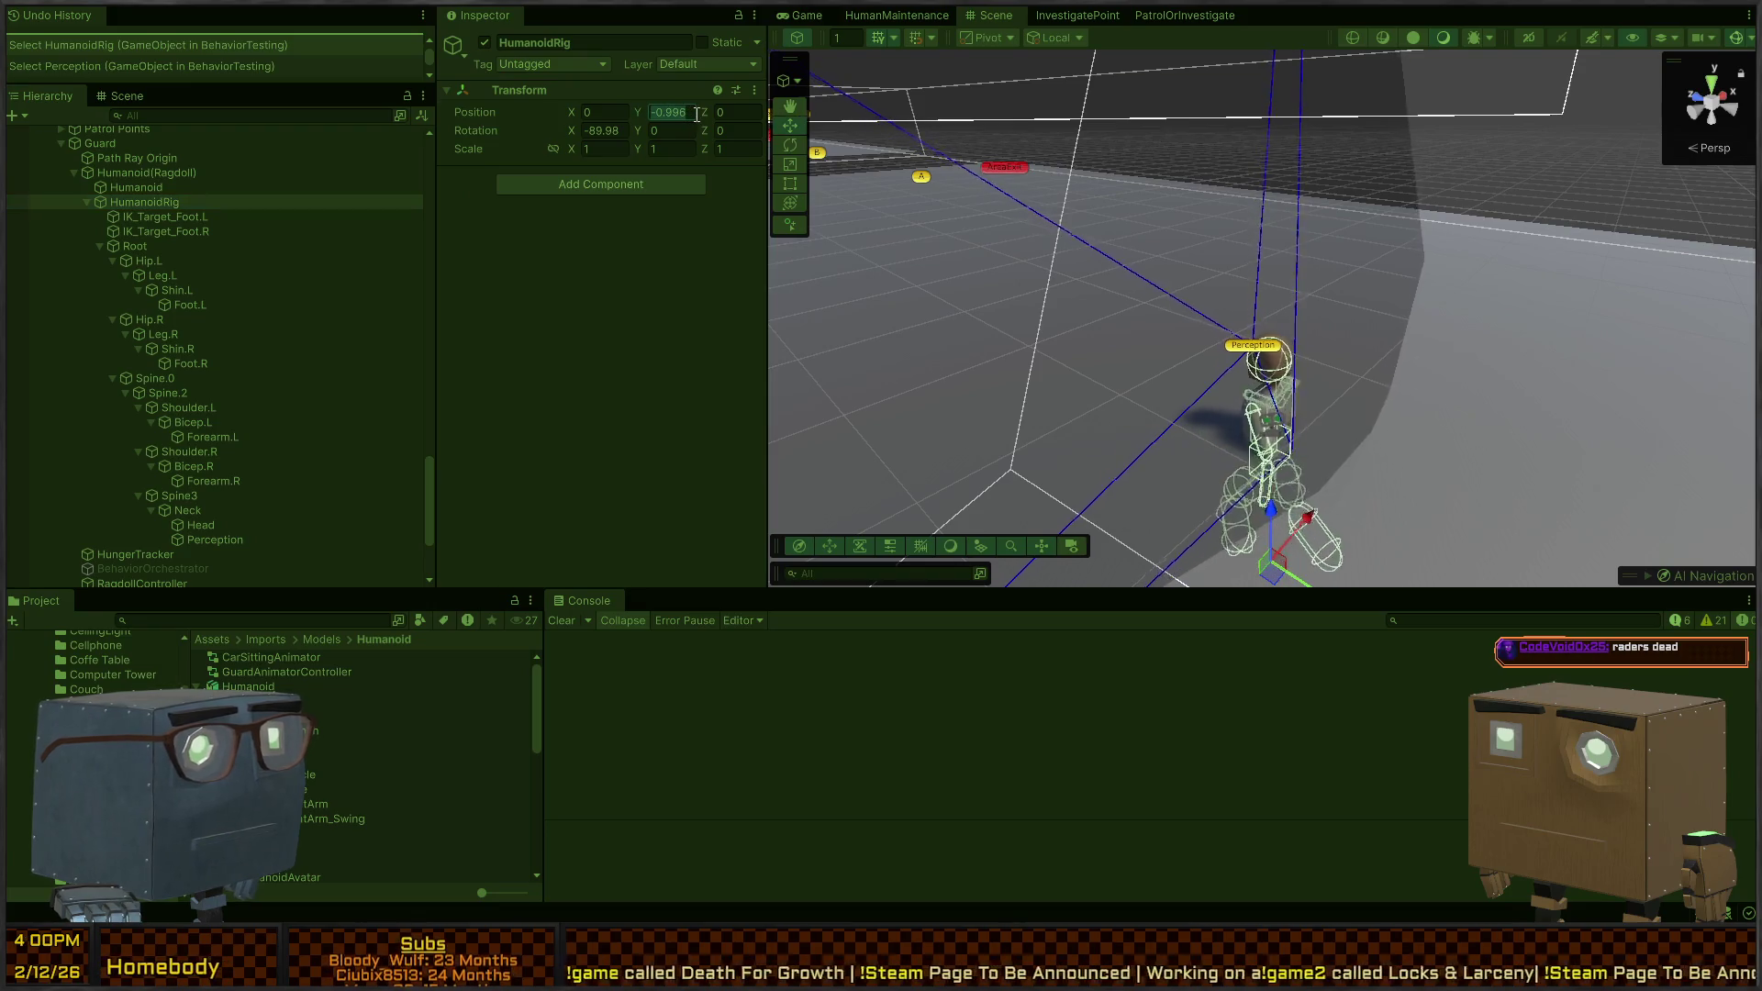
Set HumanoidRig's Position Y to 0 so the guard stands upright, then exit Play mode
text(0)
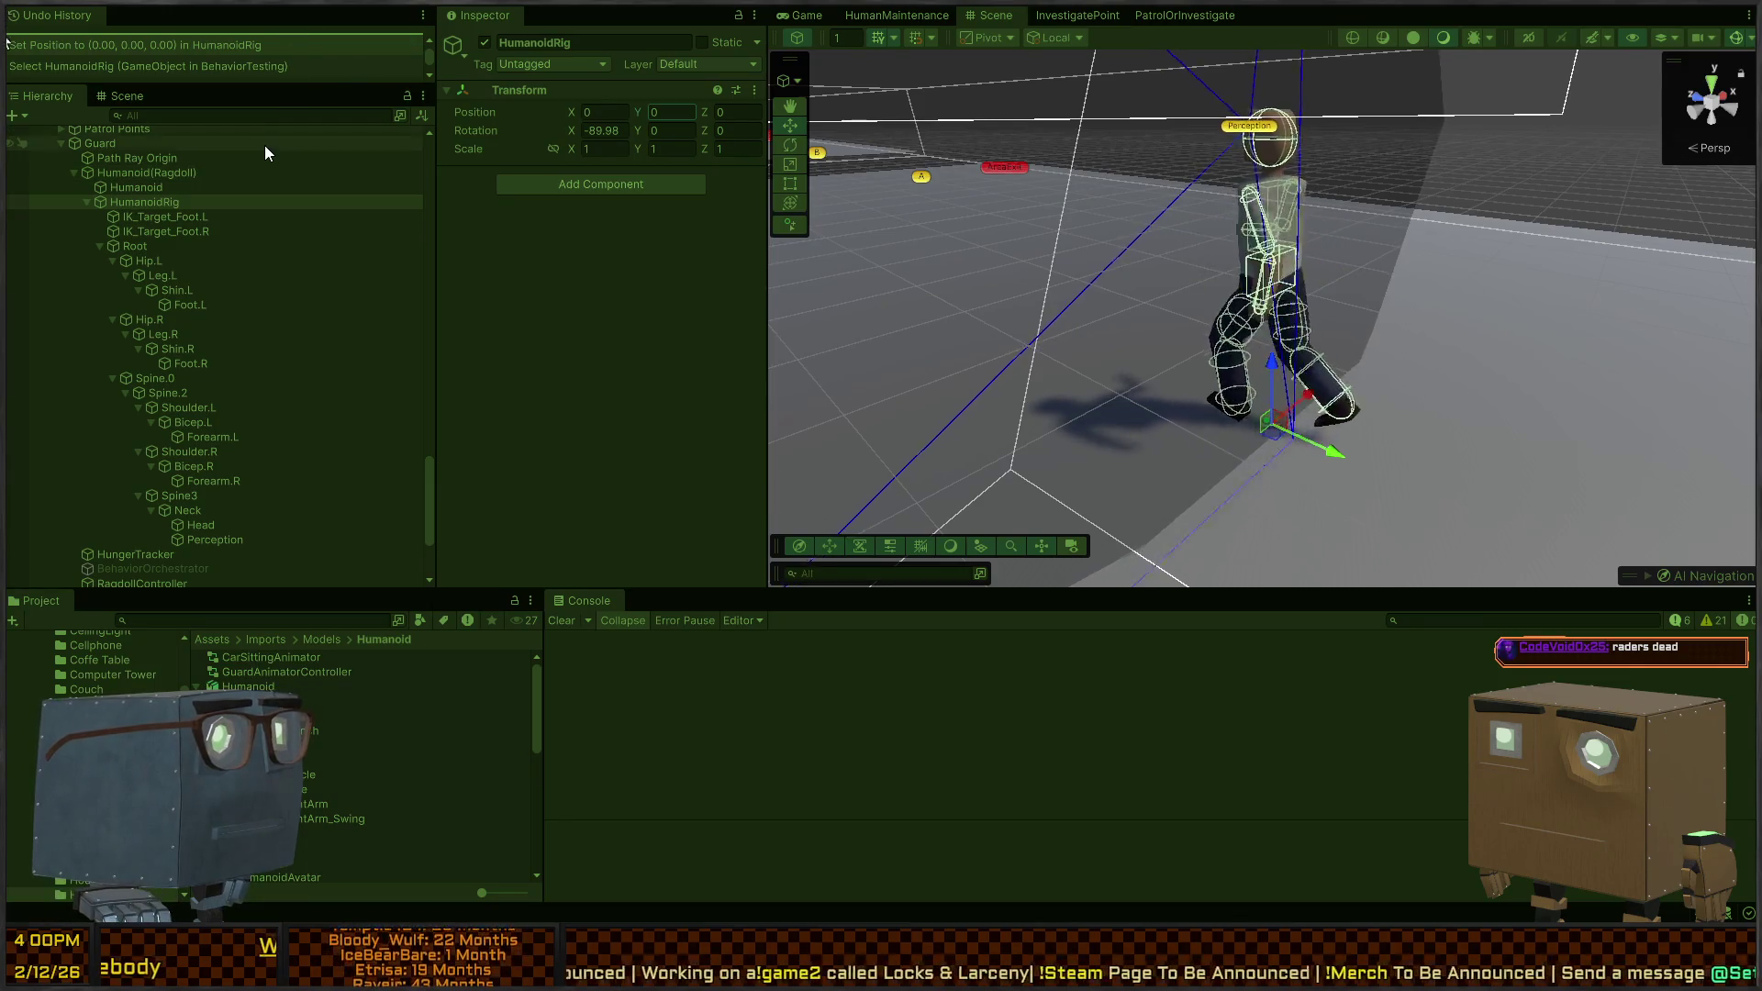
scroll(218, 189, up, 6)
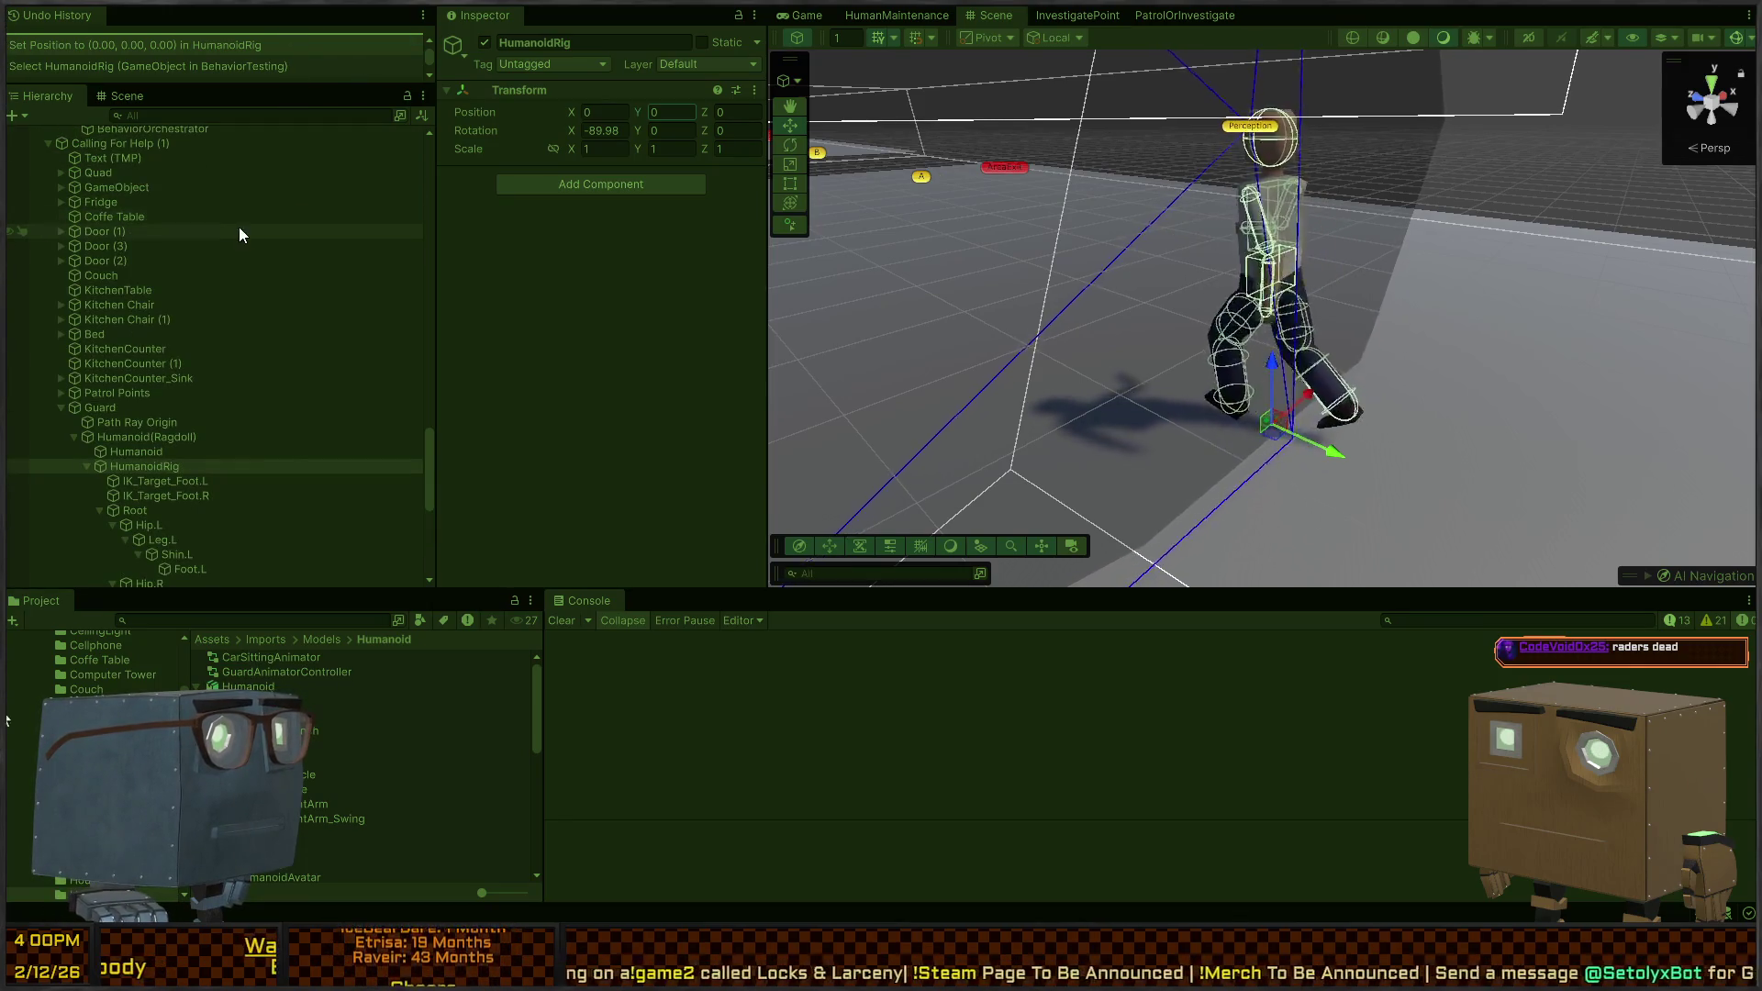
key(ctrl+p)
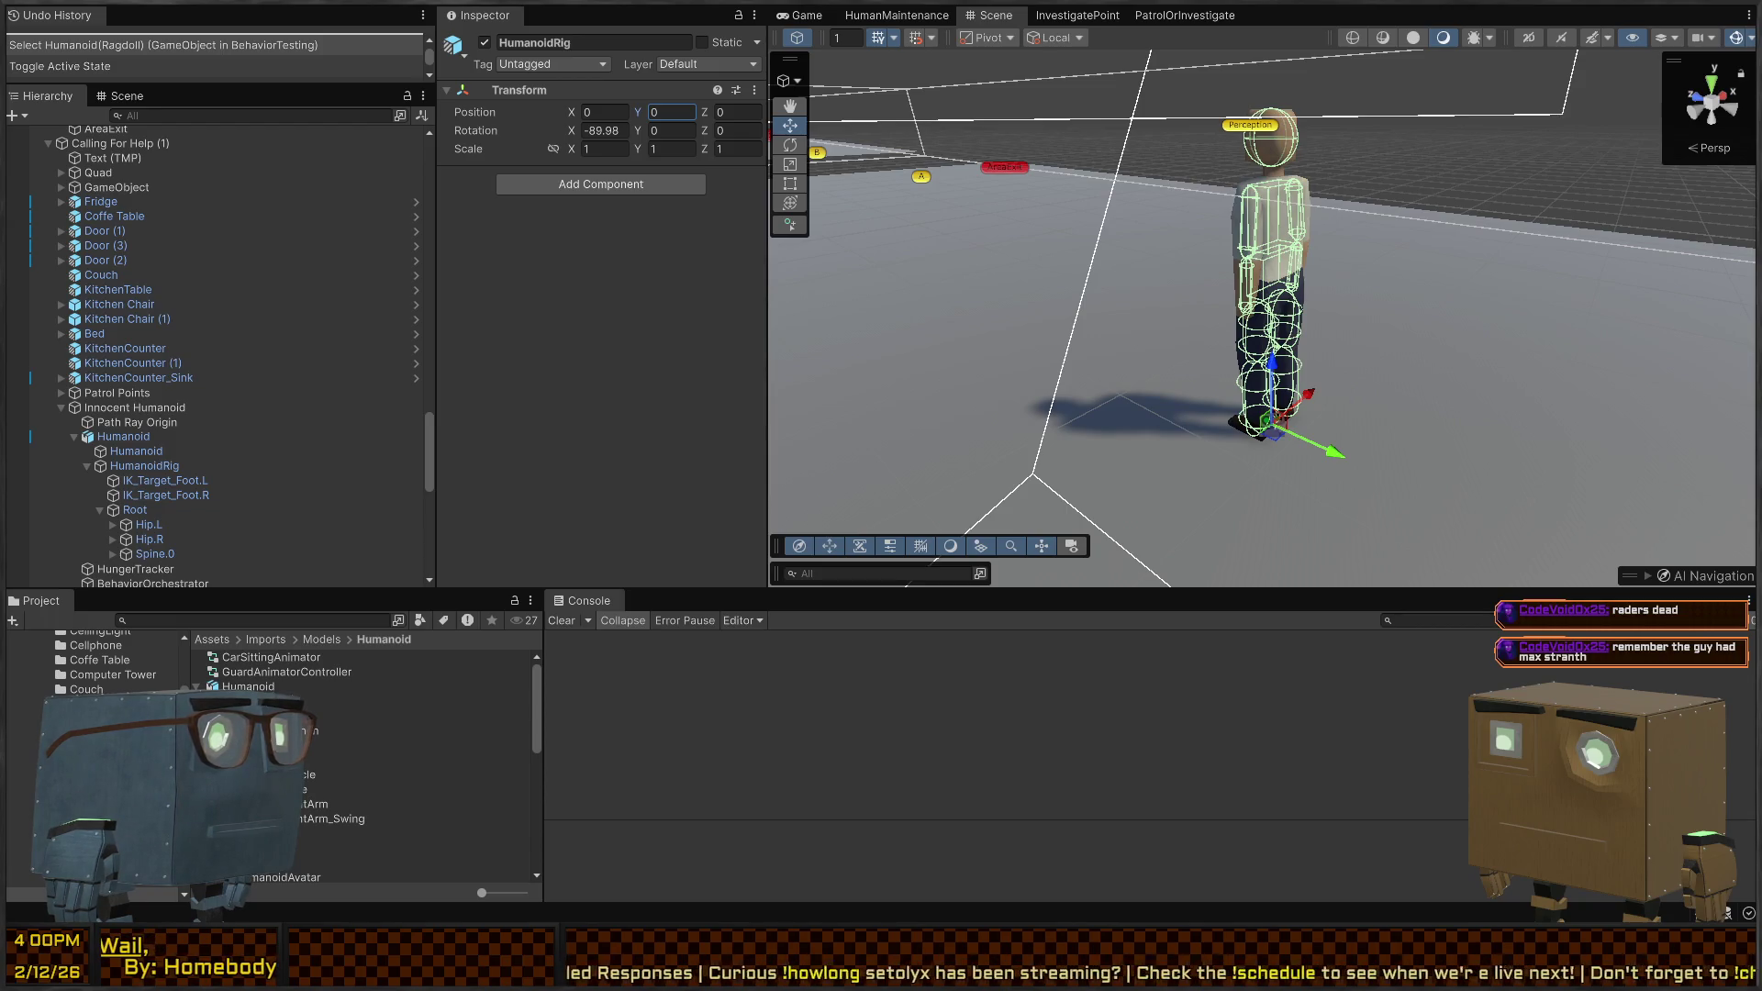
Orbit the Scene view around the guard model, then switch to Visual Studio showing ItemPickup.cs
drag(1251, 290, 1147, 376)
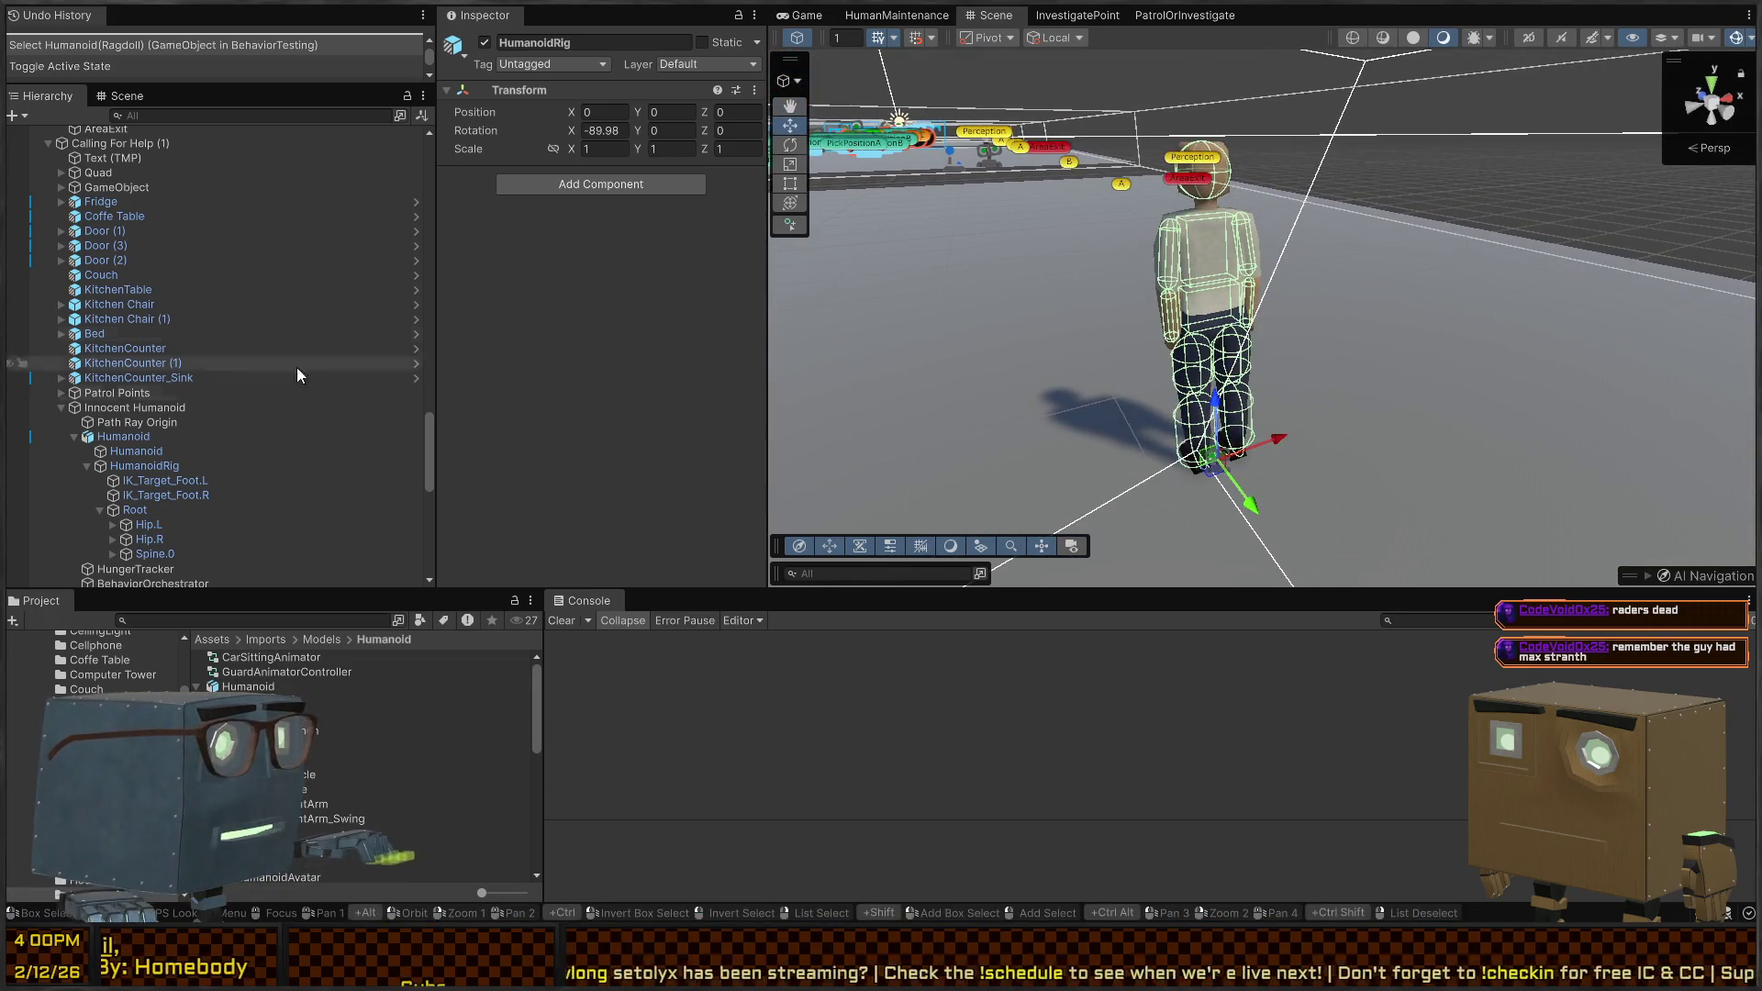
scroll(165, 351, down, 3)
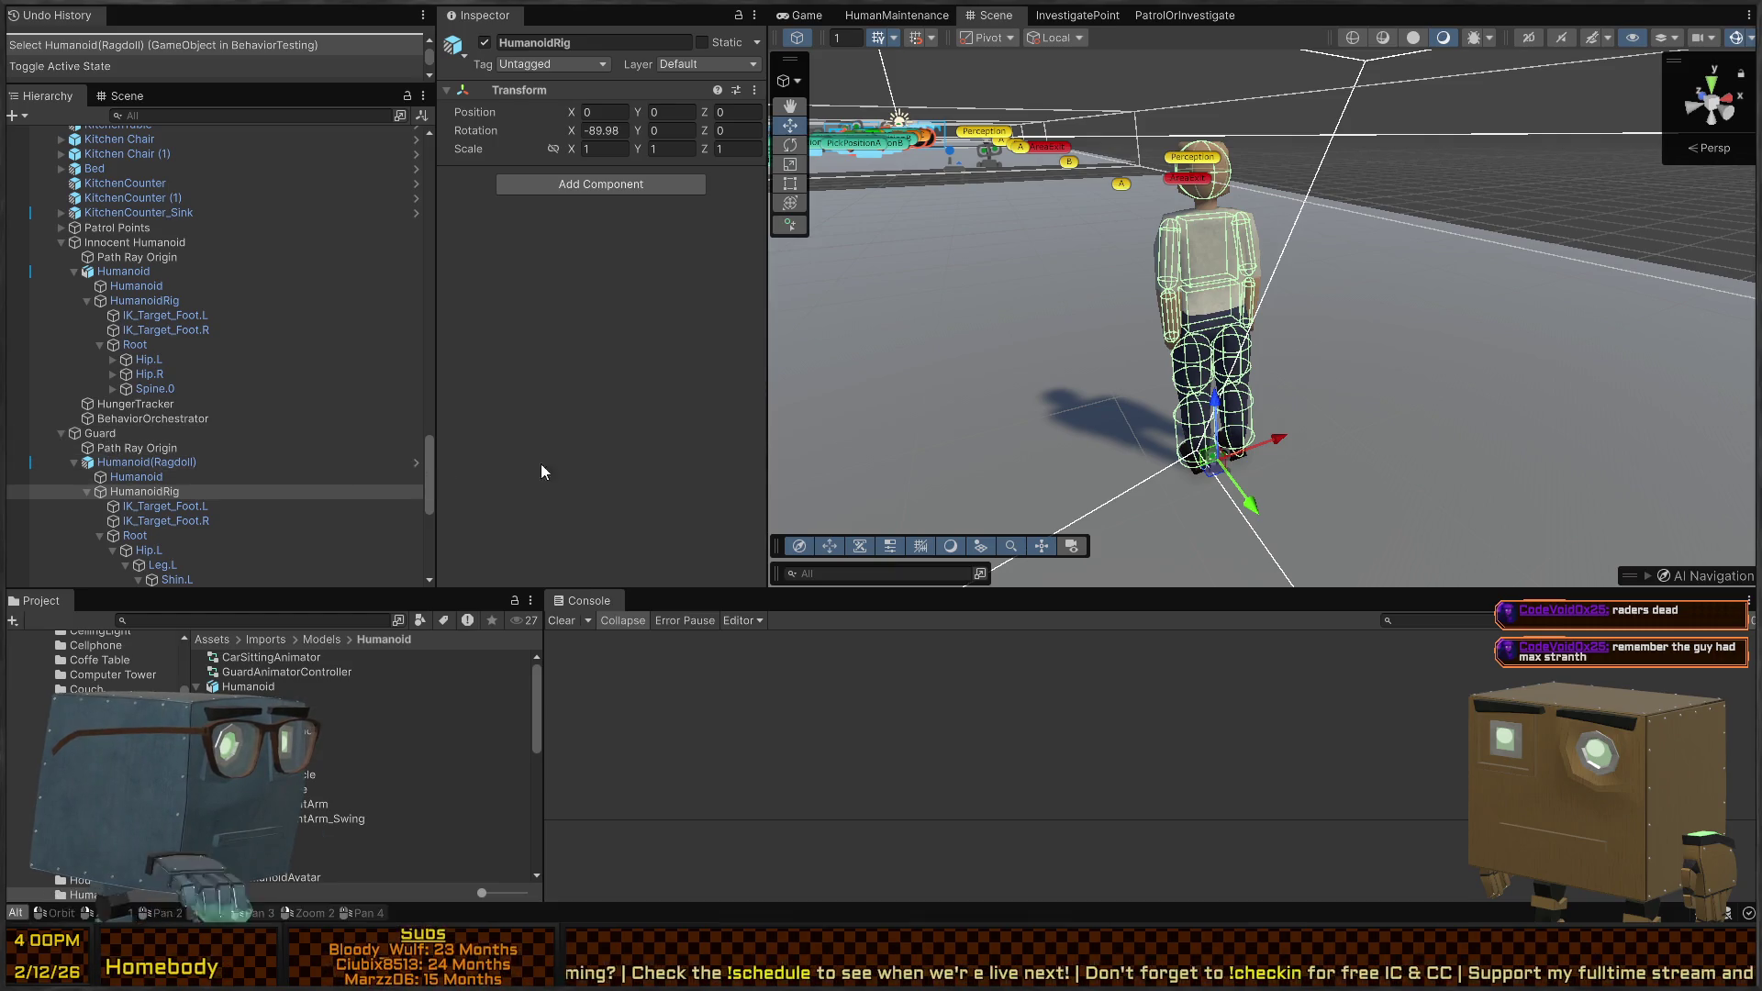
key(alt+Tab)
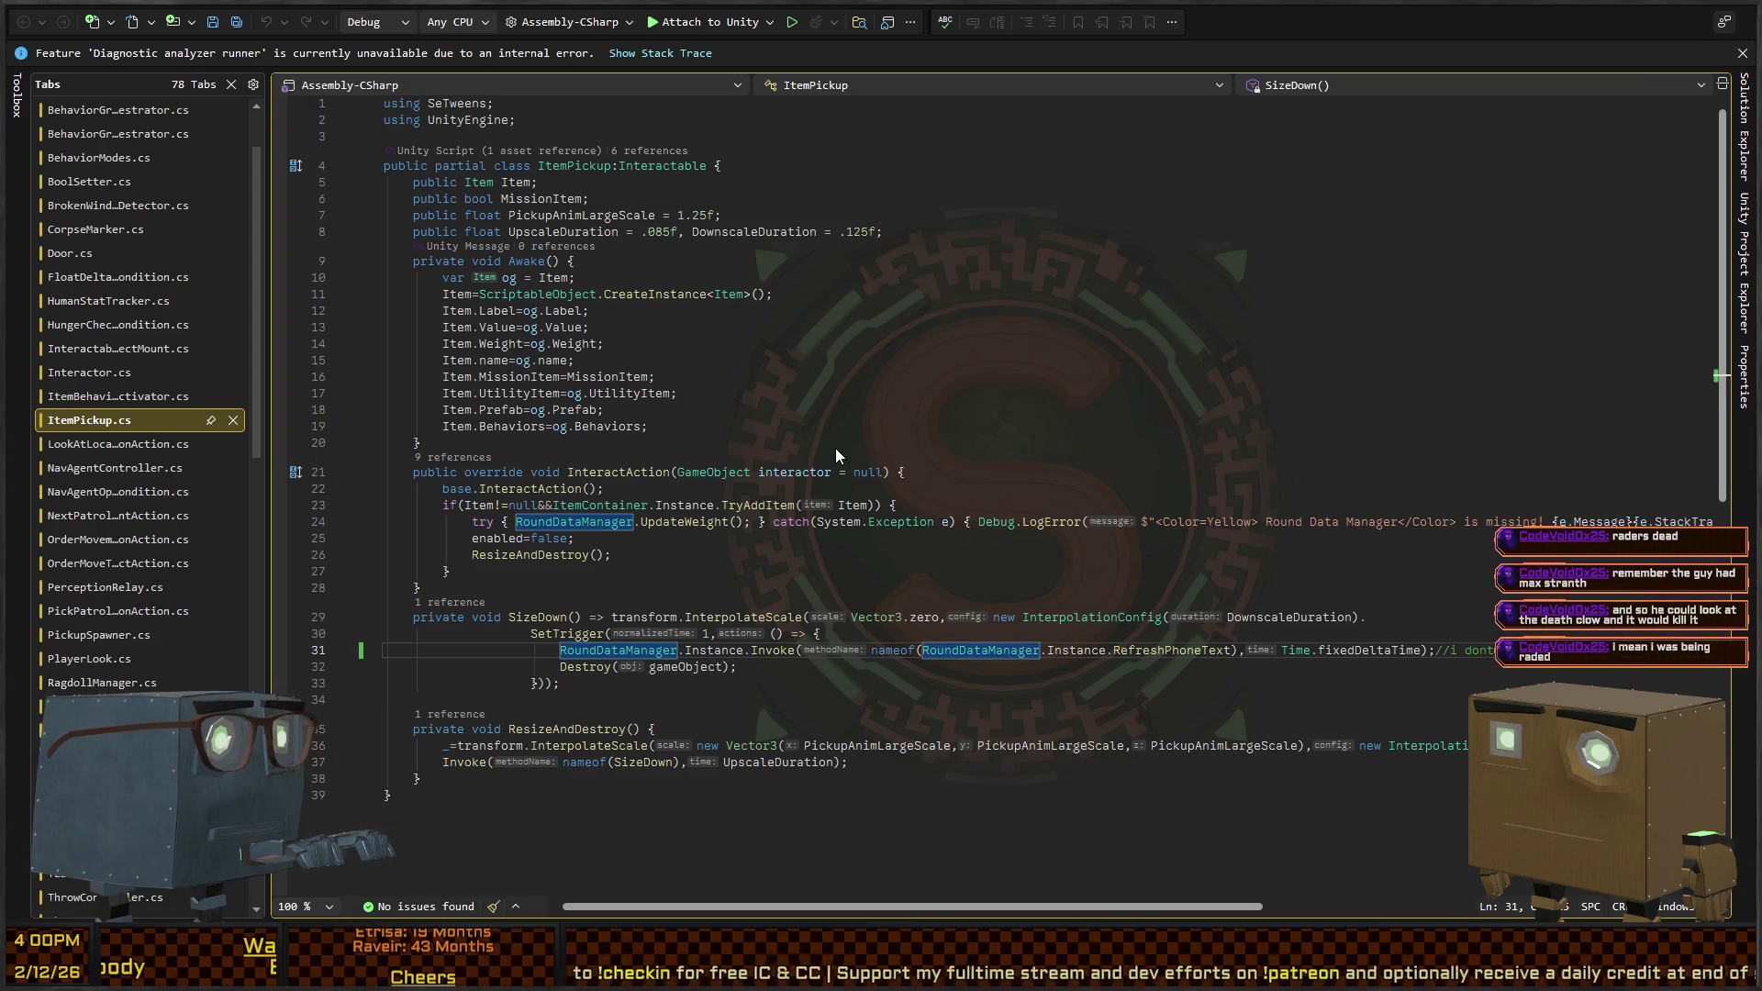
Delete StopRagdoll's RigBase local position reset line in RagdollManager.cs, save, and return to Unity
key(ctrl+minus)
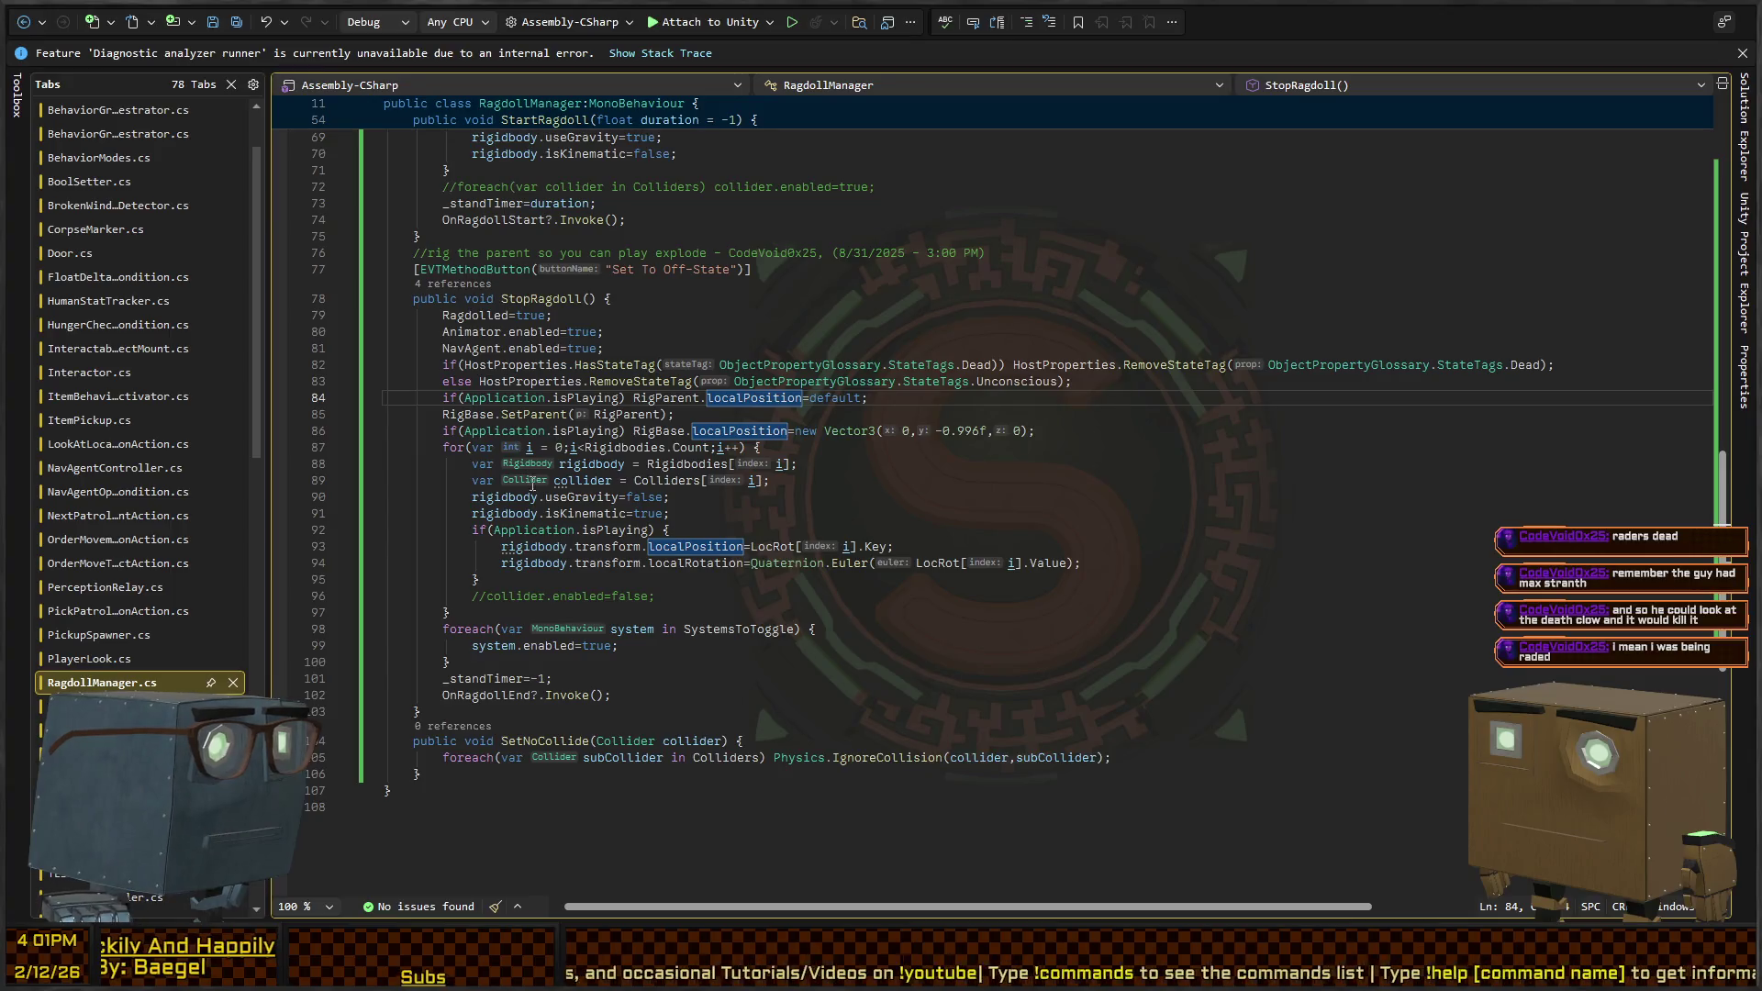
click(971, 430)
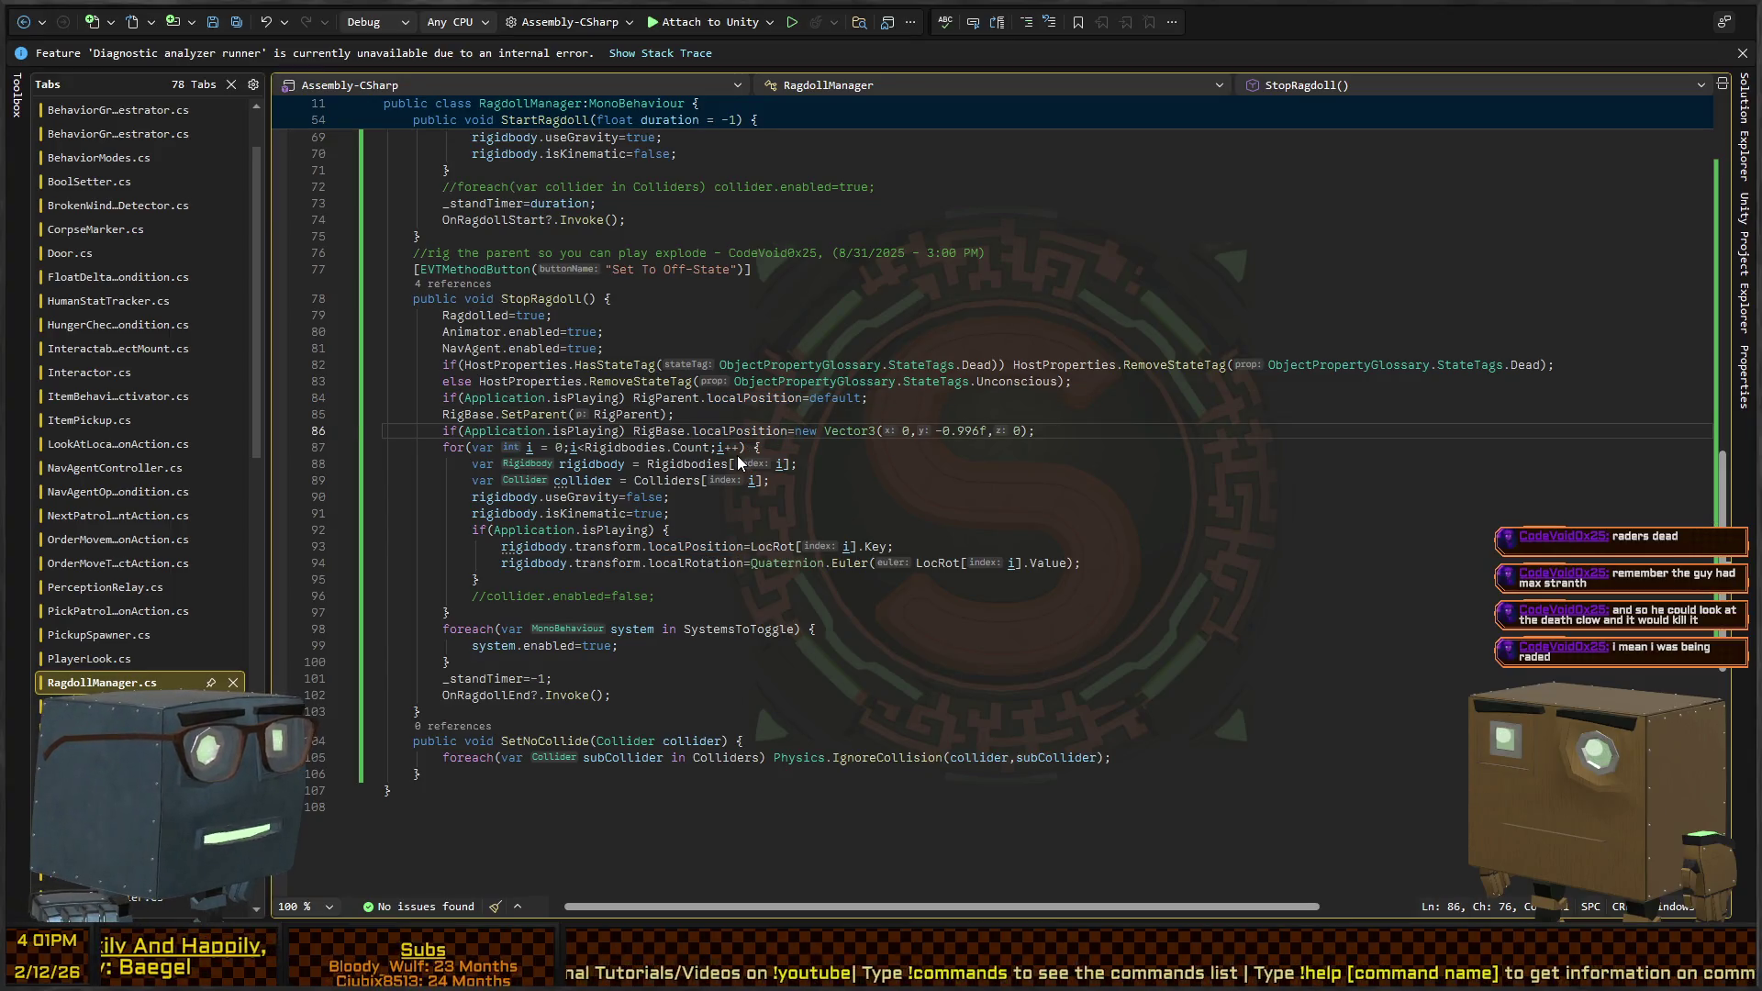
key(shift+End)
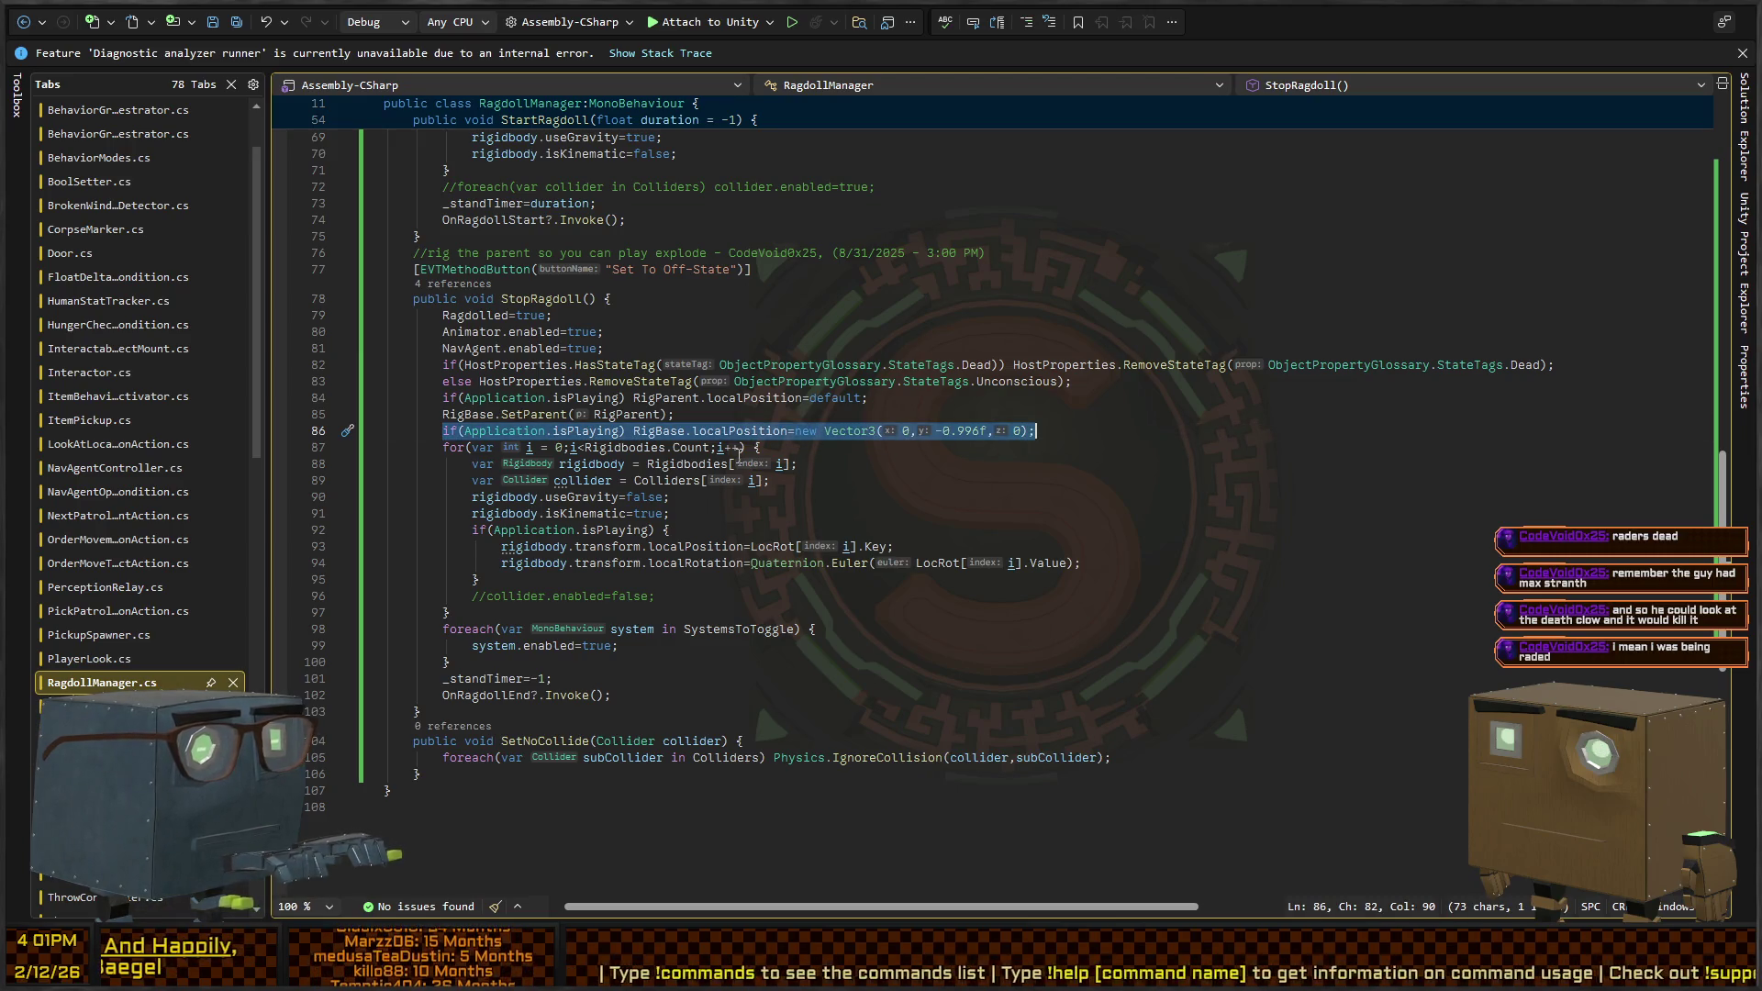
key(BackSpace)
key(BackSpace)
key(BackSpace)
key(BackSpace)
key(ctrl+s)
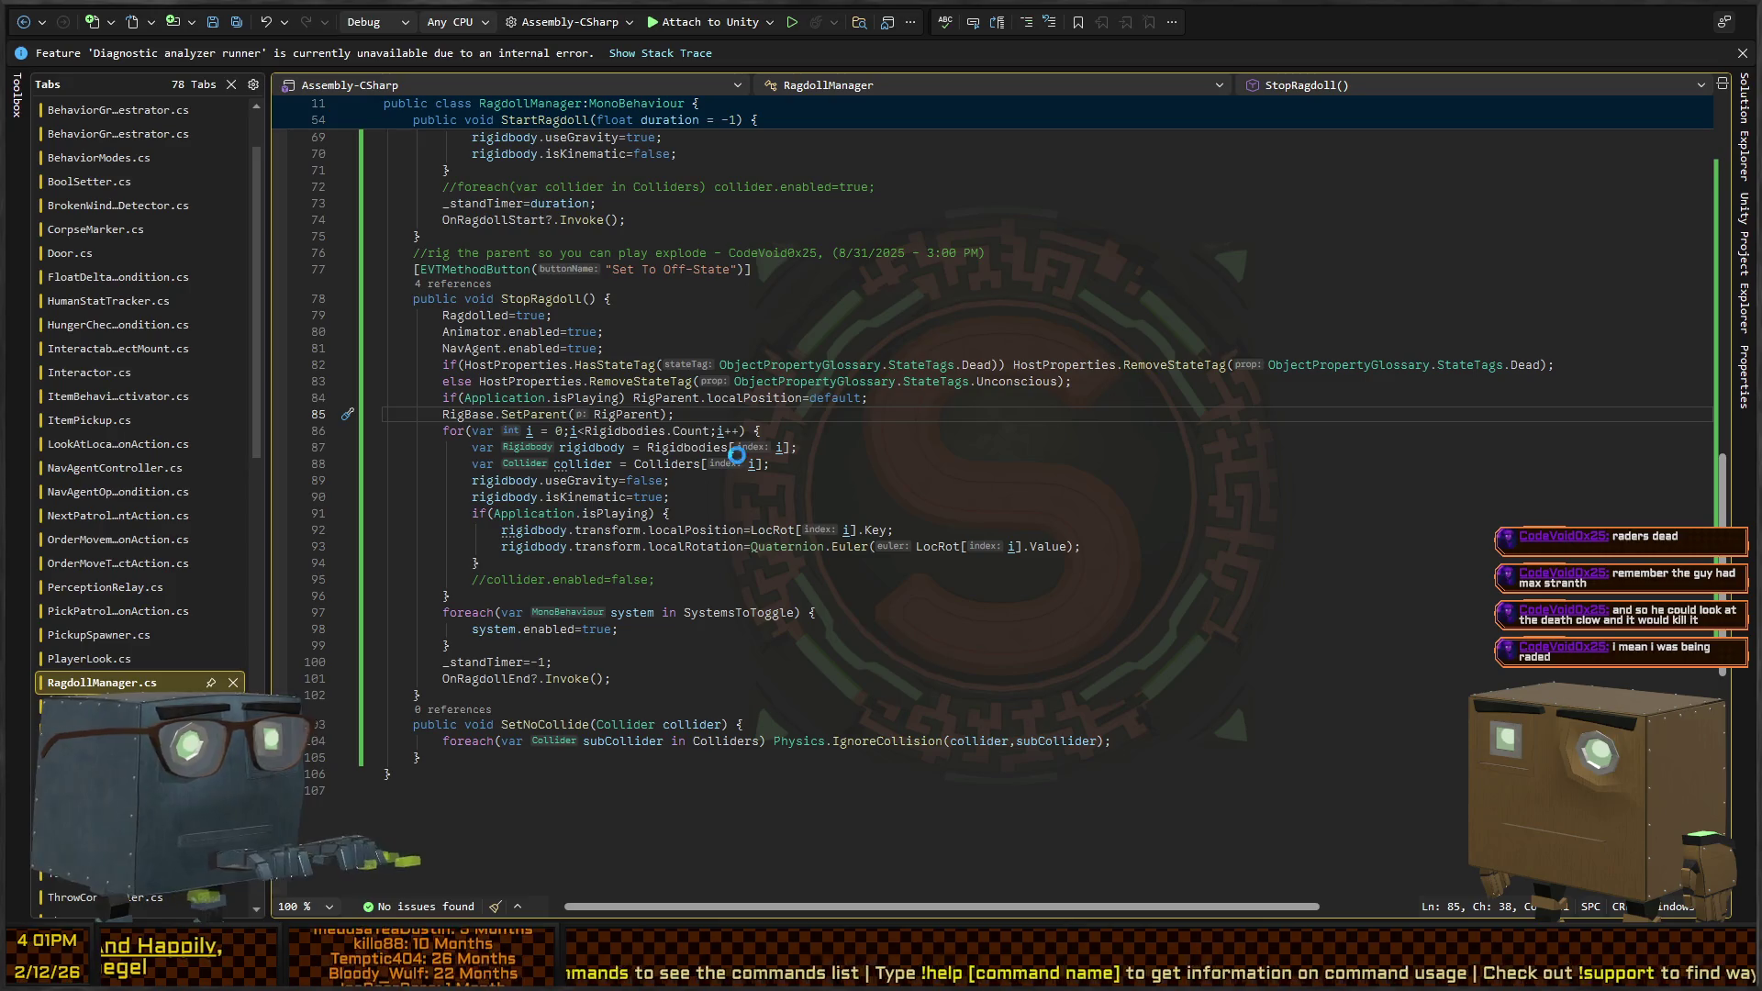
key(alt+Tab)
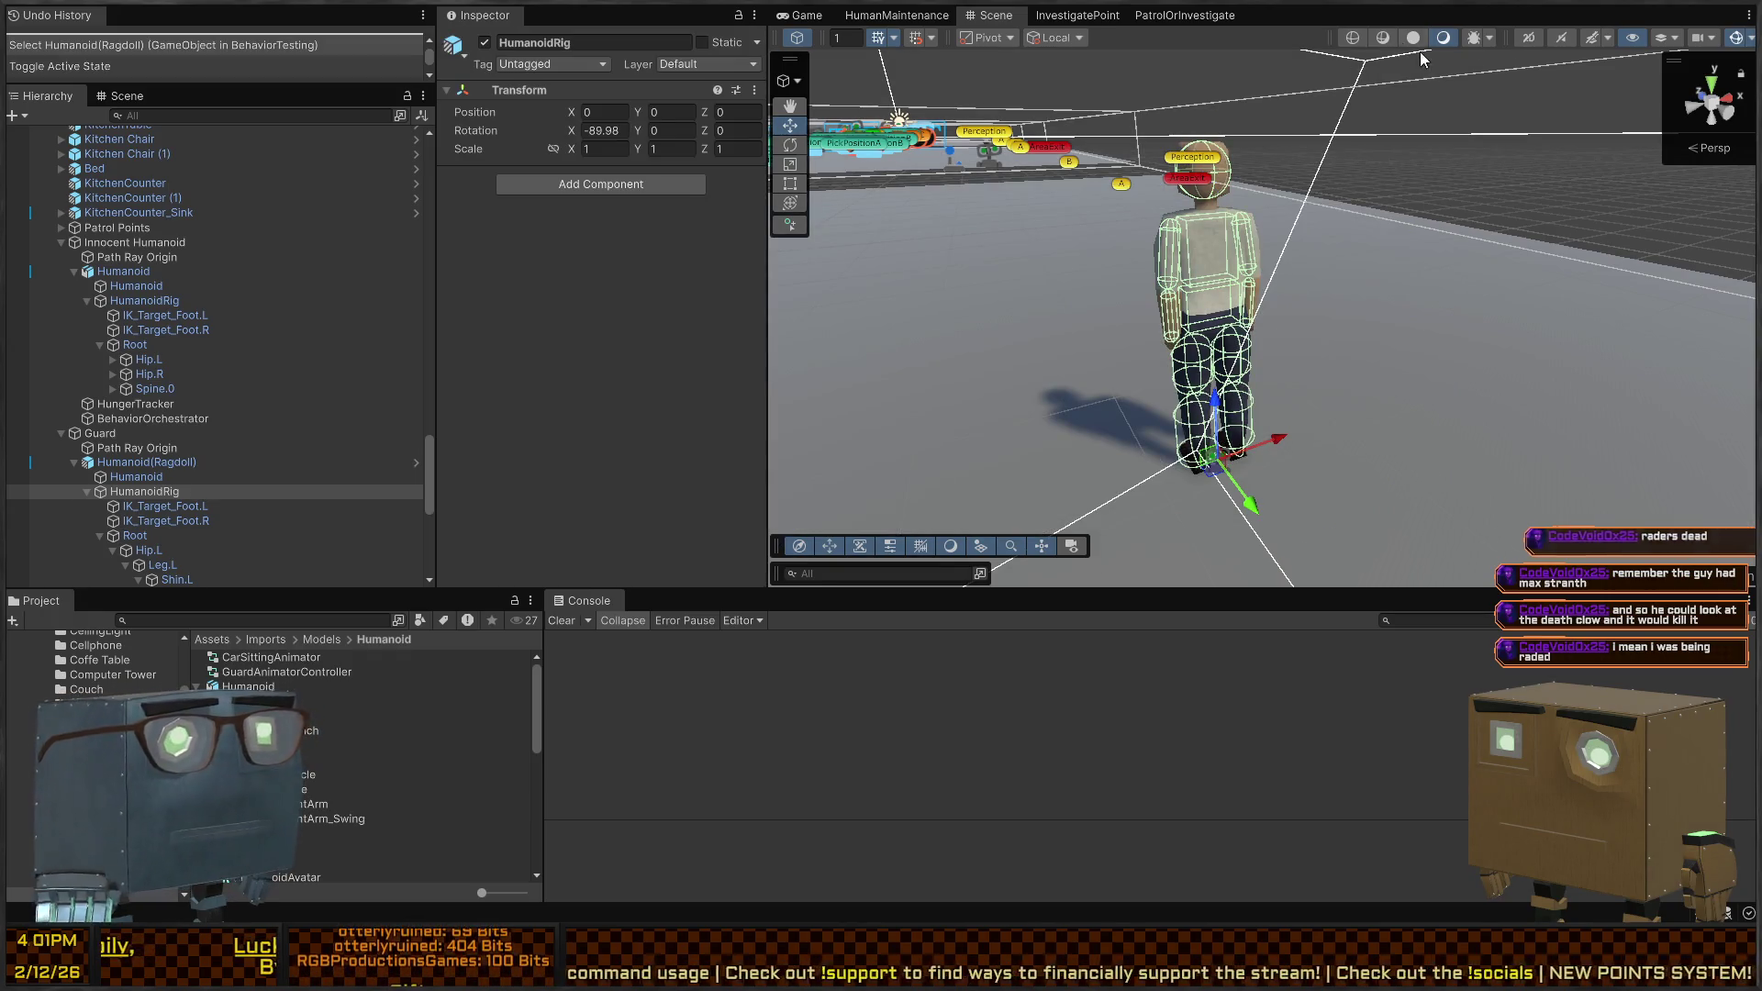
Clear the Console, then pick up the pickaxe and walk the player toward the guard in play
mouse_move(1086, 253)
mouse_down()
mouse_move(1162, 262)
mouse_move(1144, 266)
mouse_up()
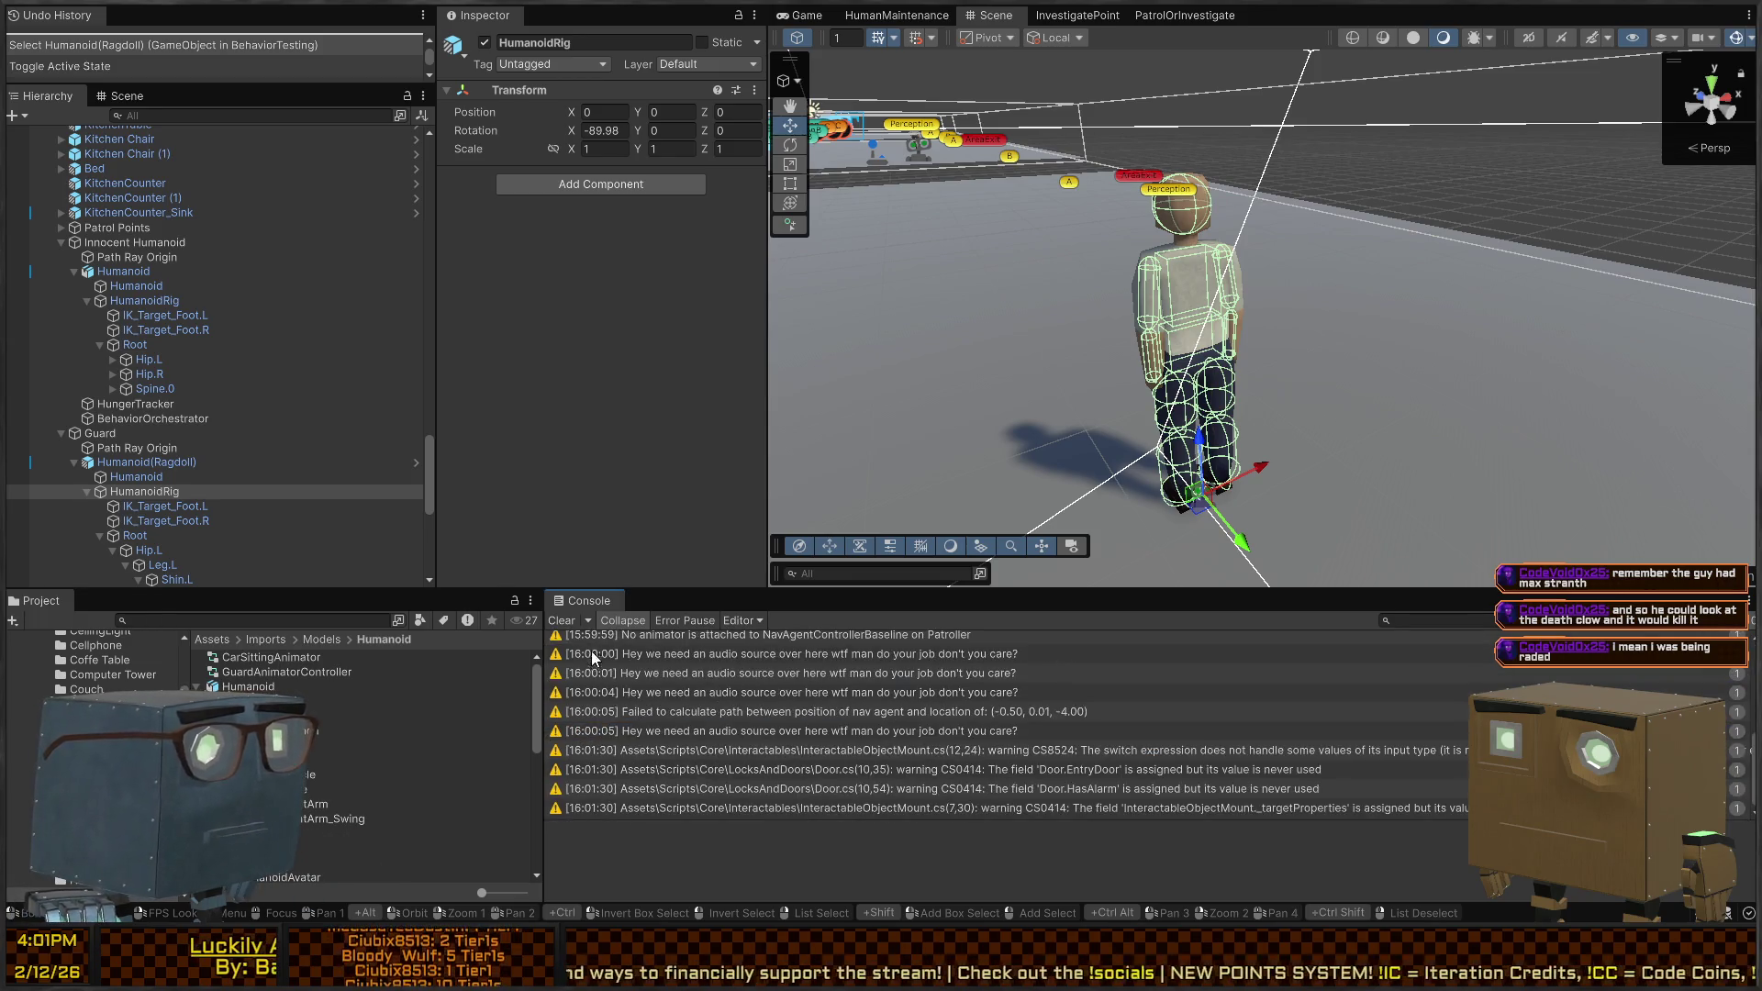
click(562, 621)
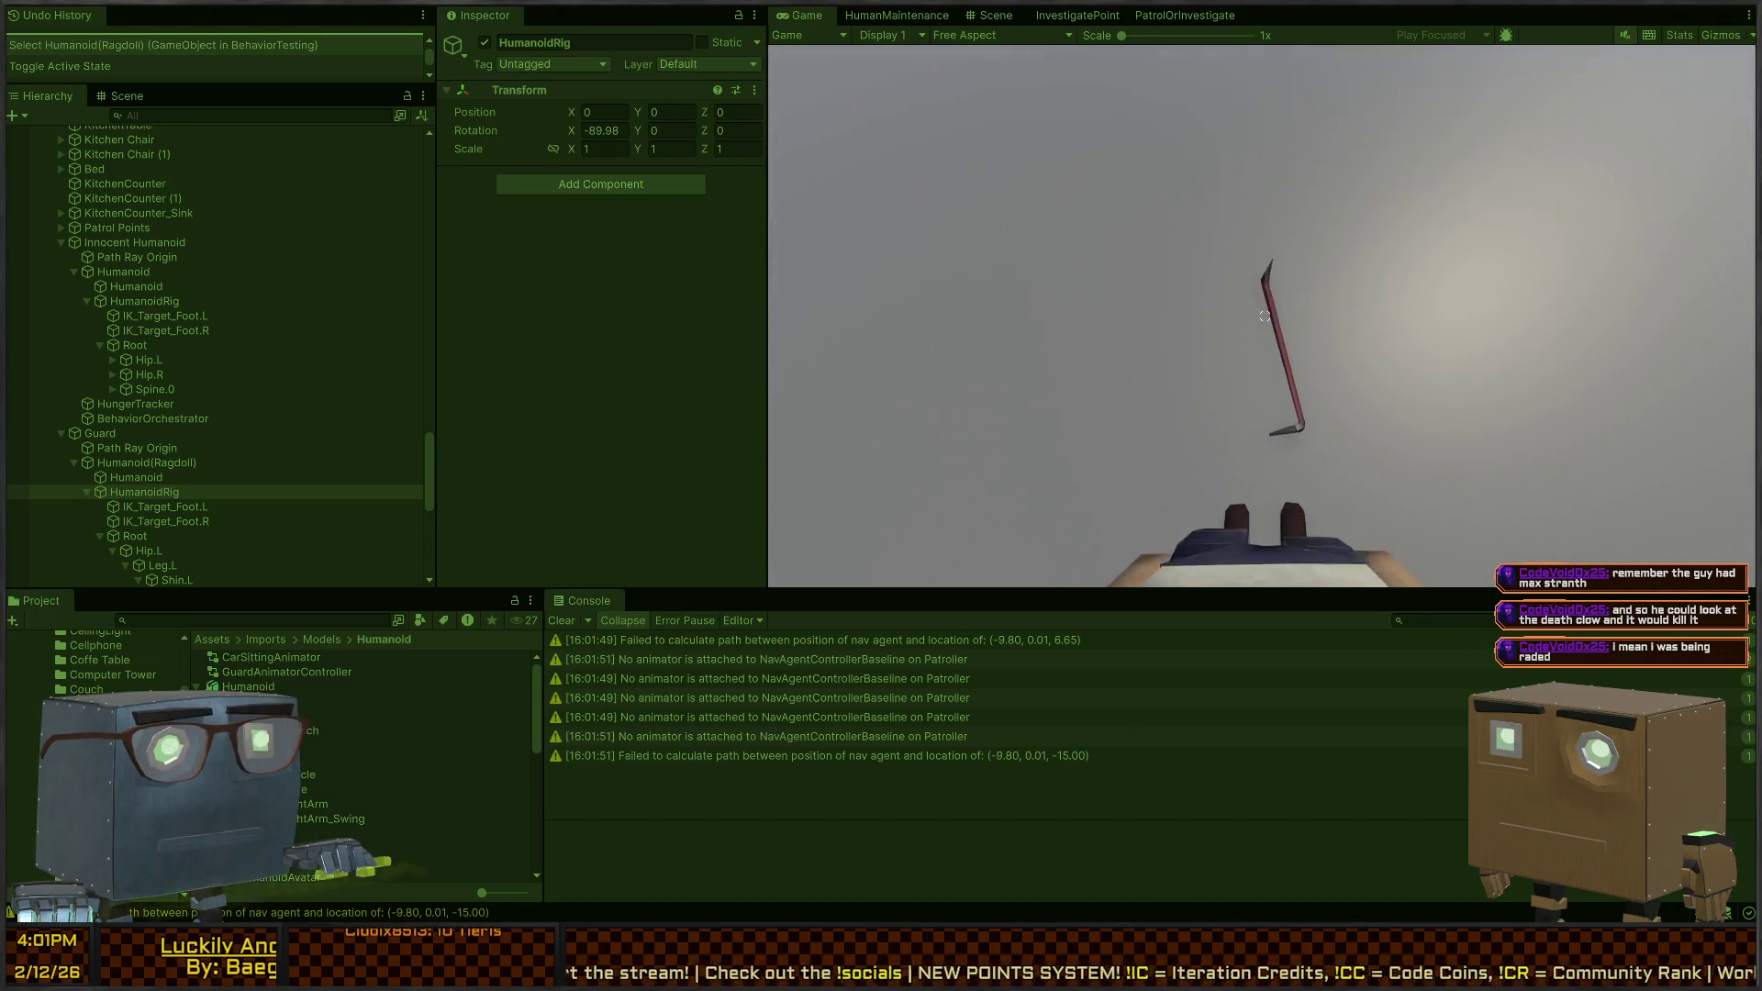
key(e)
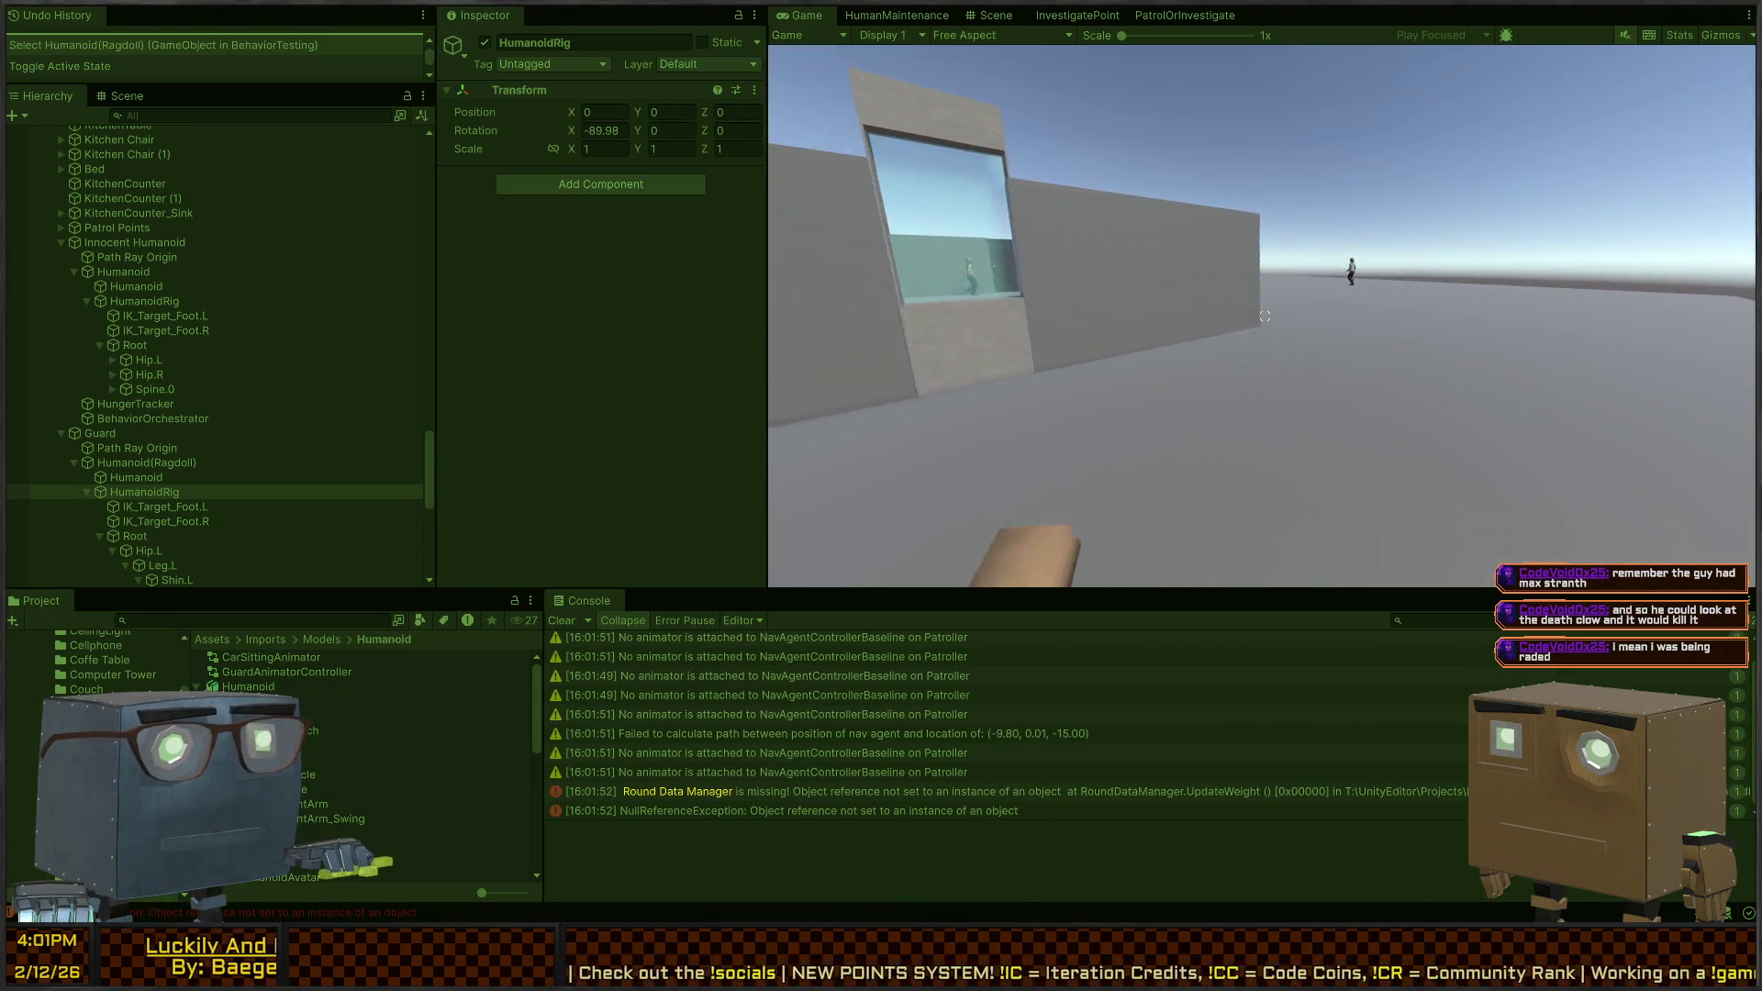
click(1265, 316)
key(w)
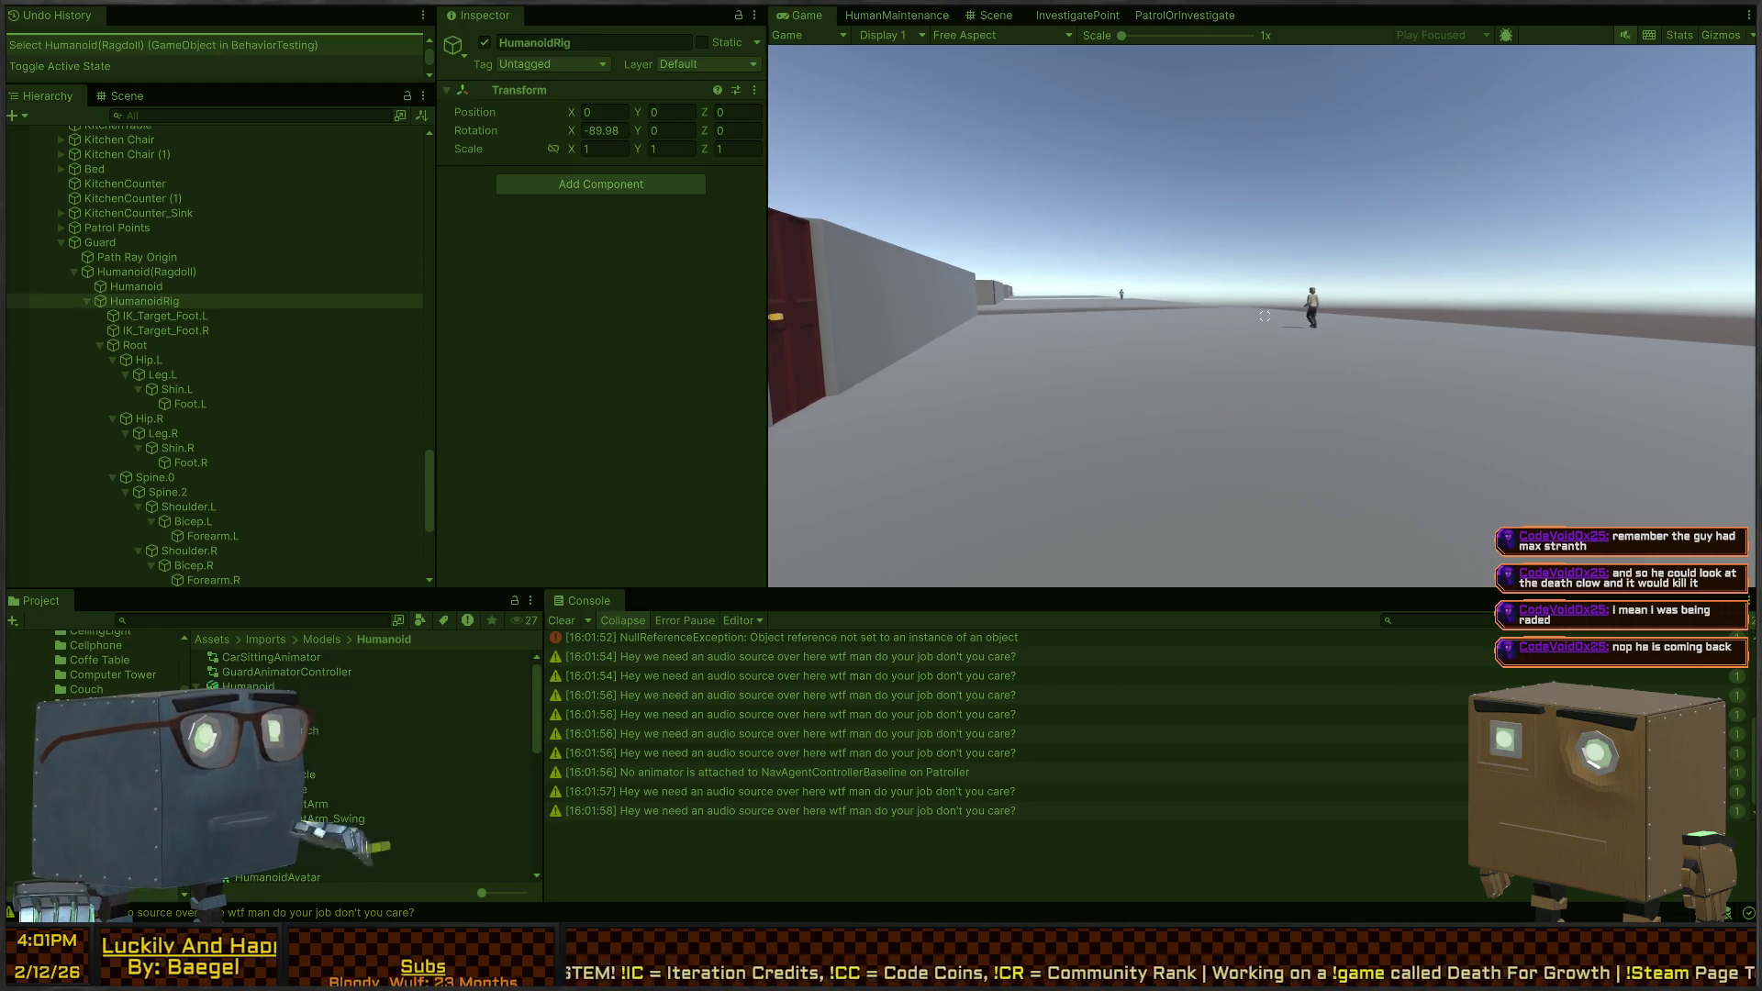
key(ctrl+1)
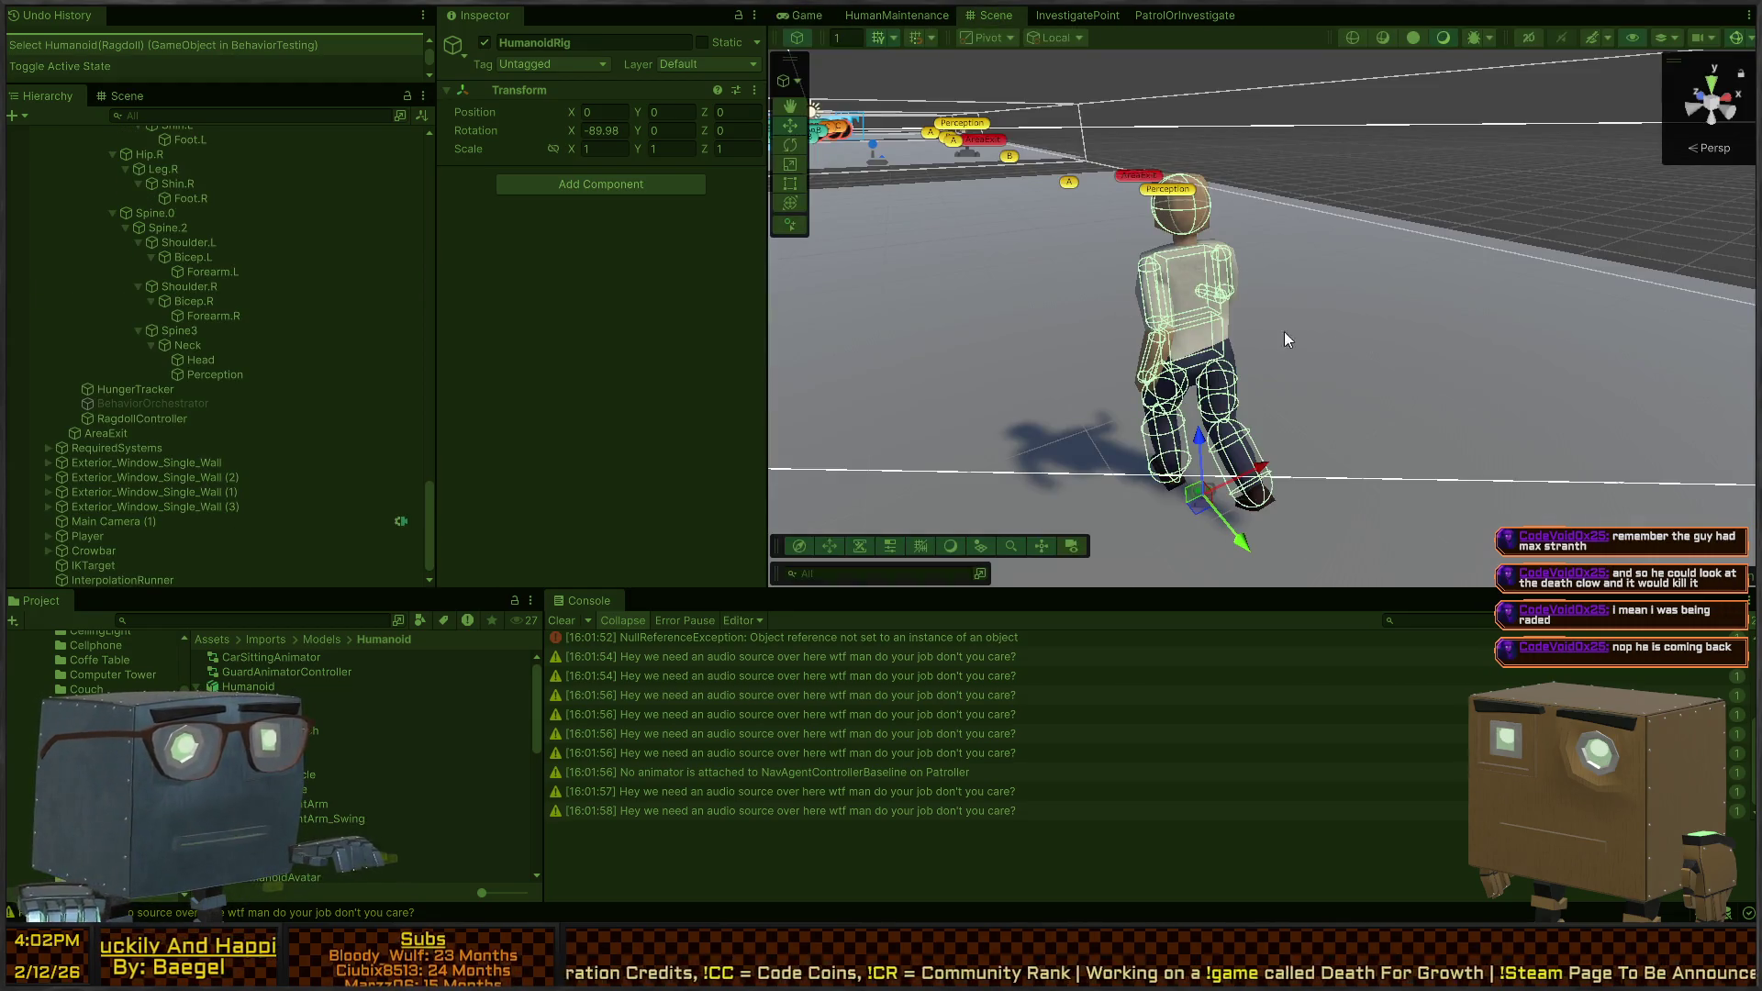
Inspect the Guard and its children: Path Ray Origin, Humanoid(Ragdoll) and HumanoidRig
scroll(142, 294, up, 5)
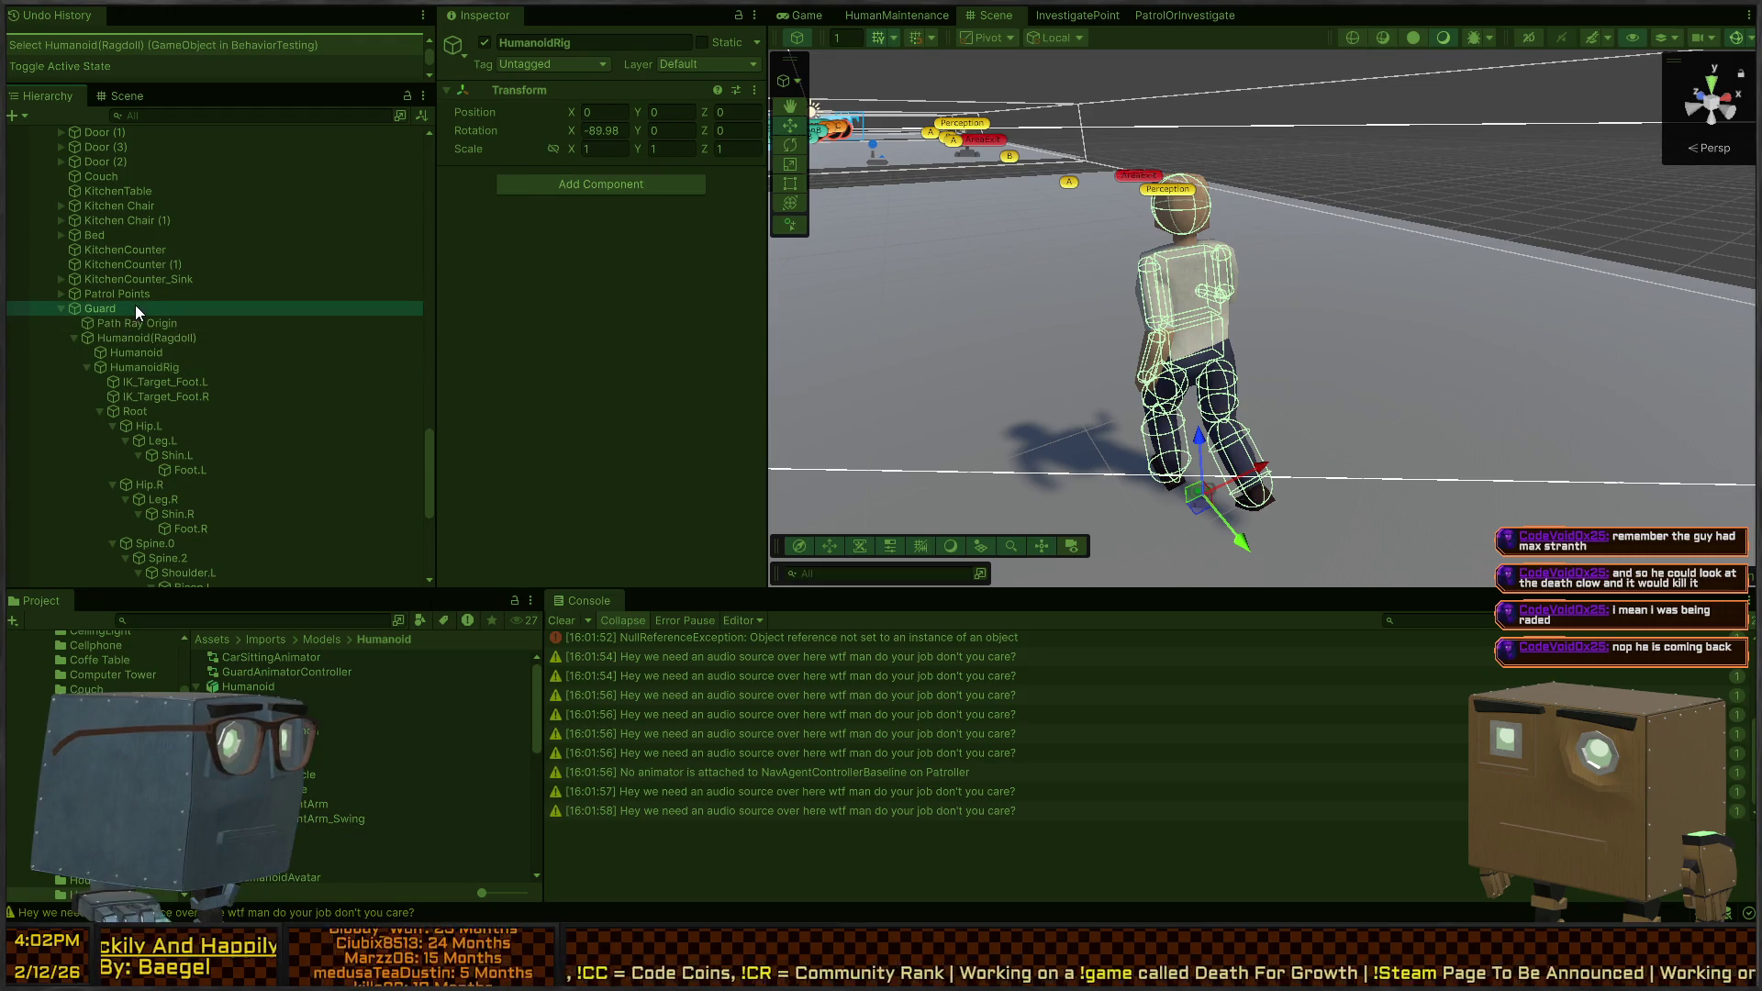
click(135, 305)
scroll(554, 309, down, 15)
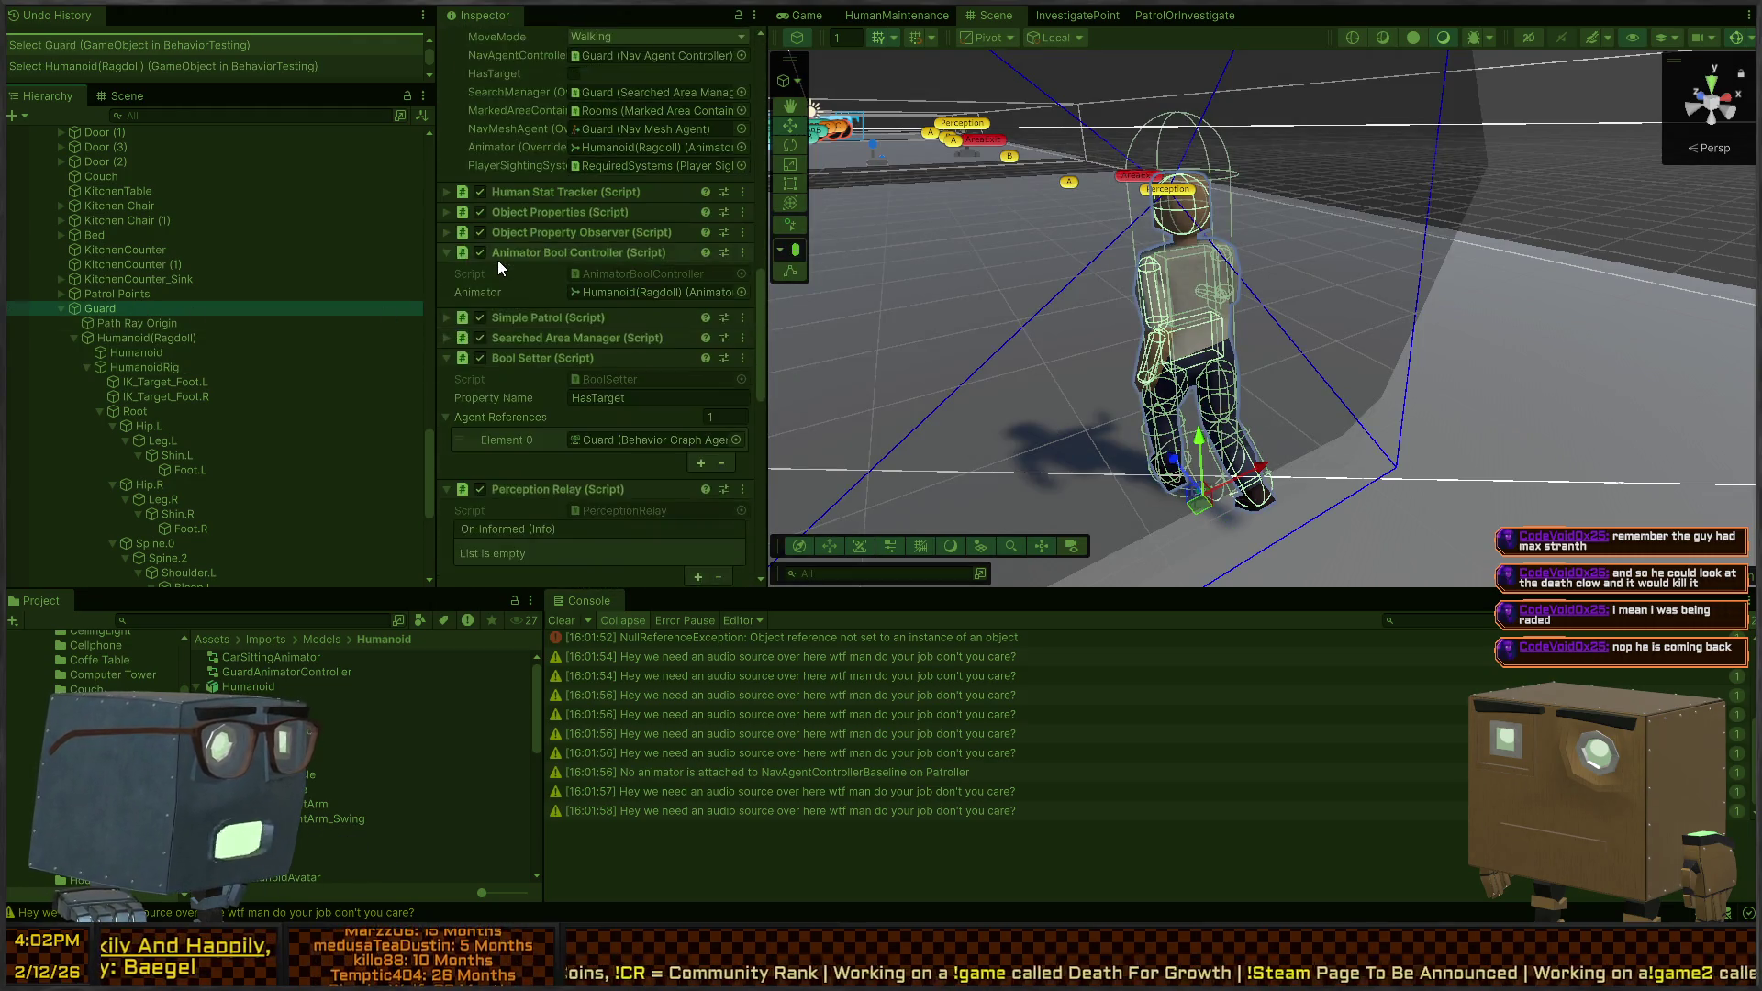
scroll(586, 304, down, 5)
scroll(561, 306, down, 5)
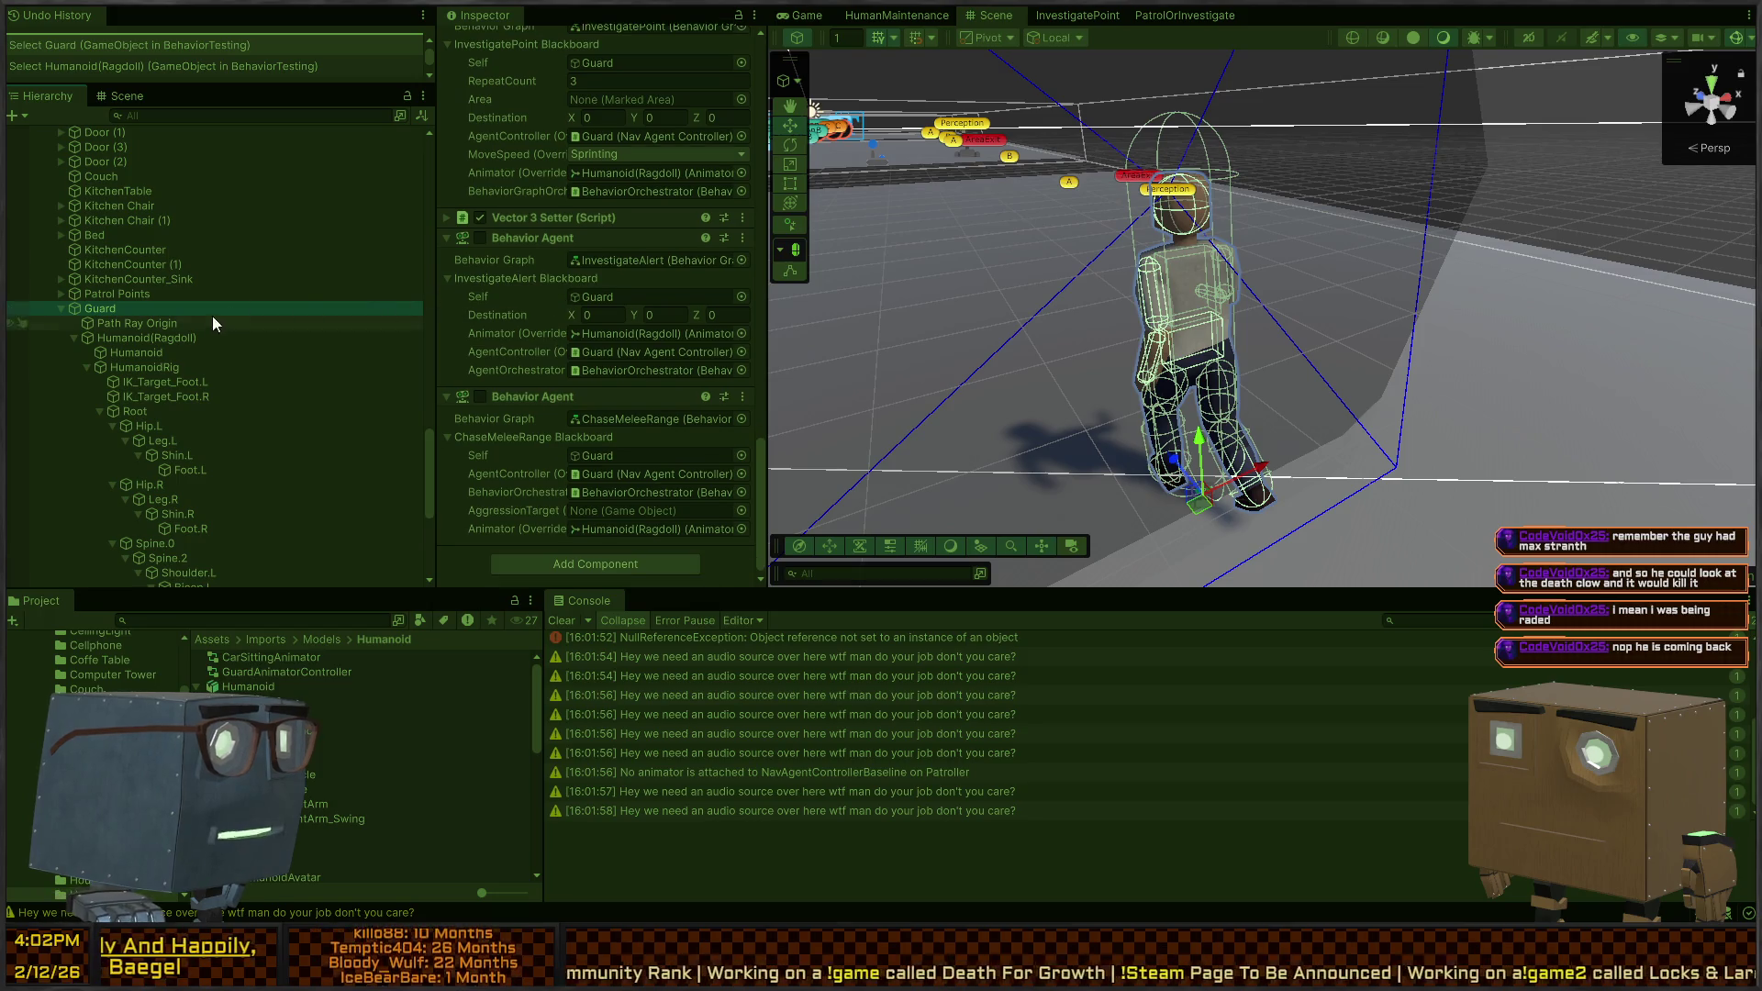
click(202, 325)
click(186, 338)
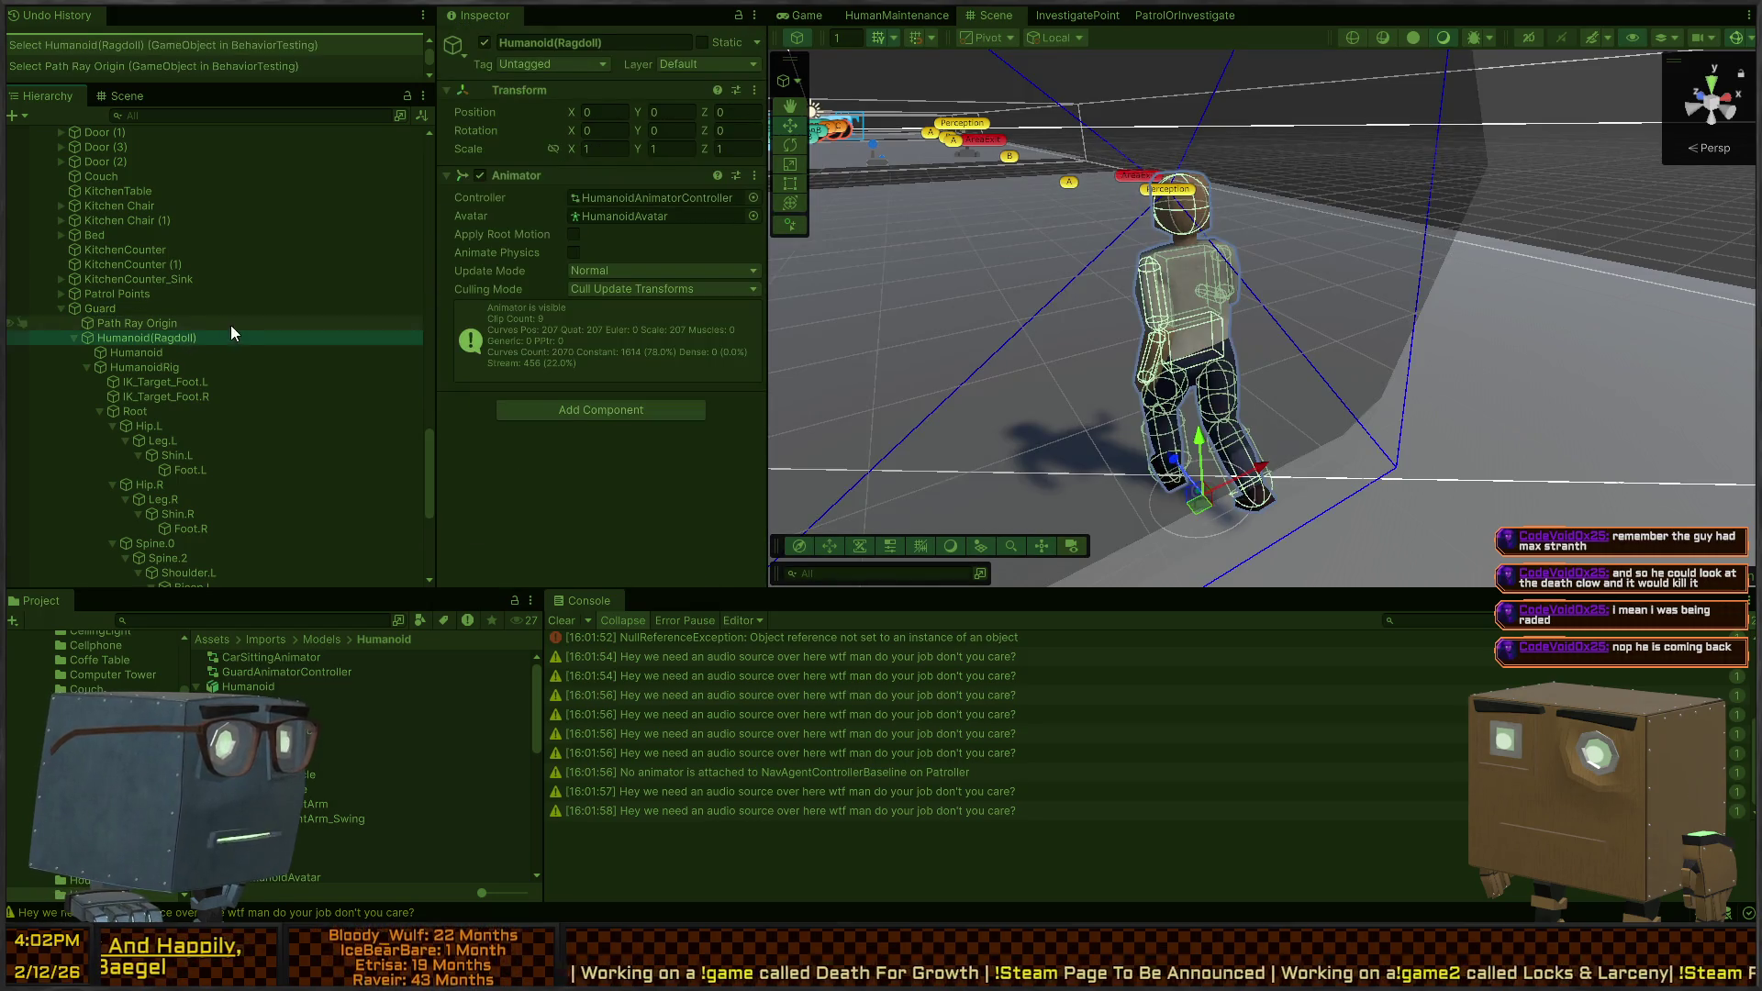
click(200, 366)
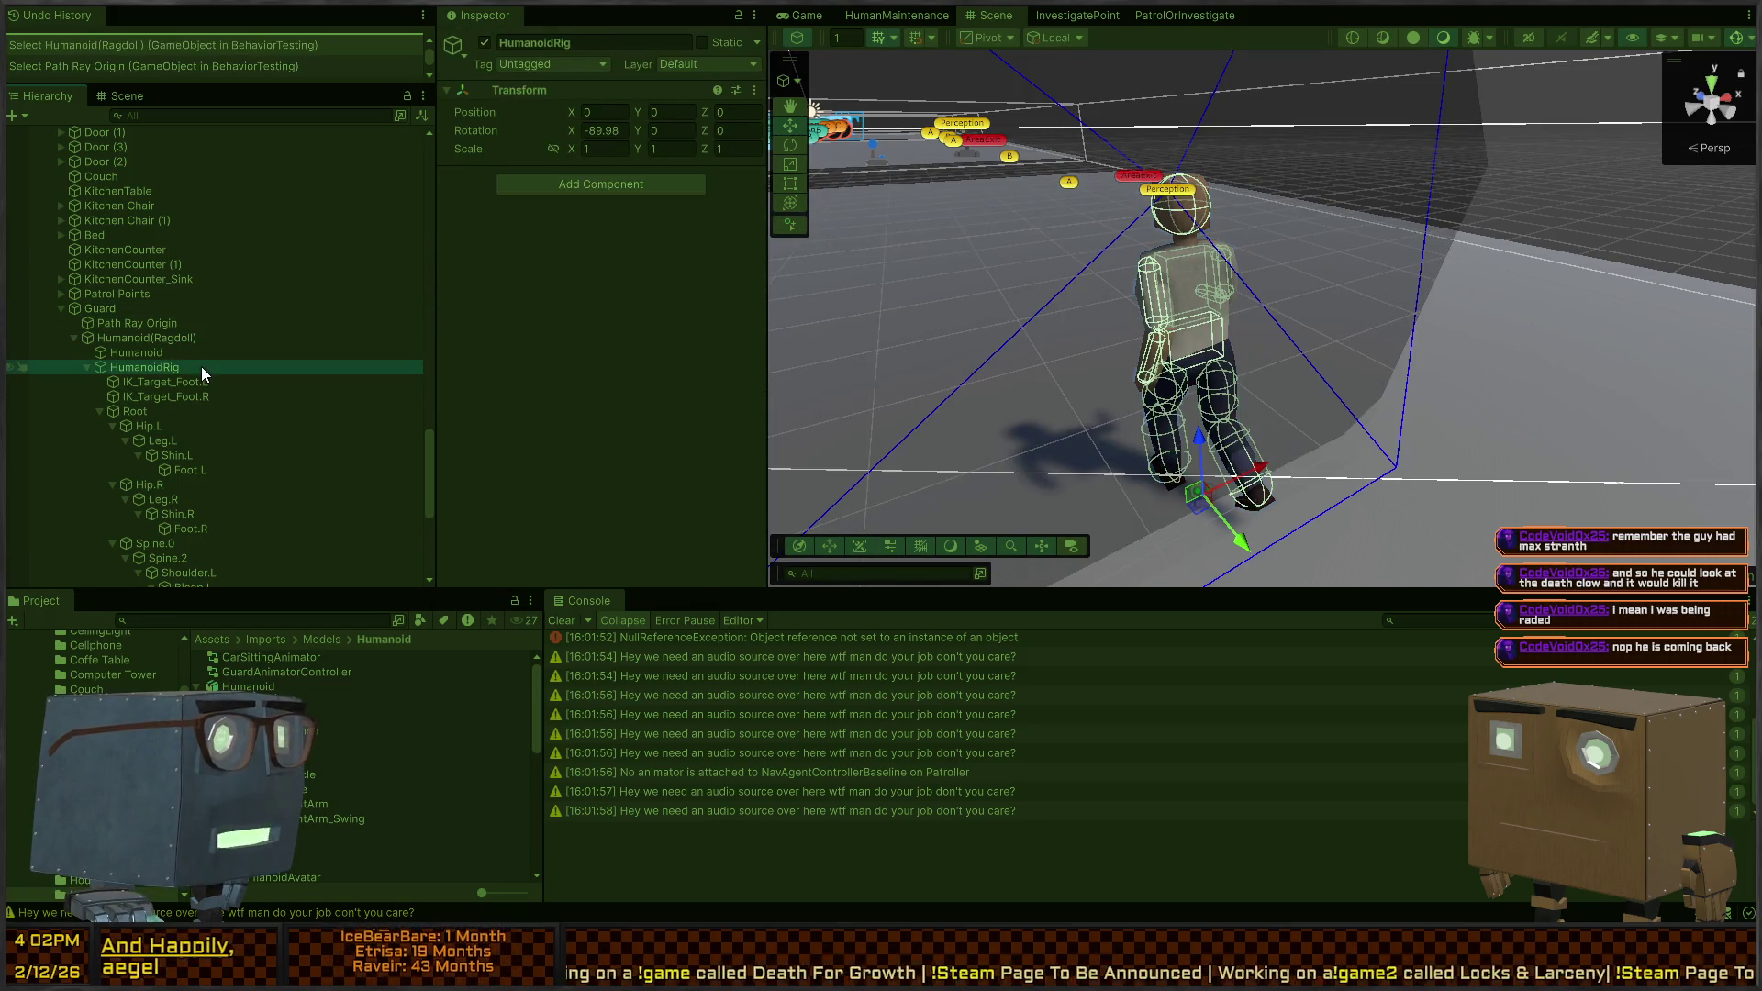
click(139, 307)
Select RagdollController and trigger Ragdoll 5 seconds from the Game view
scroll(533, 316, down, 10)
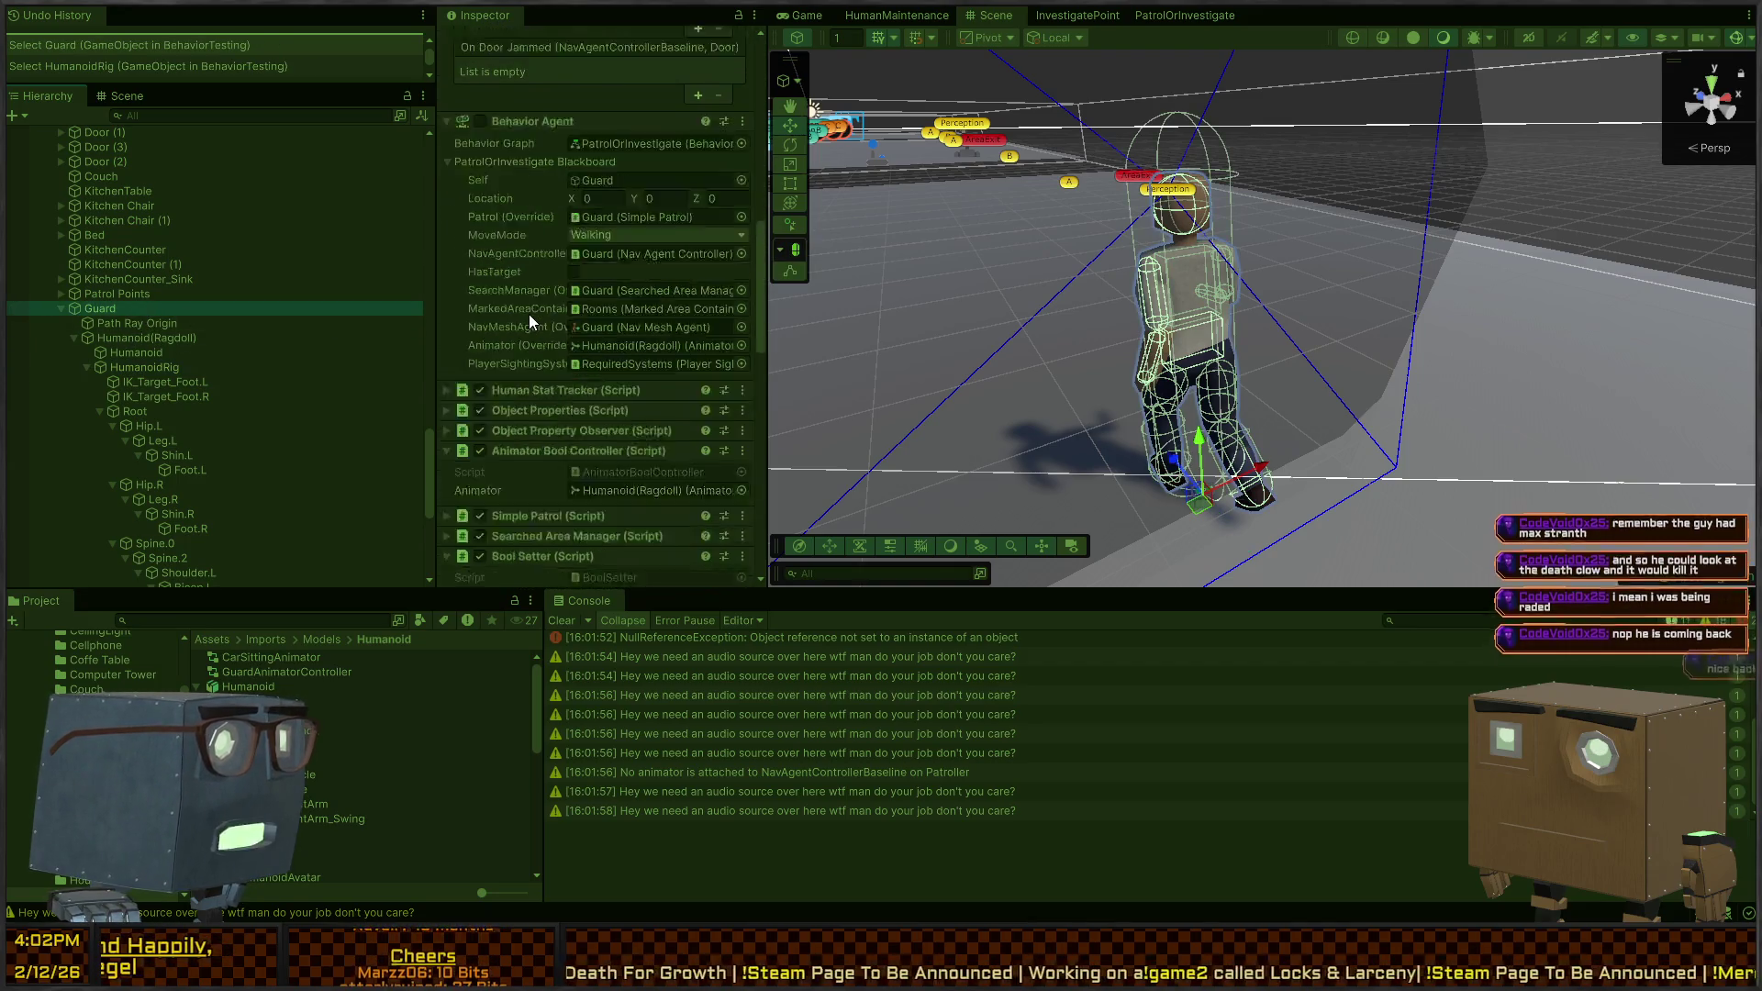
scroll(529, 314, down, 3)
scroll(211, 367, down, 8)
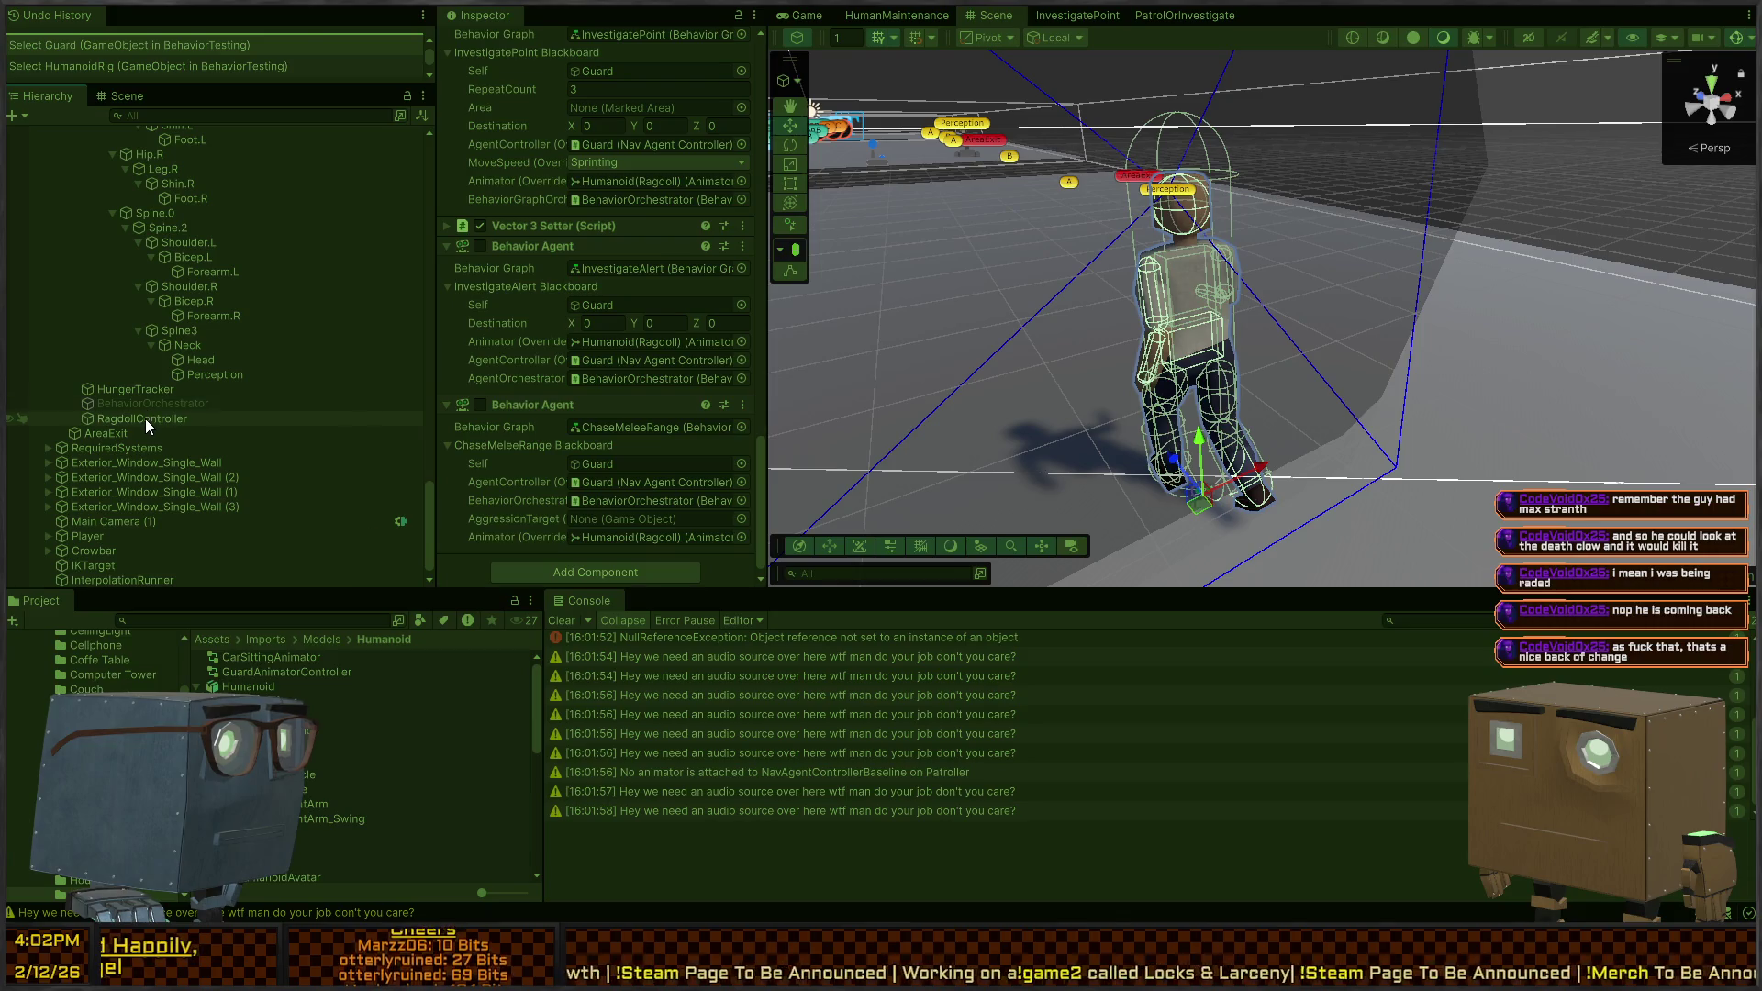
click(143, 419)
key(ctrl+2)
click(654, 488)
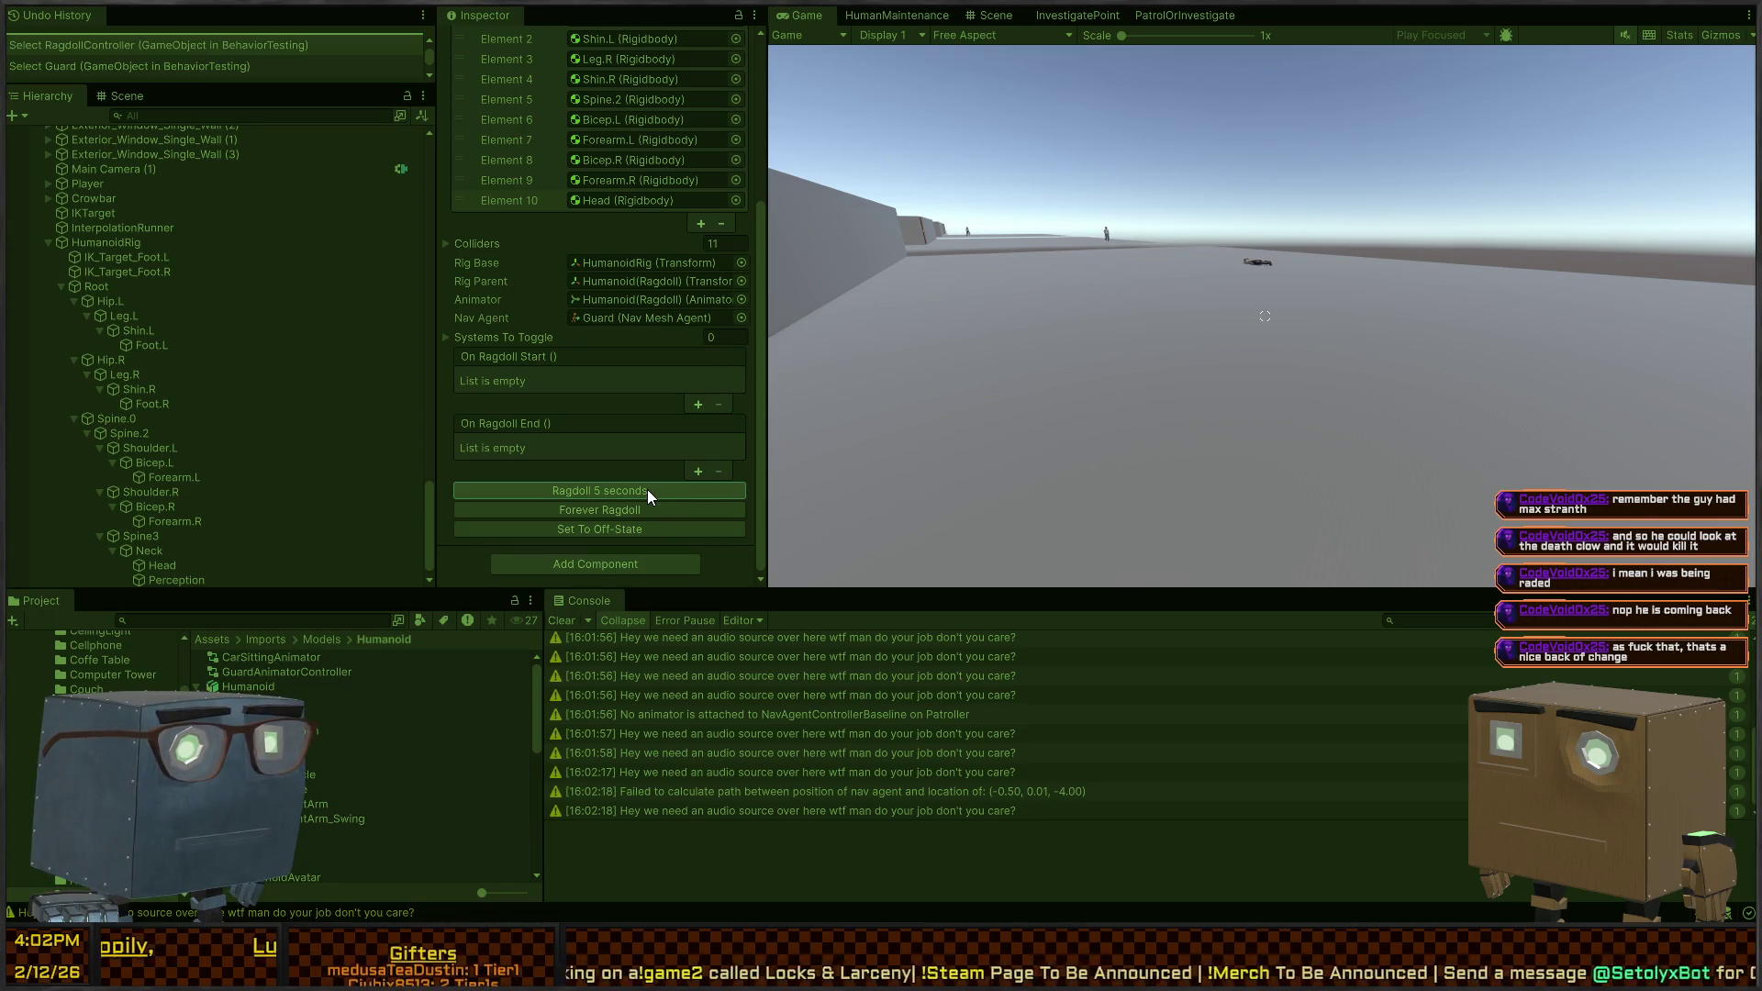
Take player control, swing the crowbar at the guard, and release control to the editor
click(893, 389)
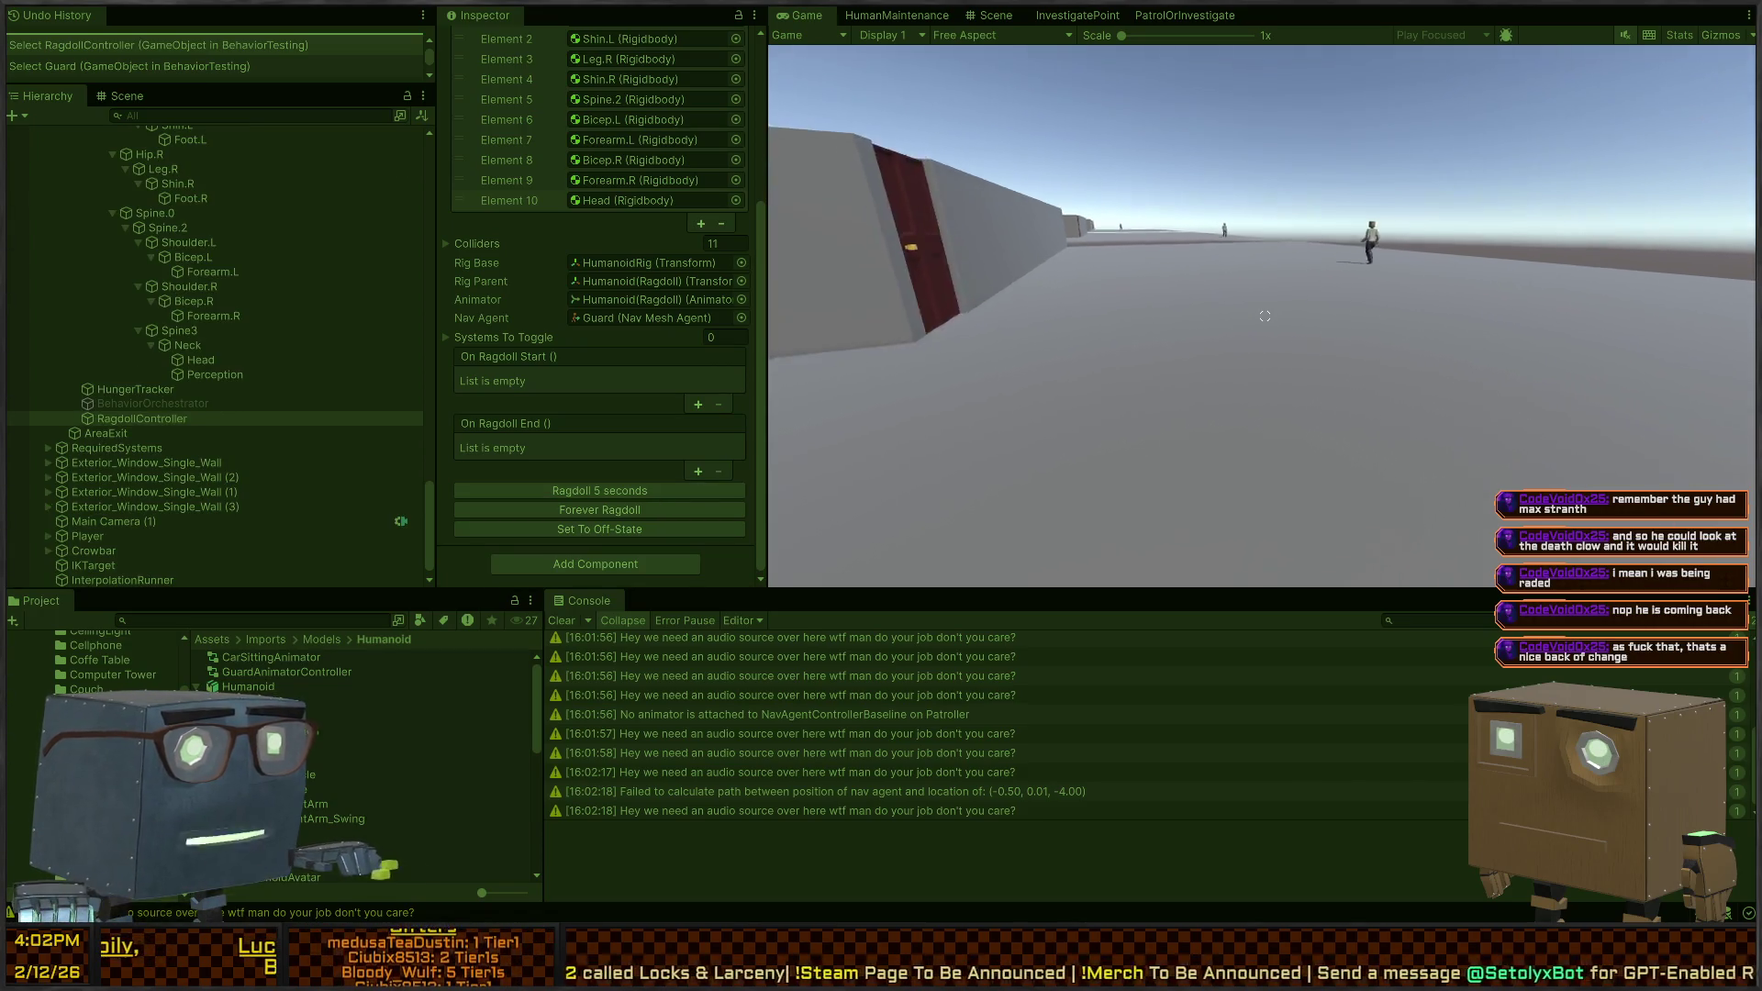
click(1265, 316)
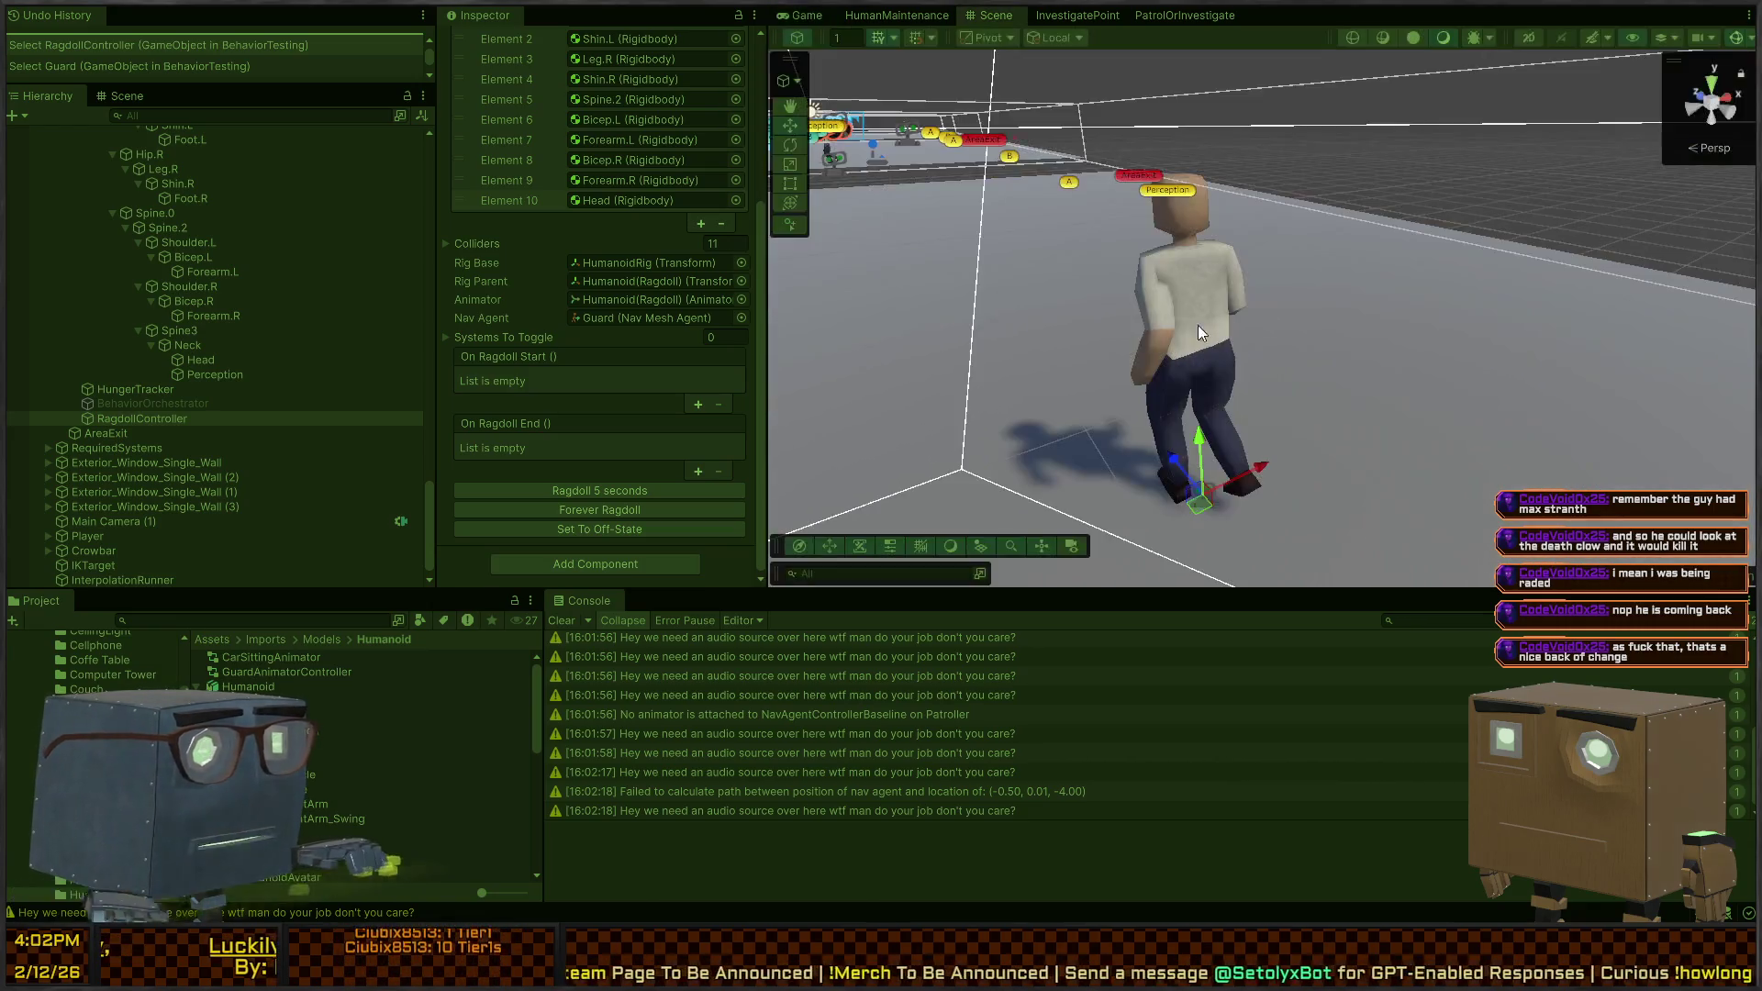
key(Escape)
Trigger Ragdoll 5 seconds twice more, watching the guard collapse and recover, then stop play
click(637, 487)
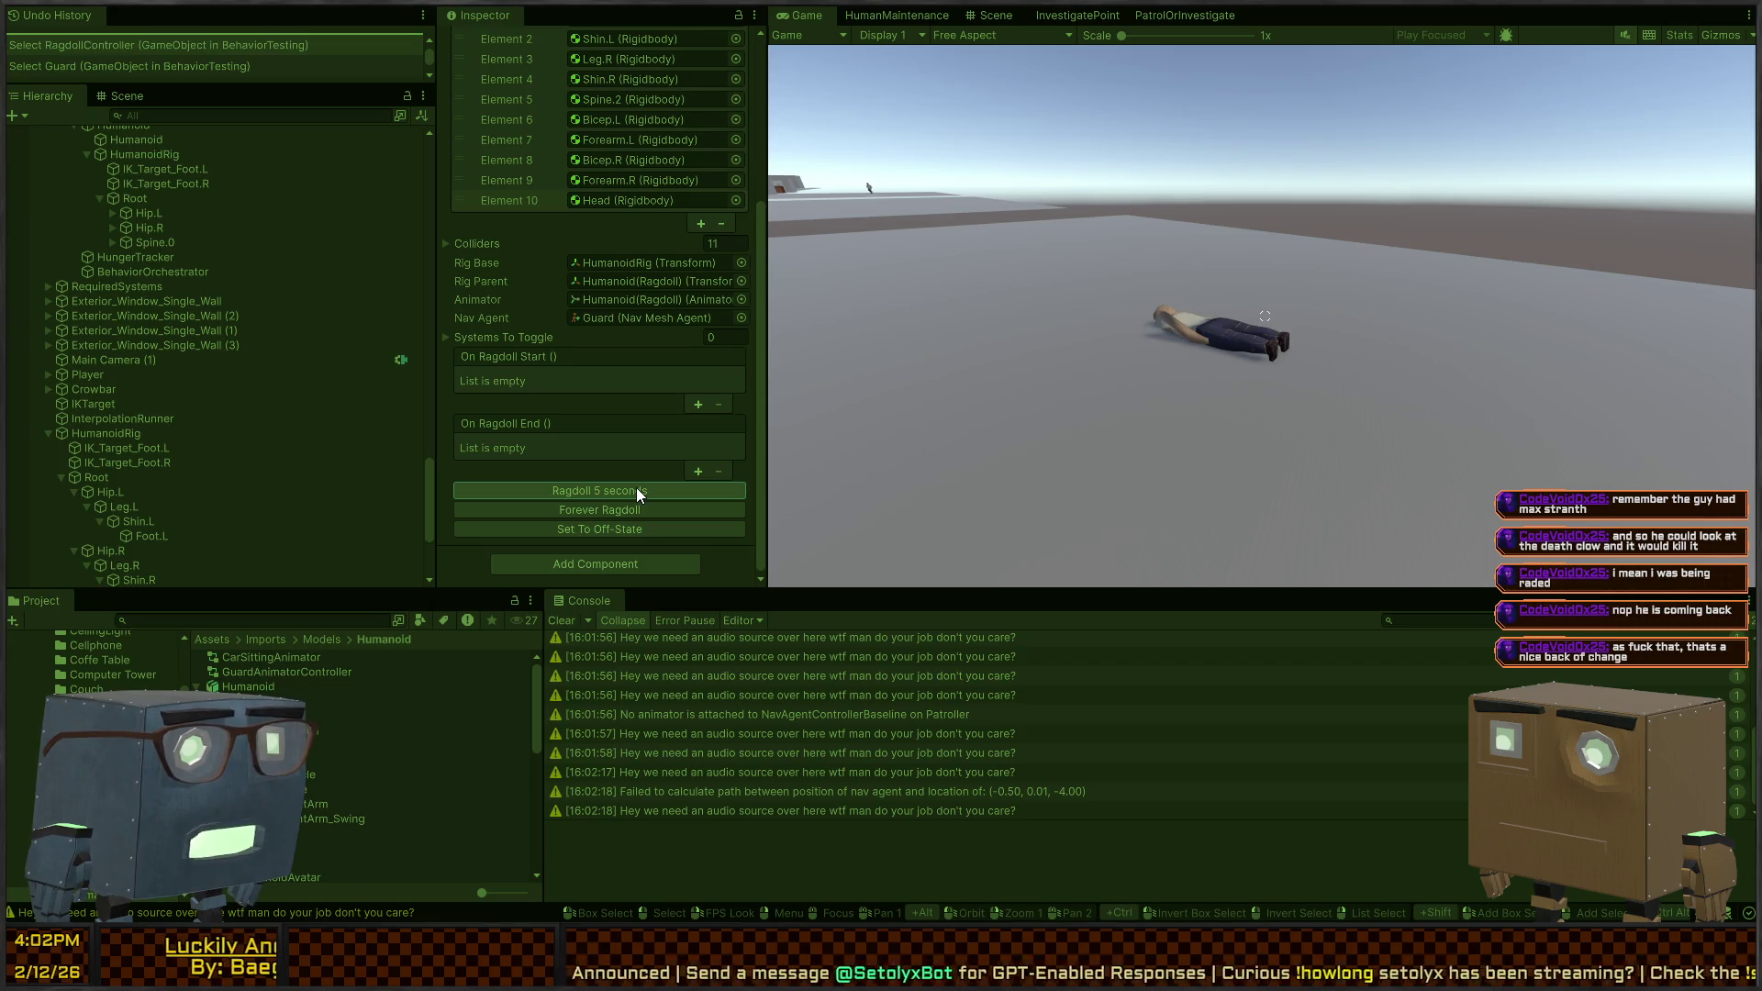
click(636, 487)
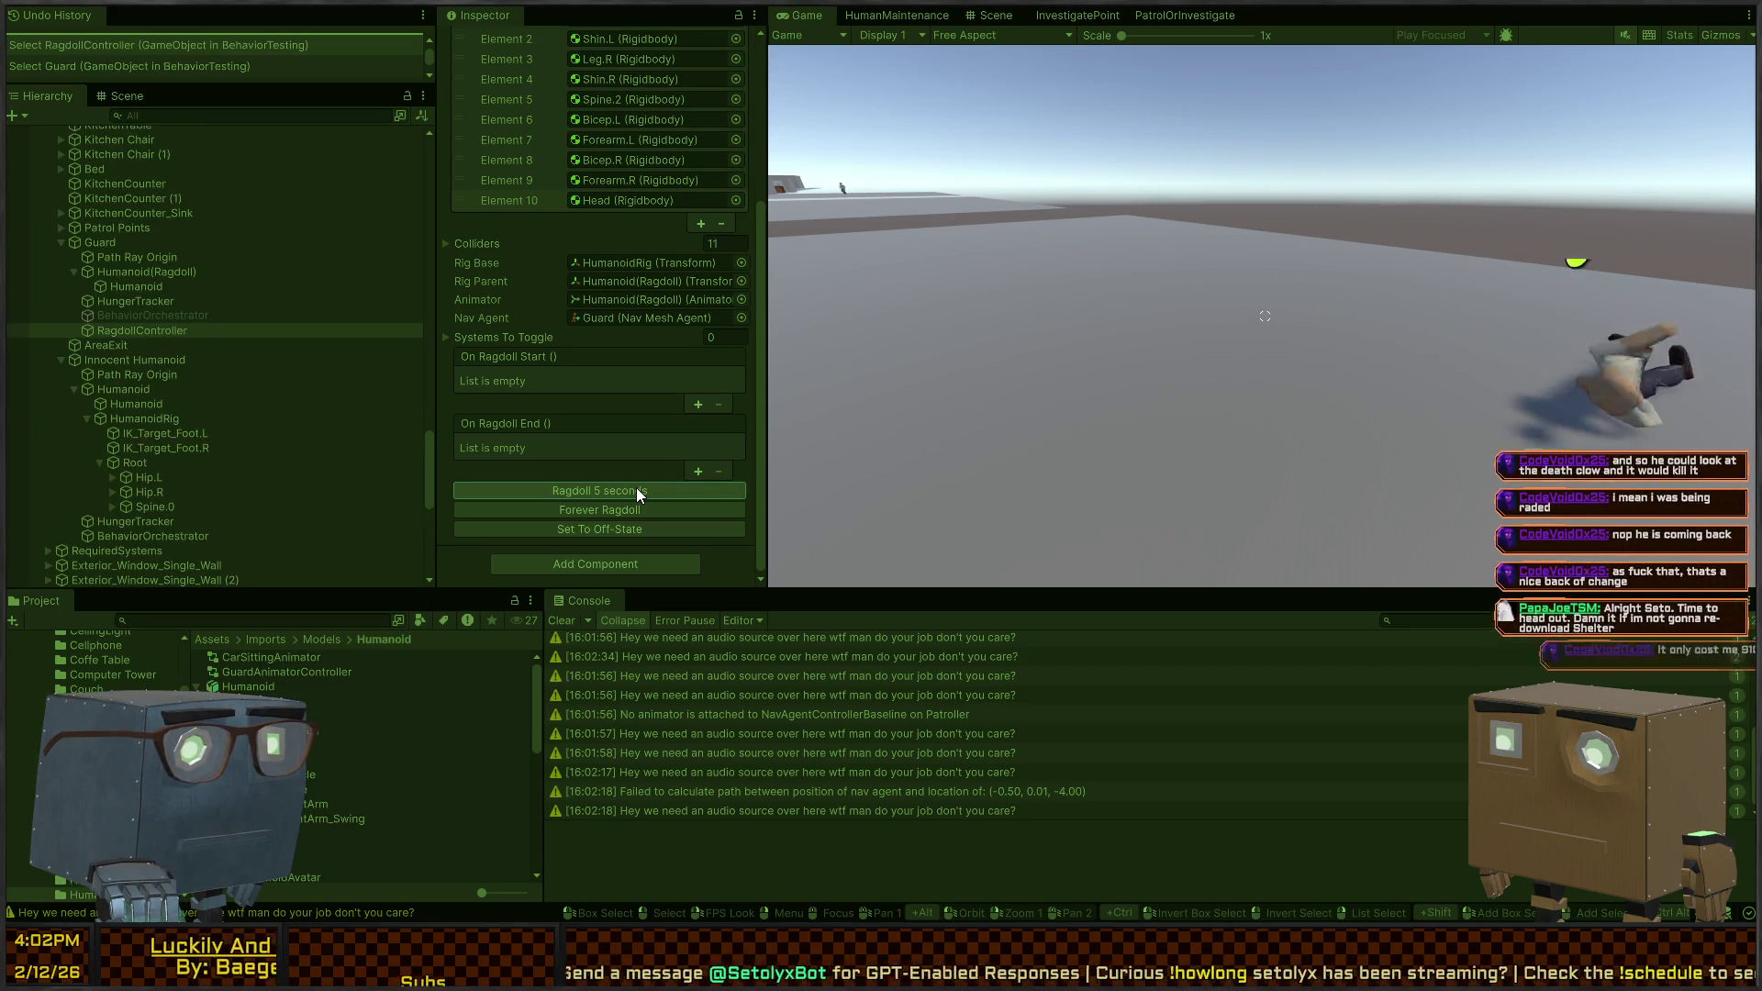
click(960, 414)
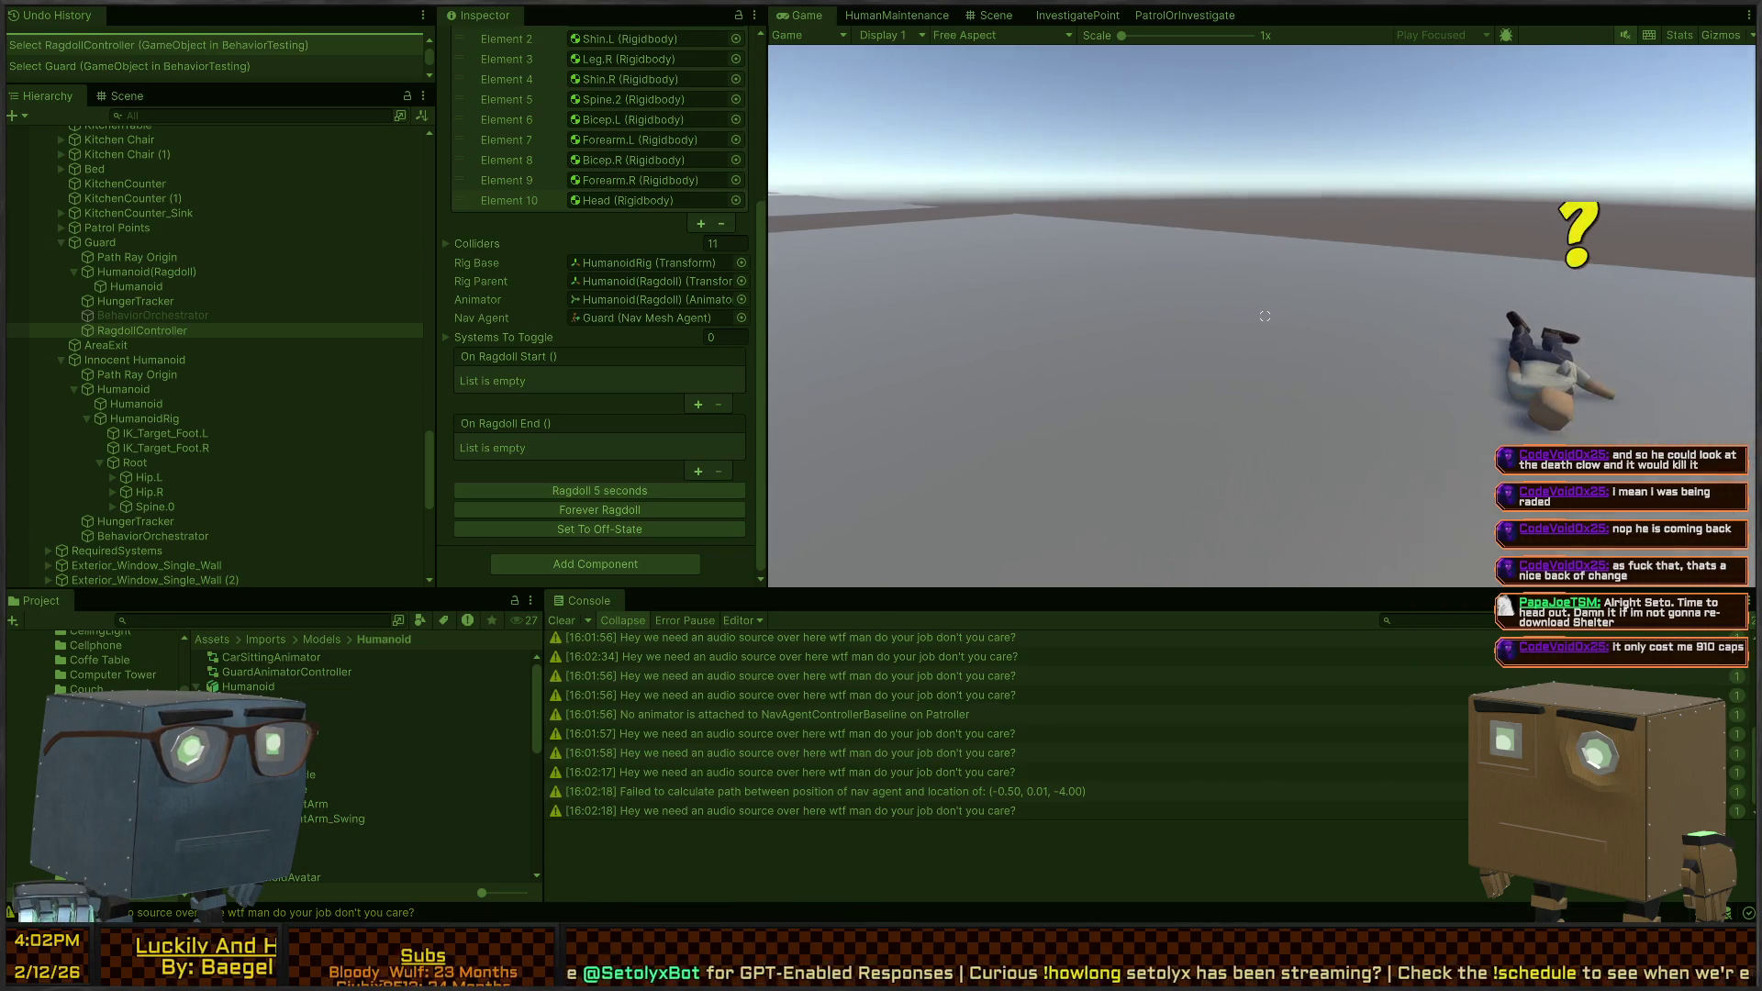
key(ctrl+p)
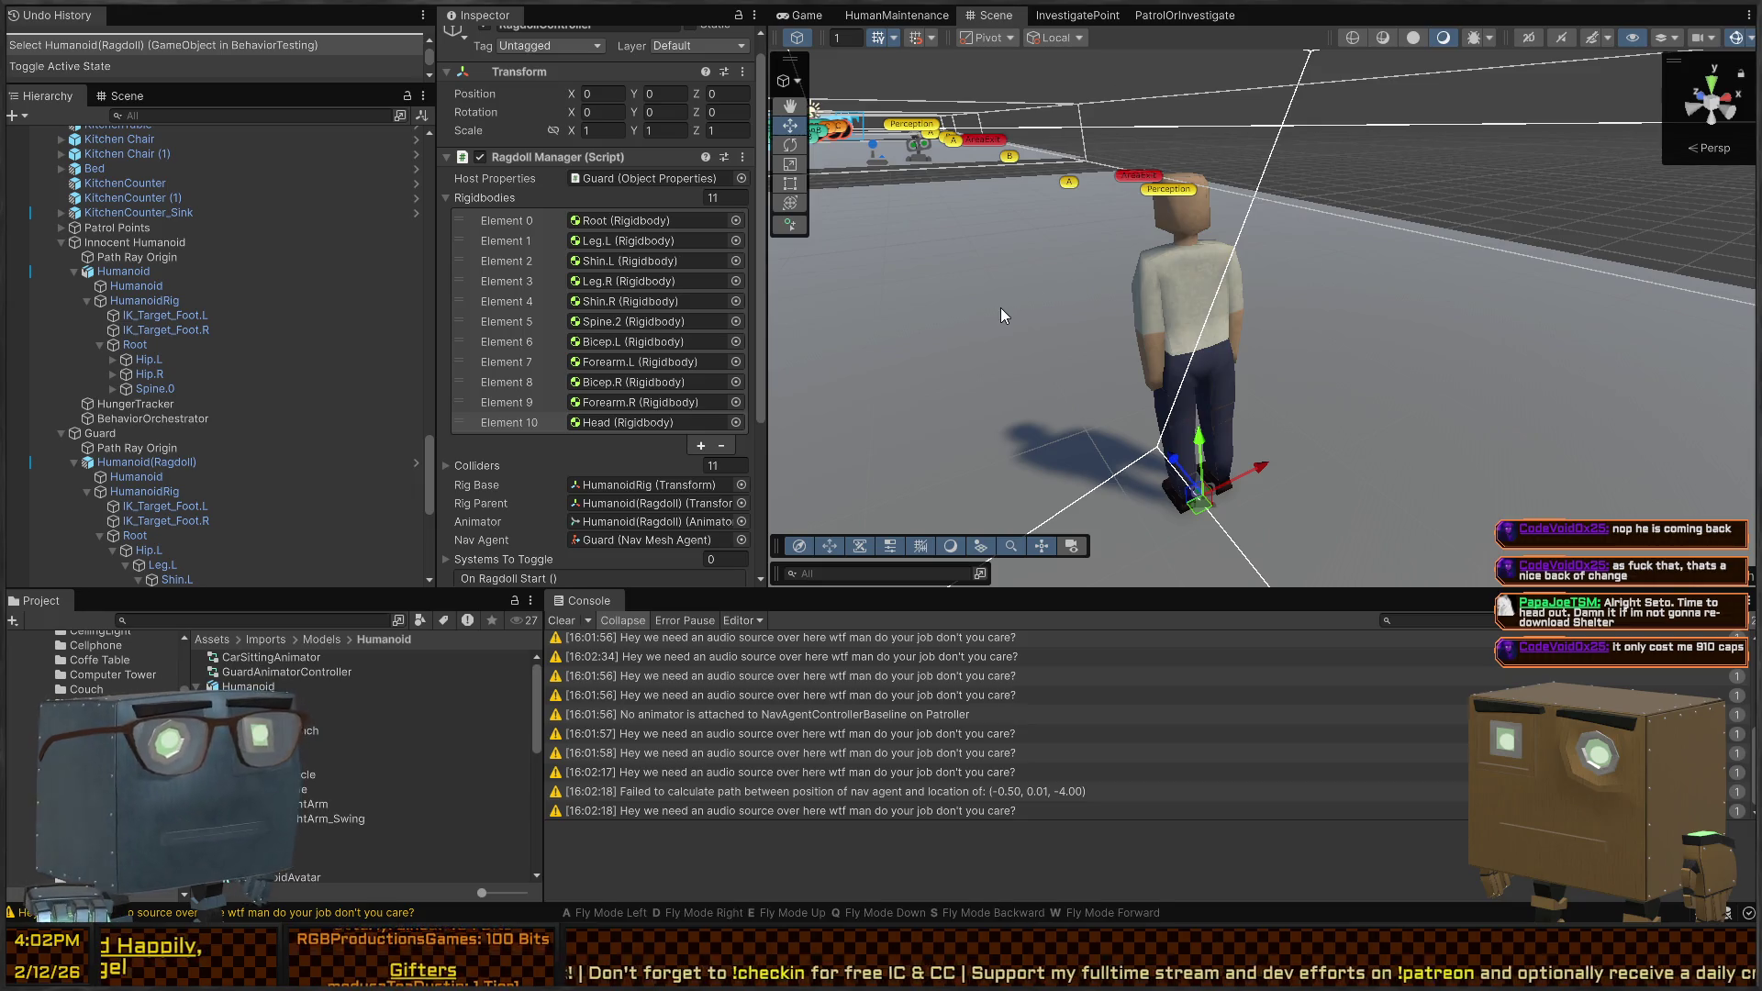
Fly back and orbit the Scene camera around the standing guard, then switch to RagdollManager.cs
key(s)
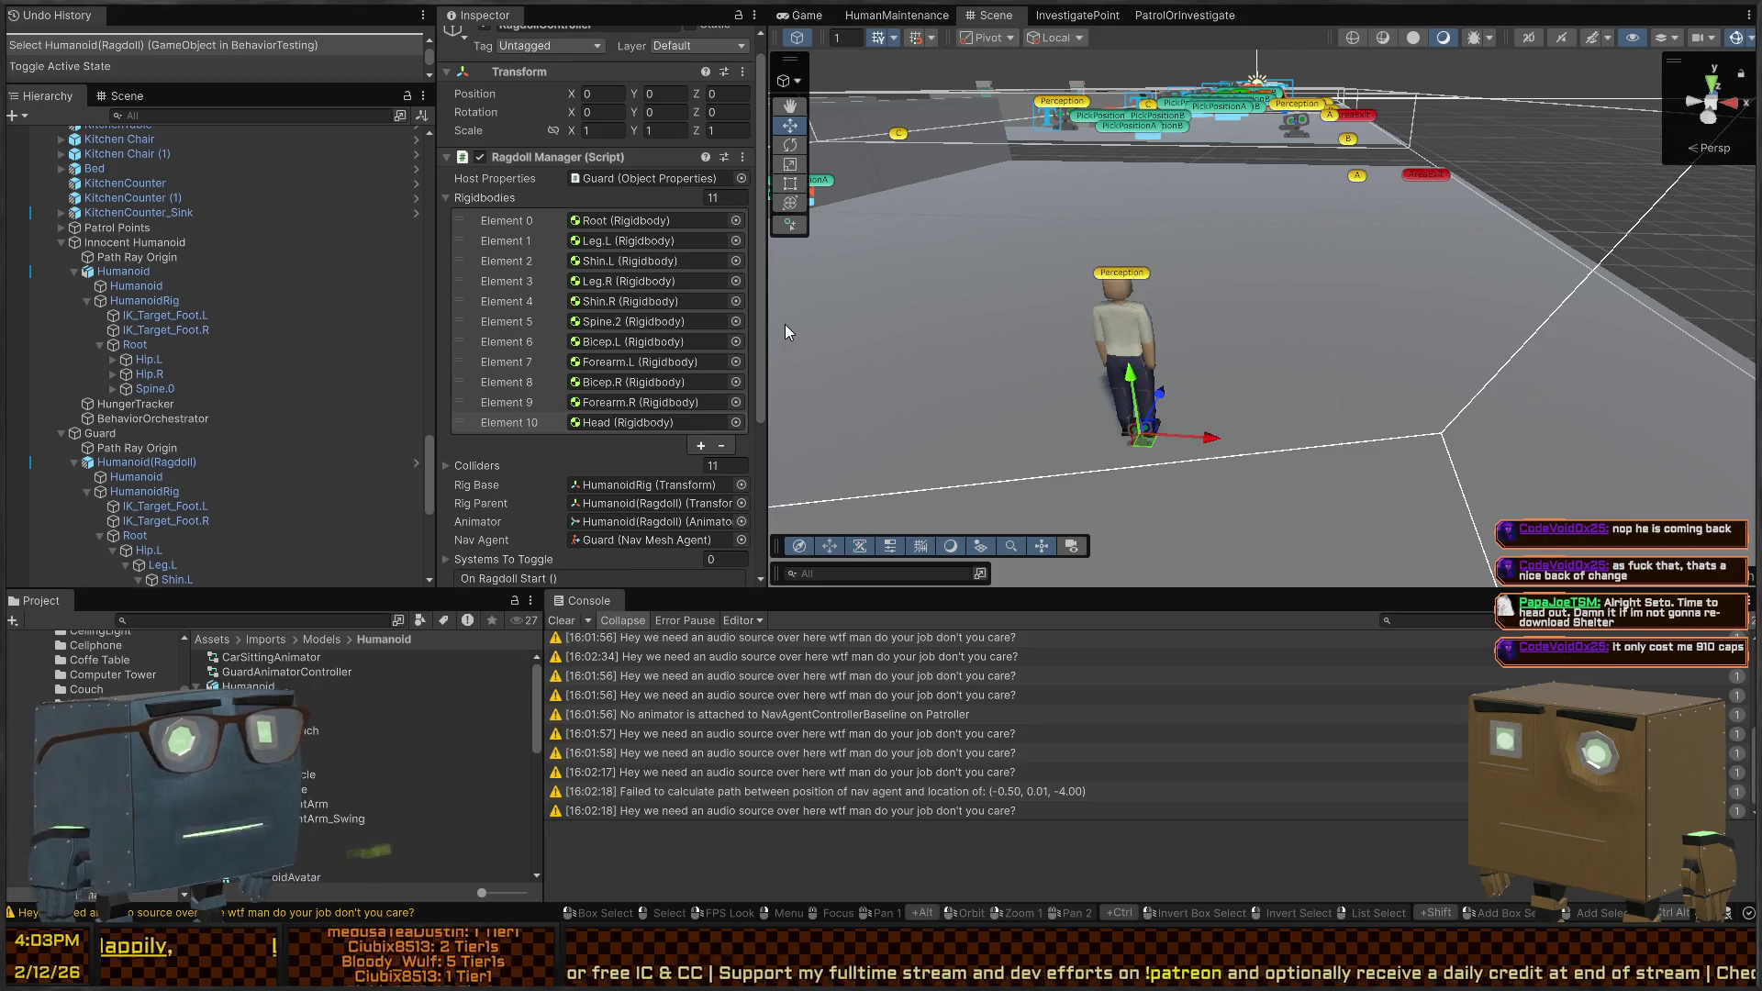
mouse_move(1241, 294)
mouse_down()
mouse_move(1024, 302)
mouse_move(1175, 299)
mouse_up()
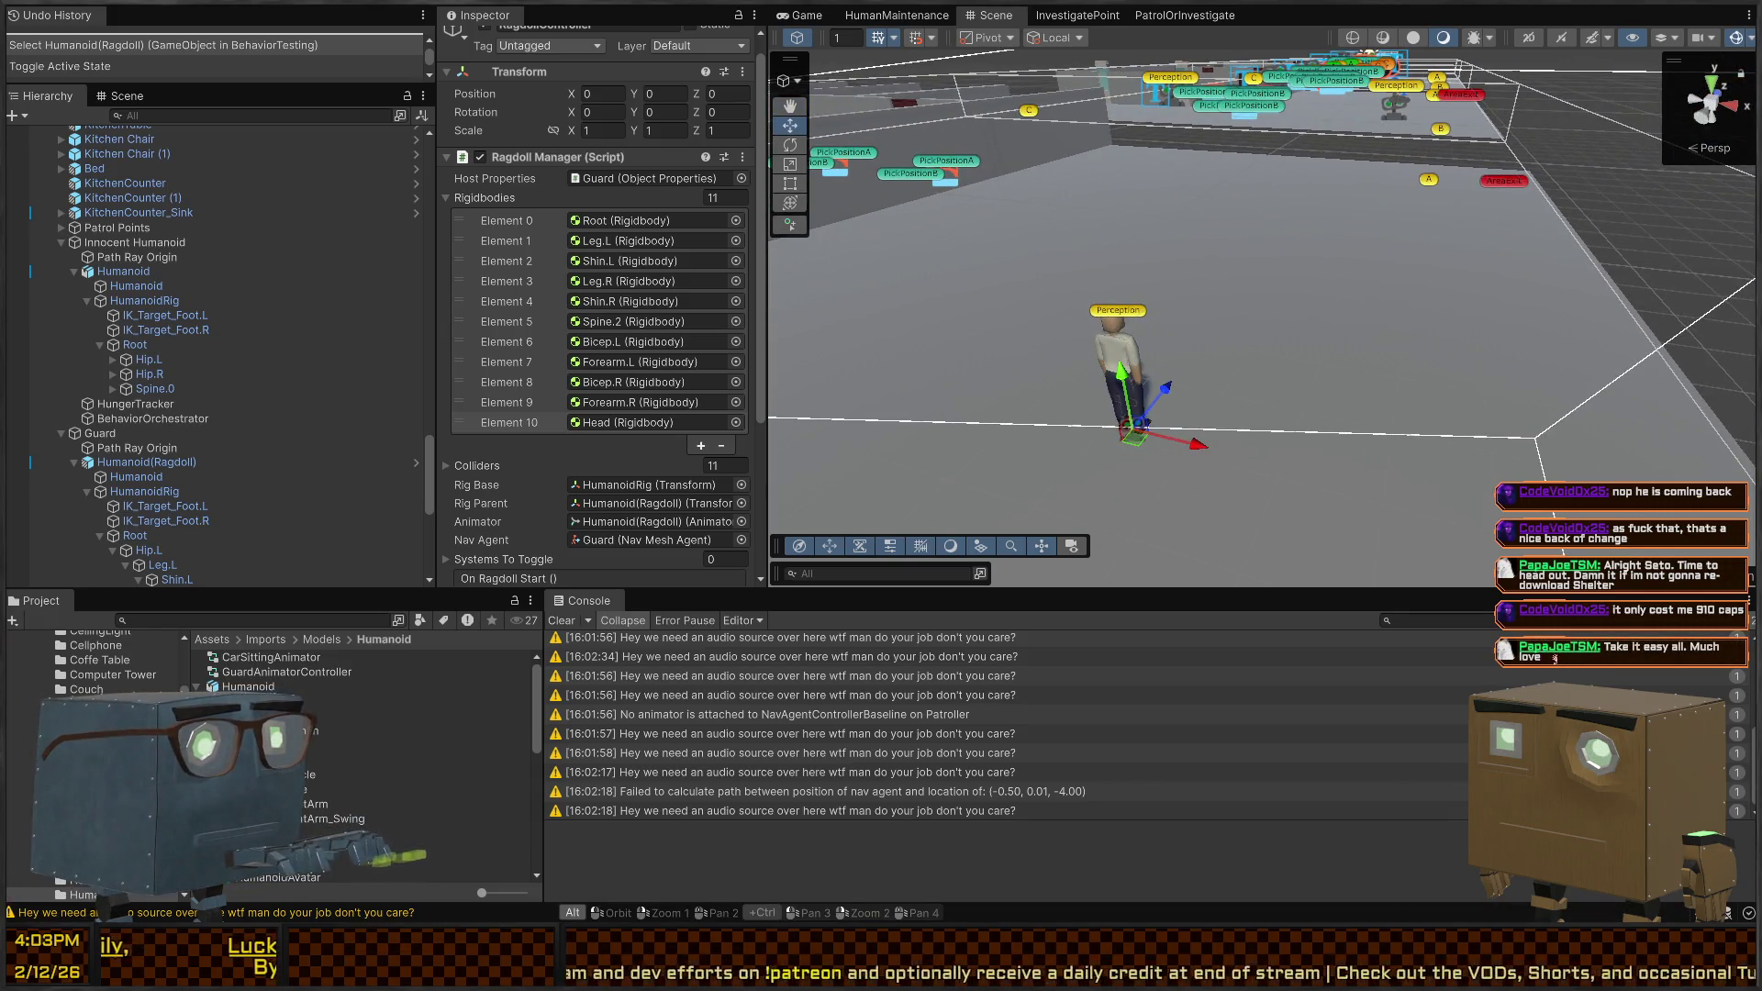
key(alt+Tab)
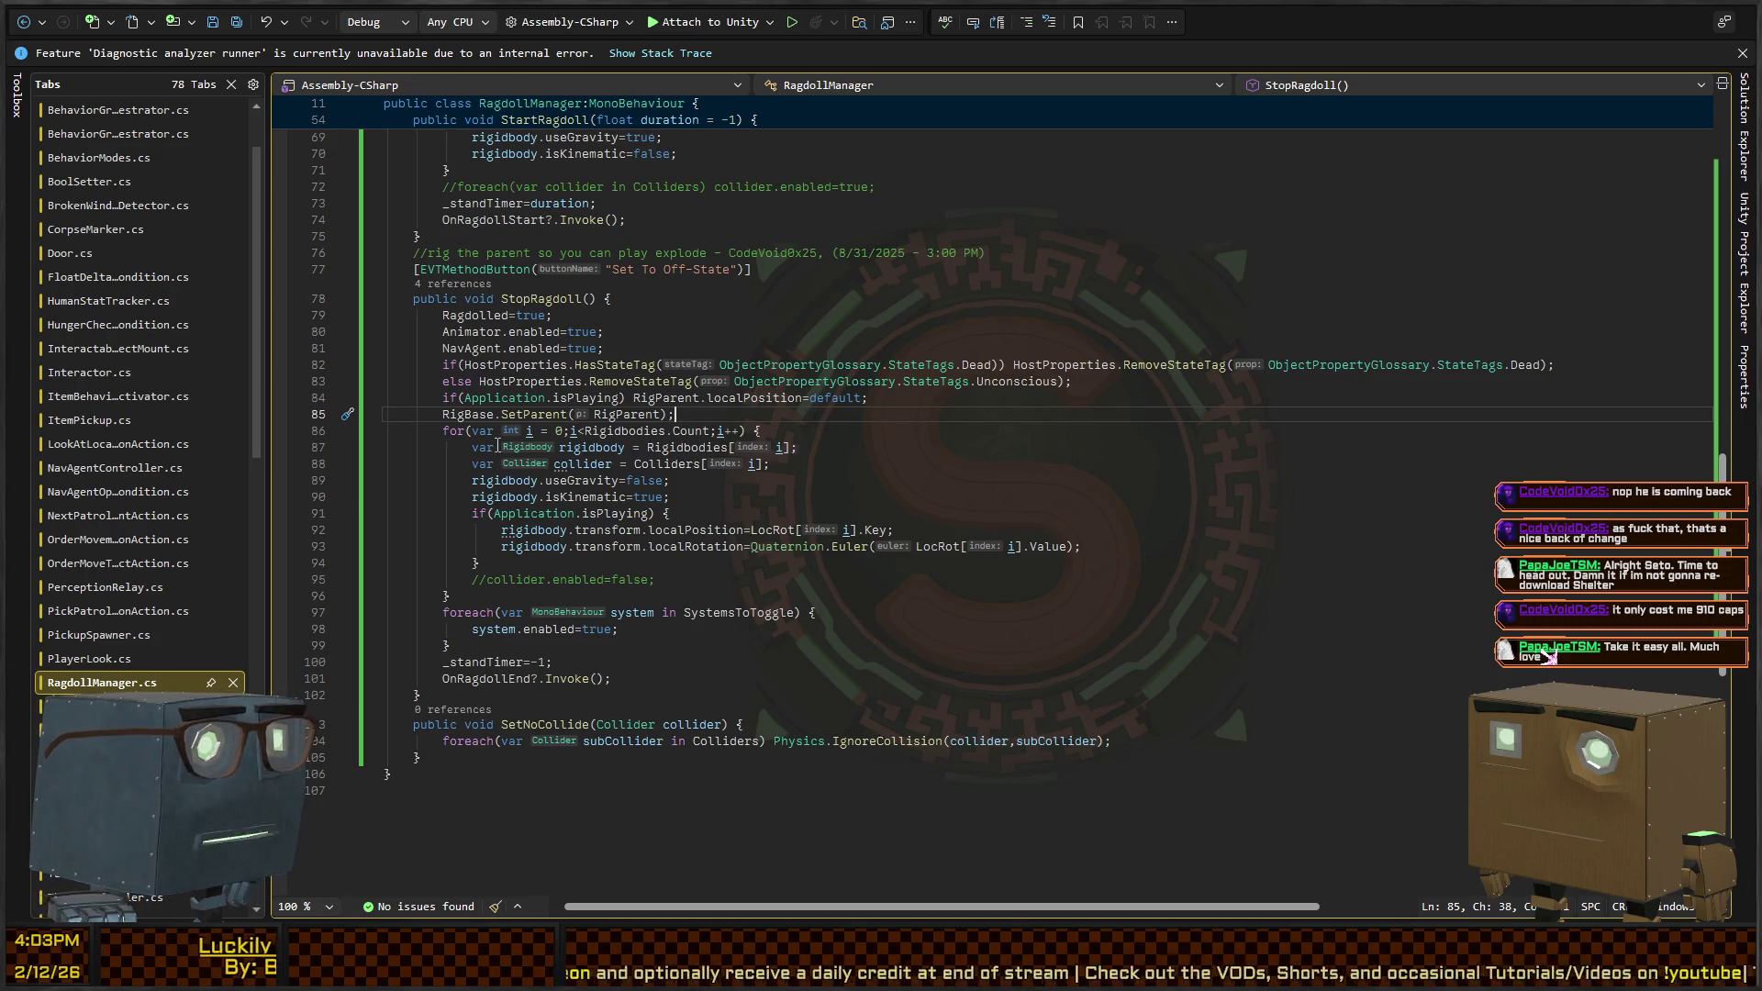
Back in Unity, select the guard's Humanoid(Ragdoll) to view its HumanoidAnimatorController and HumanoidAvatar Animator
key(alt+Tab)
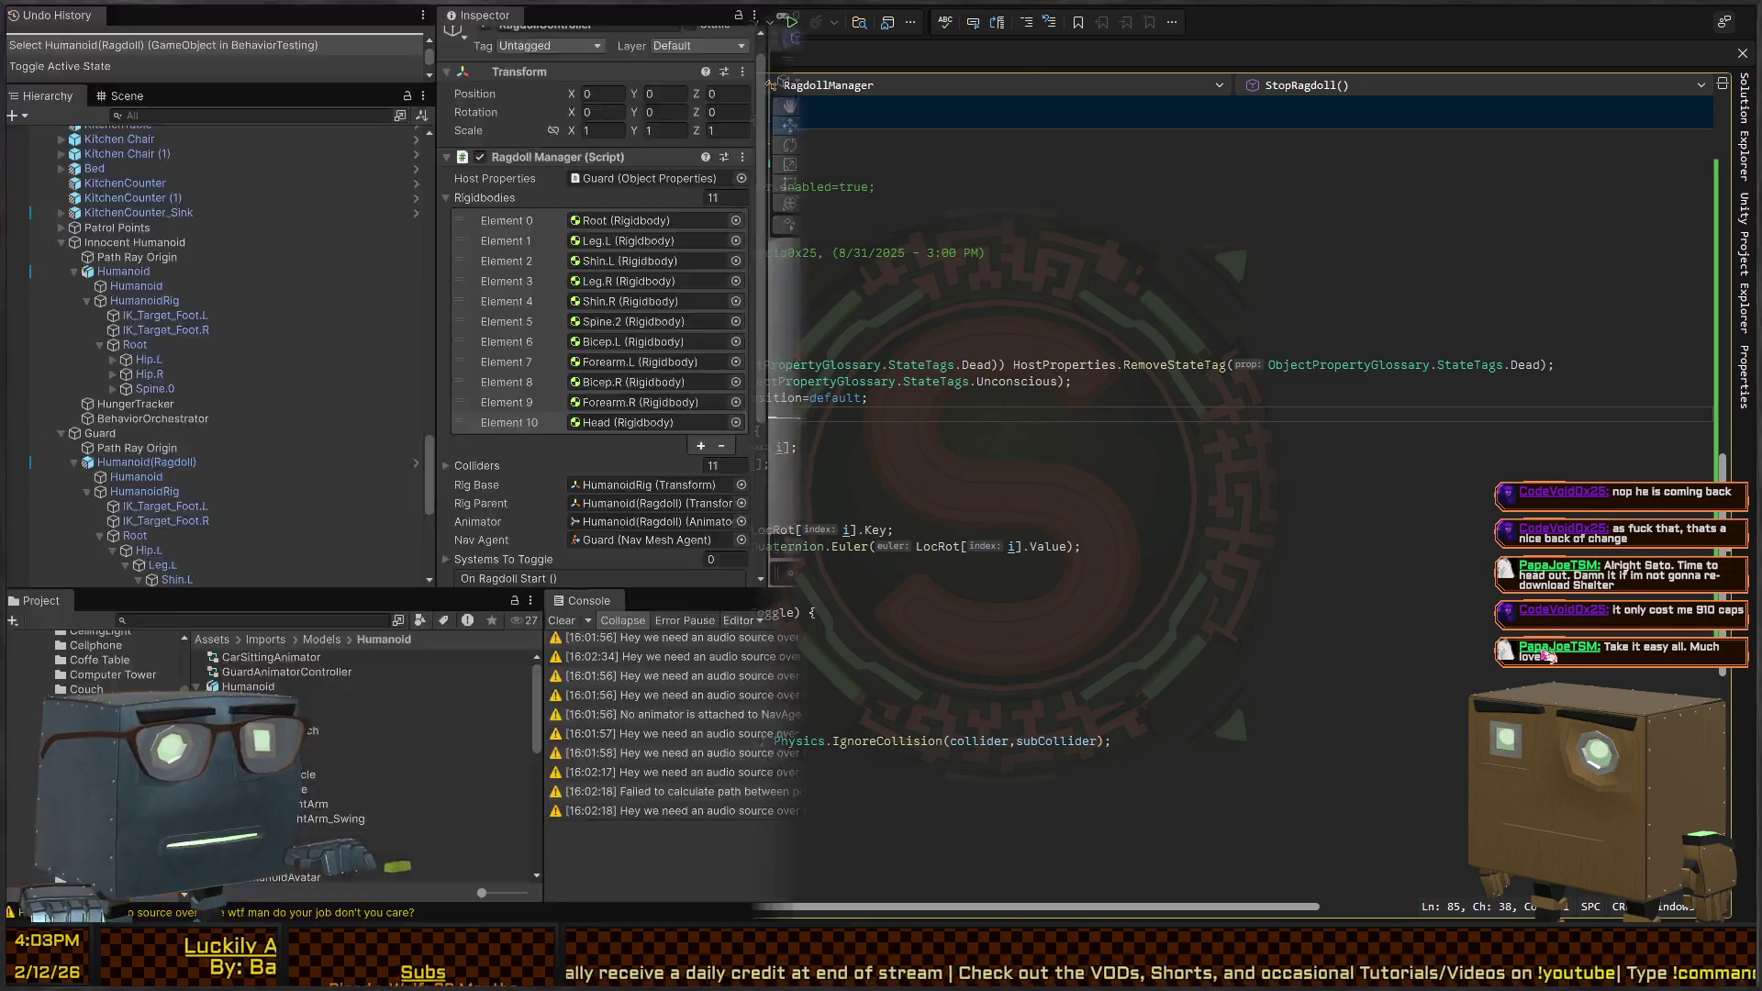
scroll(193, 460, down, 10)
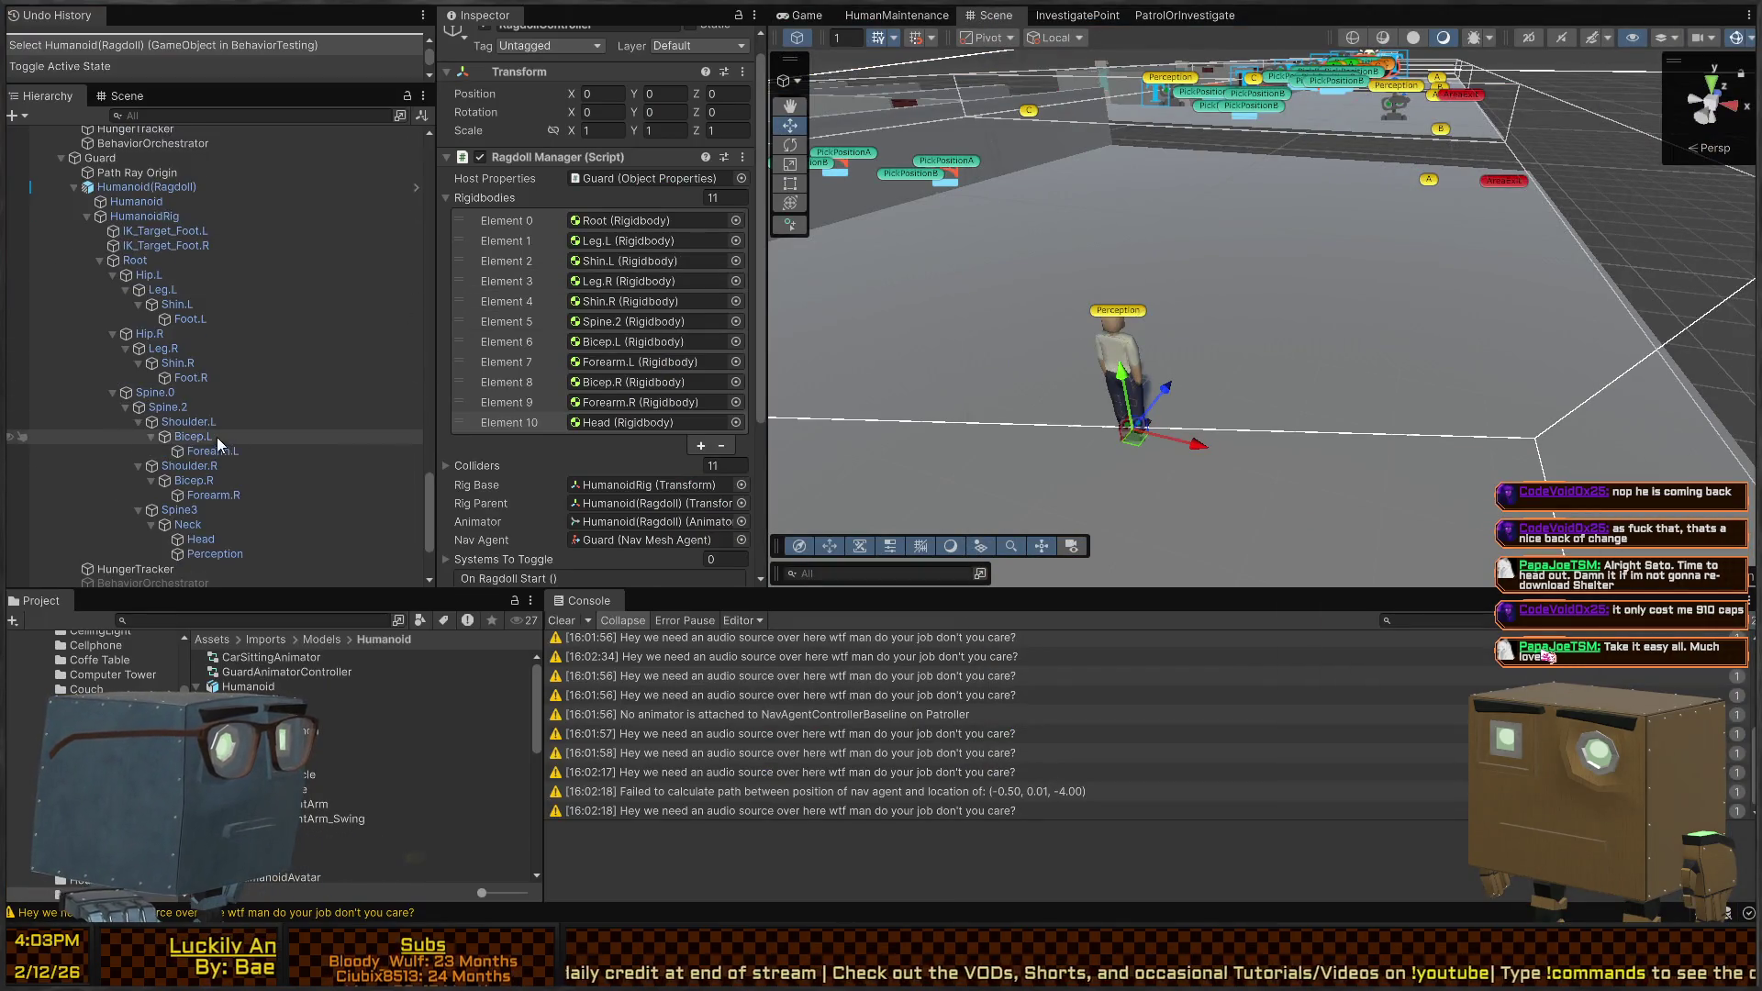
click(1116, 347)
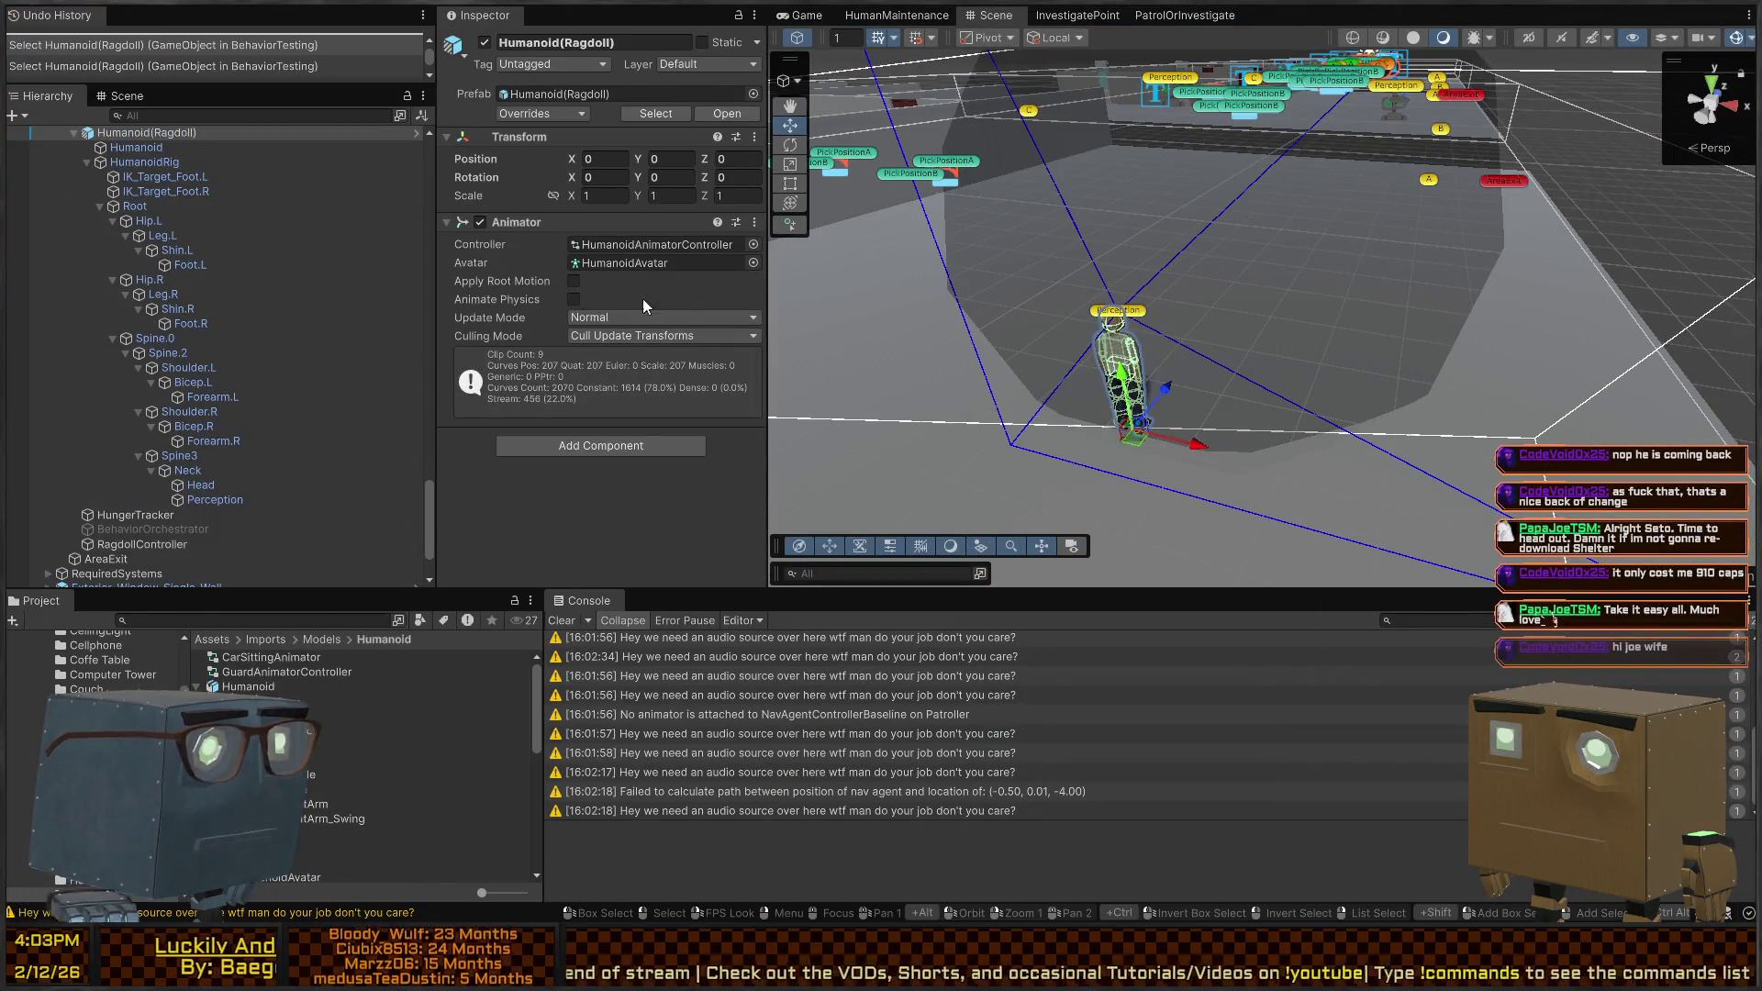
scroll(184, 260, up, 3)
scroll(184, 260, down, 2)
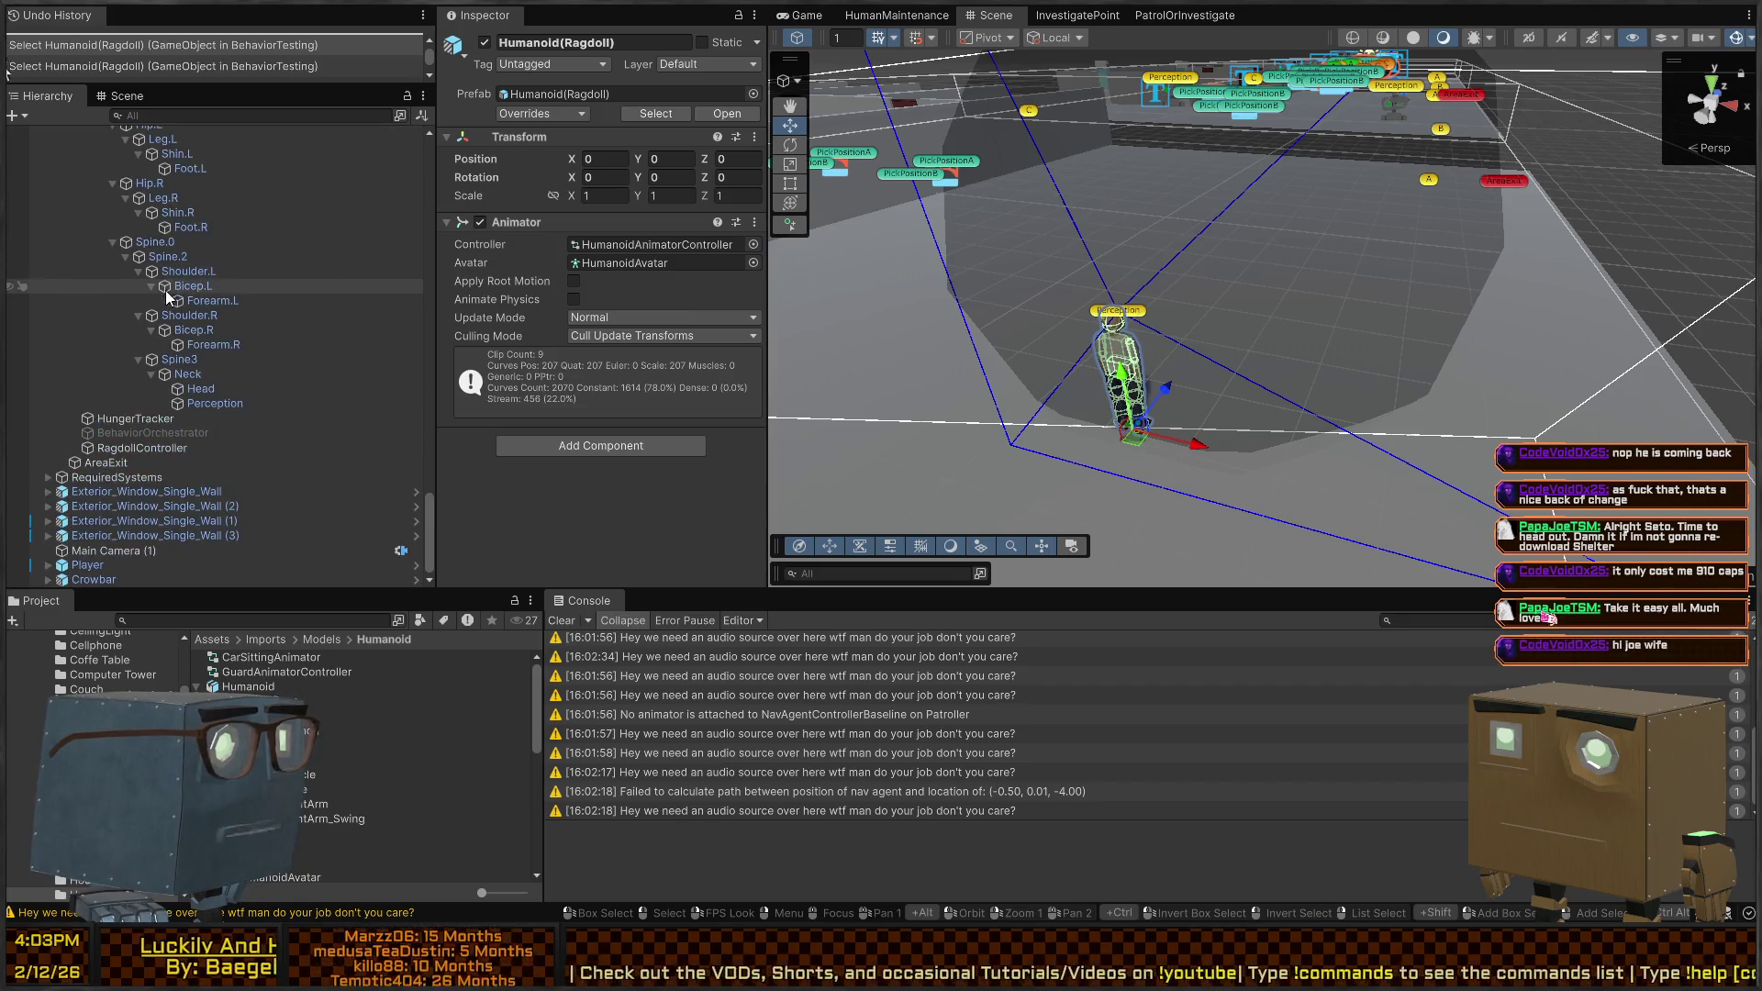
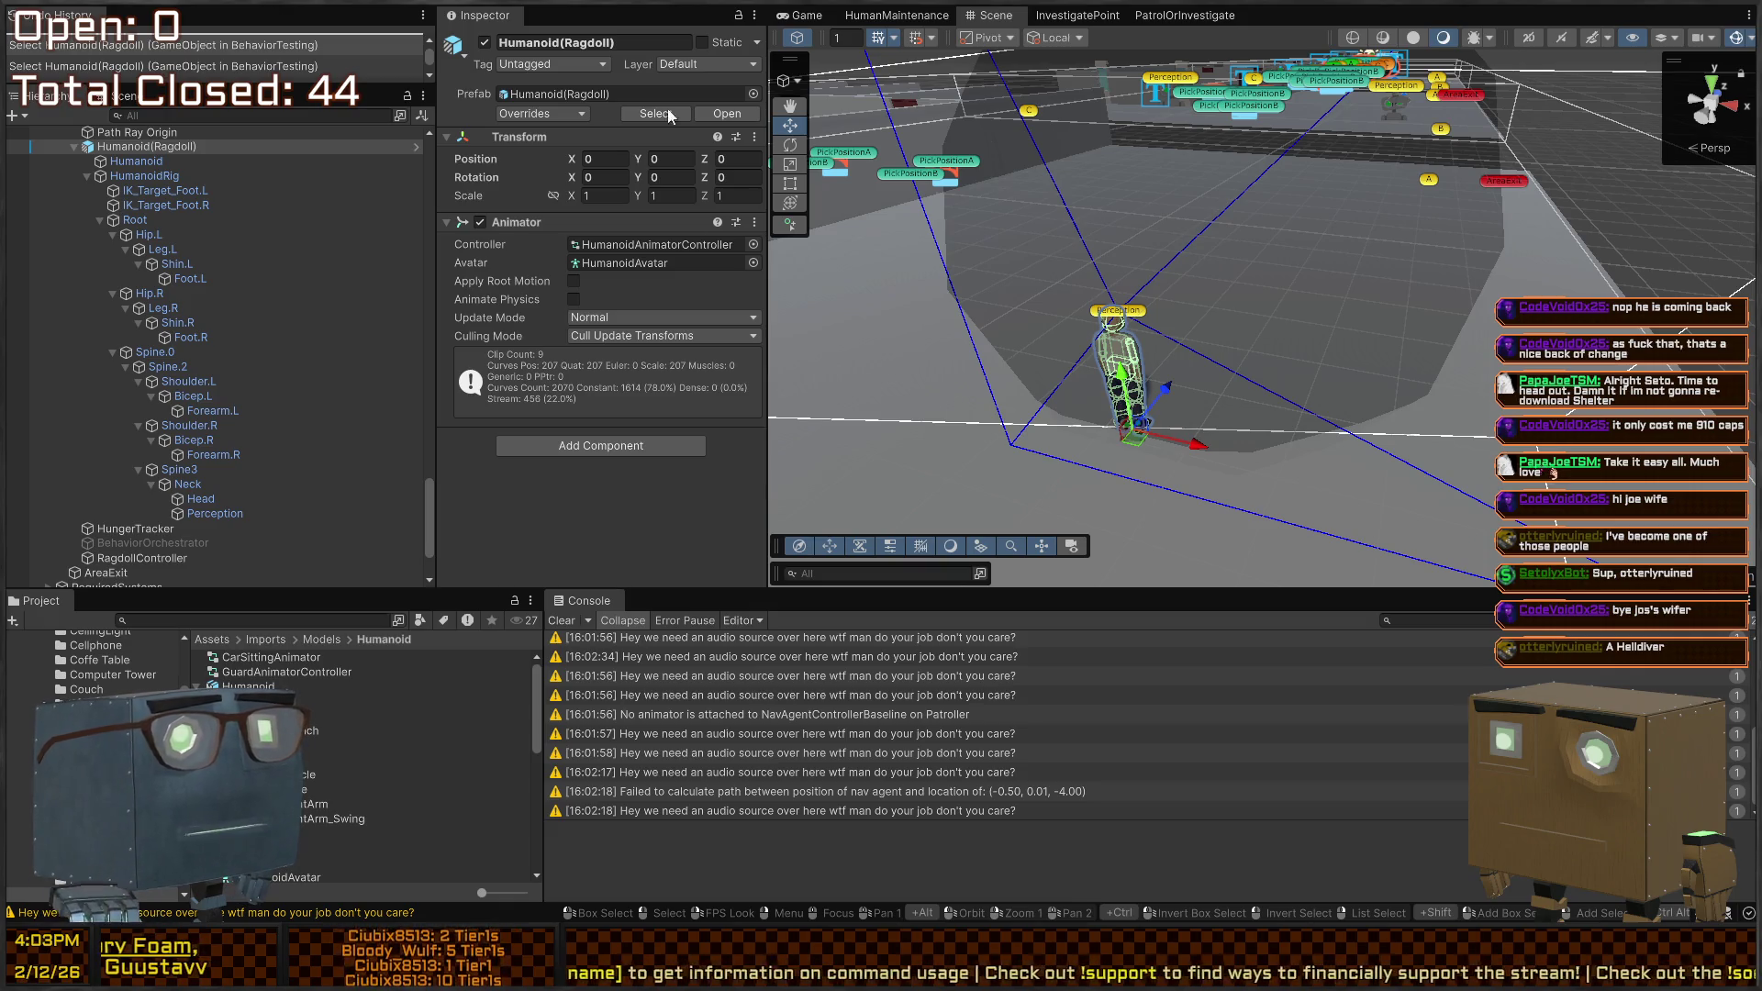
Frame the guard in the Scene view and clear the Console's audio warnings and null-reference errors
drag(1121, 494, 1053, 370)
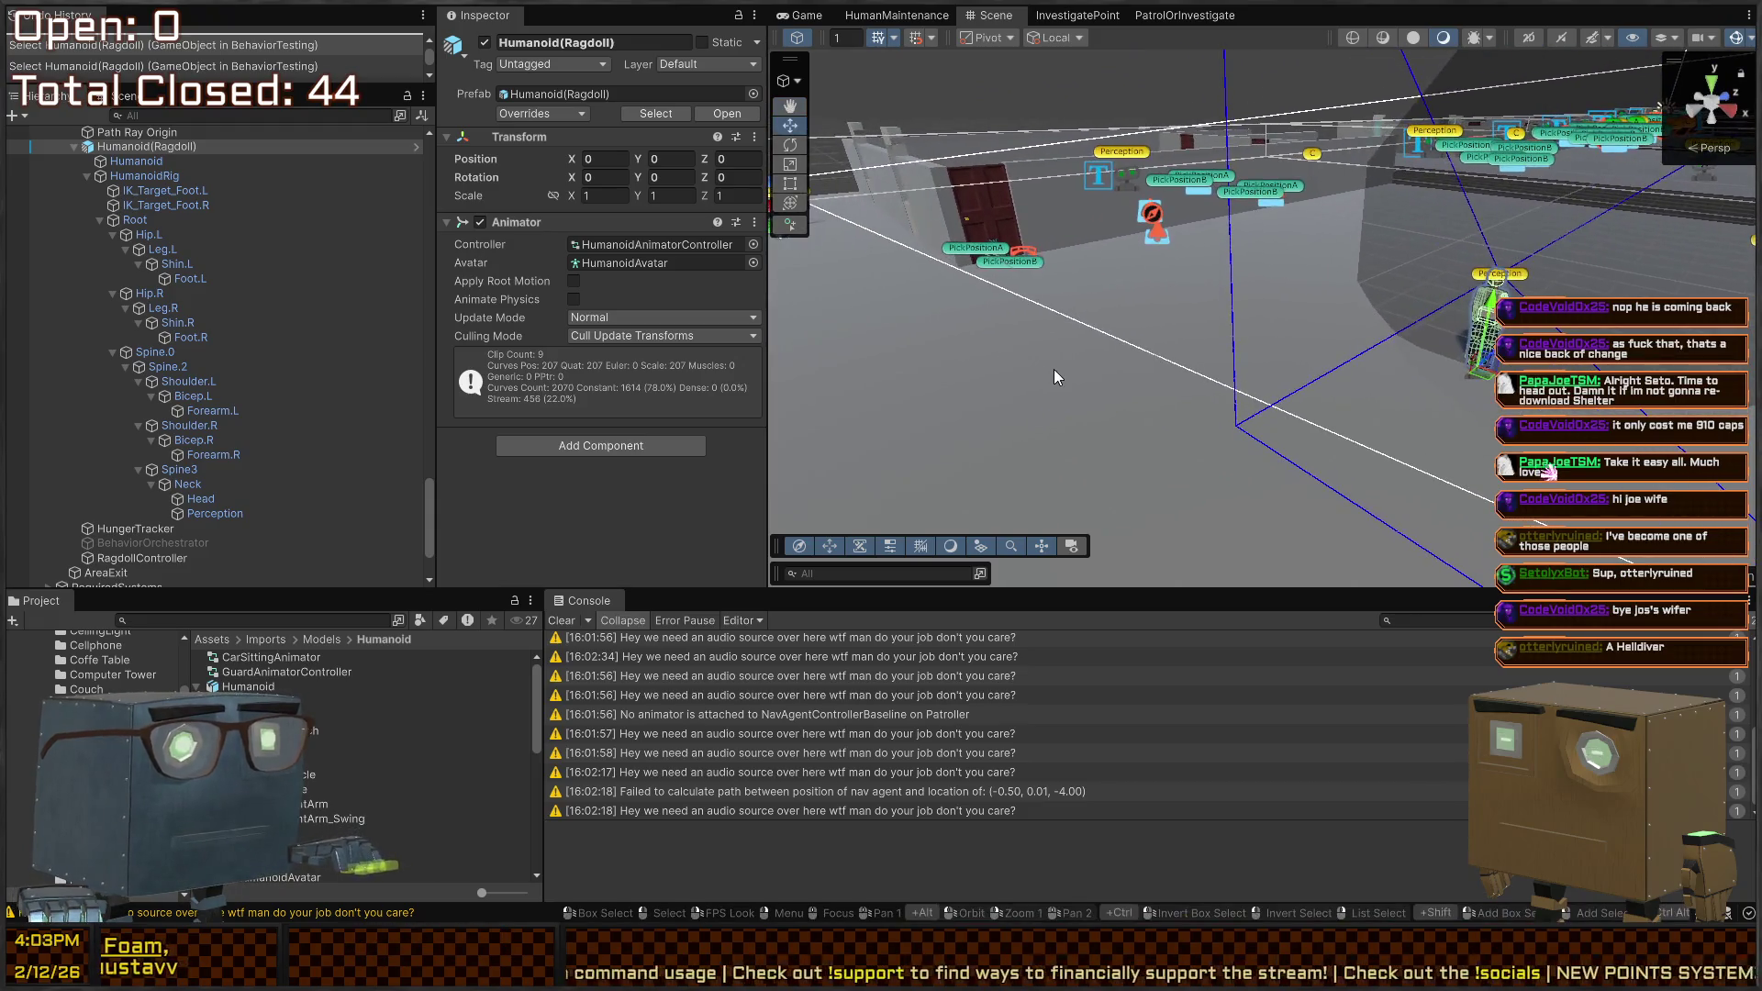
drag(1093, 312, 1133, 404)
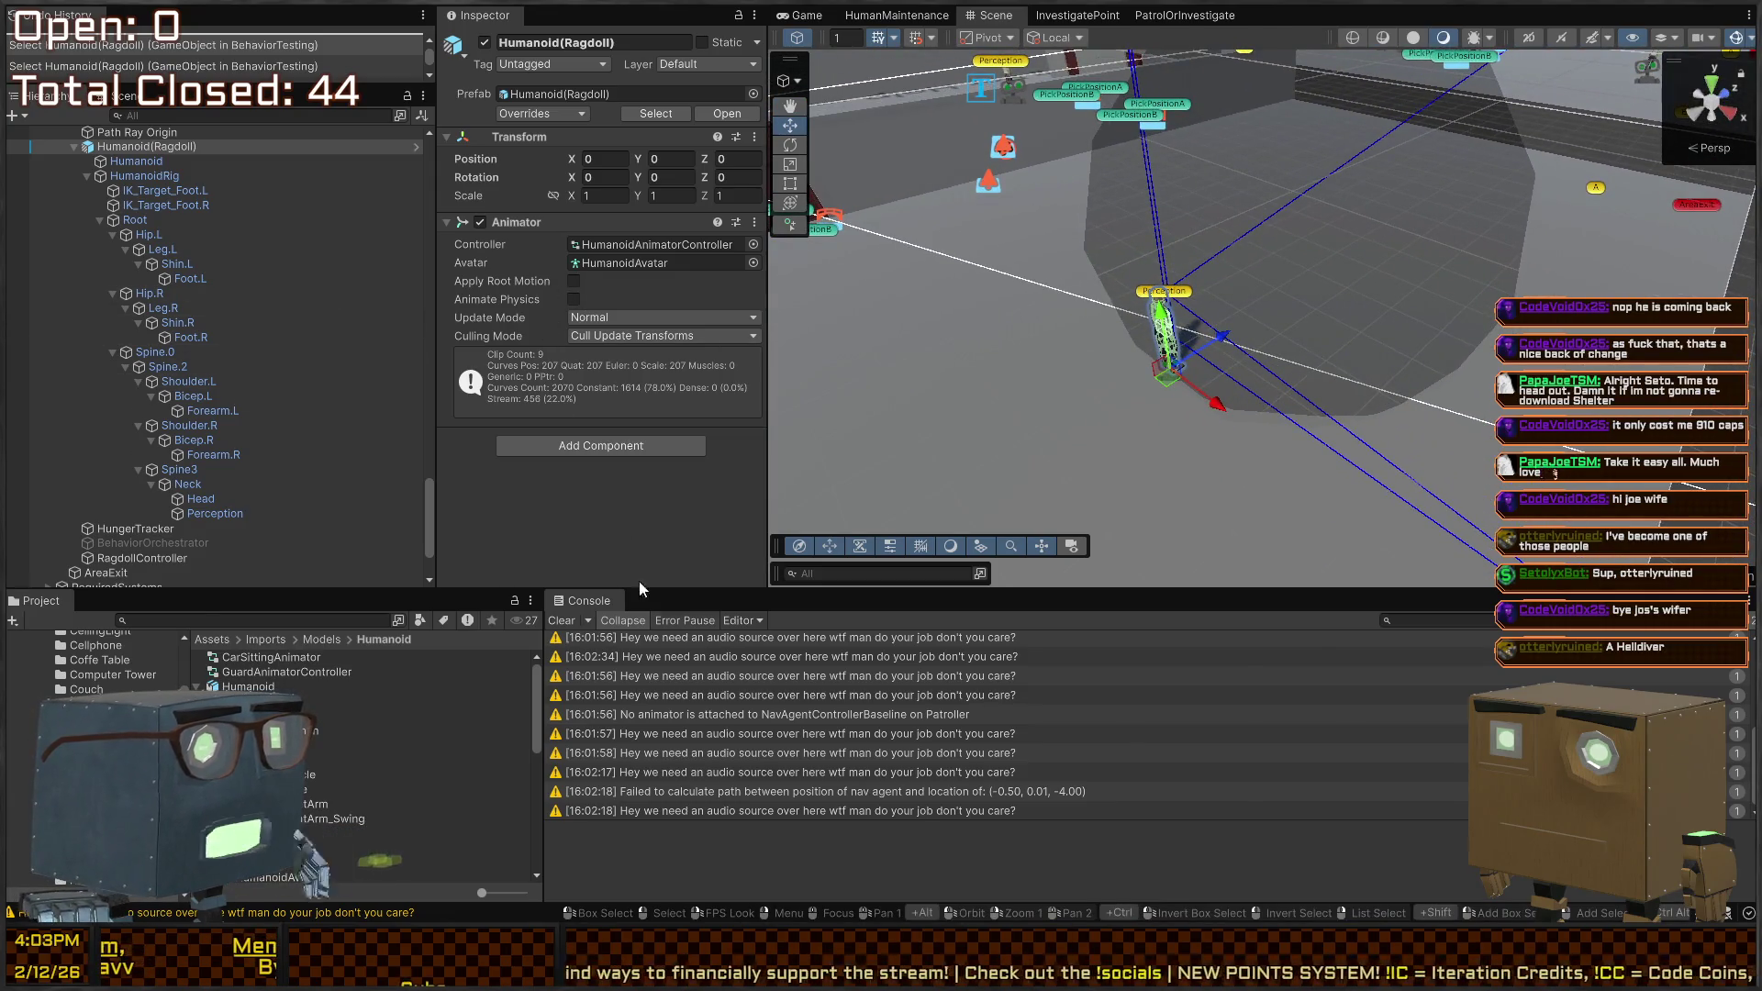
scroll(773, 708, down, 3)
click(896, 703)
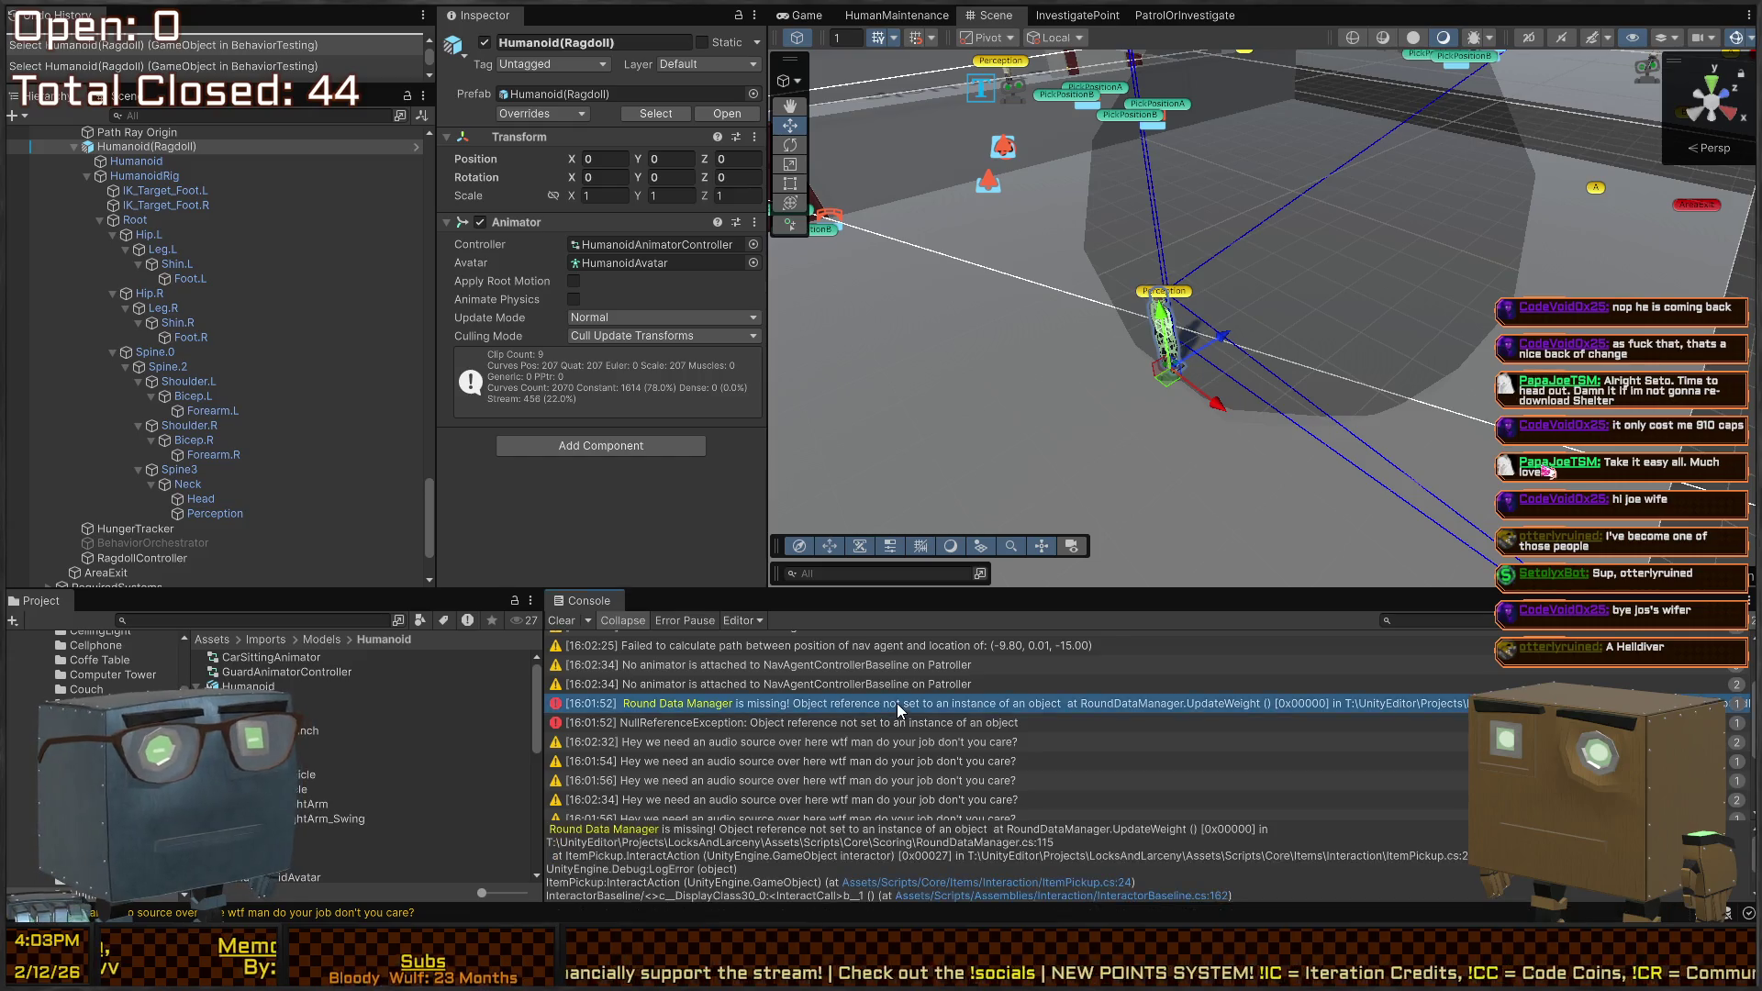
click(781, 741)
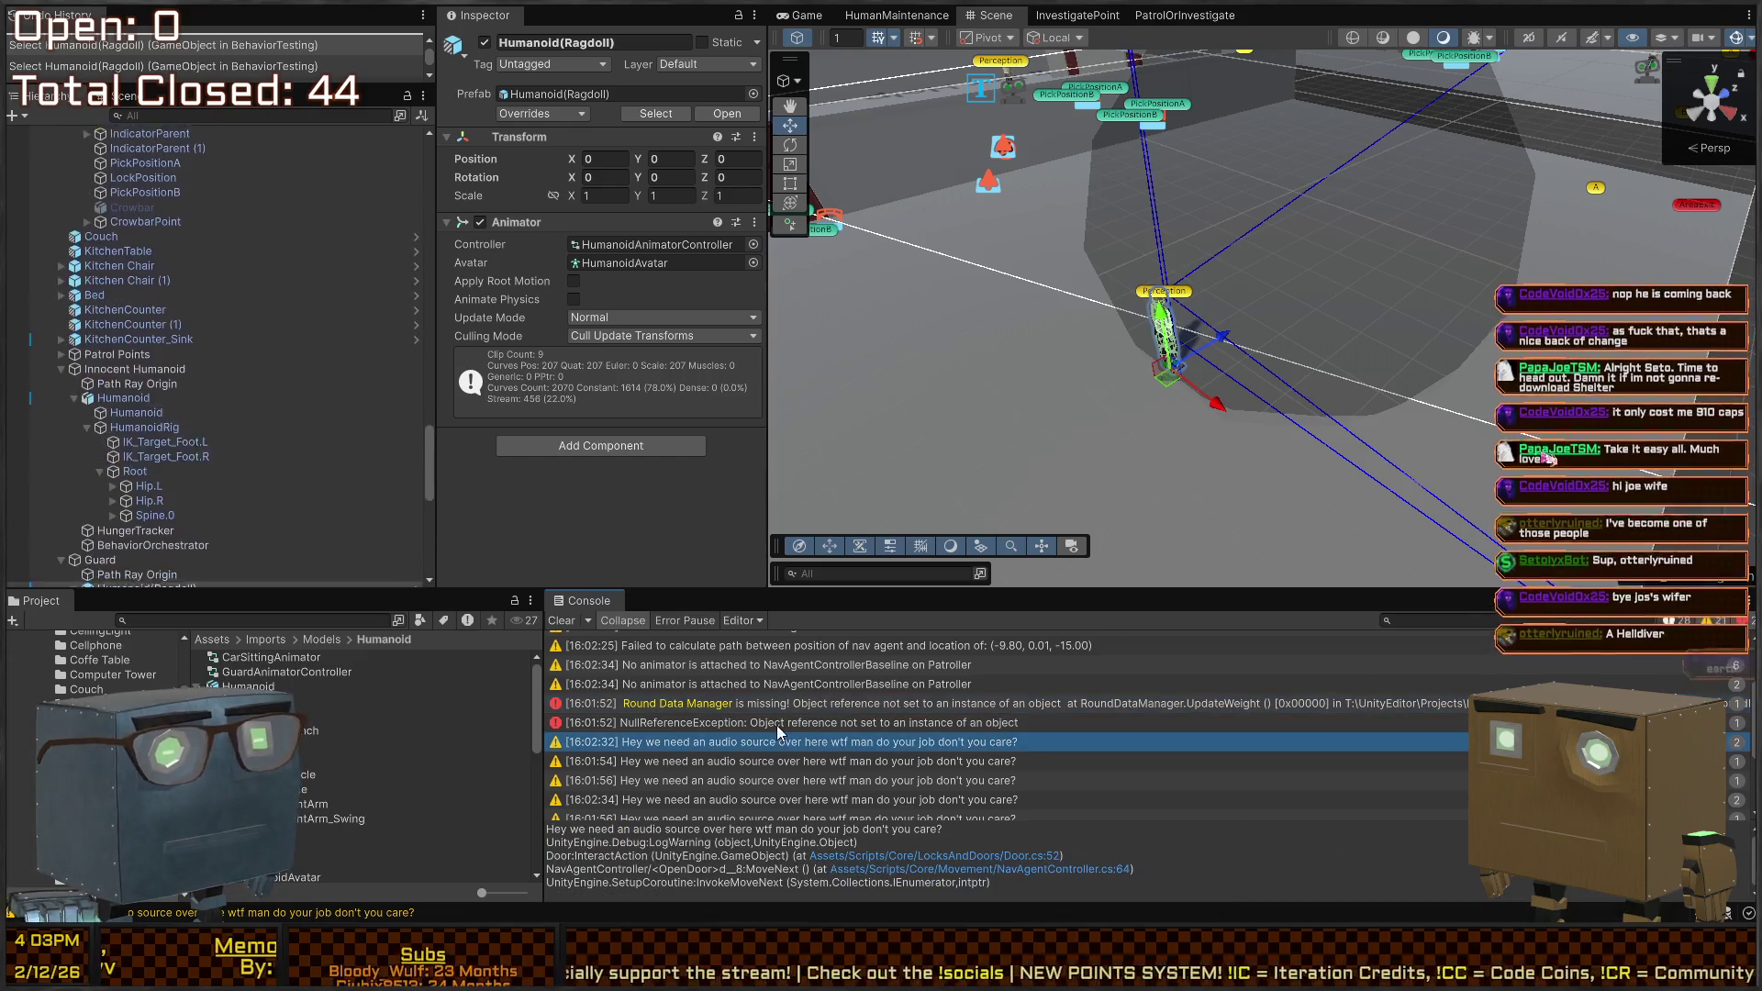
click(561, 621)
Select Guard's Humanoid(Ragdoll) child in the Hierarchy and open it in Prefab Mode
scroll(181, 208, up, 4)
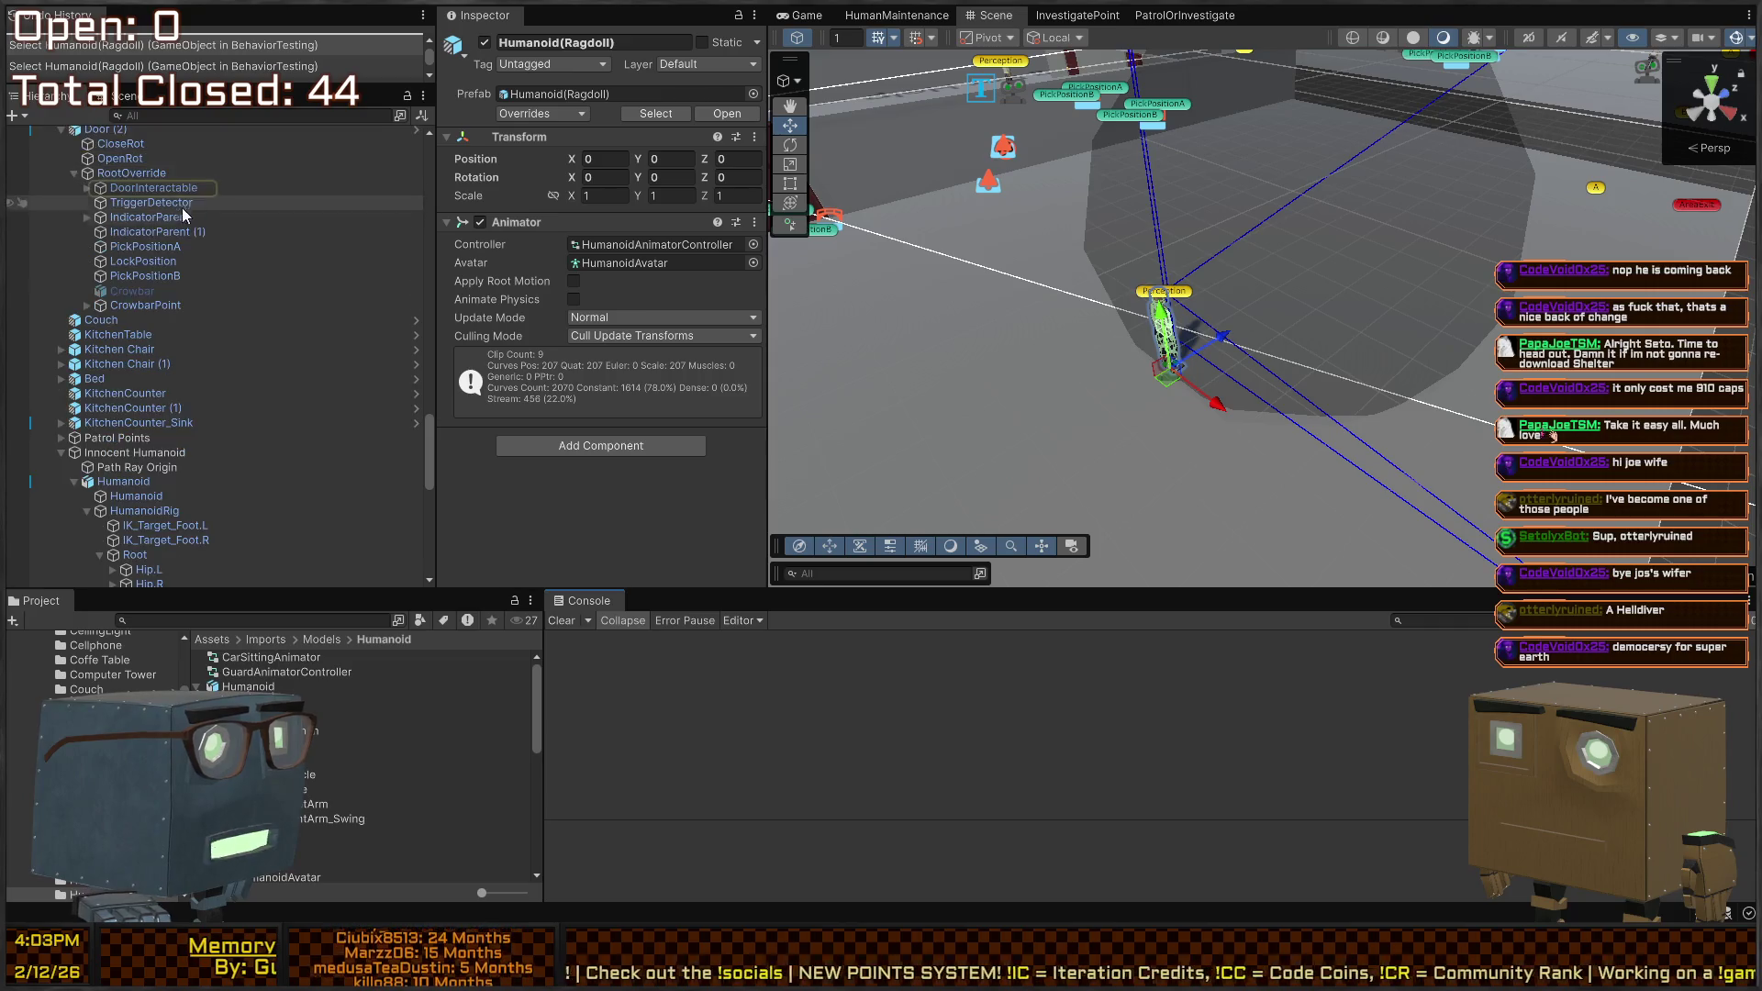
scroll(176, 265, down, 5)
drag(1092, 275, 1175, 271)
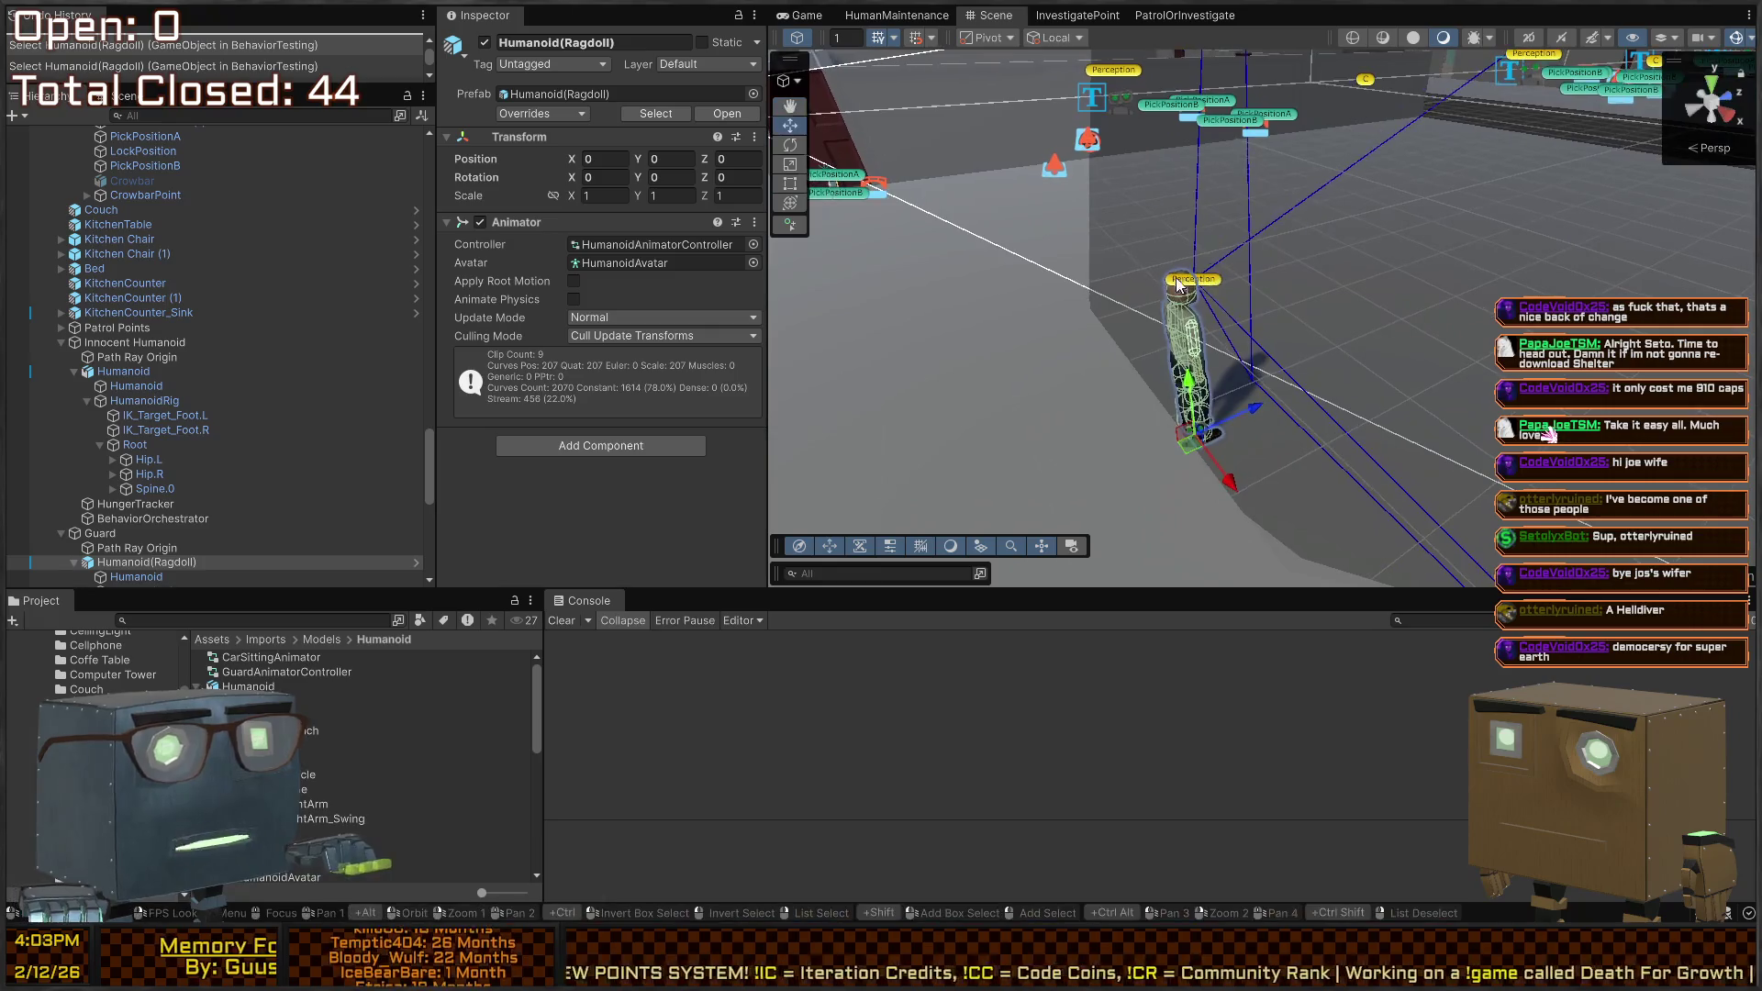
scroll(79, 450, down, 4)
click(191, 366)
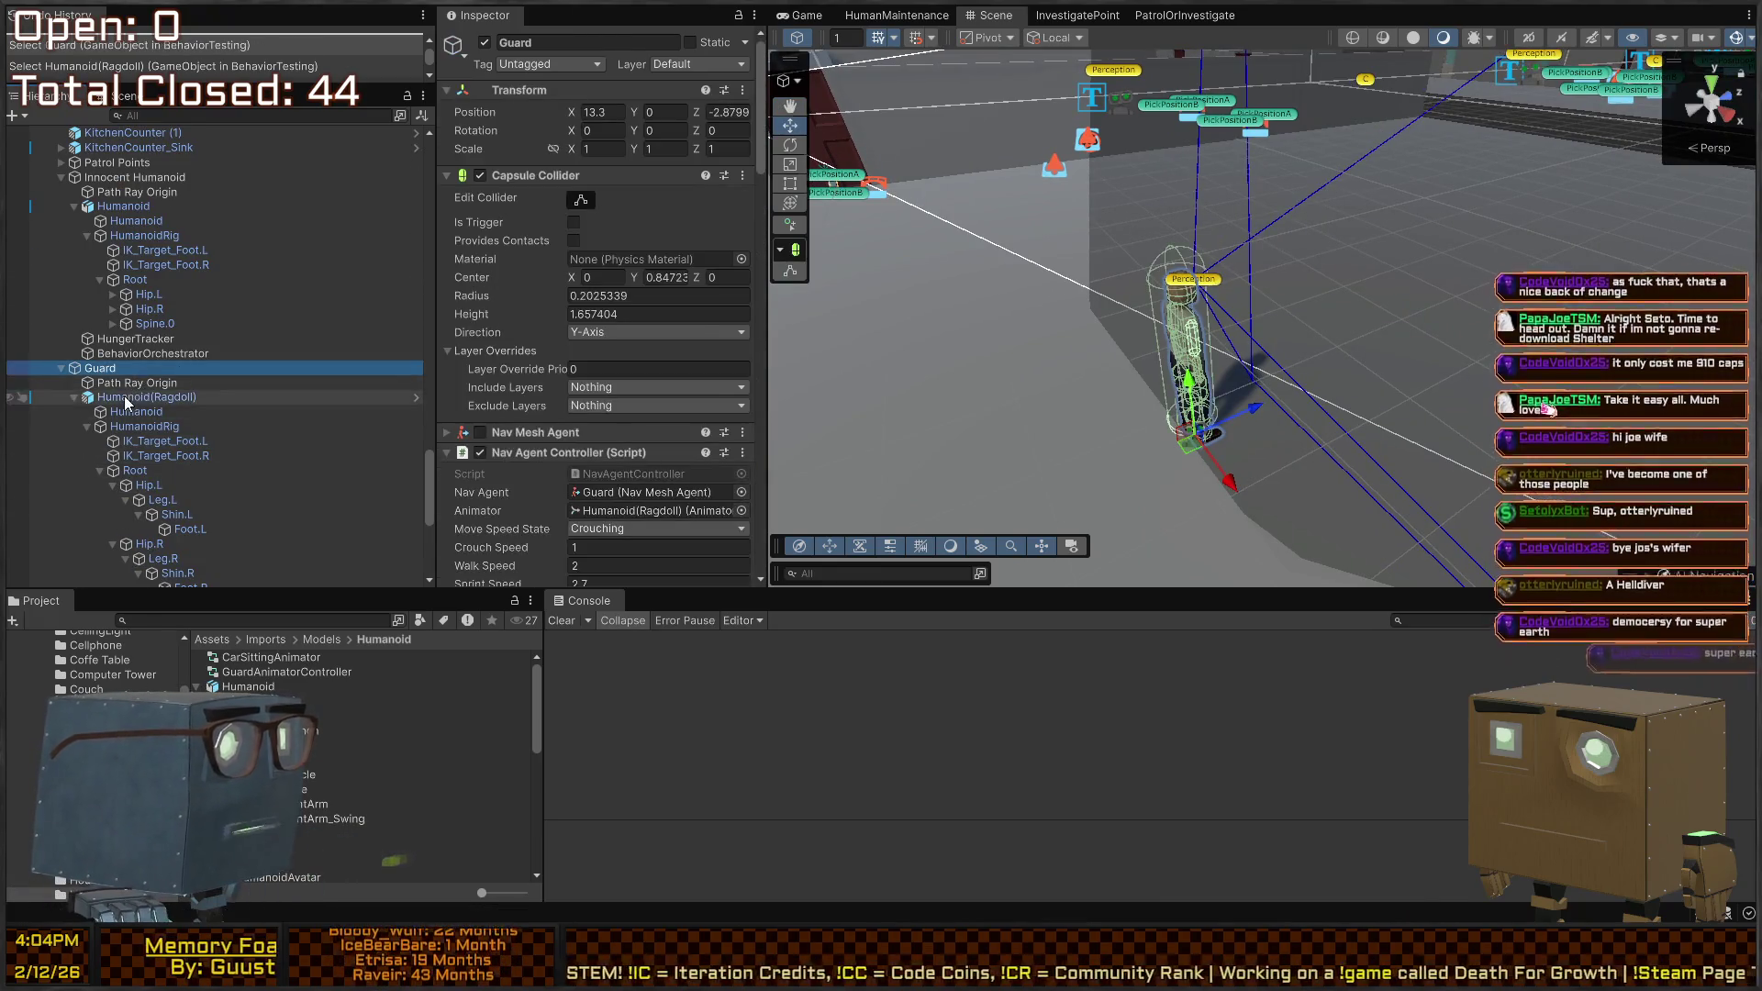
click(140, 401)
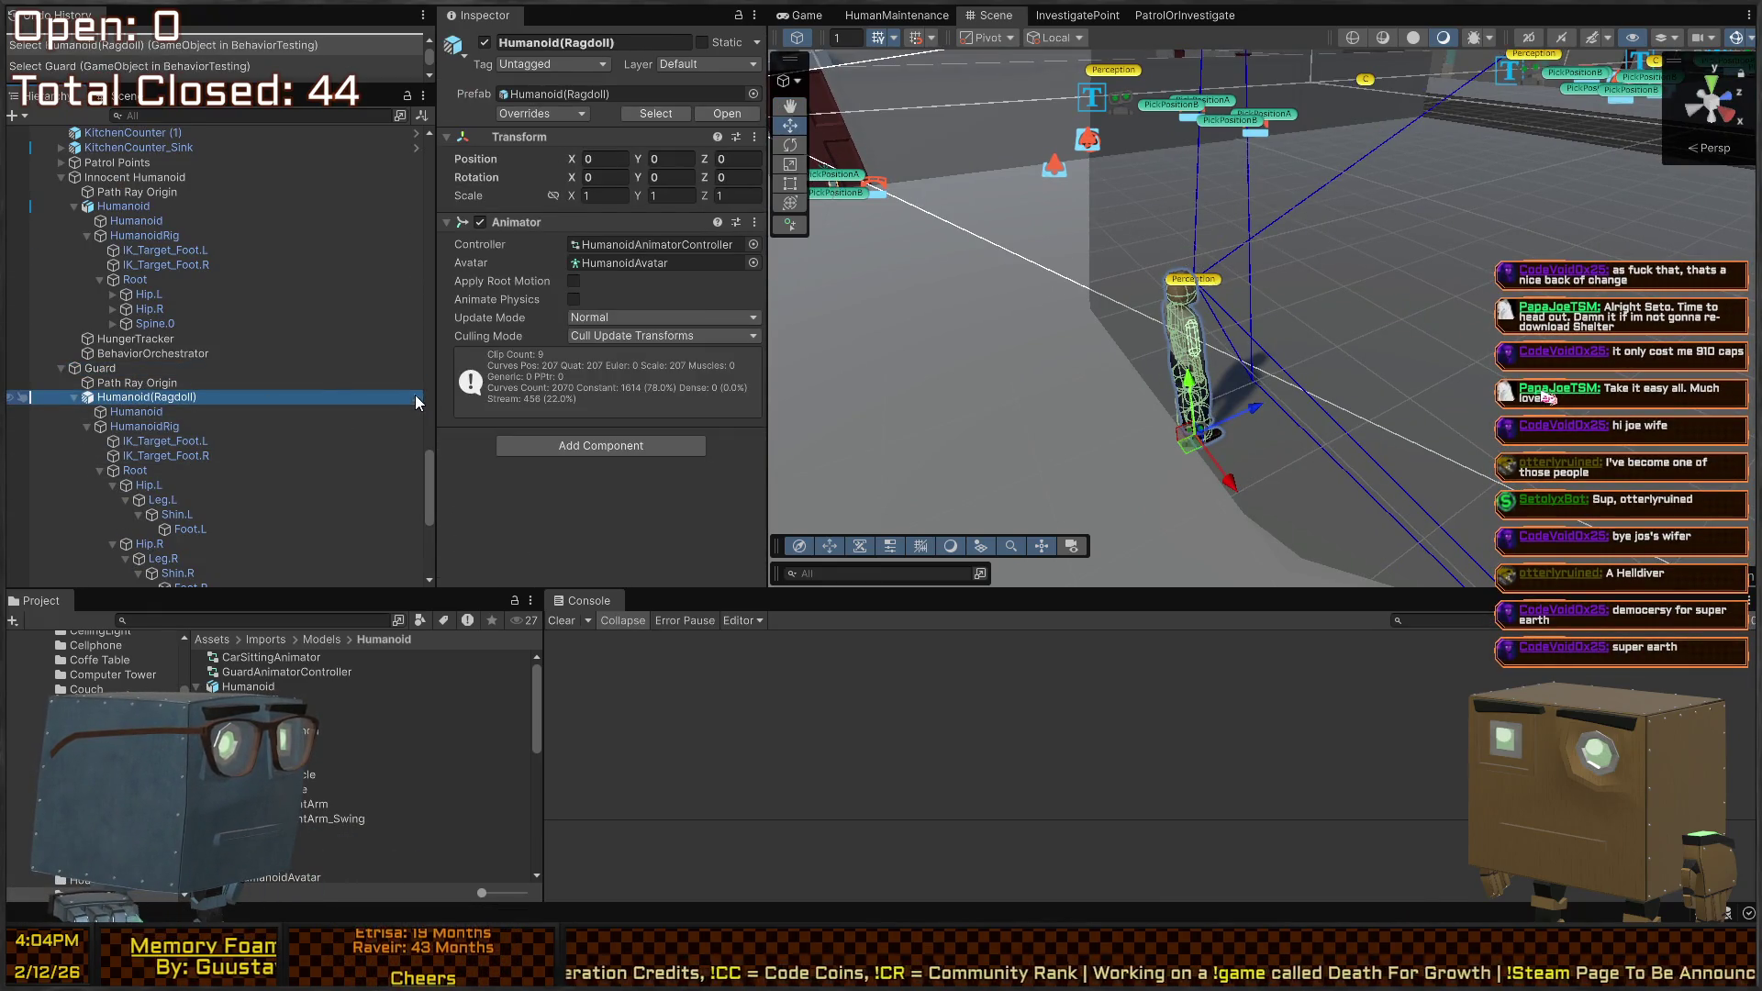
click(417, 398)
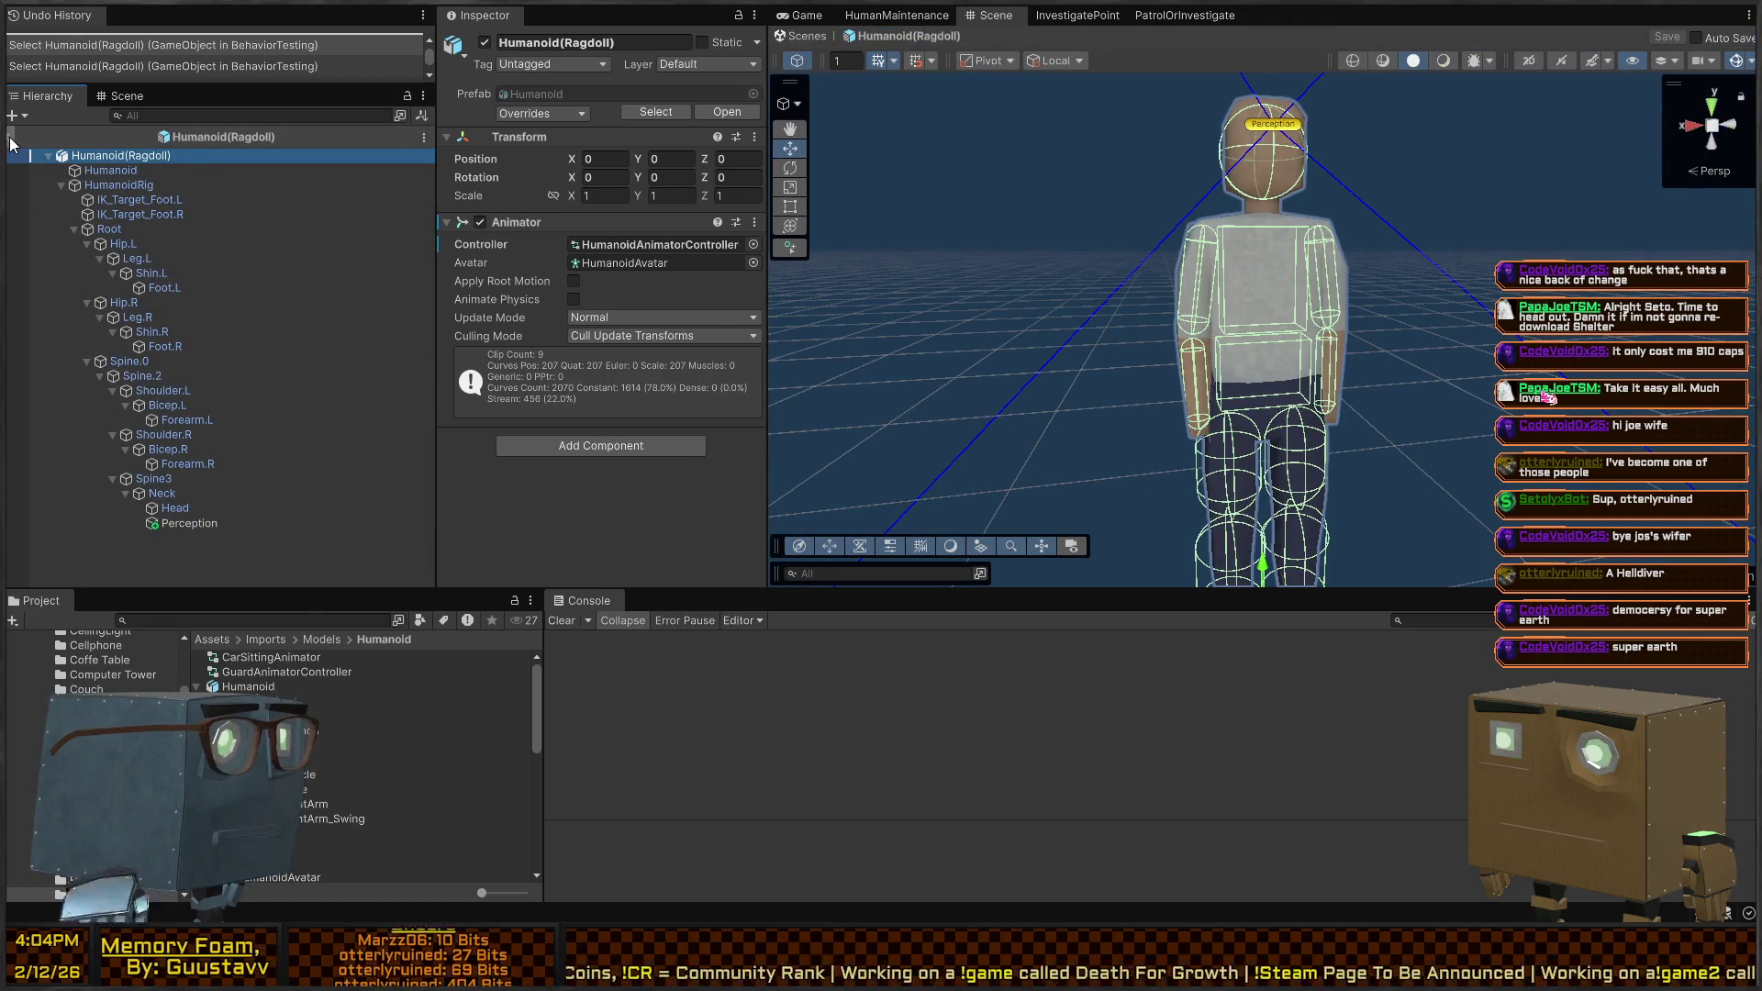
Exit the Humanoid(Ragdoll) prefab and reopen it in Prefab Mode
click(11, 138)
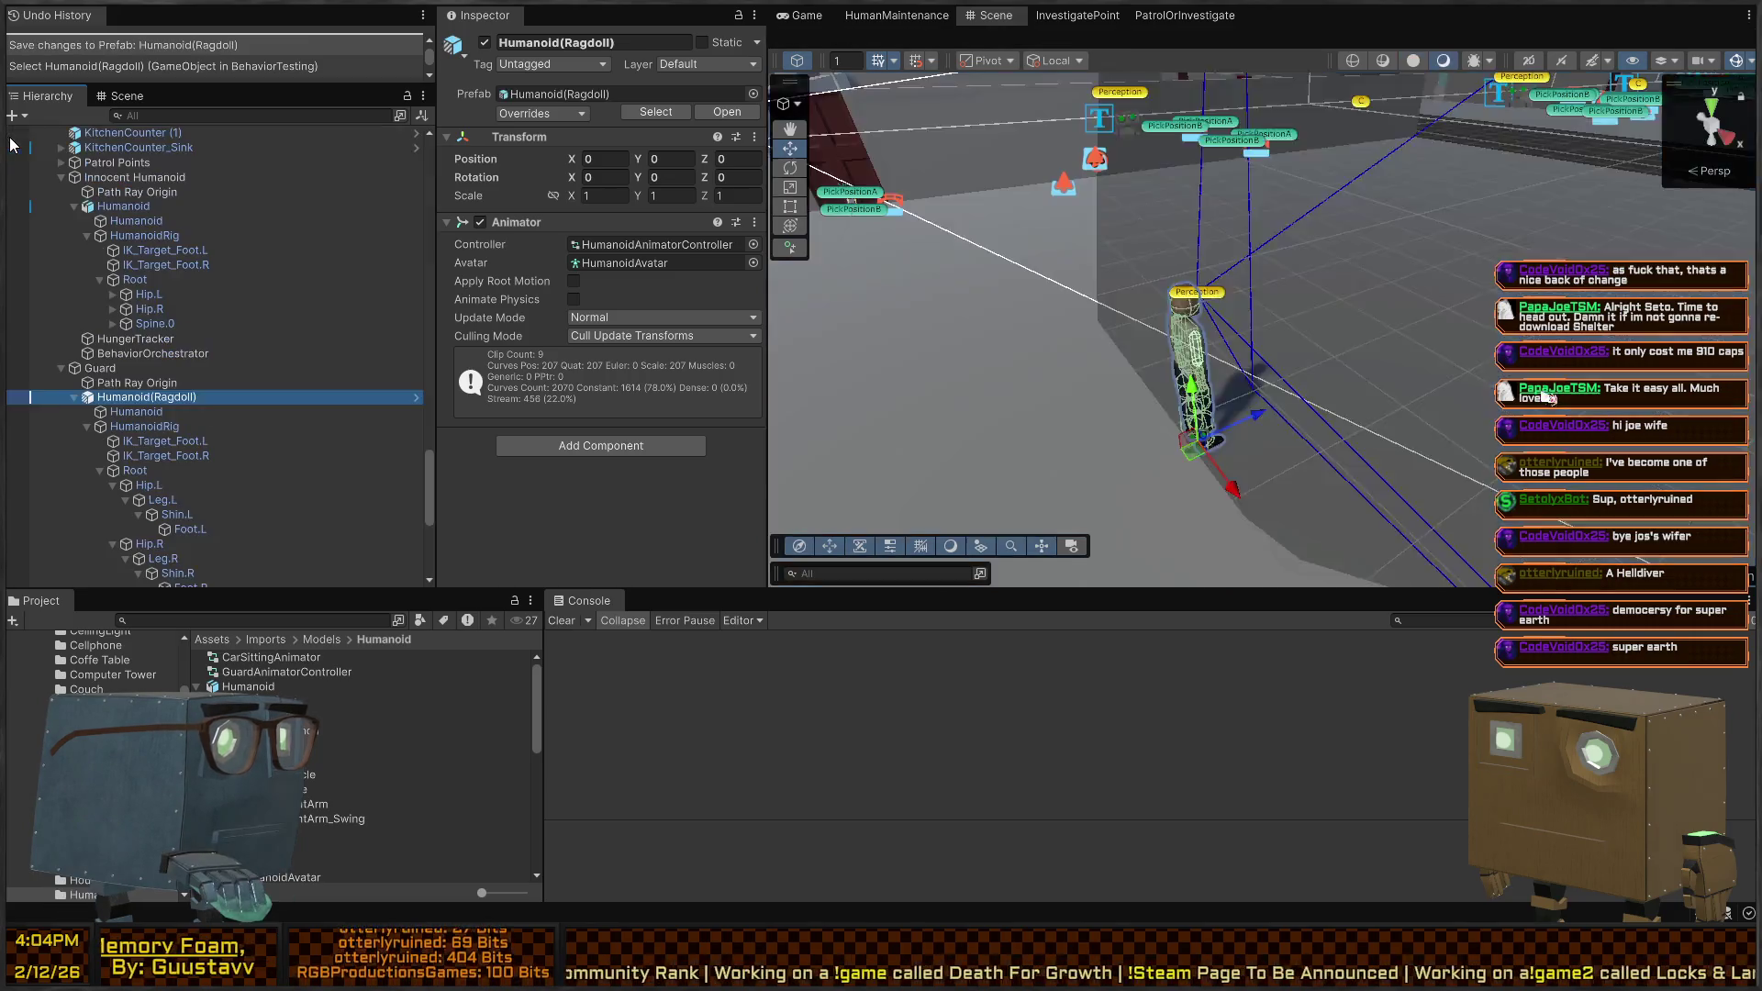
scroll(222, 404, down, 5)
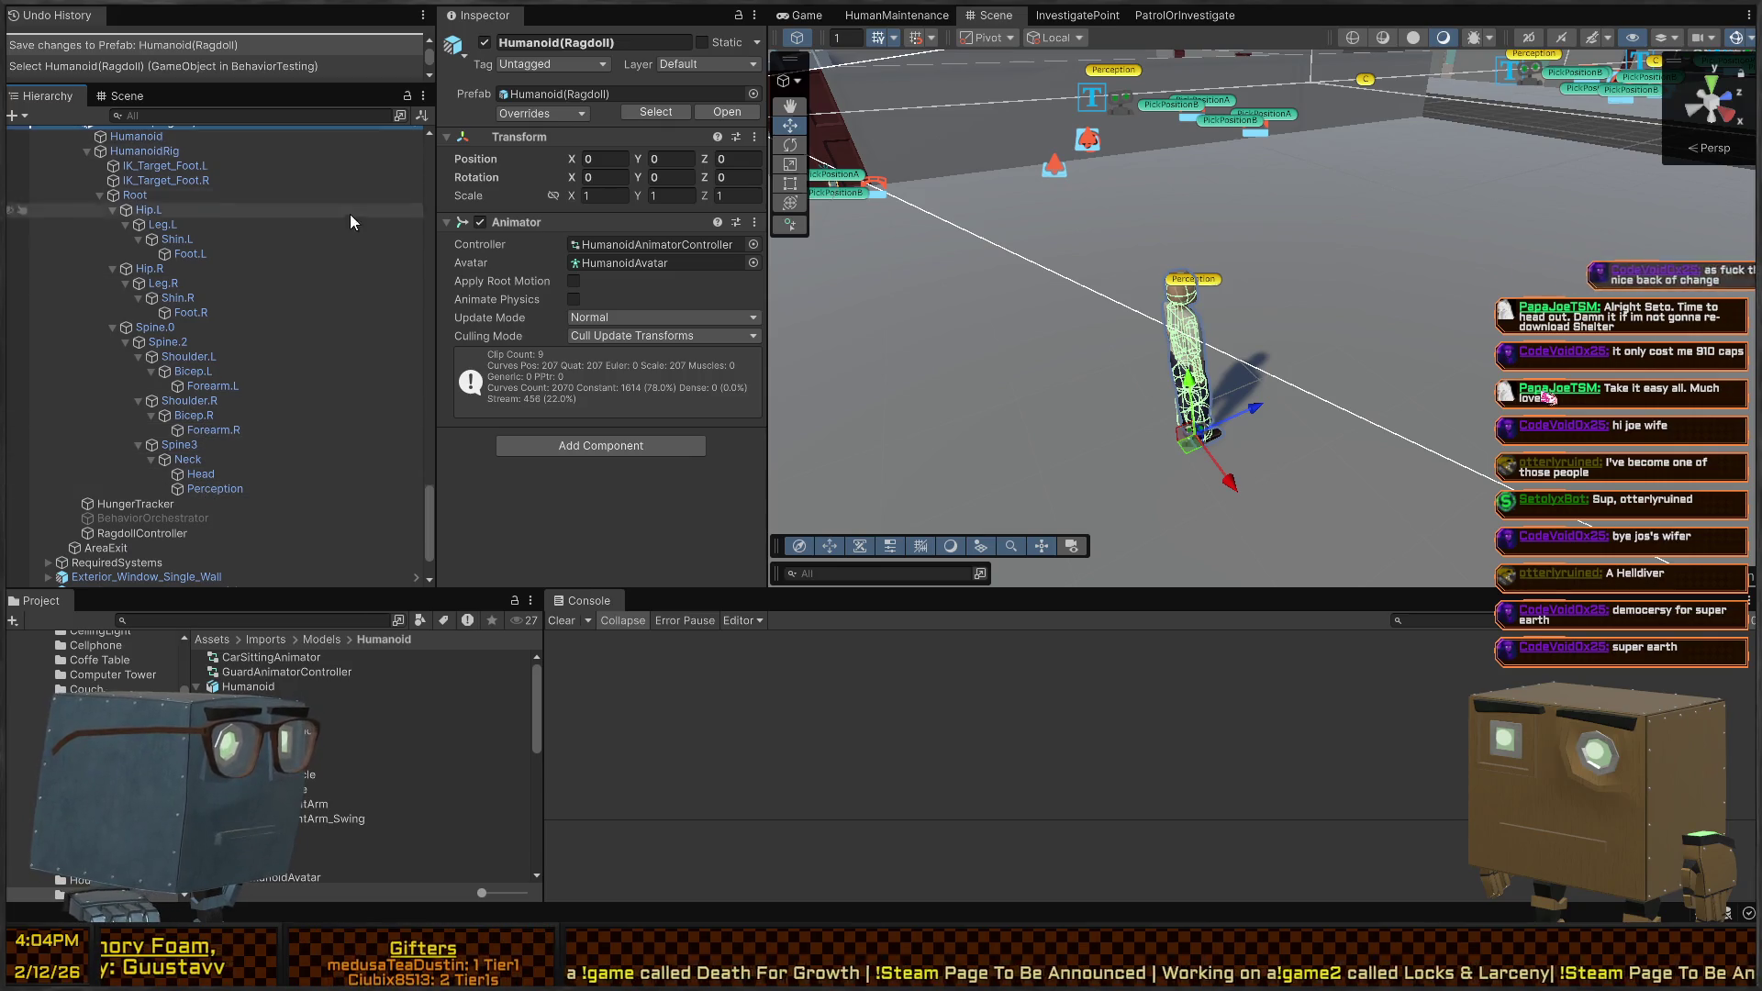
scroll(350, 213, up, 3)
click(418, 220)
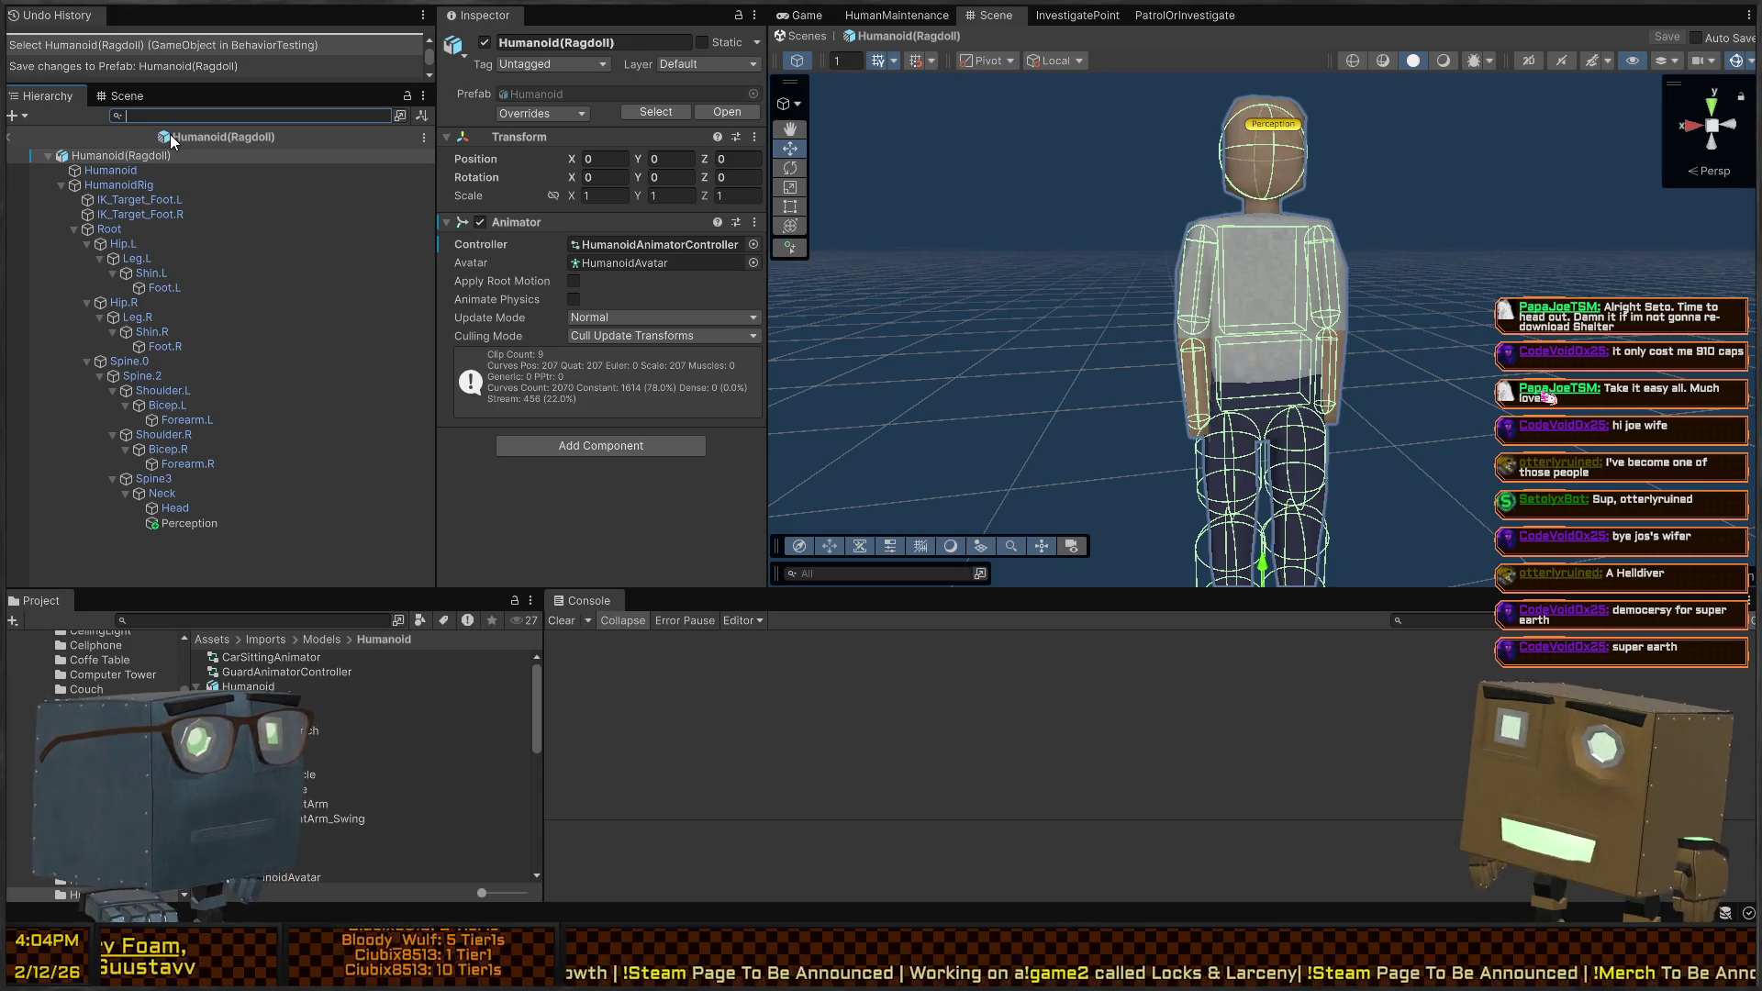
Filter the Hierarchy by t:Collider, select Root through Head, and add a HitReceiver component
text(t:)
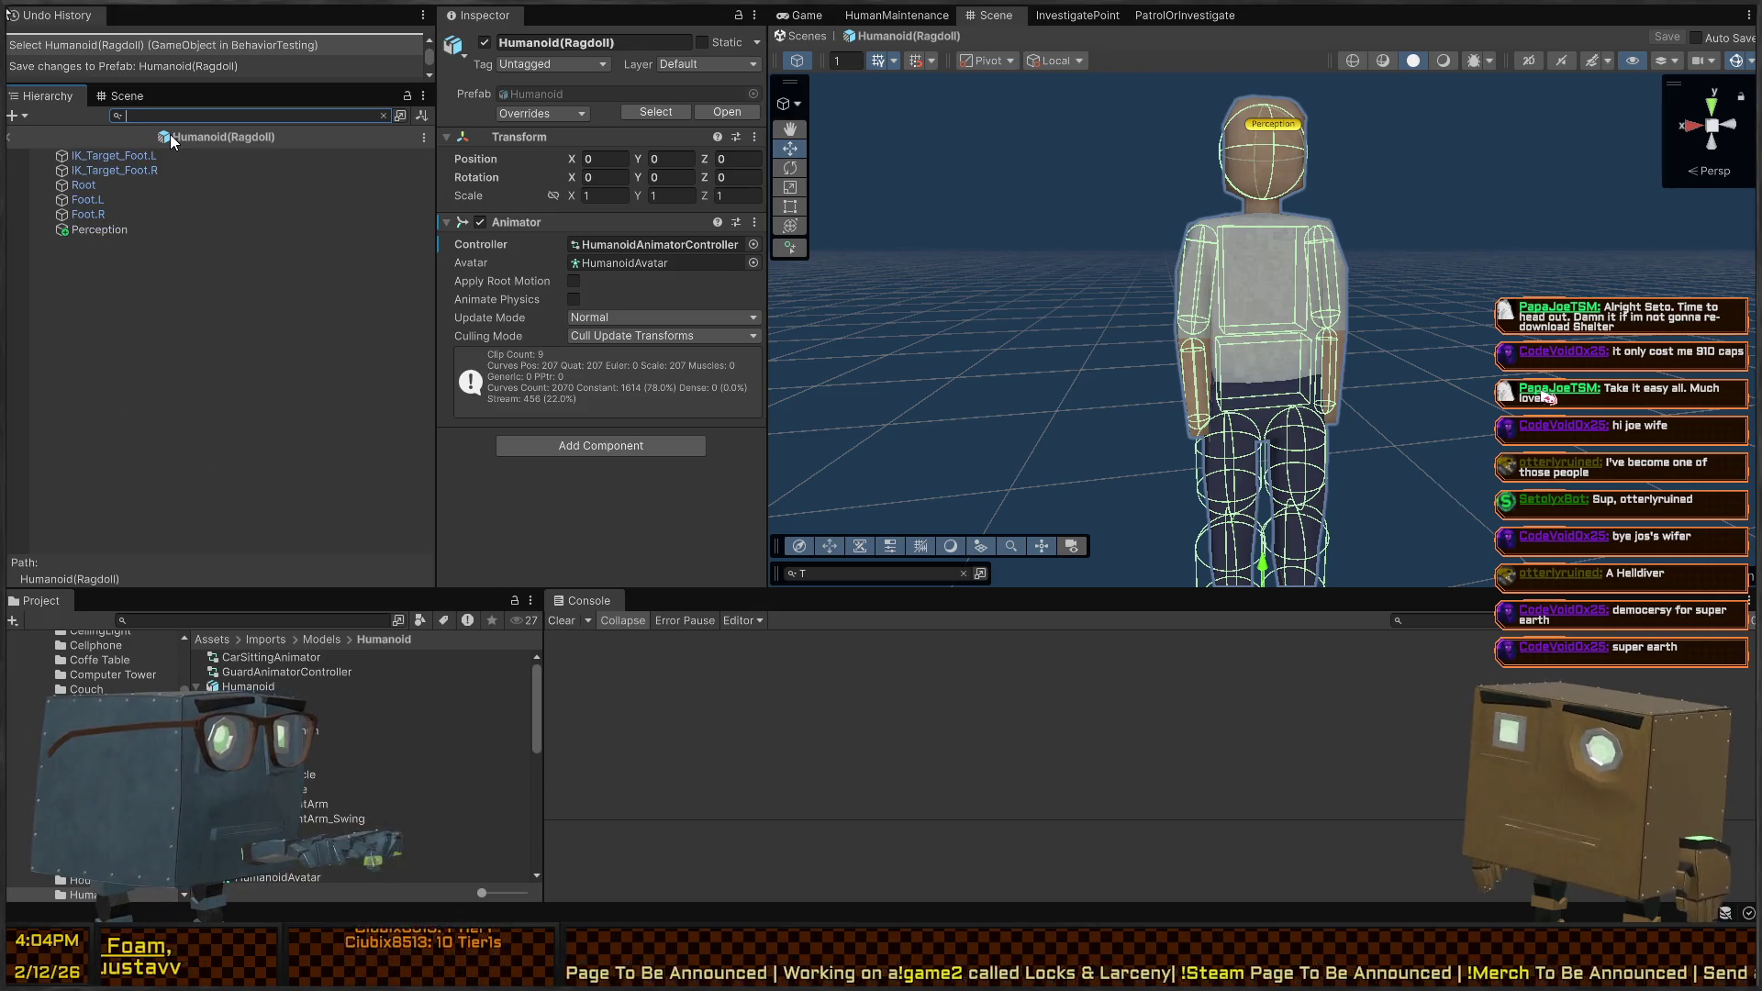
text(Collider)
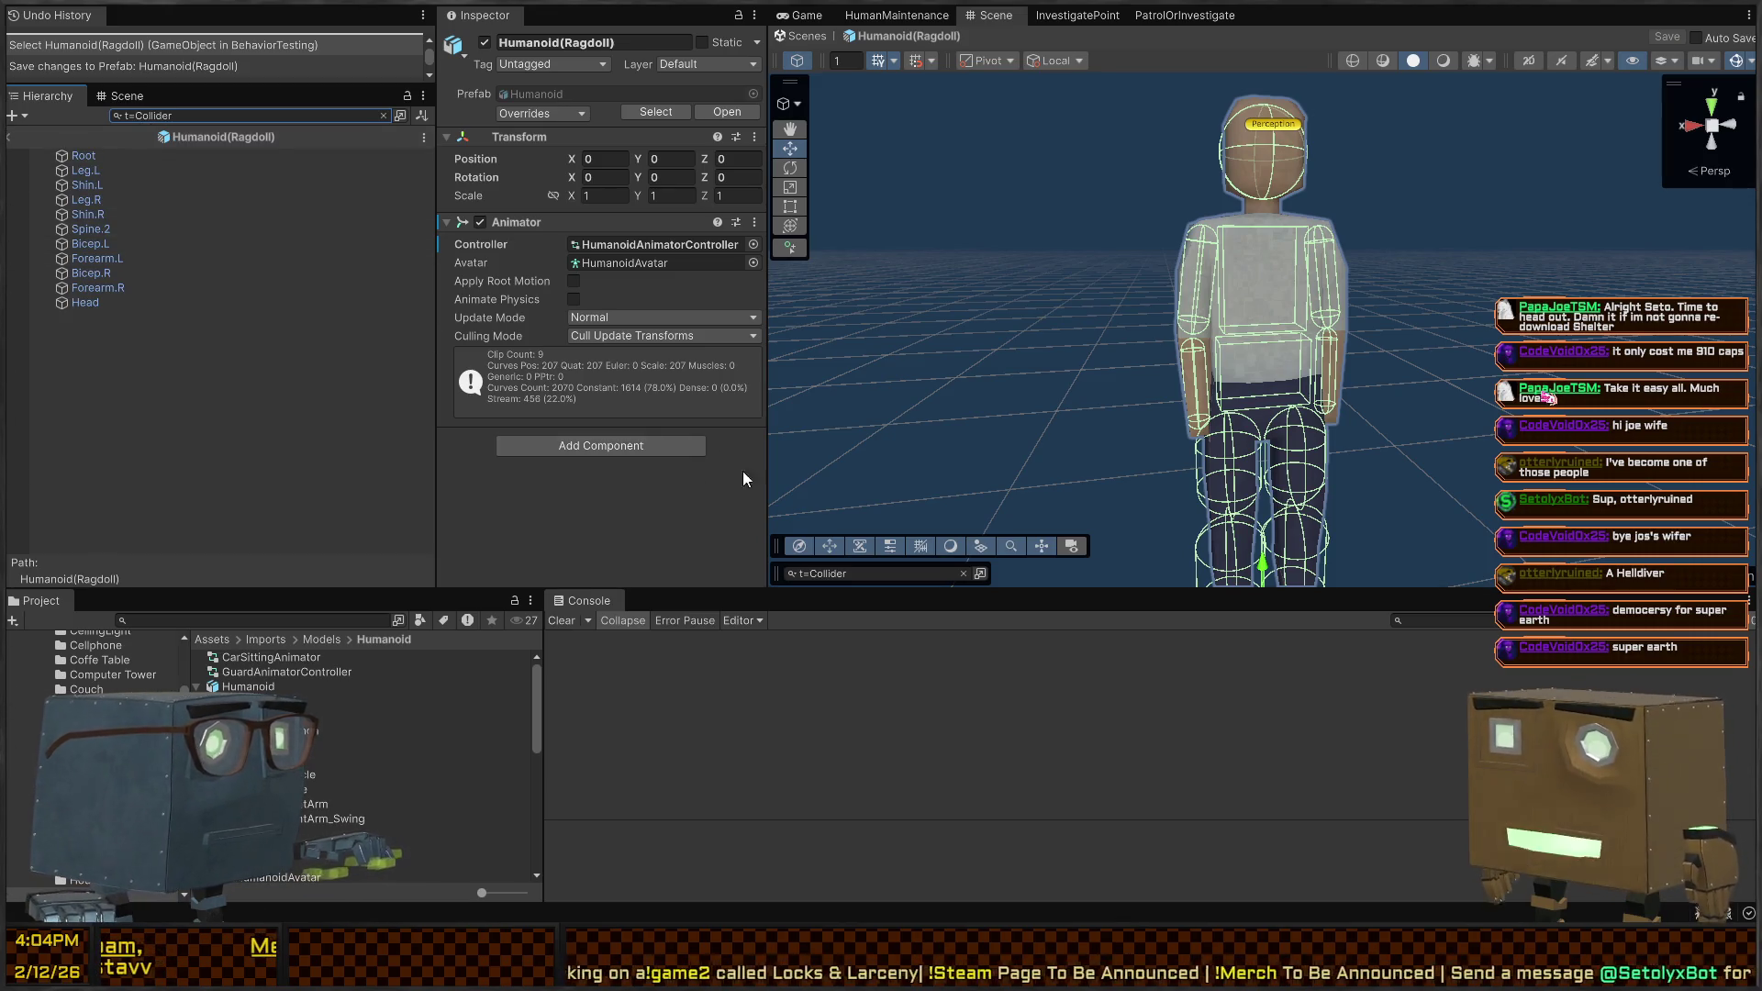
click(129, 303)
shift+click(134, 156)
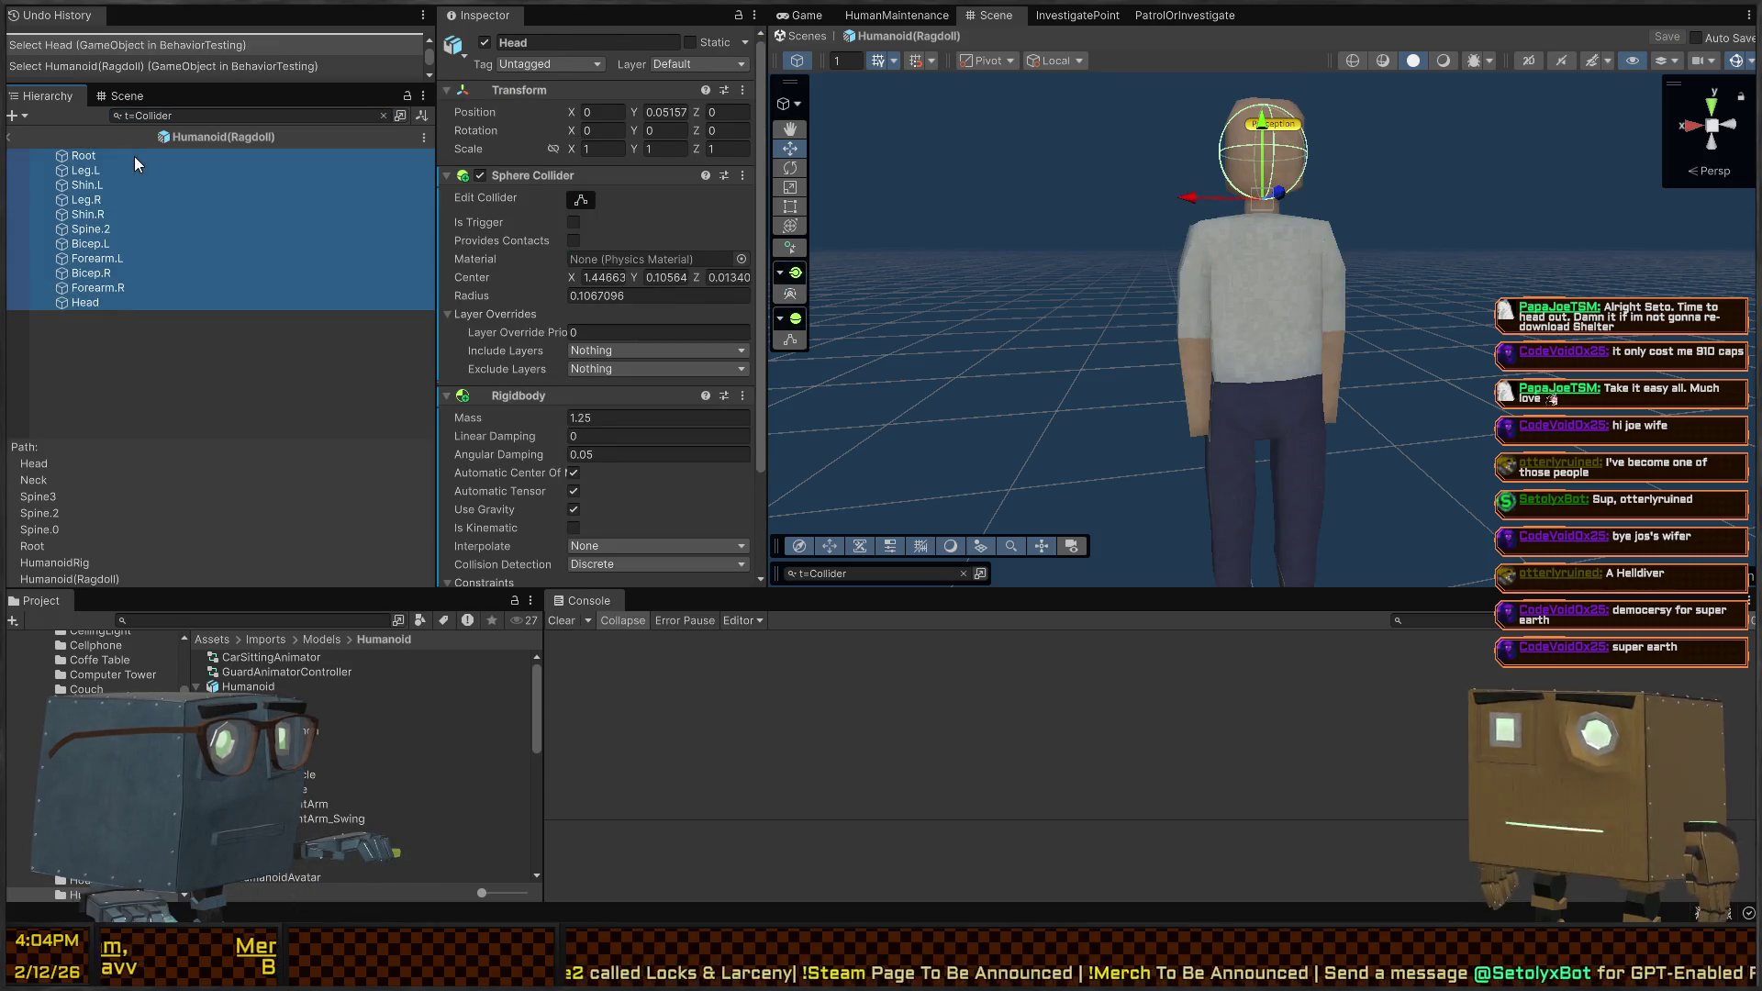
click(616, 477)
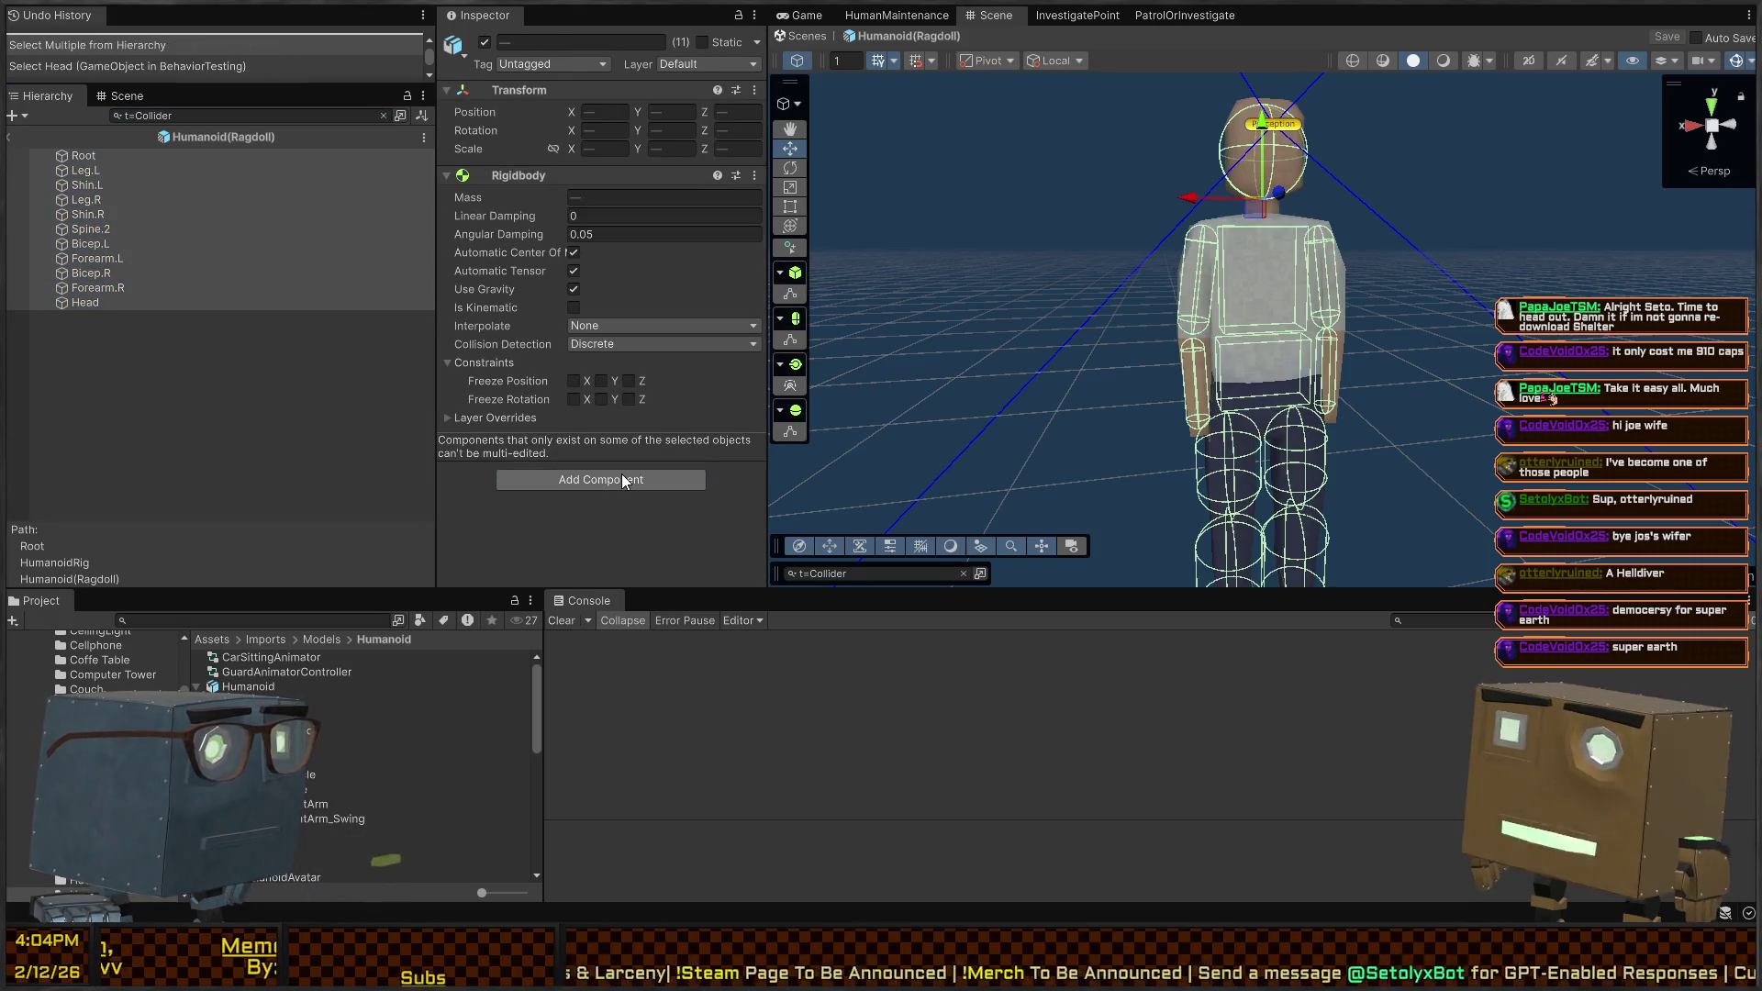
key(Return)
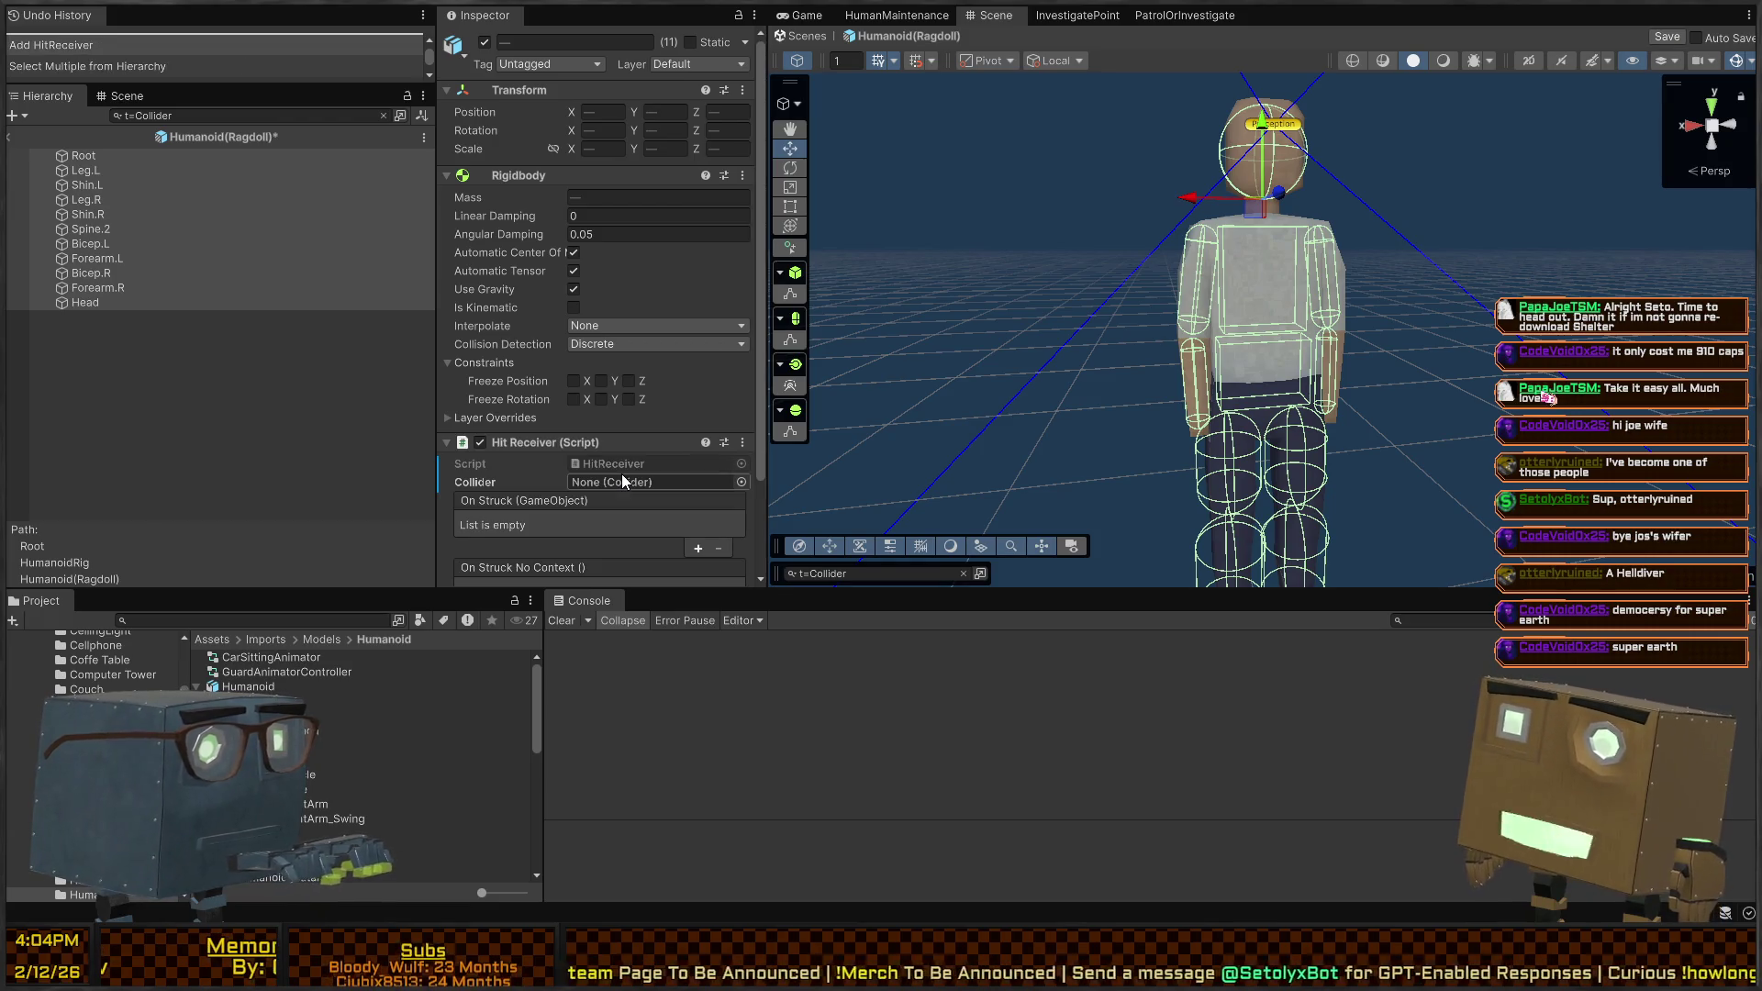
scroll(652, 311, down, 3)
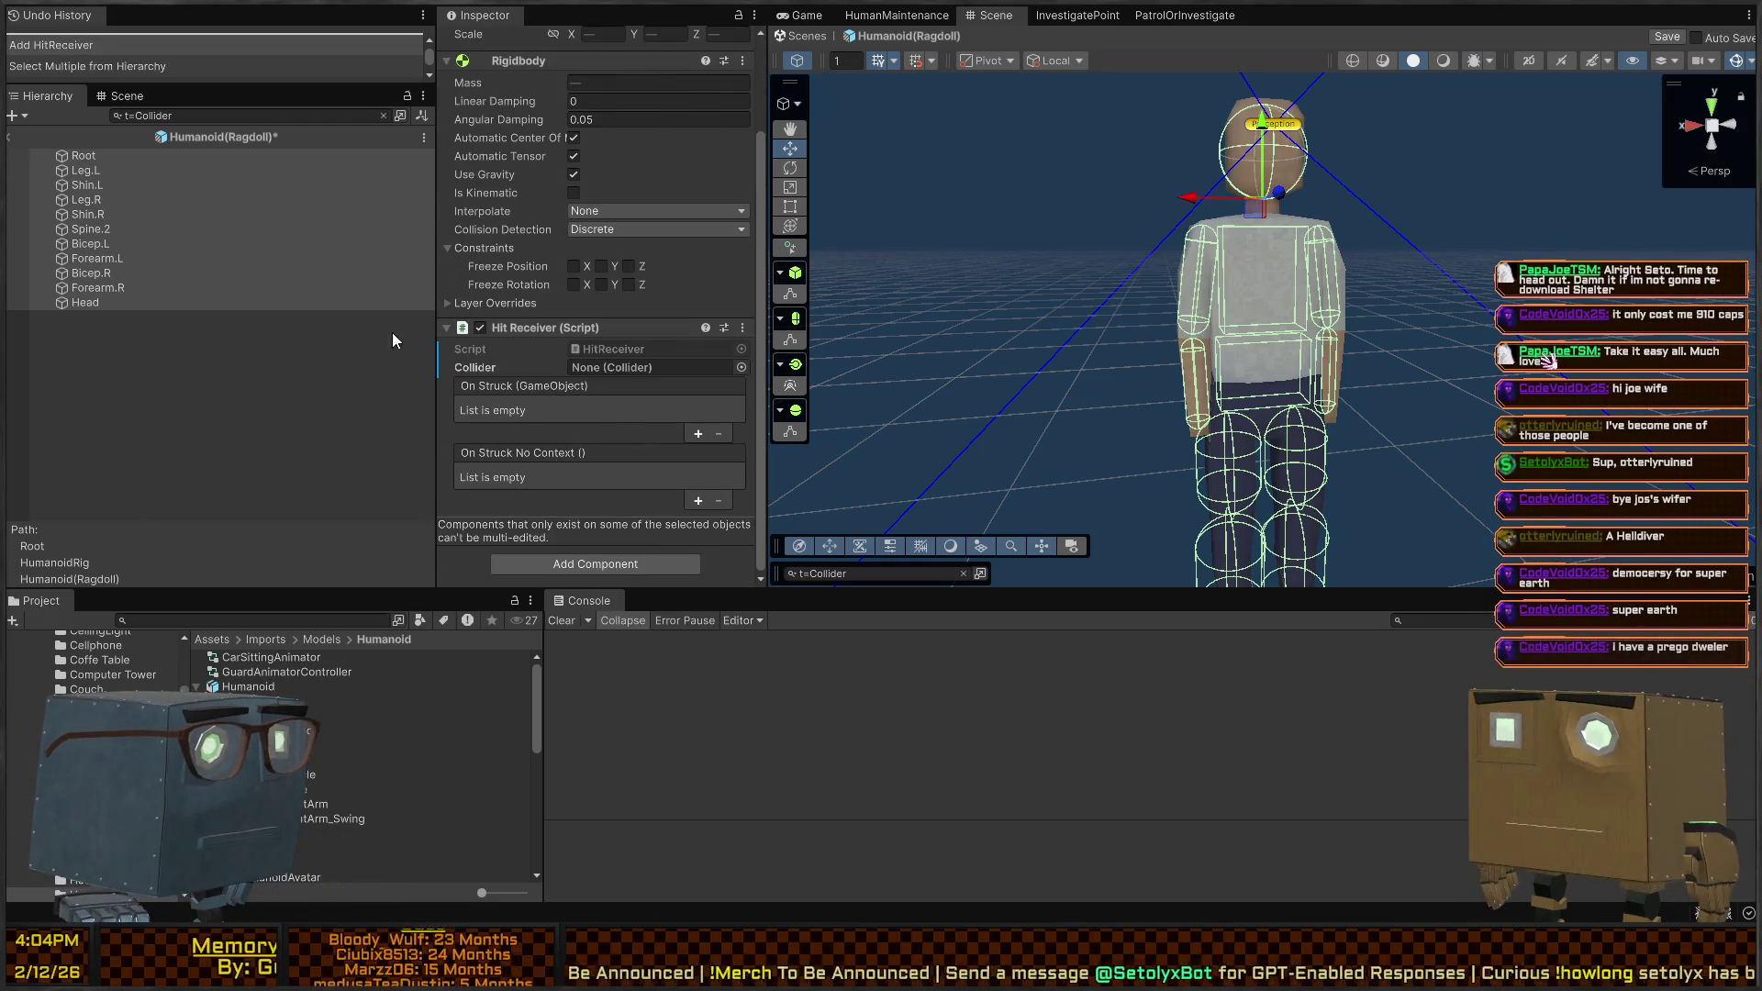
click(106, 300)
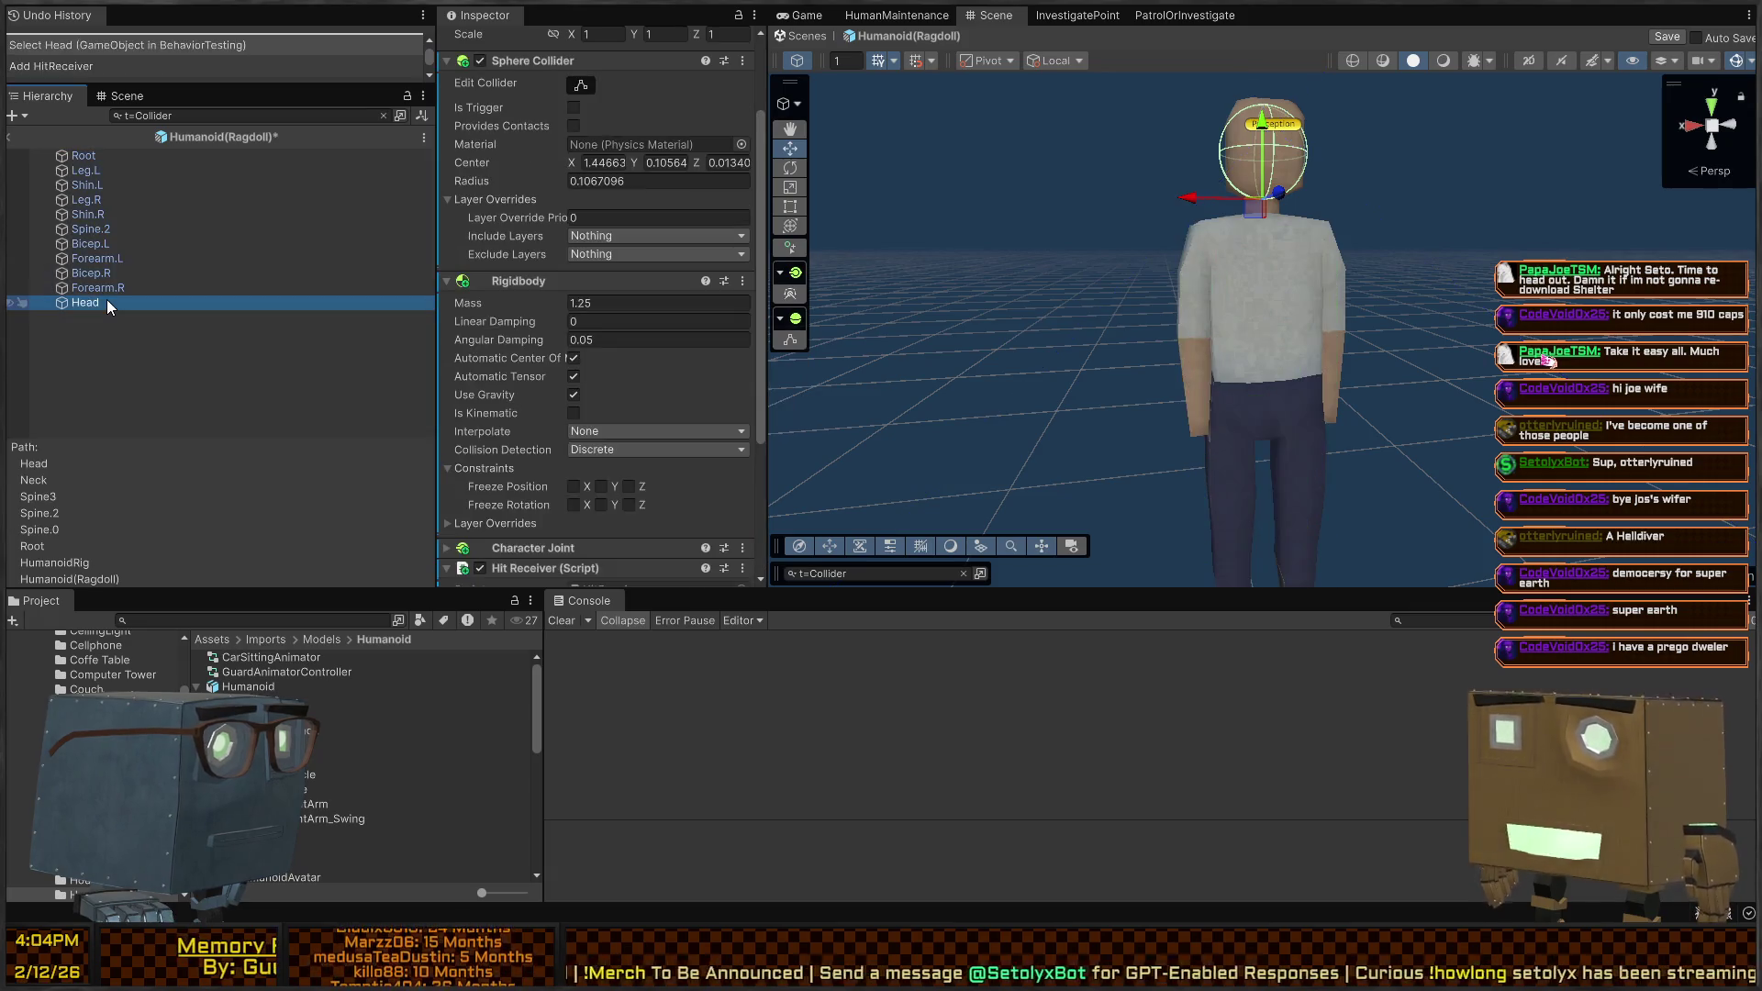
Link the Head, Forearm.R, Bicep.R, Forearm.L, Bicep.L and Spine.2 Hit Receivers to their own colliders
drag(112, 299, 651, 395)
click(103, 287)
mouse_move(101, 286)
mouse_down()
mouse_move(367, 386)
mouse_move(659, 443)
mouse_up()
click(91, 272)
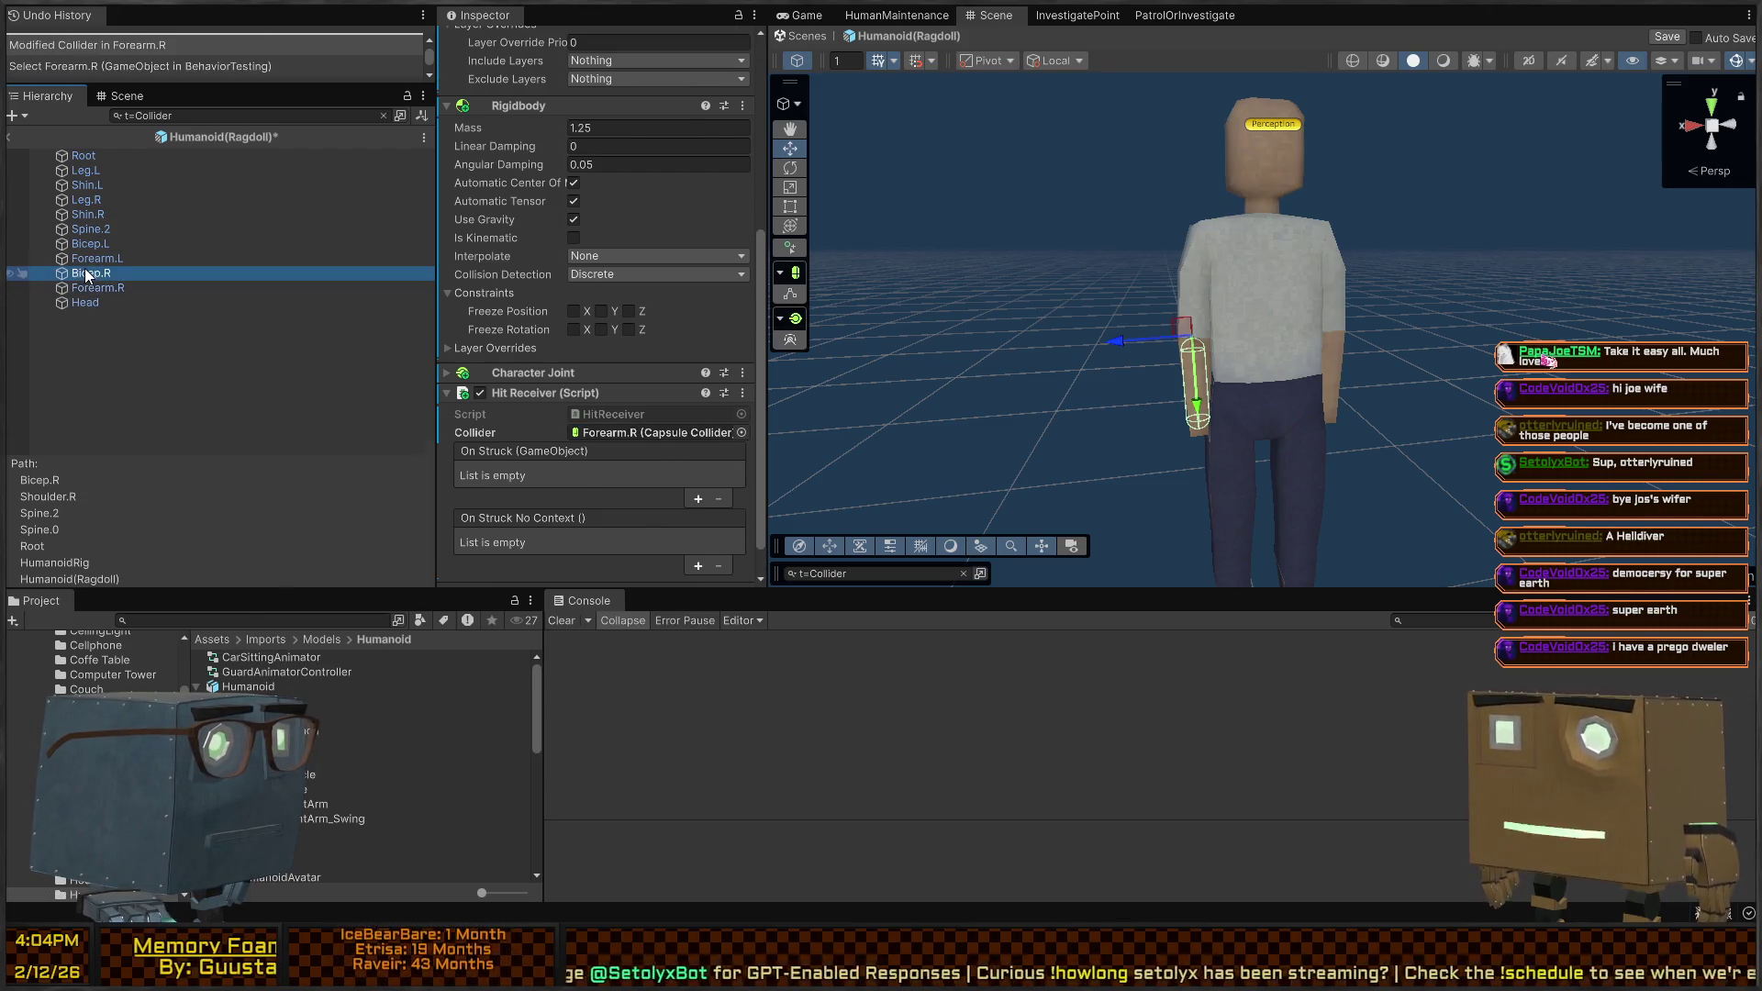
drag(91, 273, 635, 438)
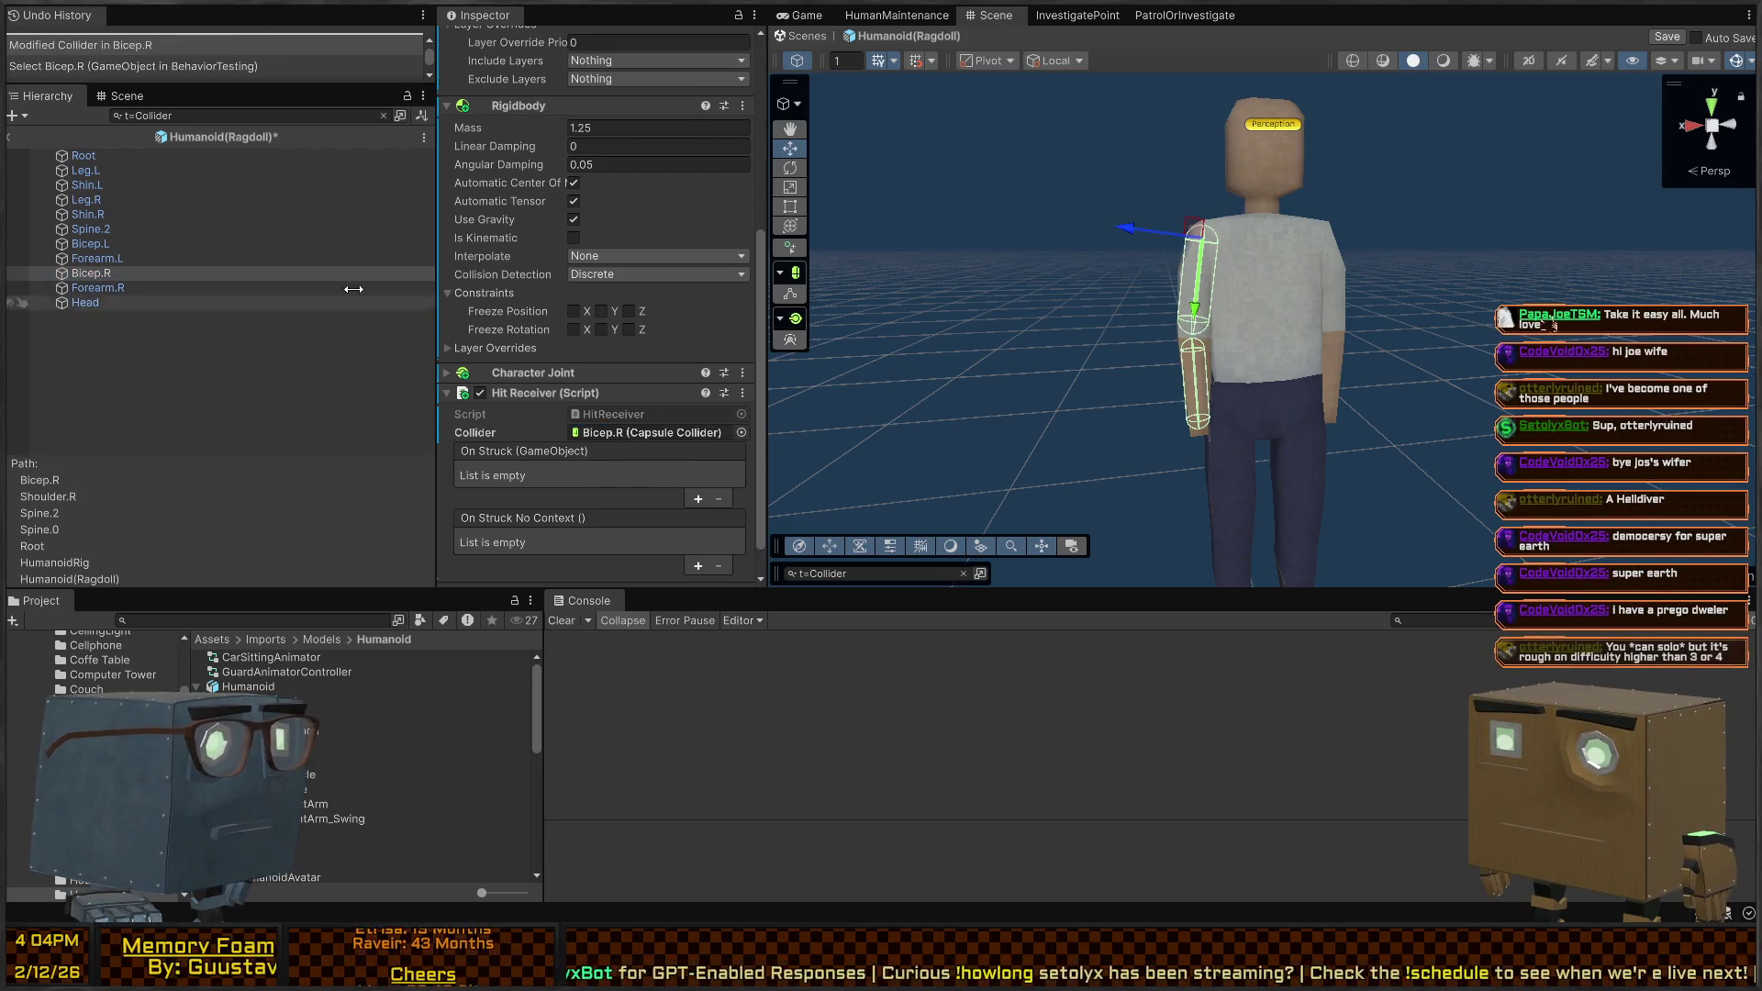
click(98, 257)
mouse_move(97, 258)
mouse_down()
mouse_move(555, 354)
mouse_move(642, 437)
mouse_up()
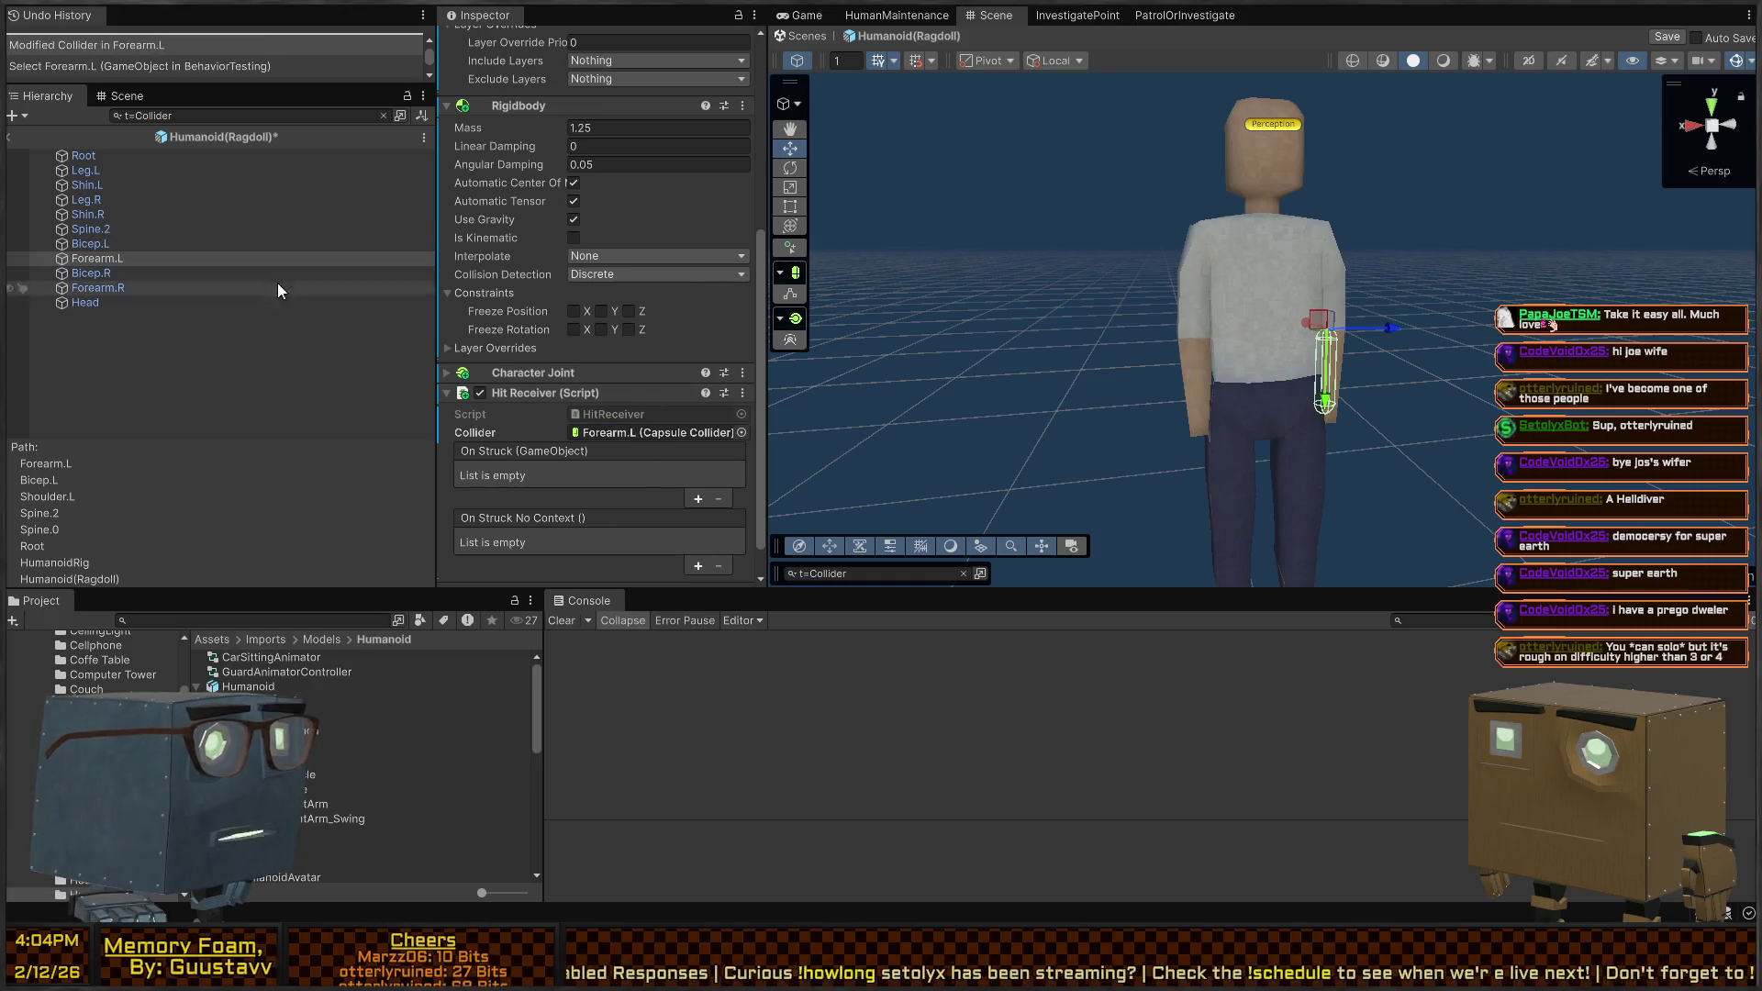
click(103, 243)
drag(103, 240, 630, 437)
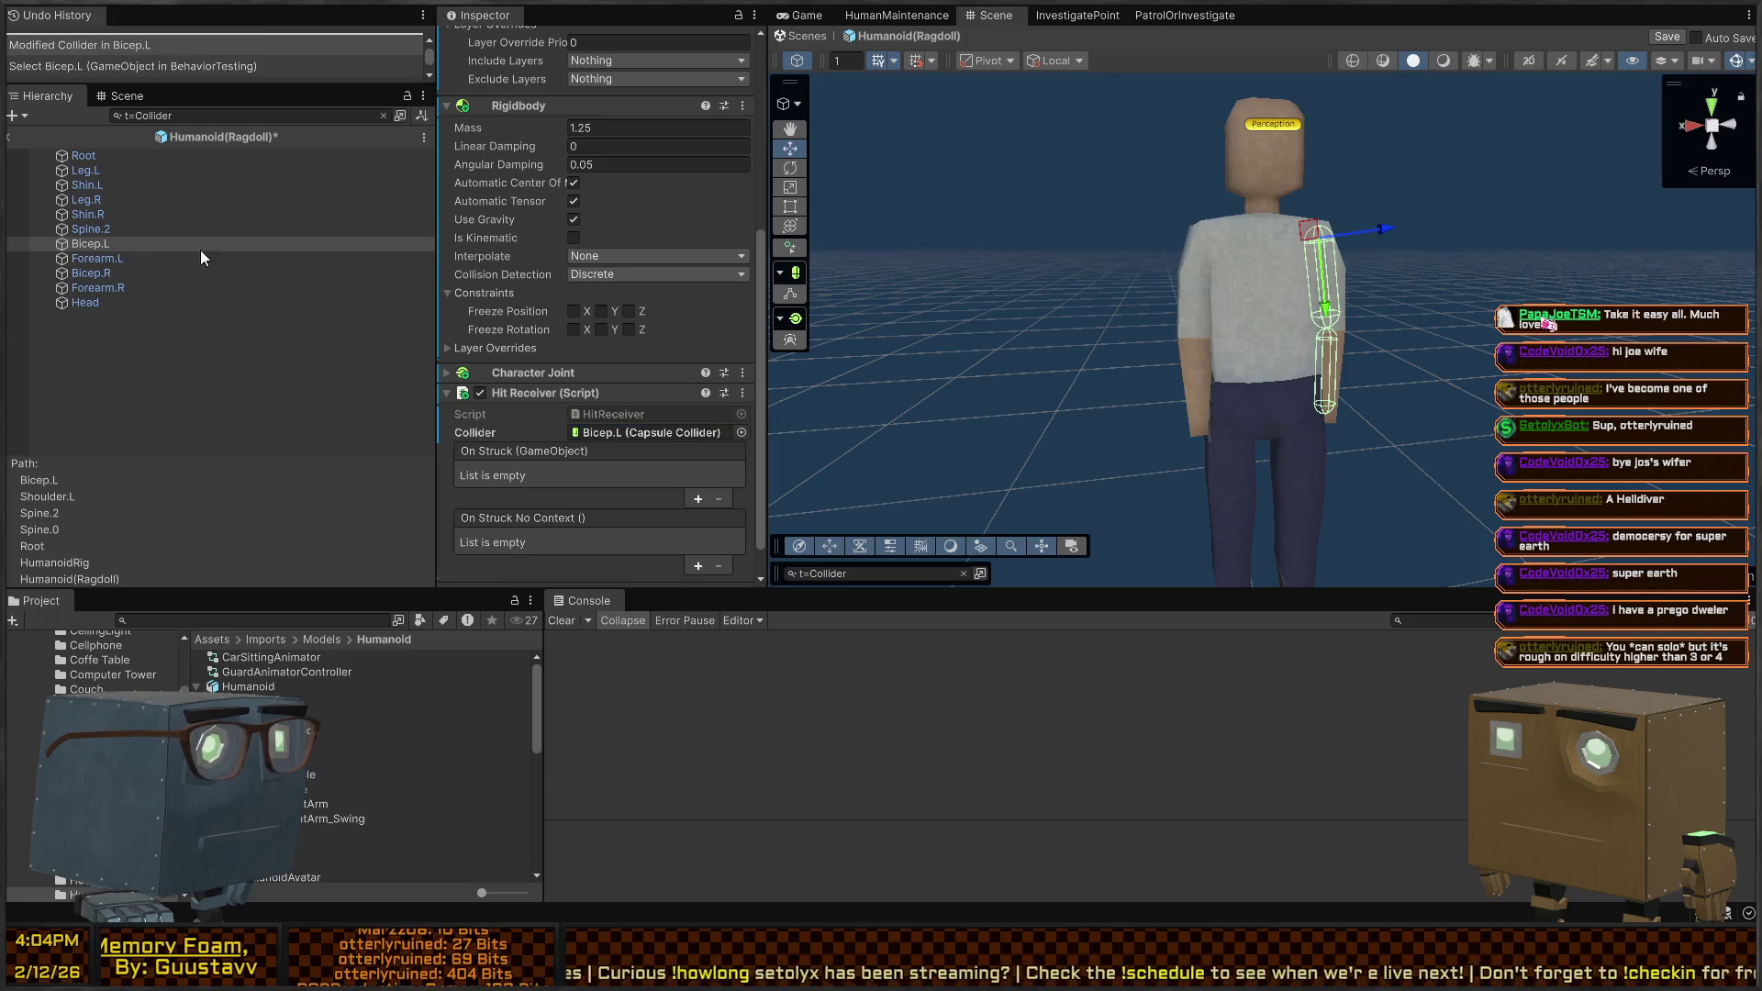
click(79, 227)
drag(79, 227, 657, 393)
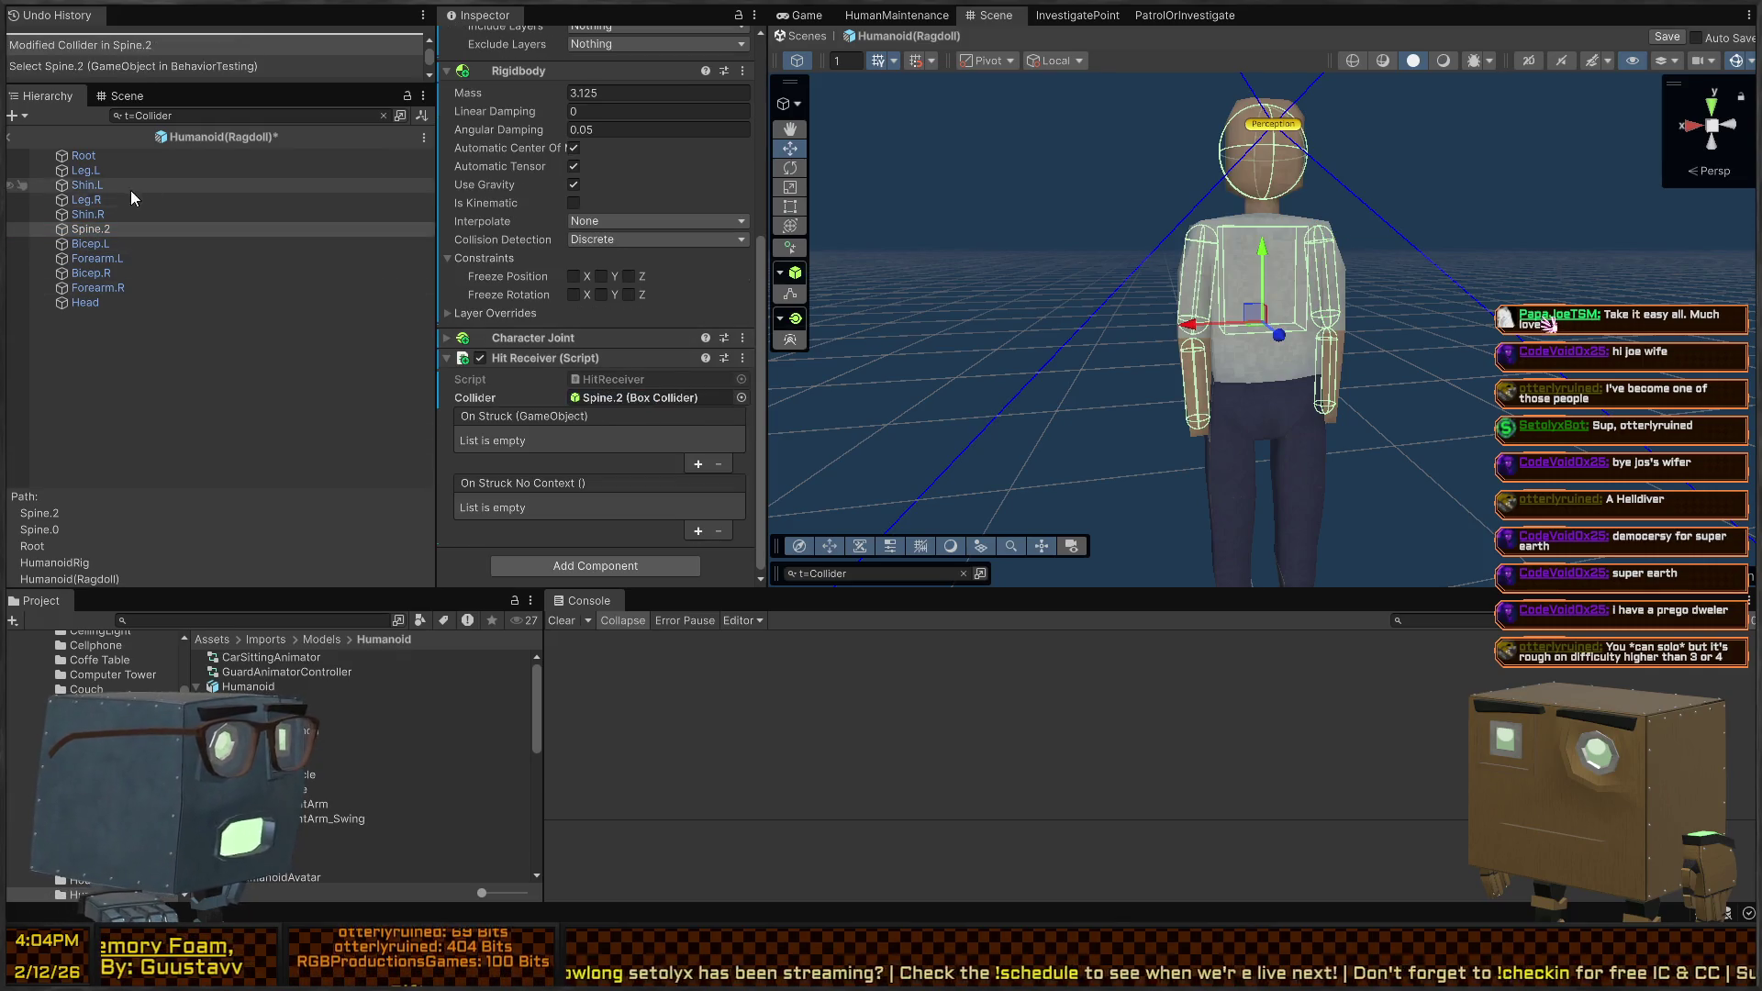
Link the Shin.R, Leg.R, Shin.L, Leg.L and Root Hit Receivers to their own colliders
click(92, 214)
mouse_move(92, 214)
mouse_down()
mouse_move(225, 229)
mouse_move(656, 424)
mouse_up()
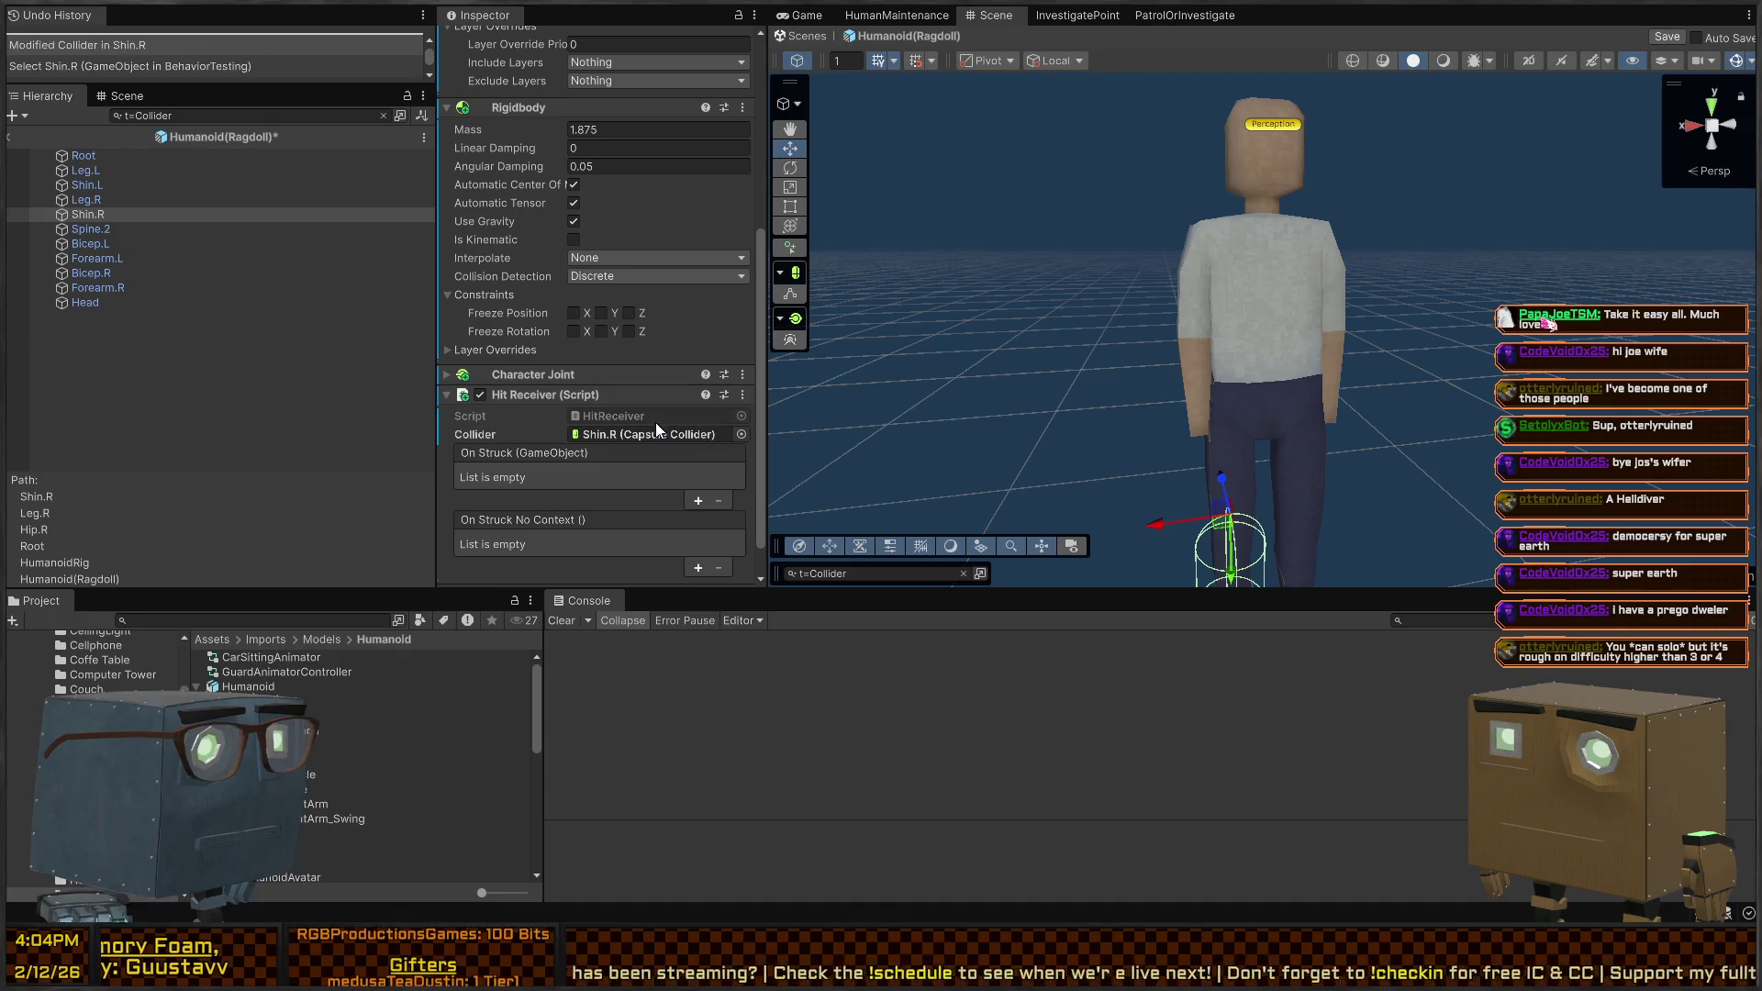
click(135, 187)
mouse_move(107, 202)
mouse_down()
mouse_move(626, 433)
mouse_move(701, 489)
mouse_up()
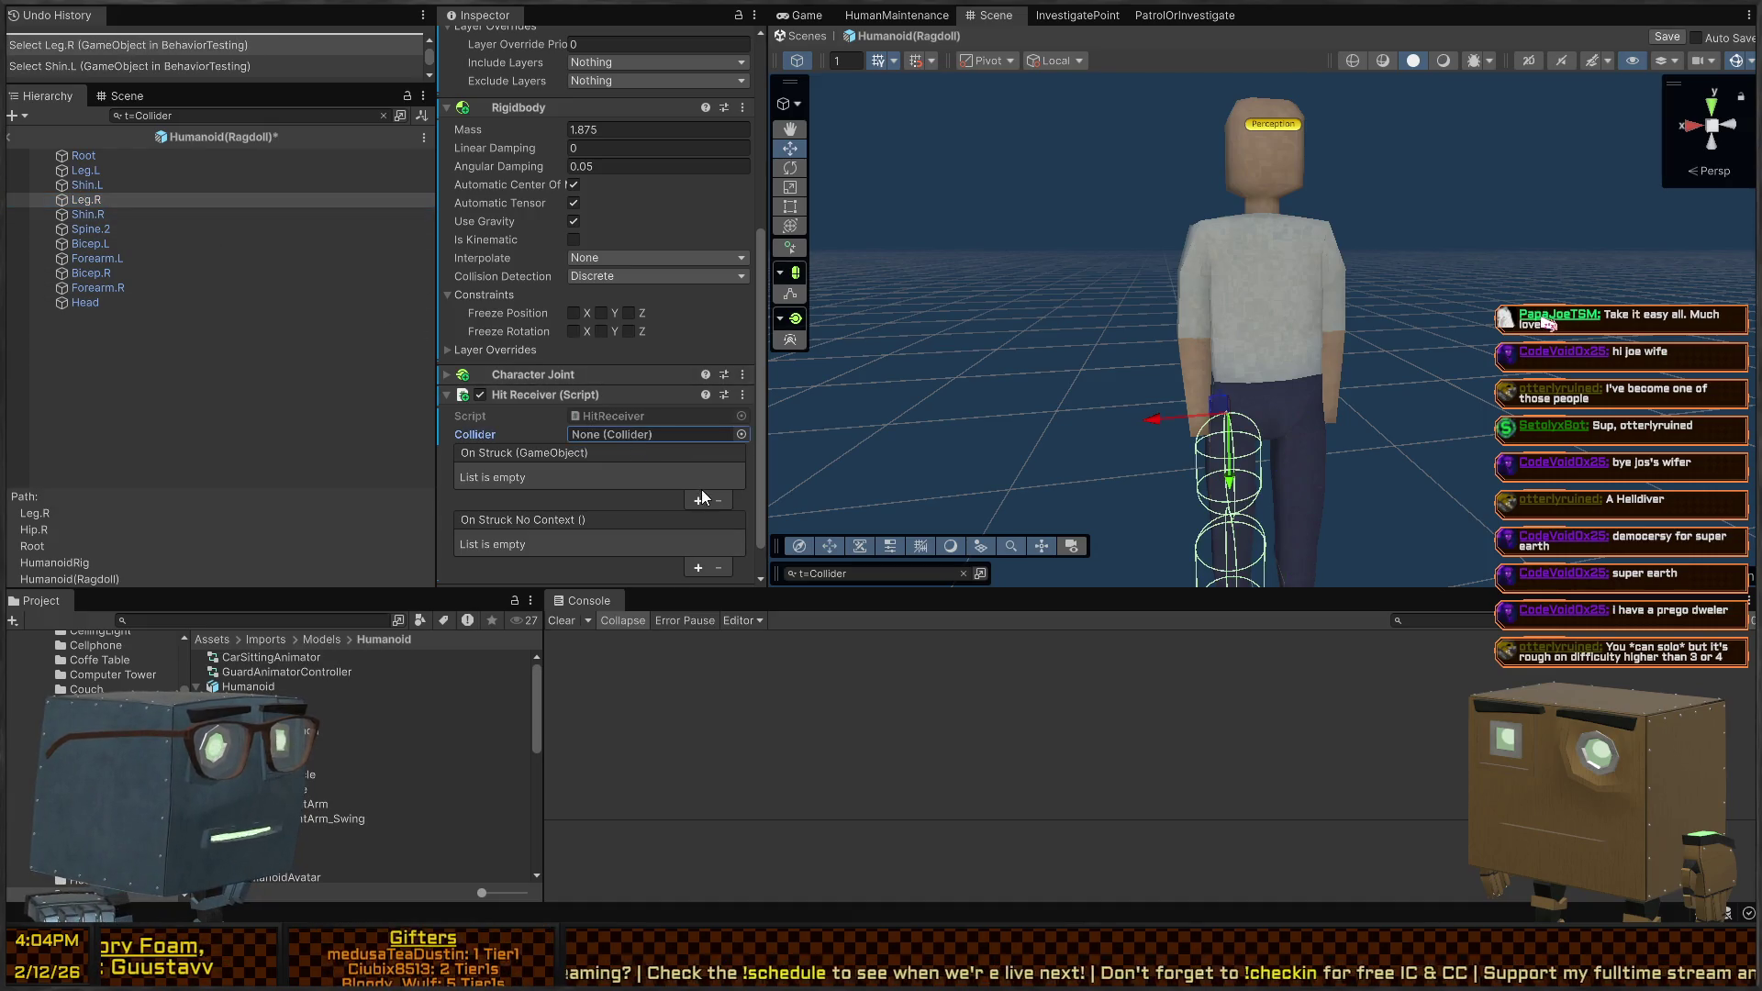
drag(89, 204, 637, 438)
click(88, 186)
mouse_move(85, 188)
mouse_down()
mouse_move(686, 418)
mouse_move(648, 430)
mouse_up()
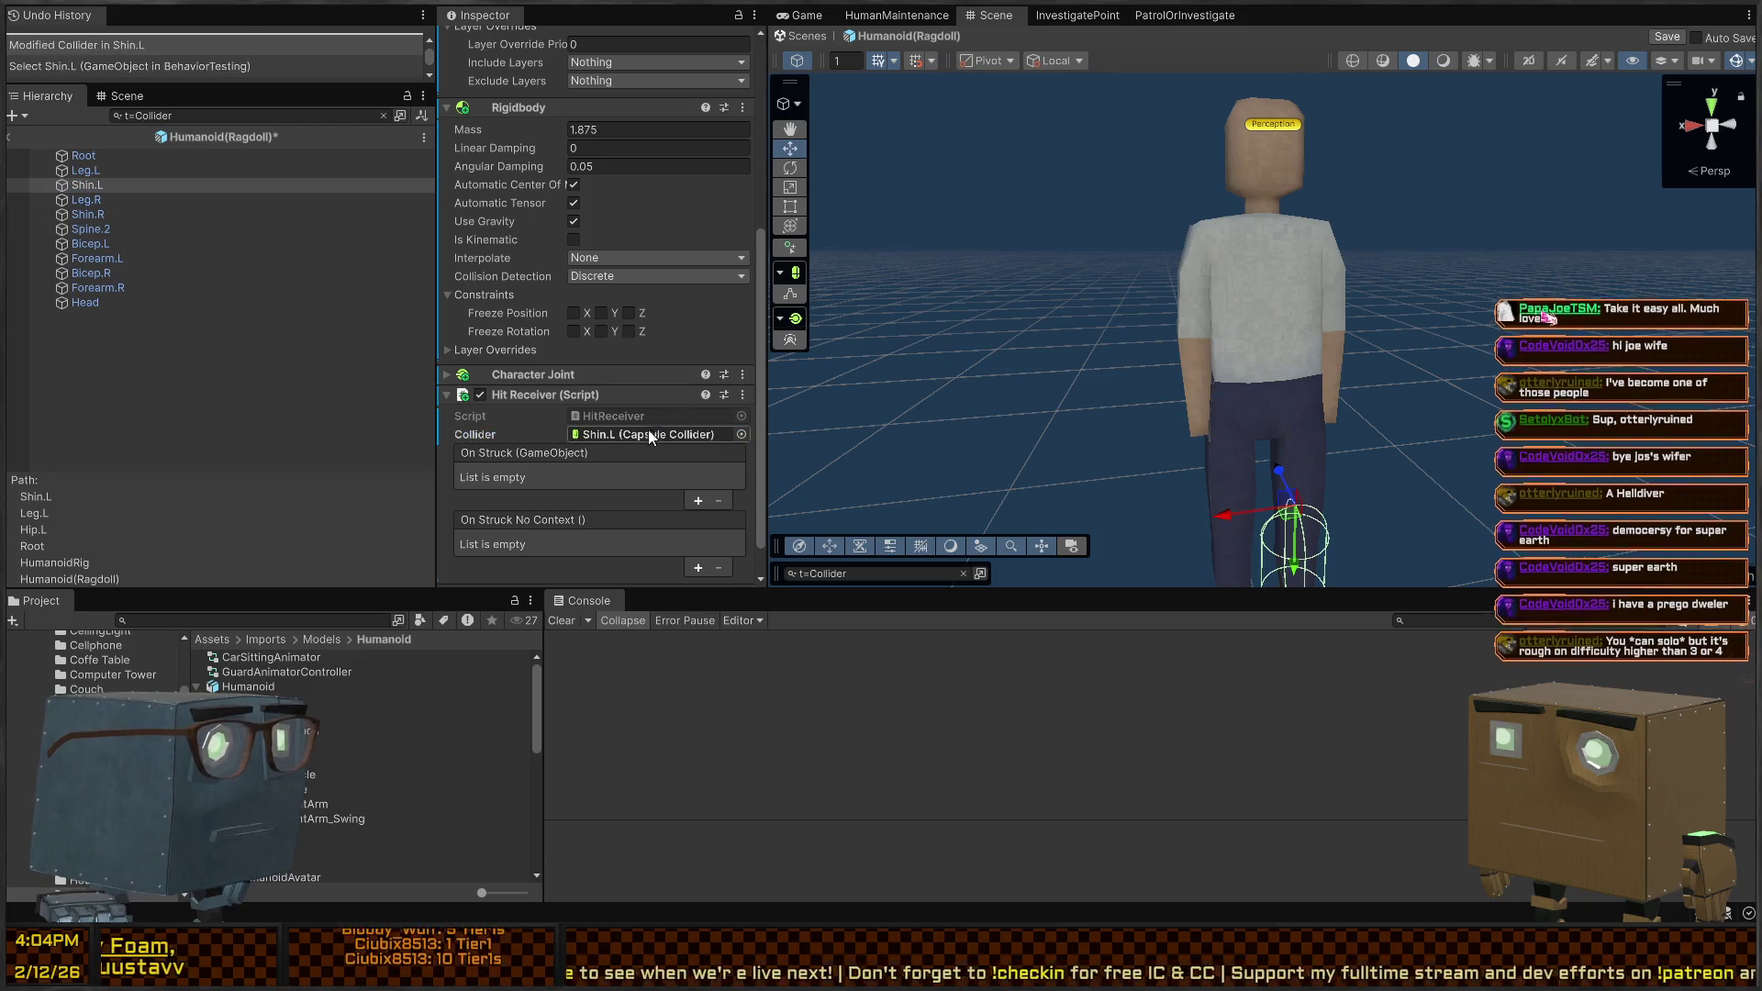
click(102, 168)
mouse_move(61, 173)
mouse_down()
mouse_move(321, 312)
mouse_move(660, 435)
mouse_up()
click(91, 155)
drag(92, 154, 613, 404)
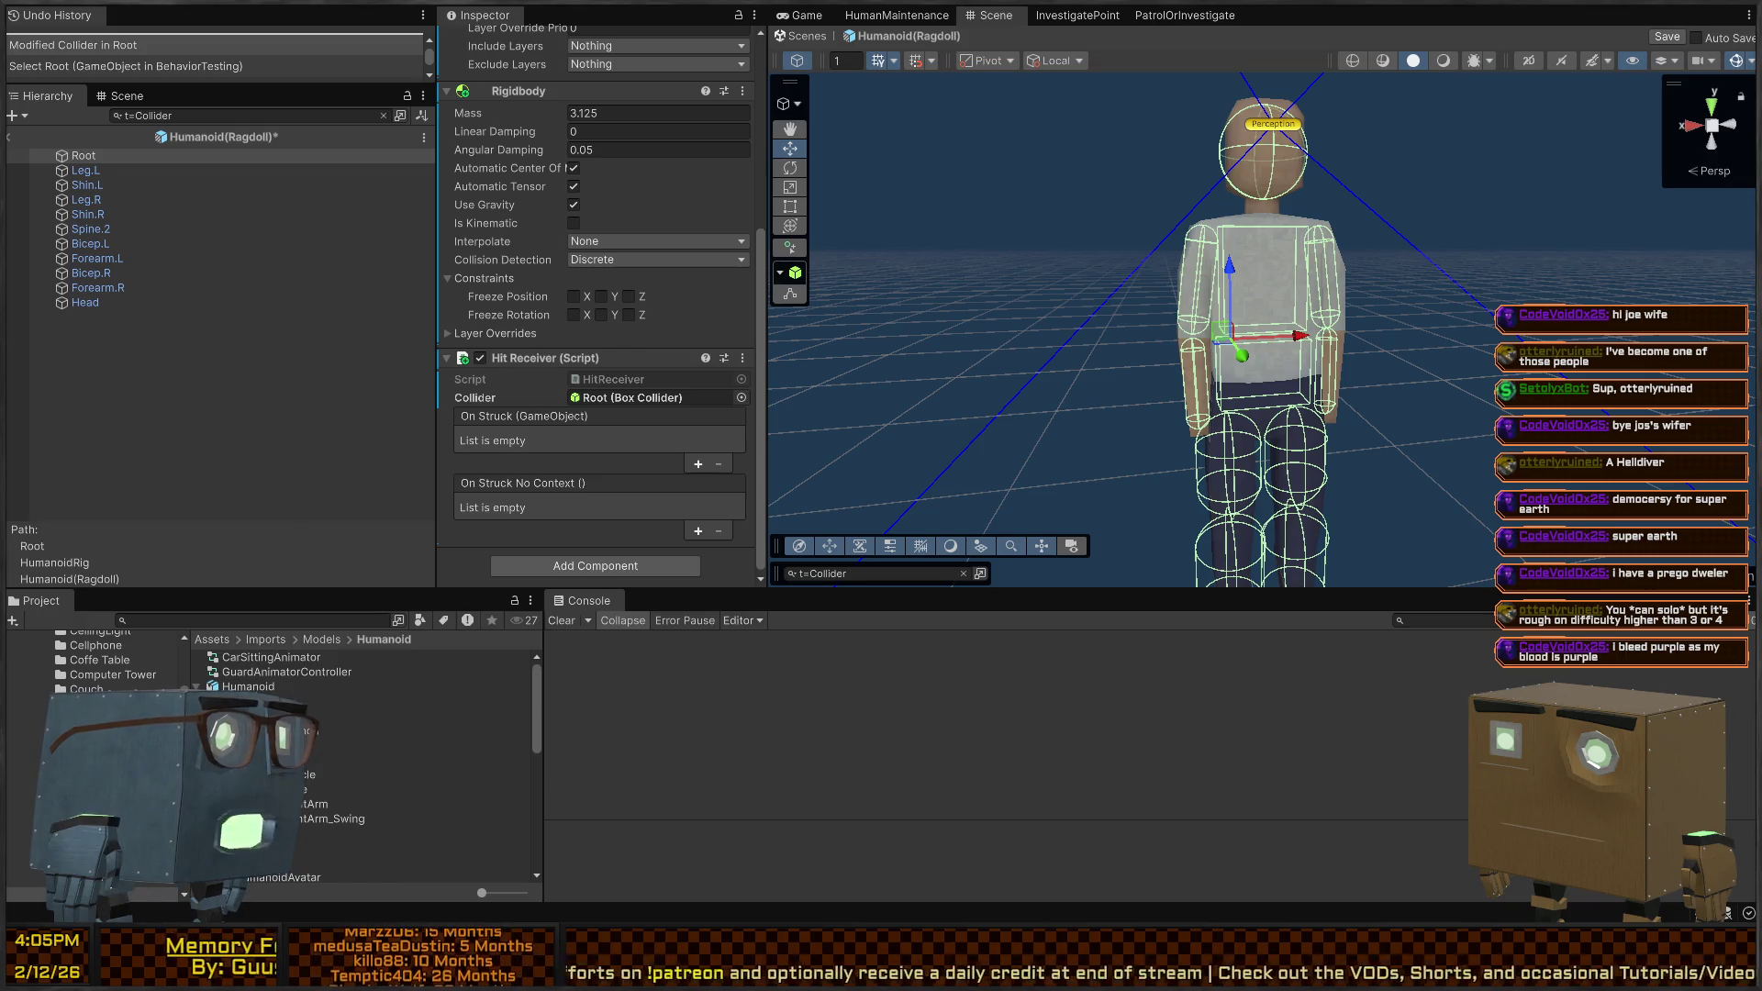
Save the ragdoll prefab with Ctrl+S, exit Prefab Mode, and reopen Humanoid(Ragdoll) at its root
drag(909, 280, 778, 328)
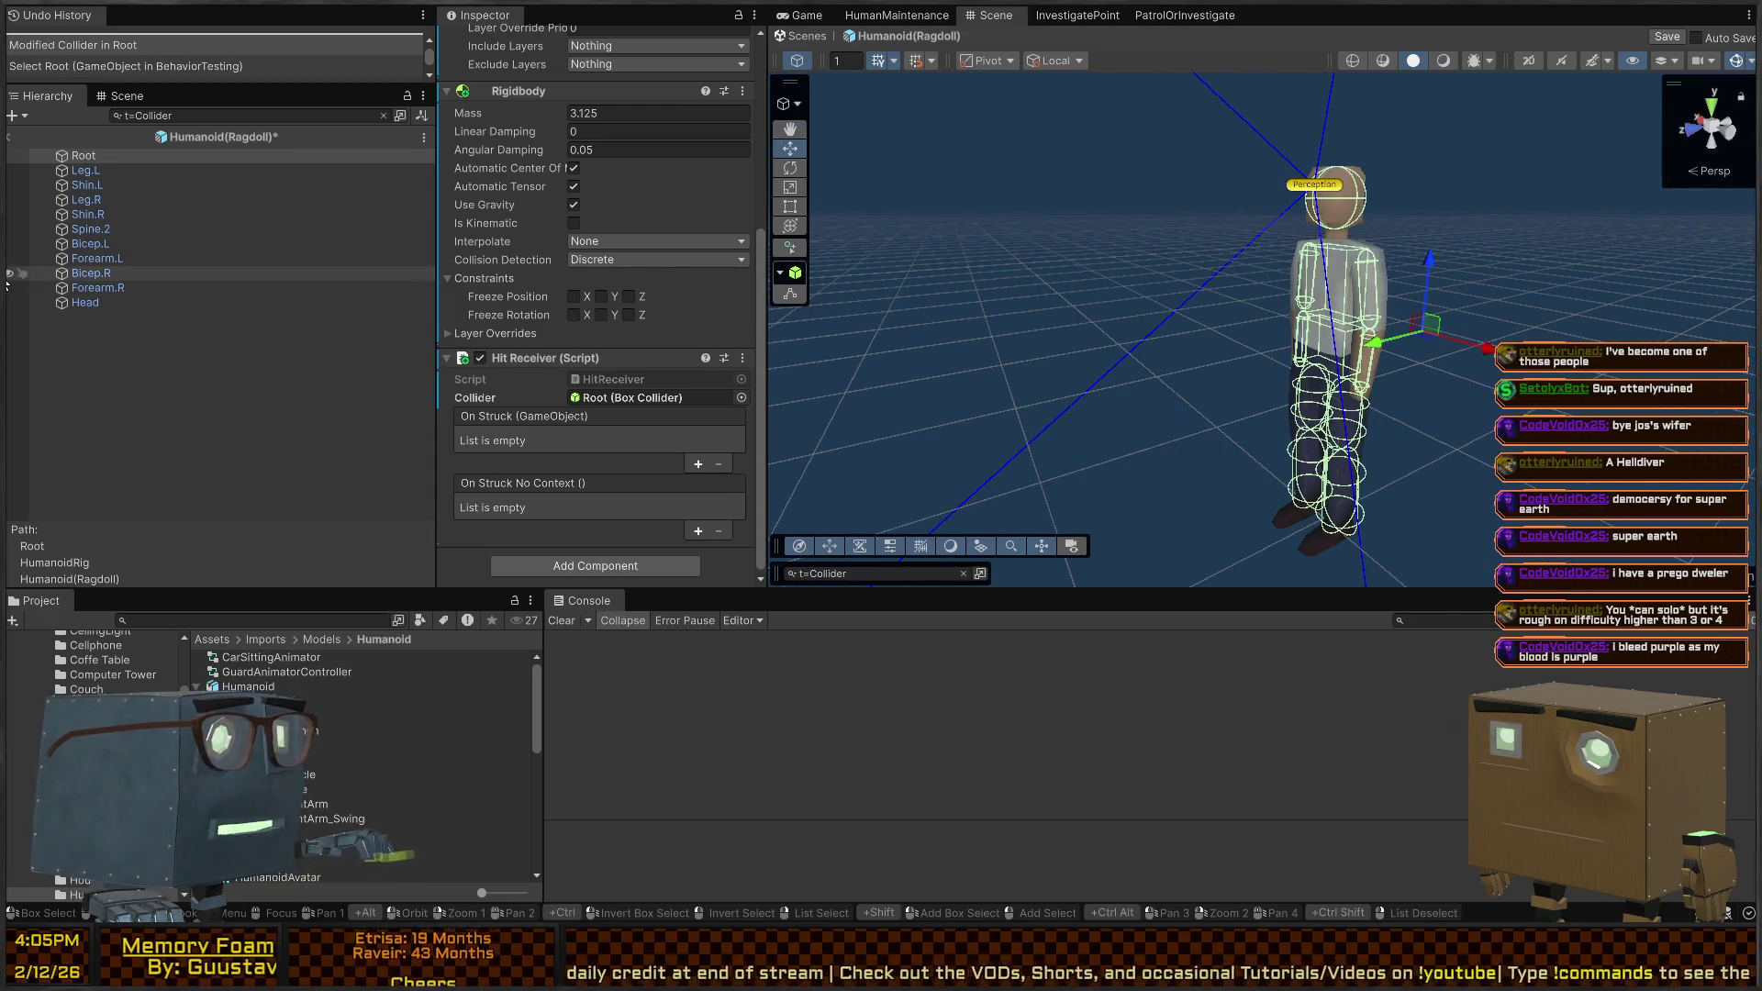
scroll(576, 297, down, 1)
key(ctrl+s)
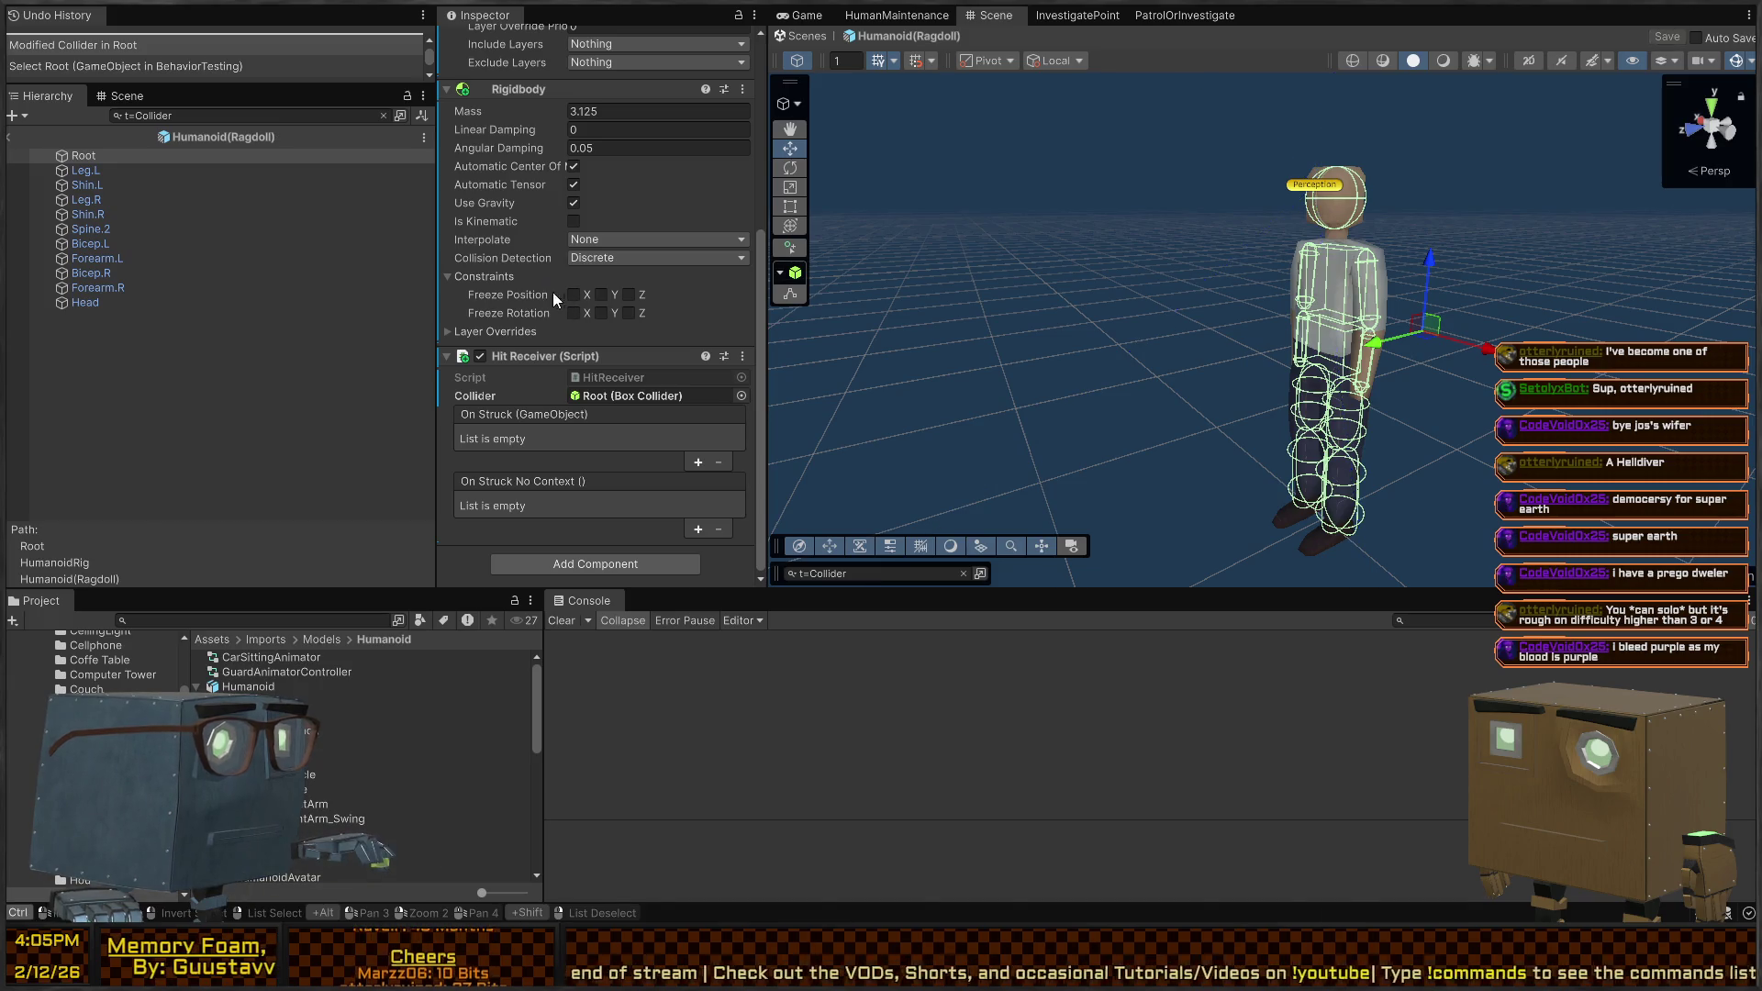
shift+click(92, 301)
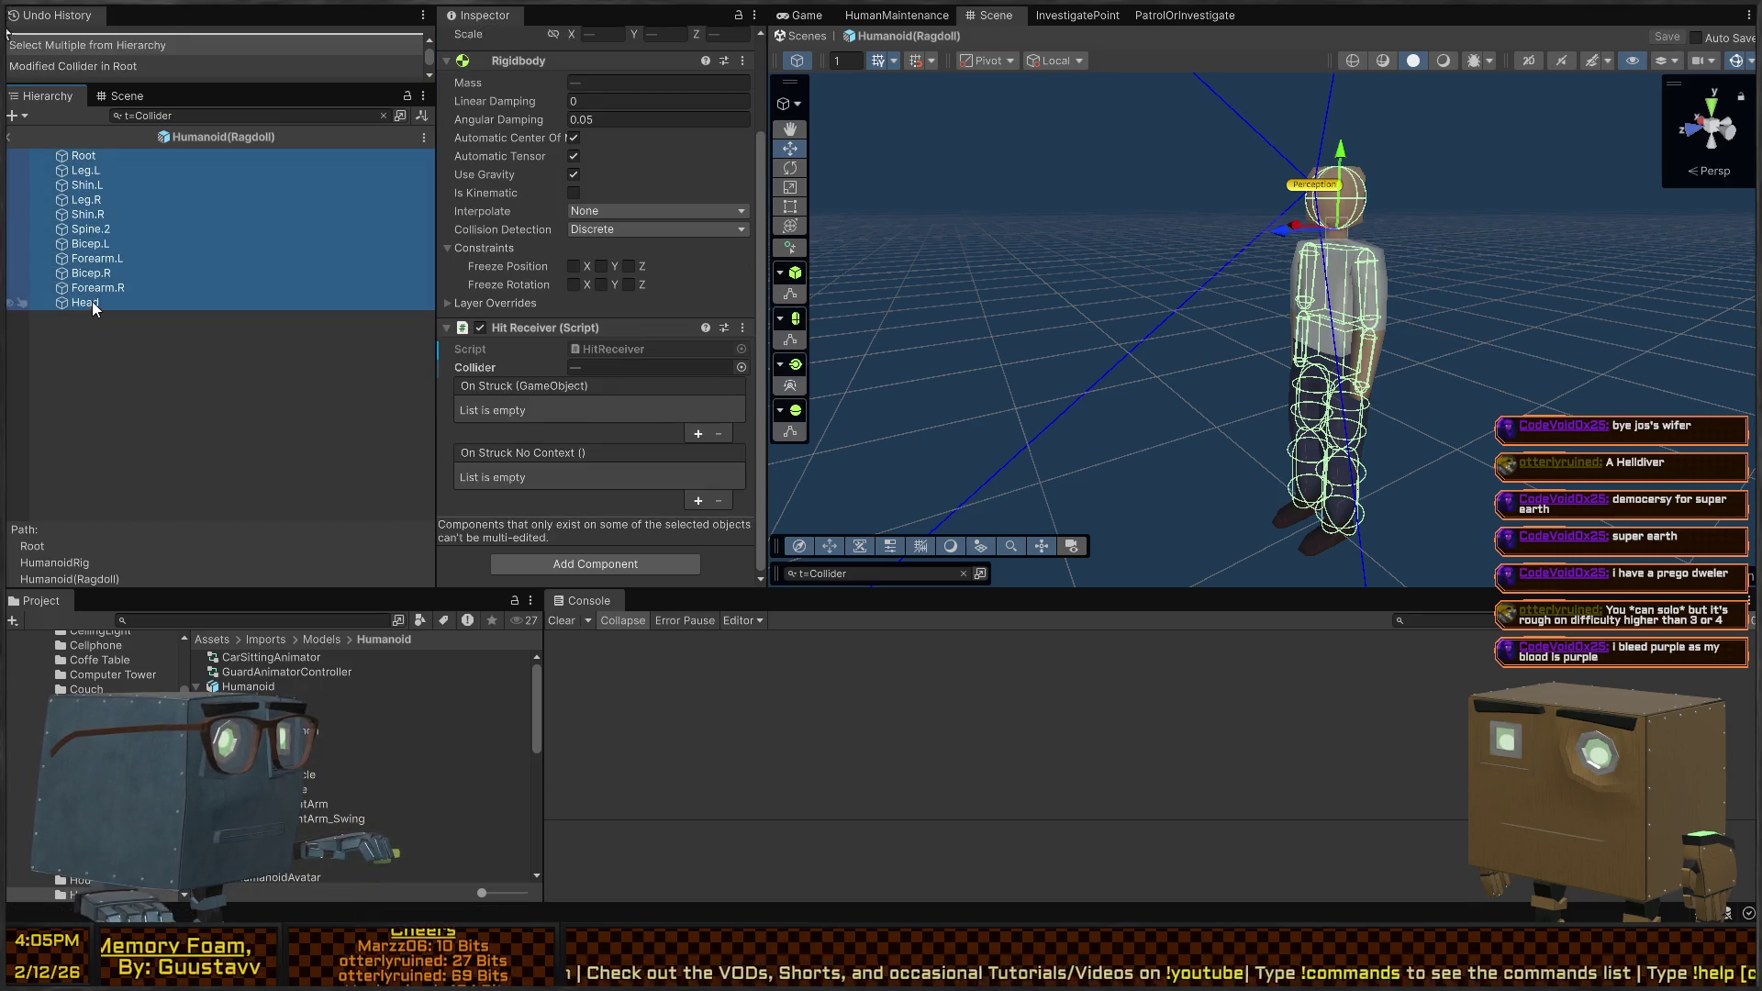
click(8, 137)
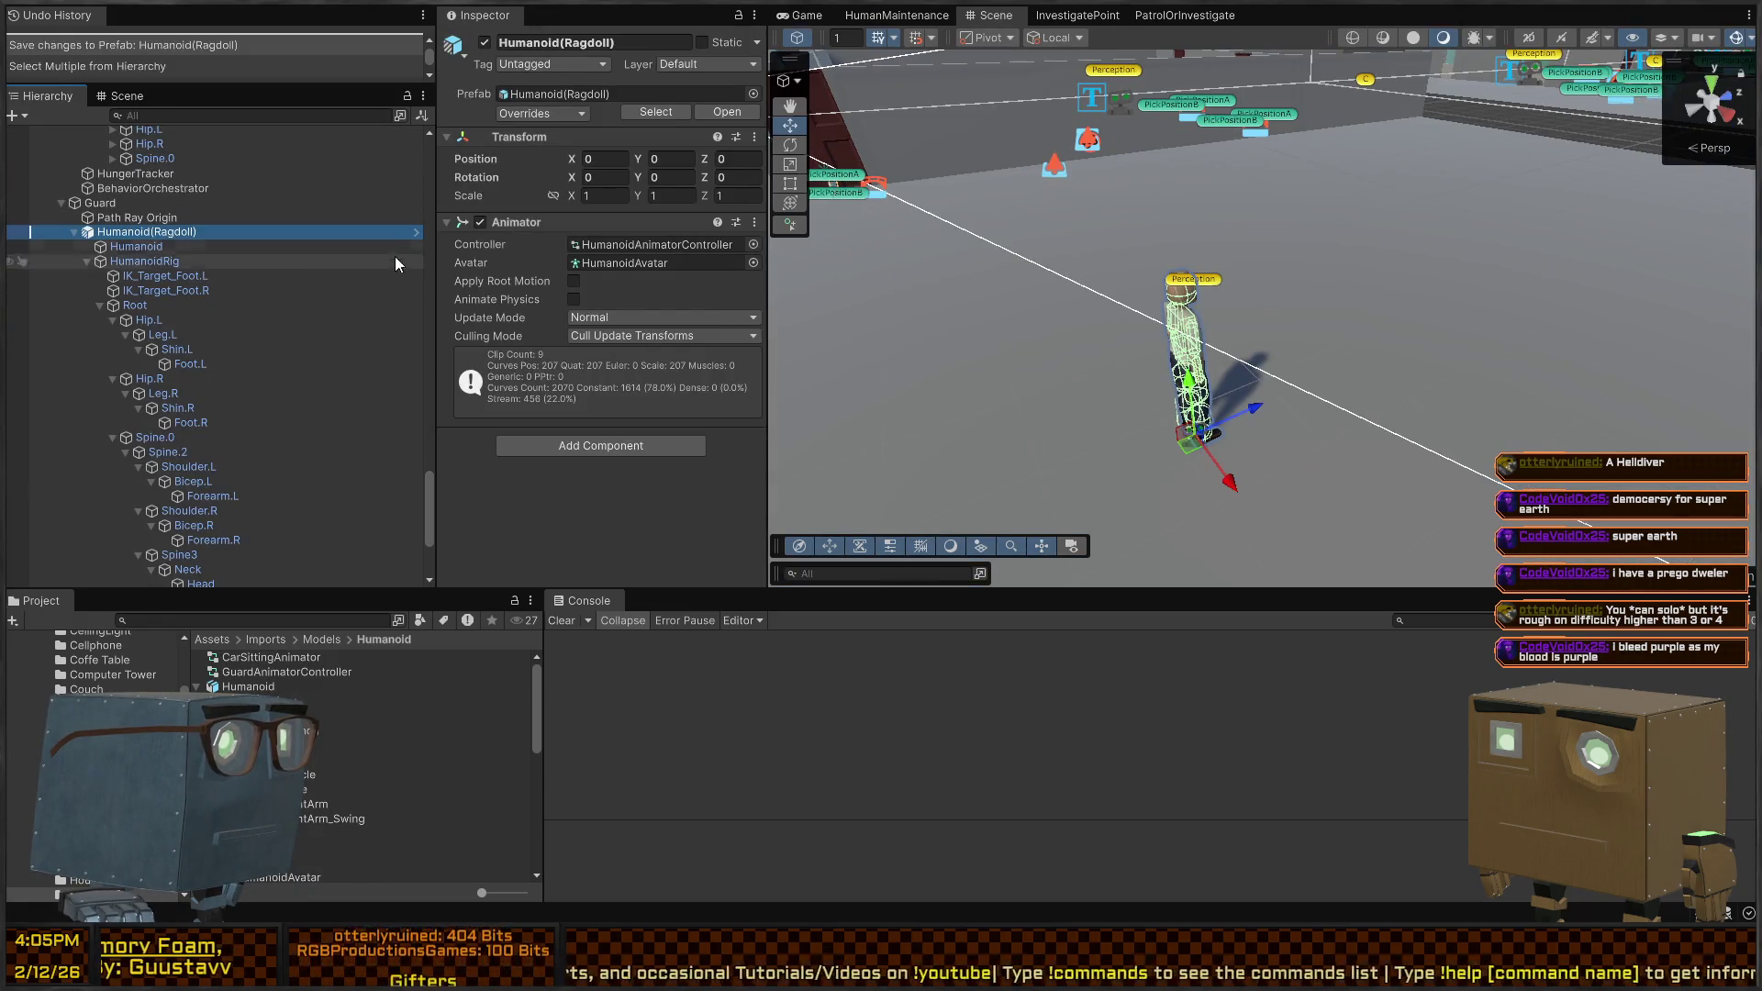
click(416, 232)
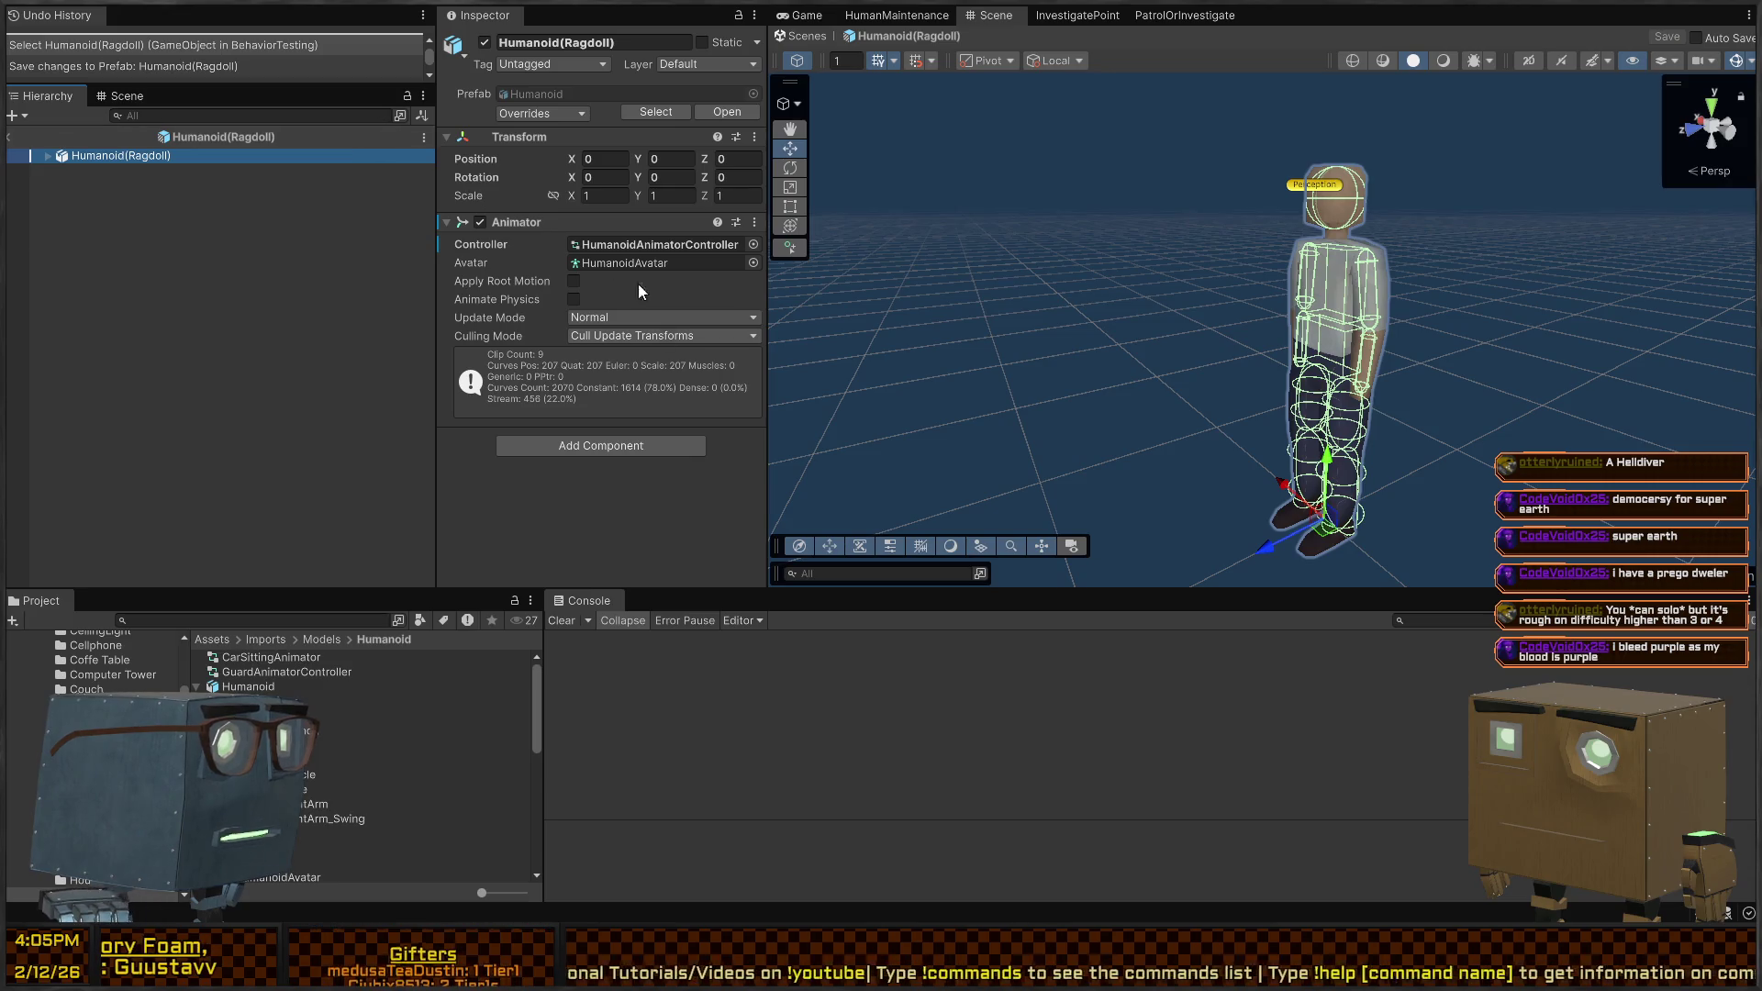
click(619, 454)
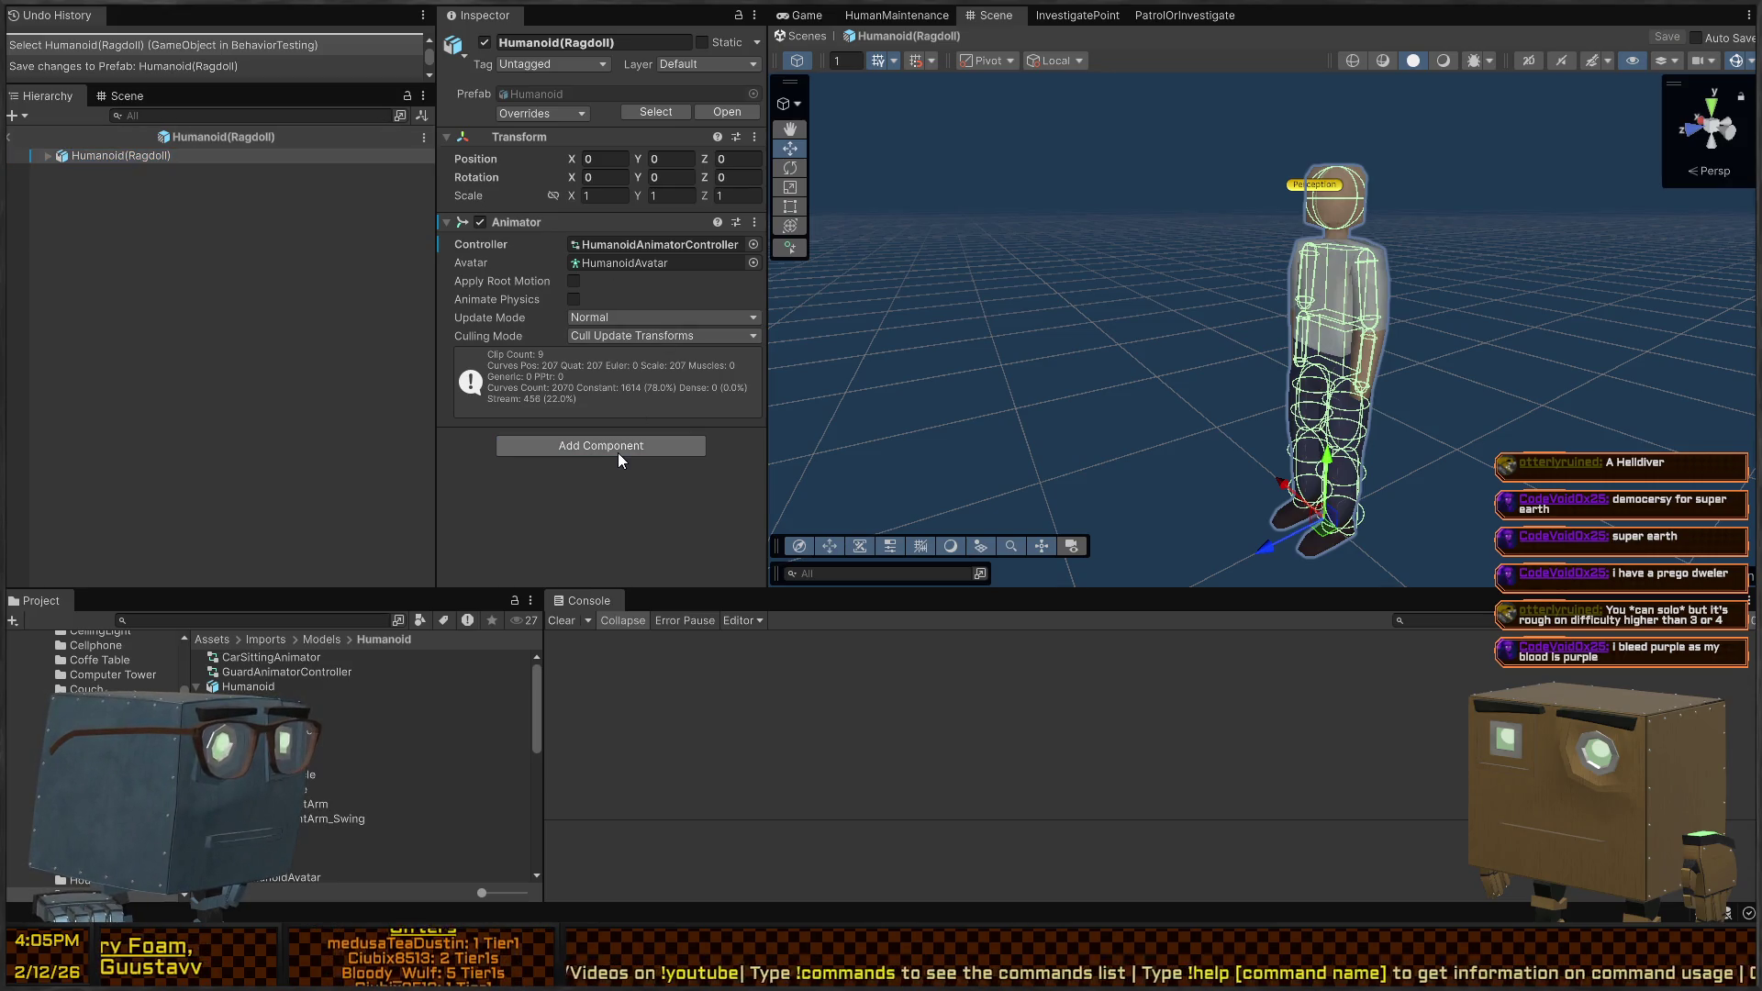
Add a HitReceiver component to the Humanoid(Ragdoll) root and expand its children
key(Return)
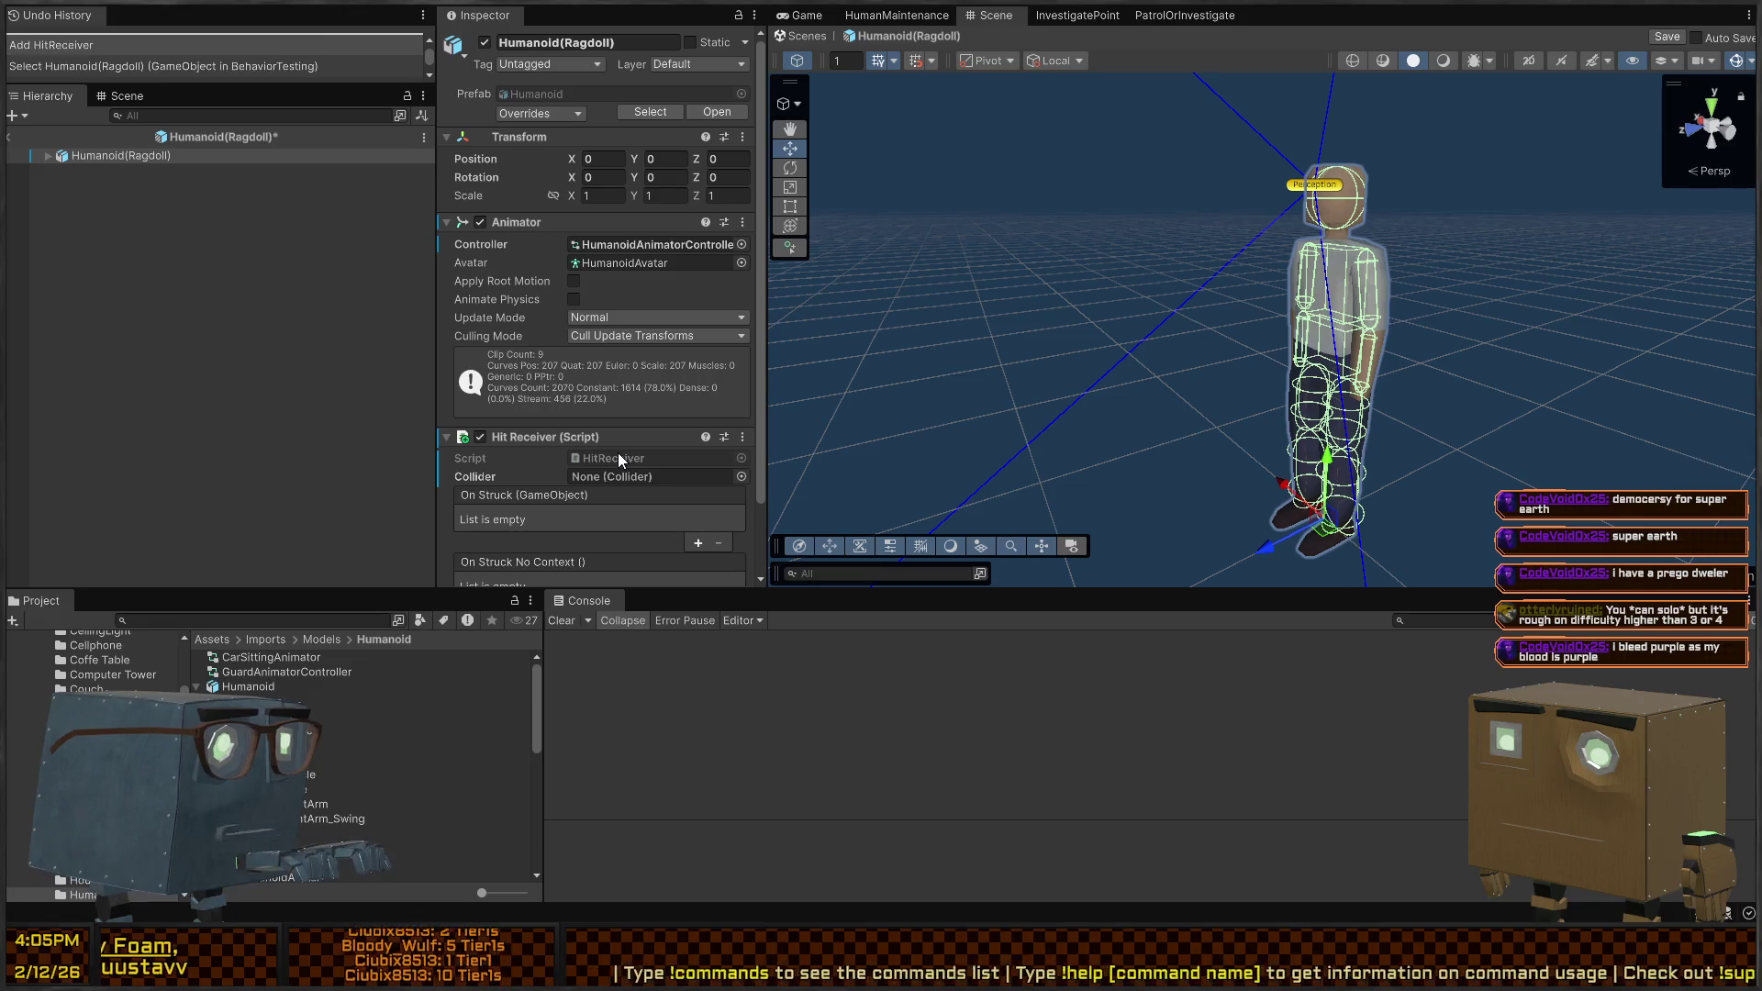
scroll(604, 373, down, 3)
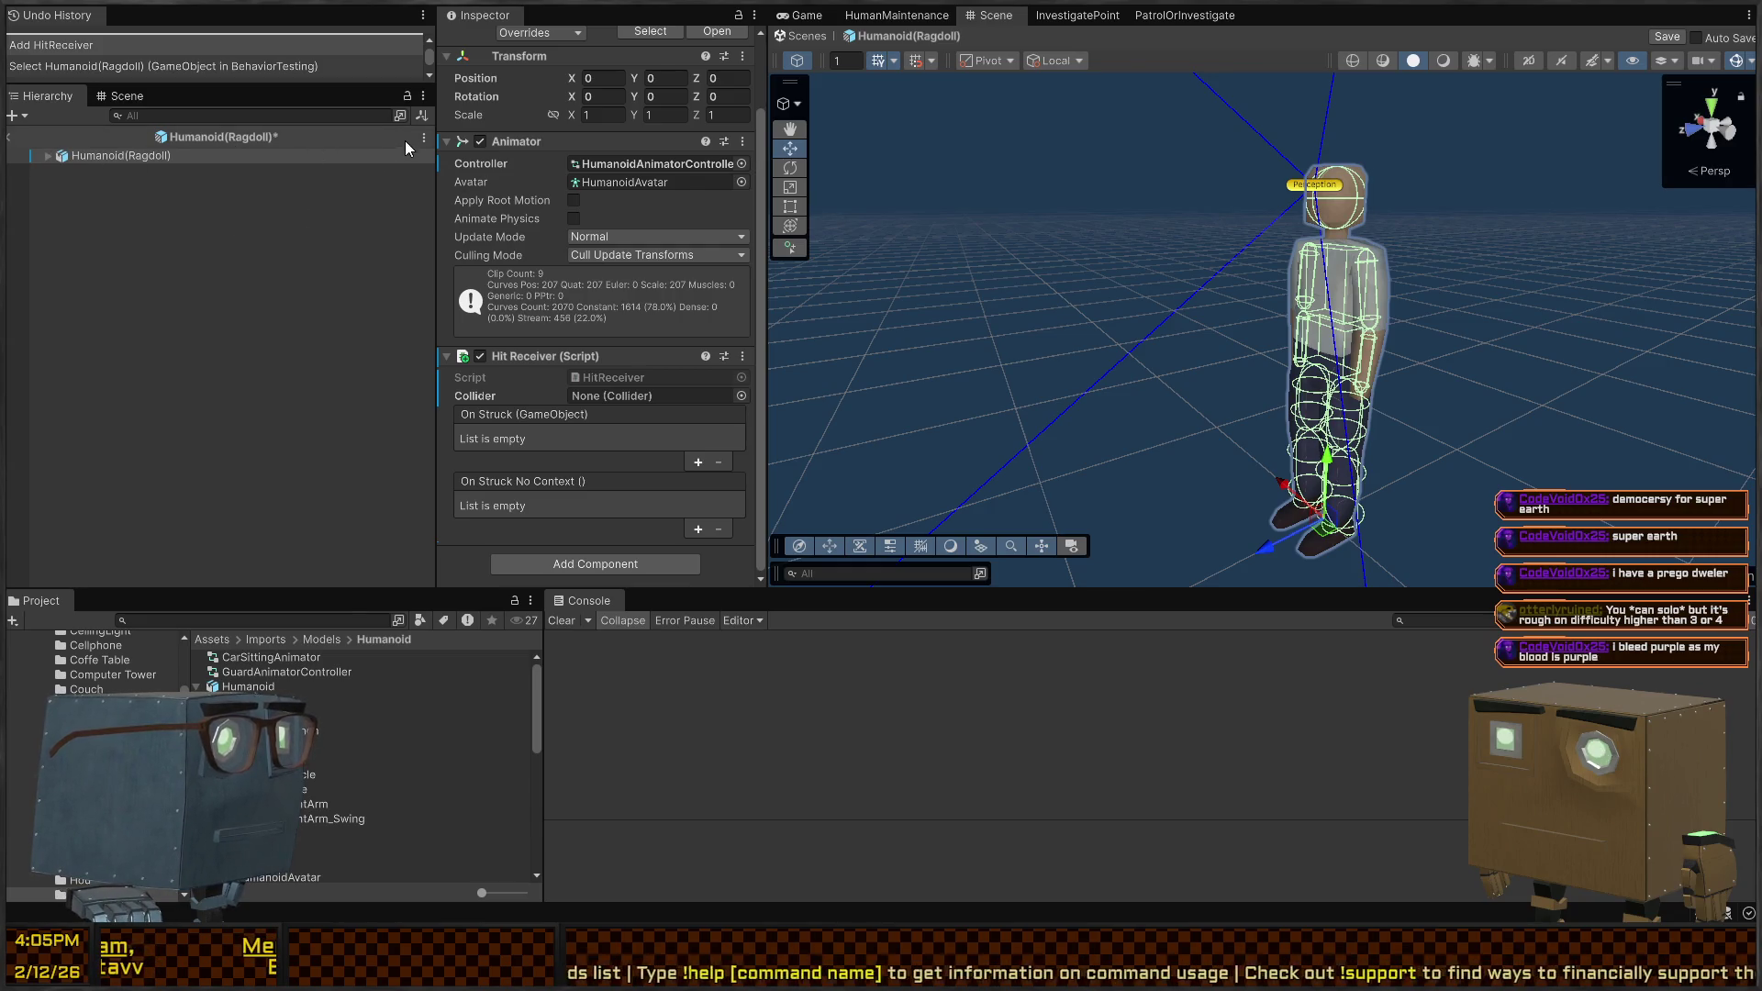
click(35, 157)
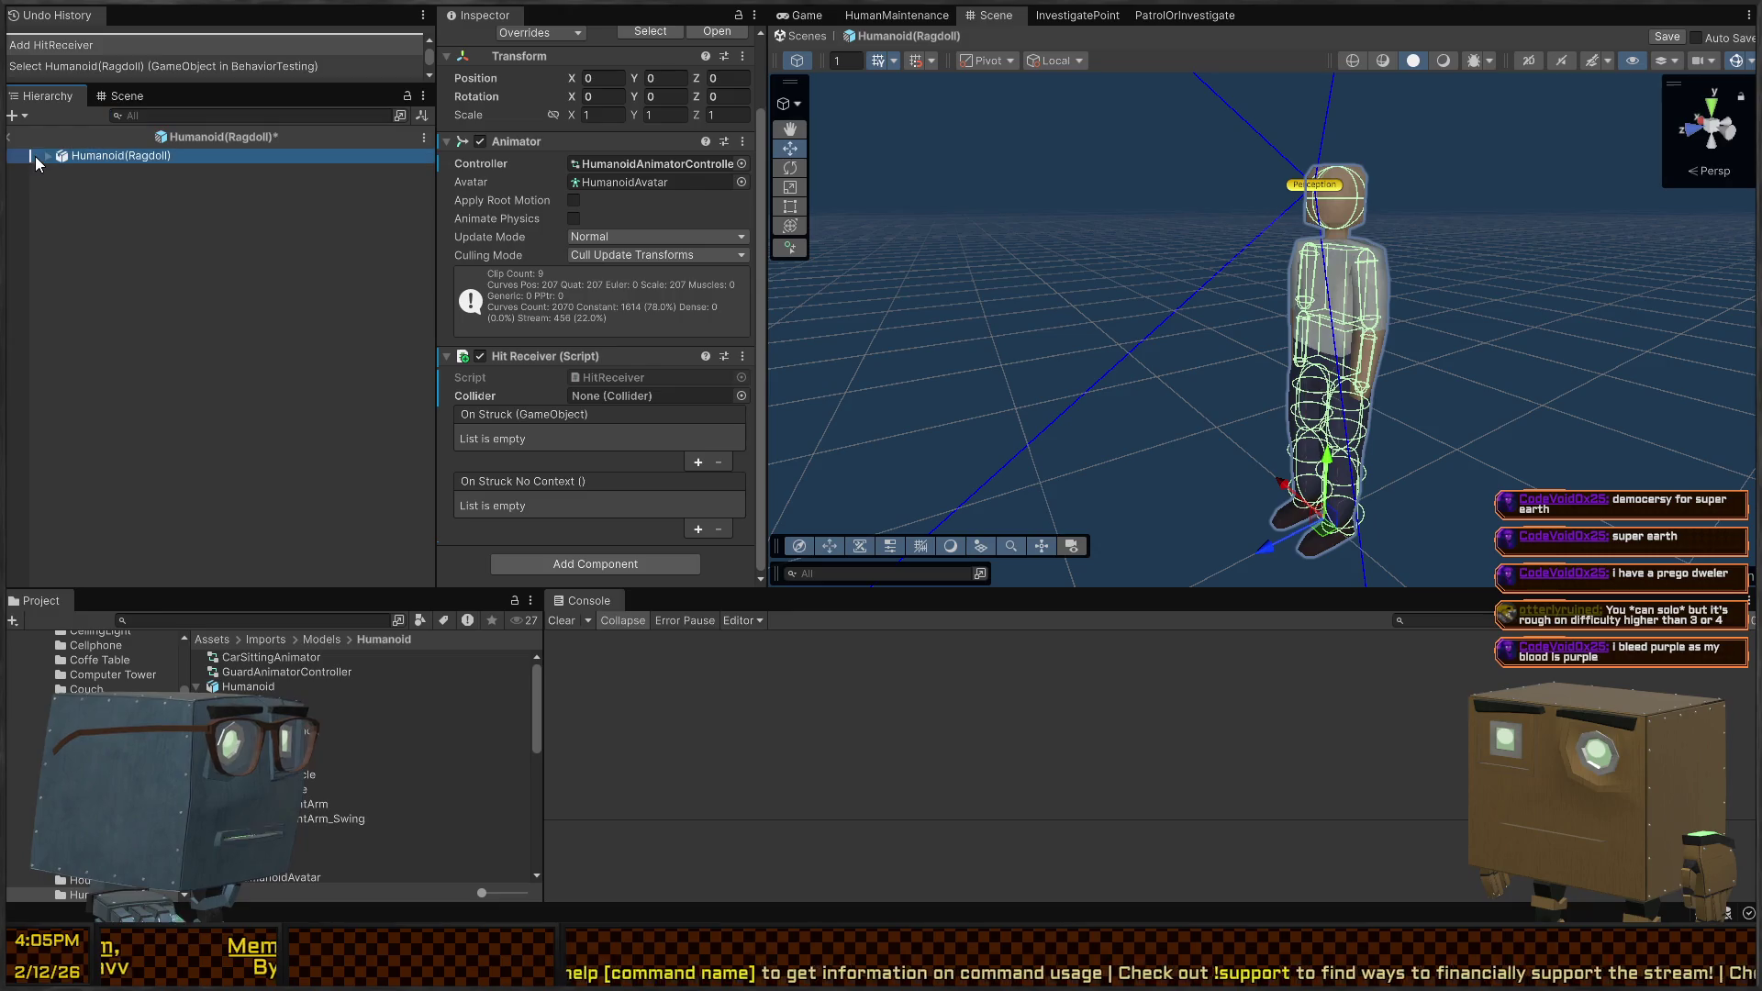
click(47, 156)
Filter the Hierarchy by t=HitReceiver, select all bones, try an On Struck target, then undo it
click(167, 117)
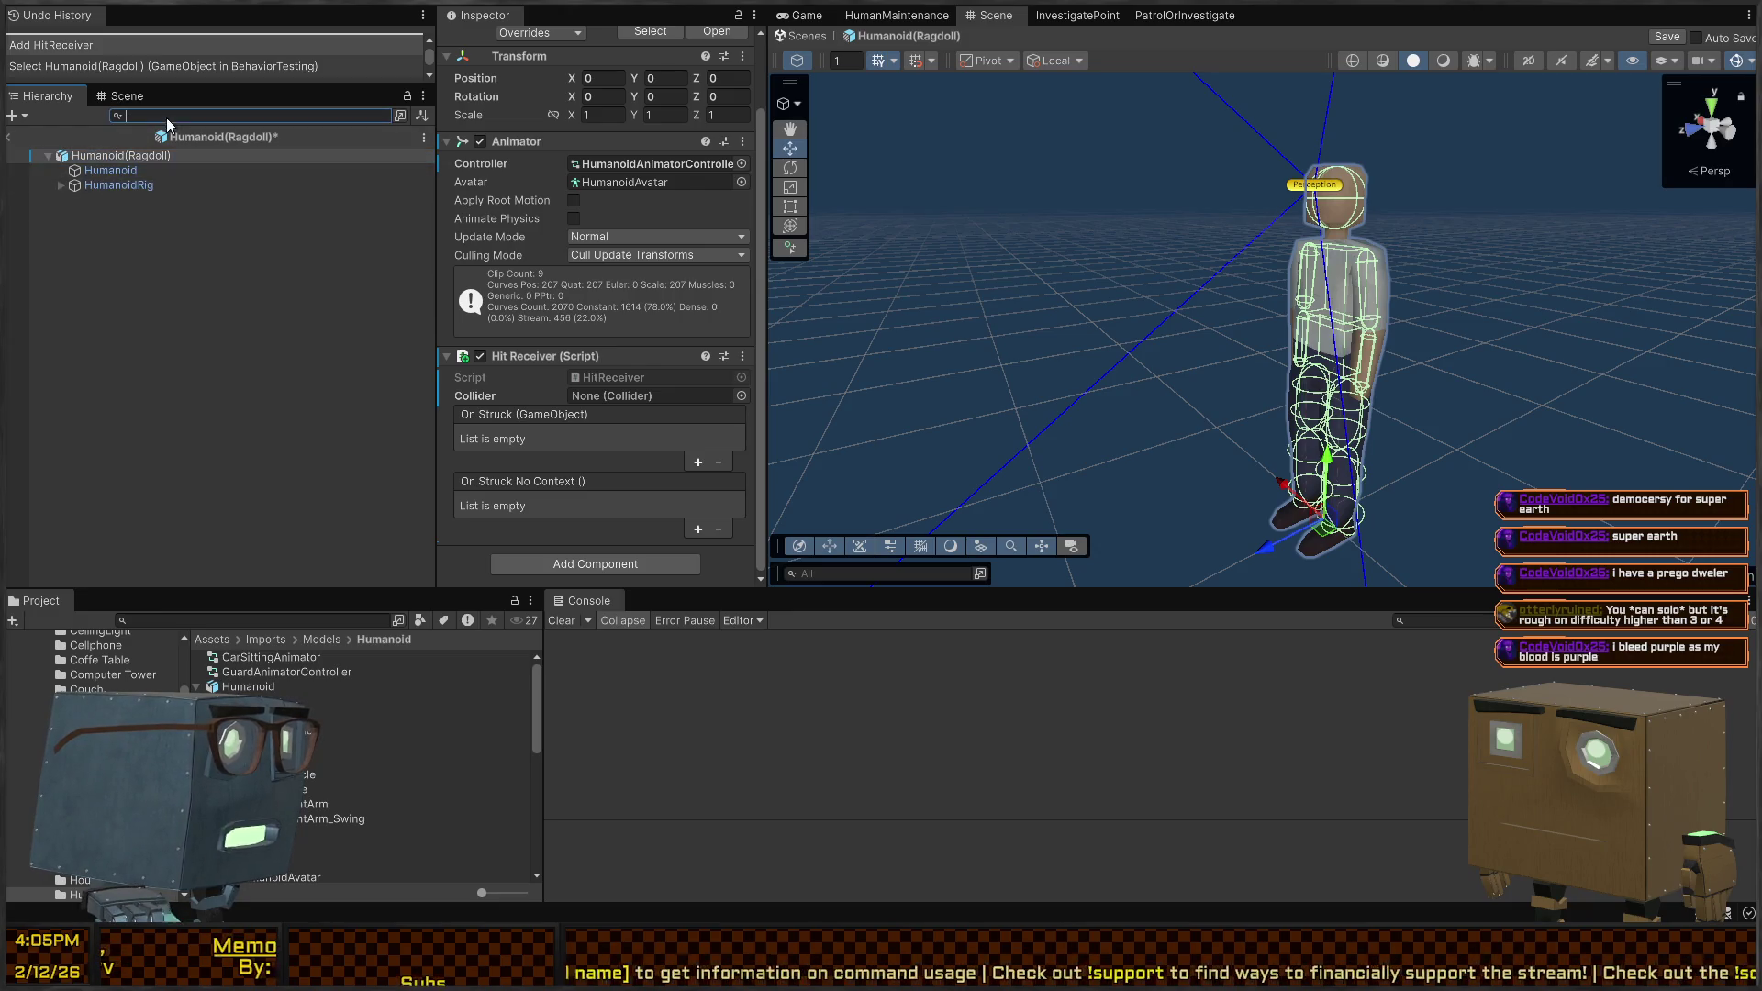
text(t=)
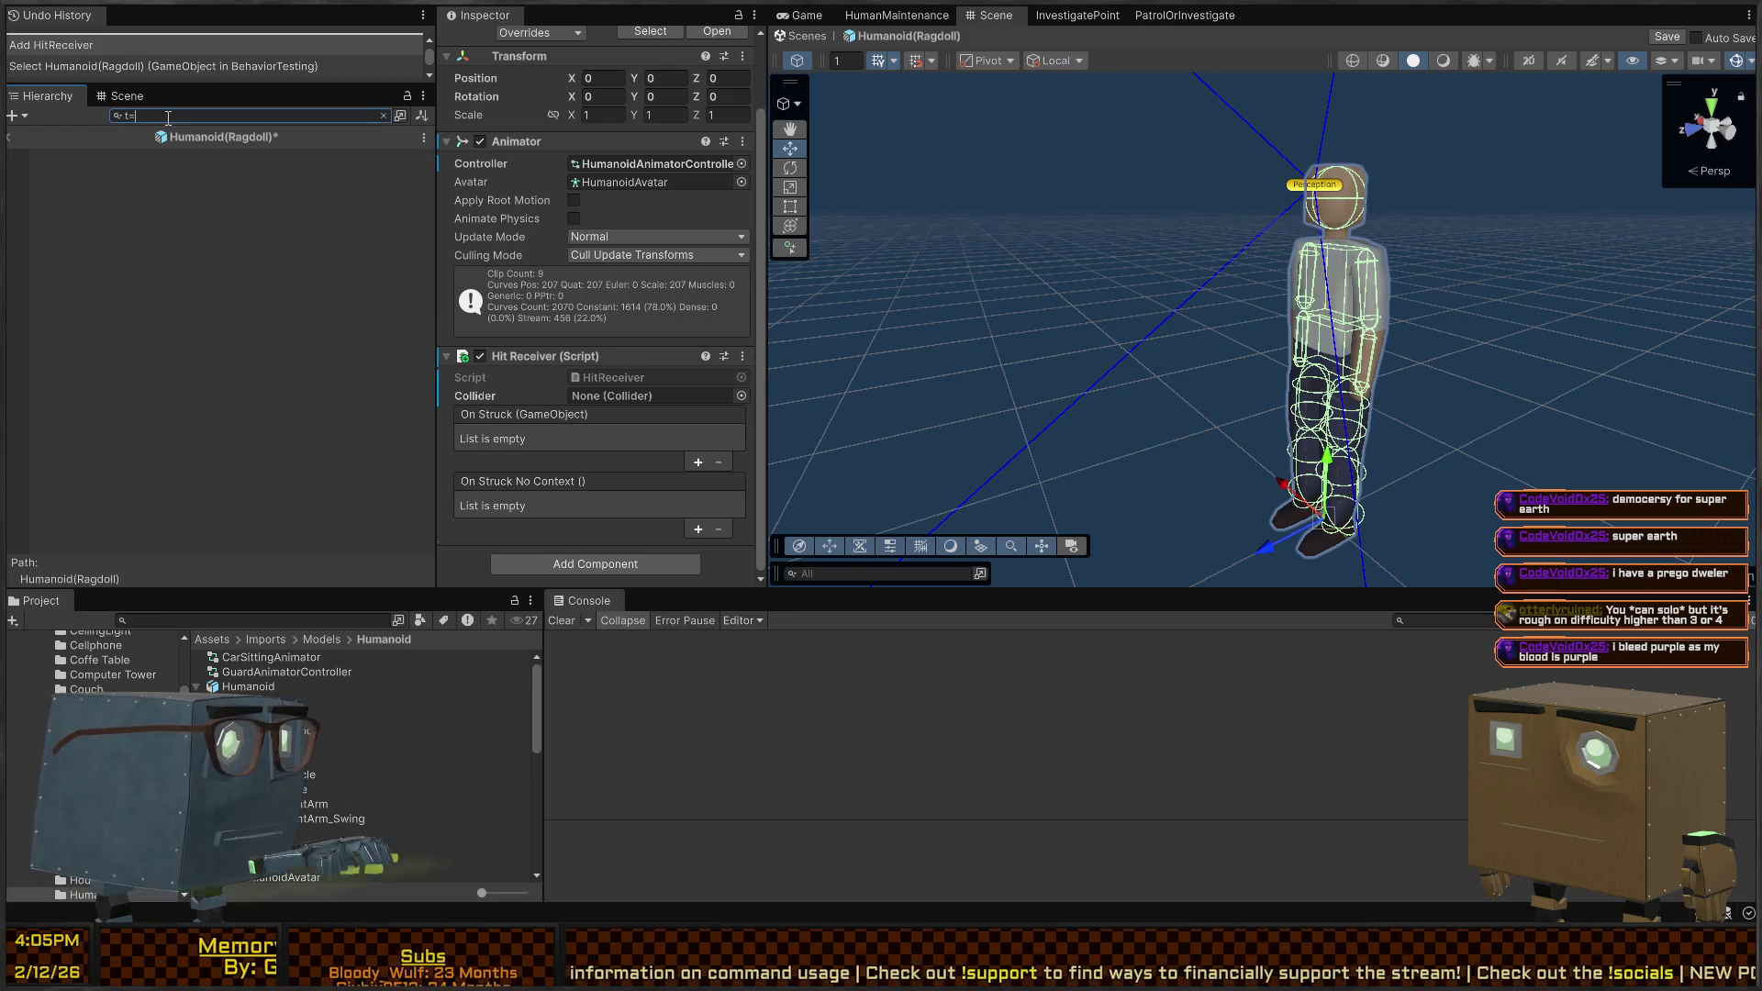
text(HitReceiver)
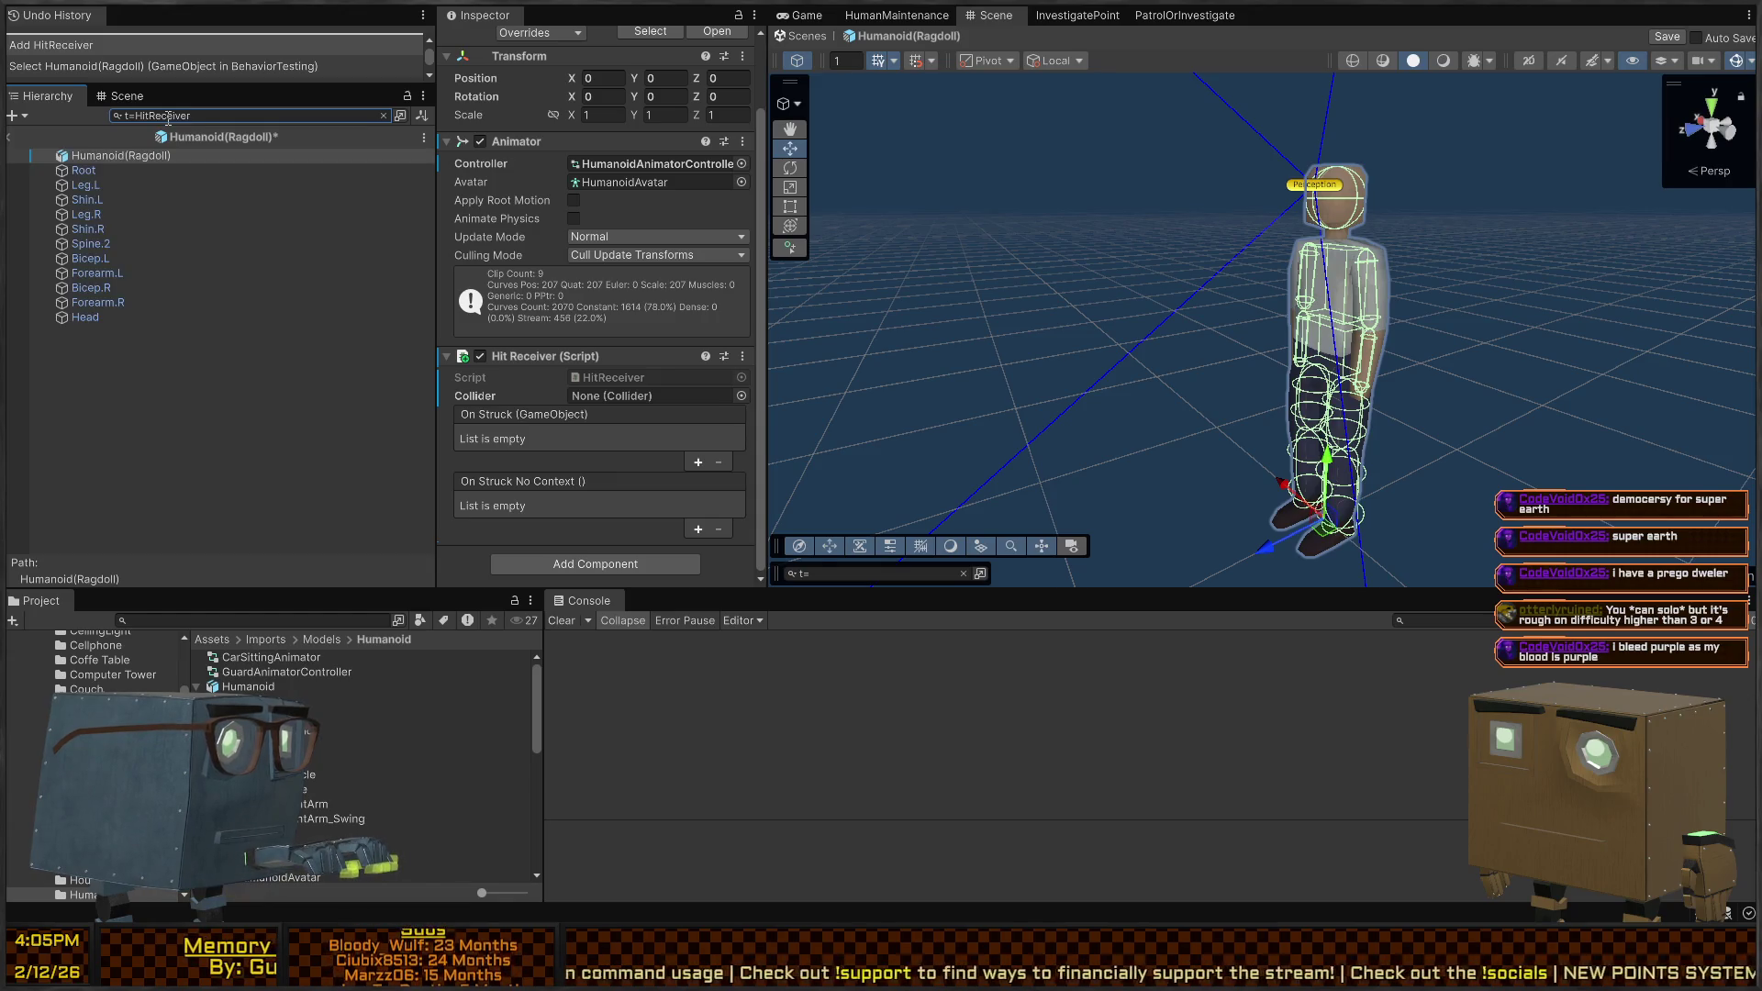
click(116, 171)
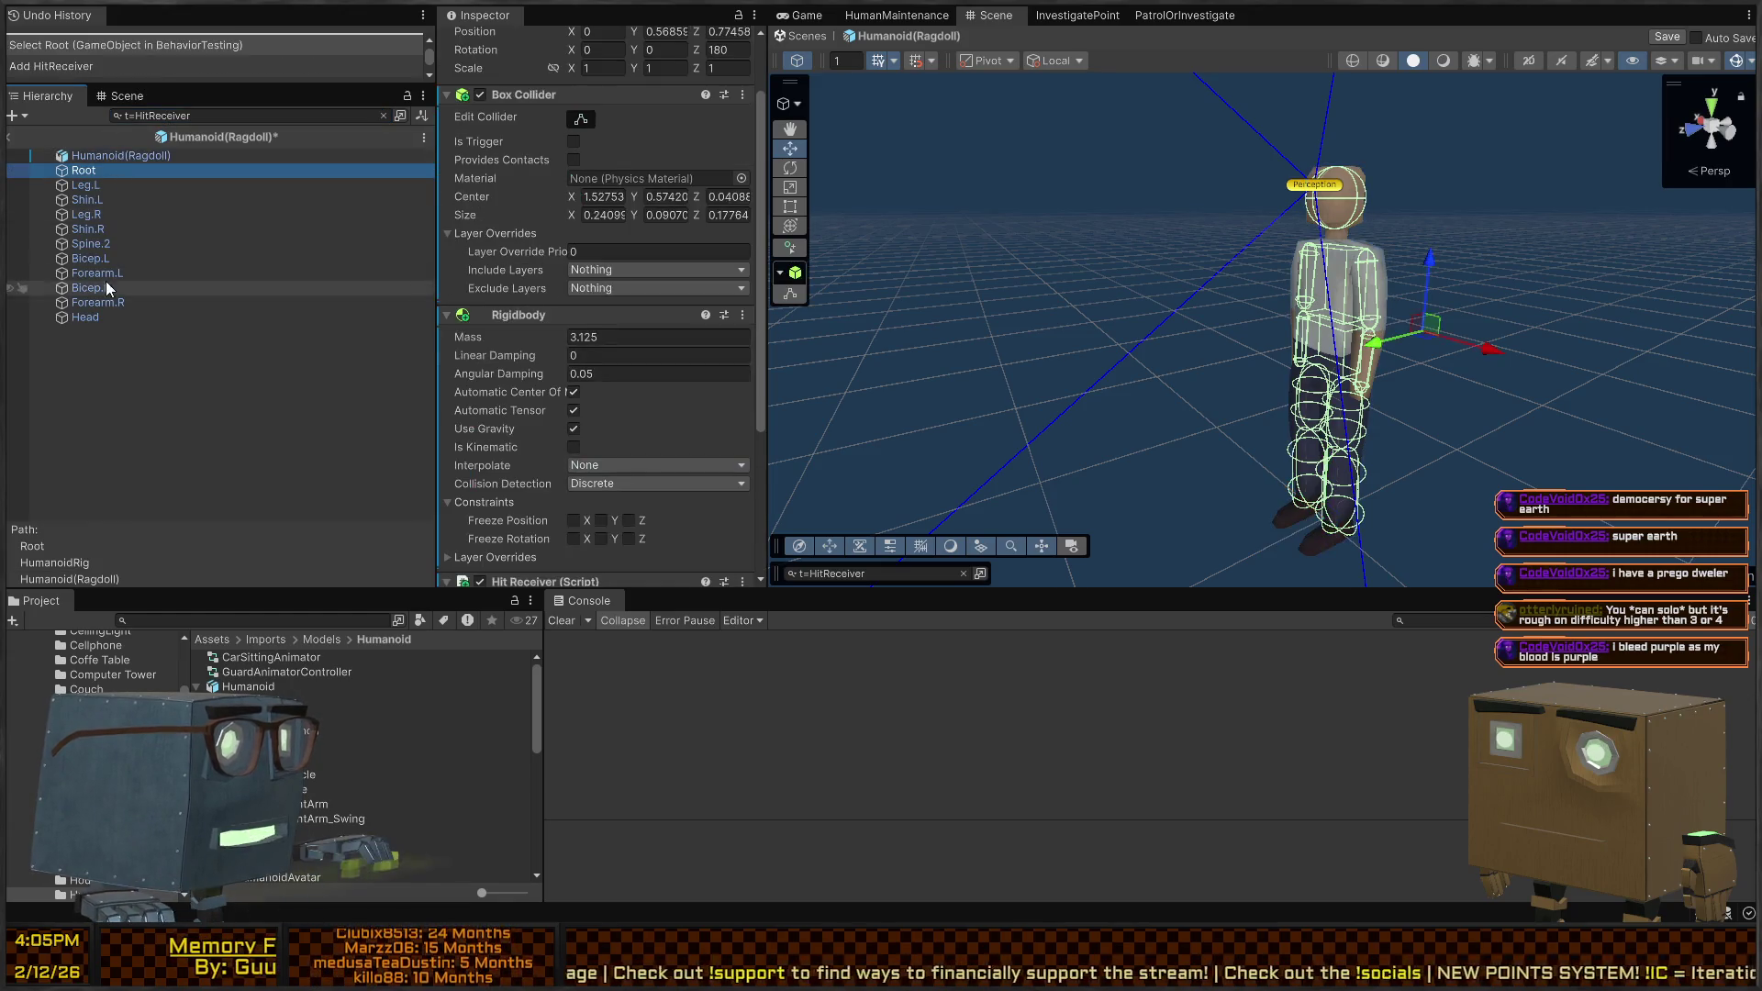
shift+click(94, 316)
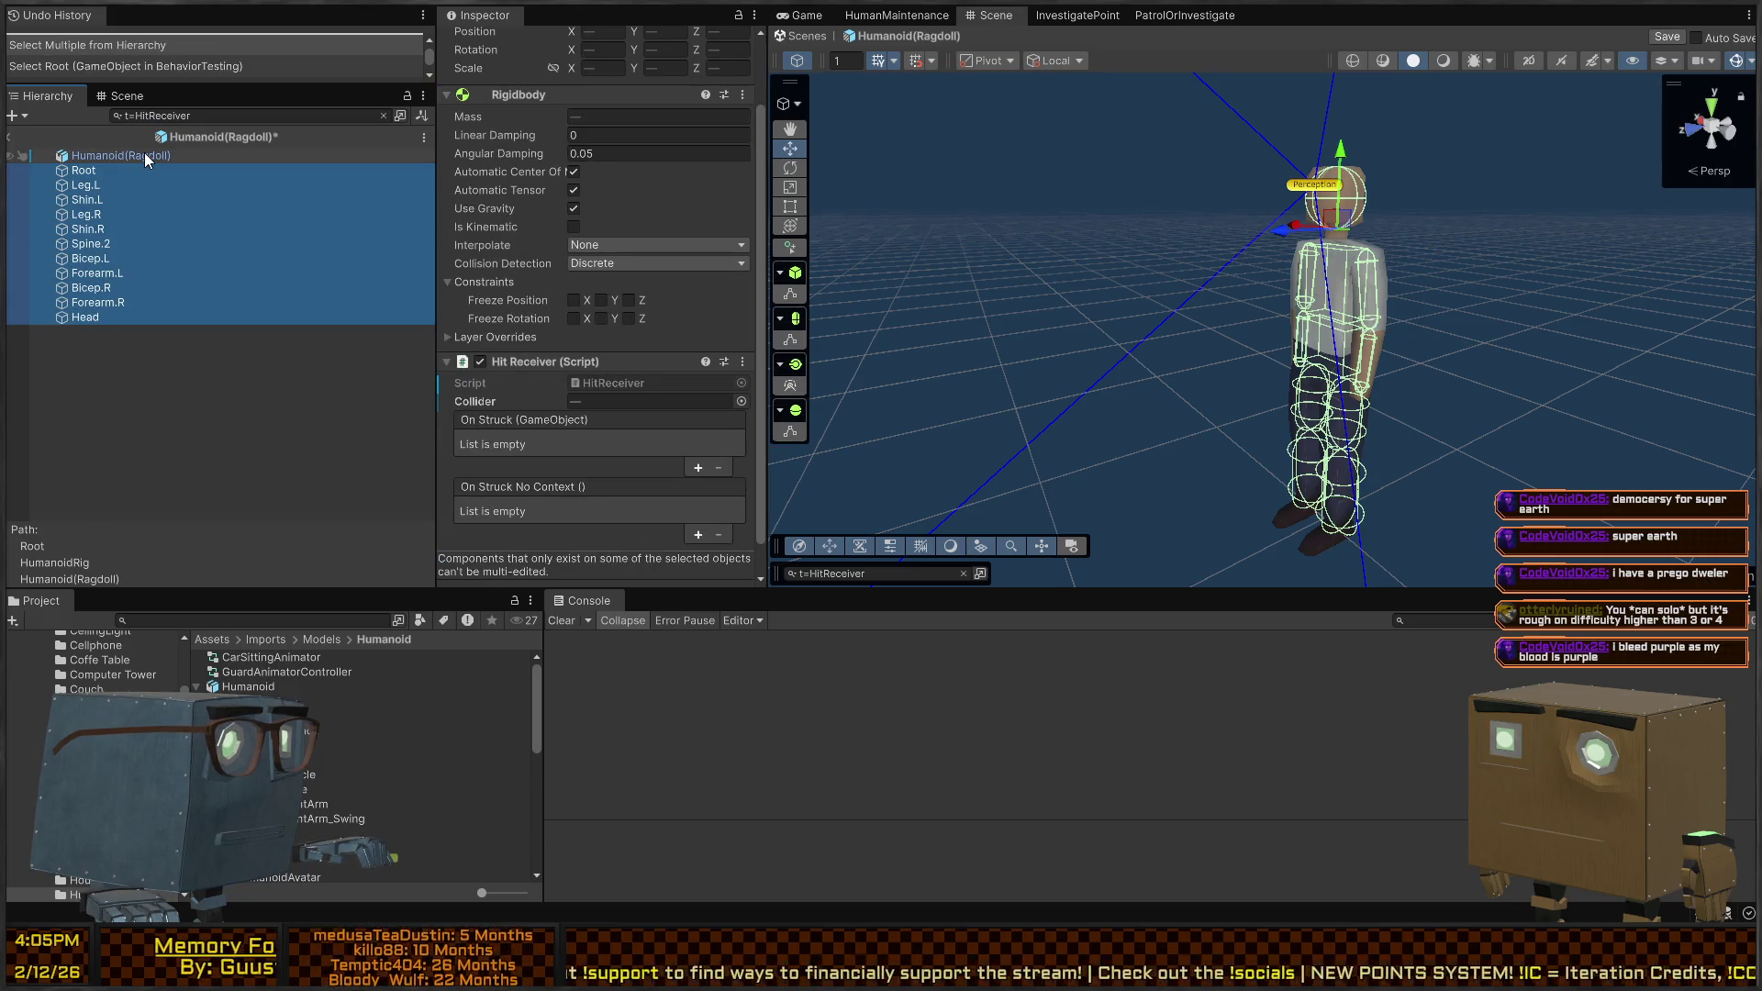
drag(145, 157, 570, 431)
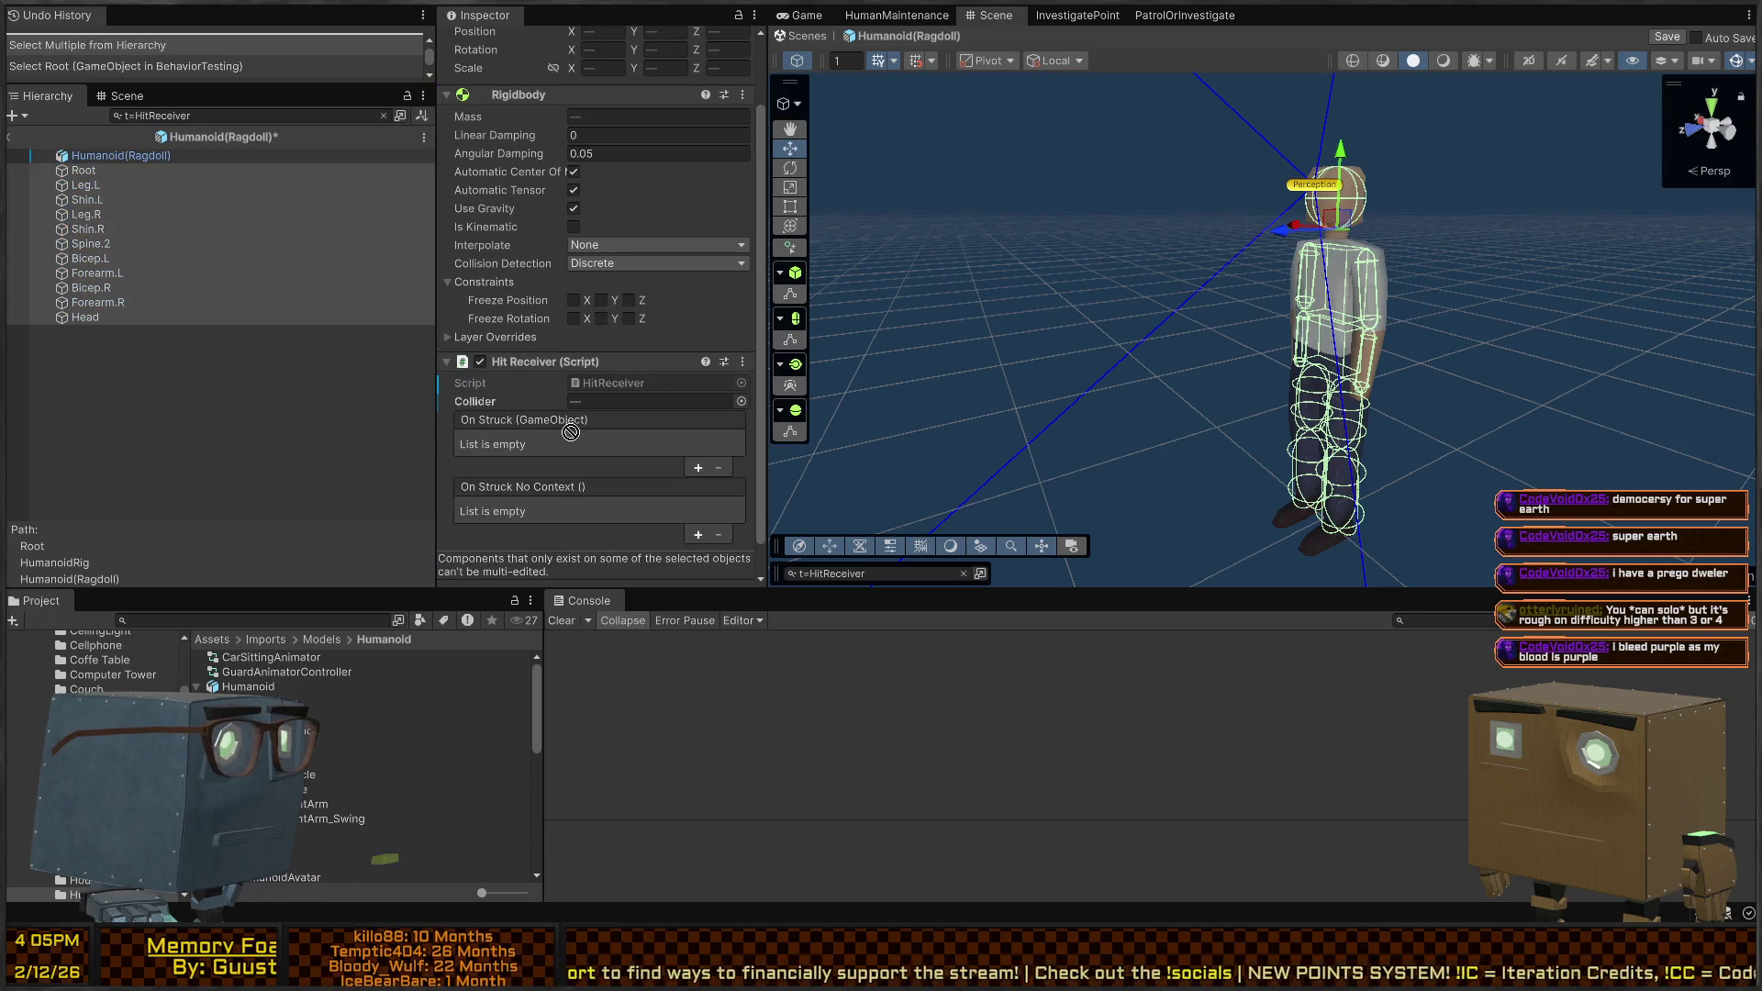
click(702, 469)
mouse_move(107, 158)
mouse_down()
mouse_move(512, 434)
mouse_move(518, 462)
mouse_up()
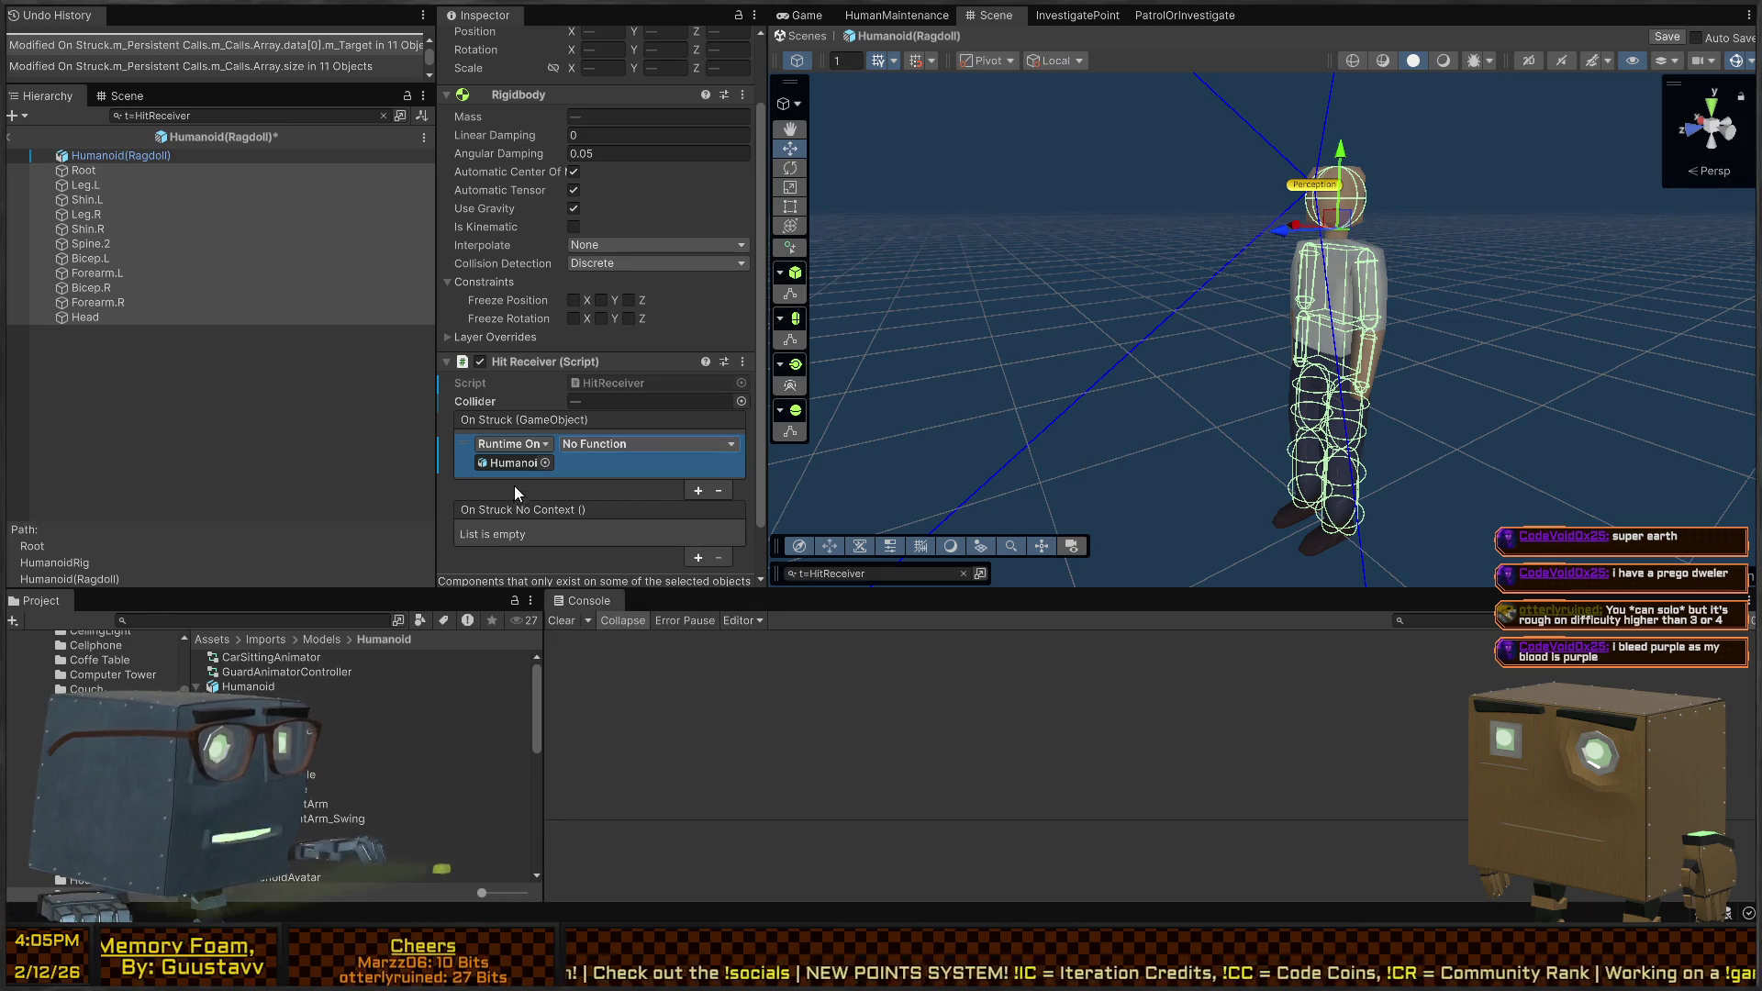
key(ctrl+z)
key(ctrl+z)
click(120, 158)
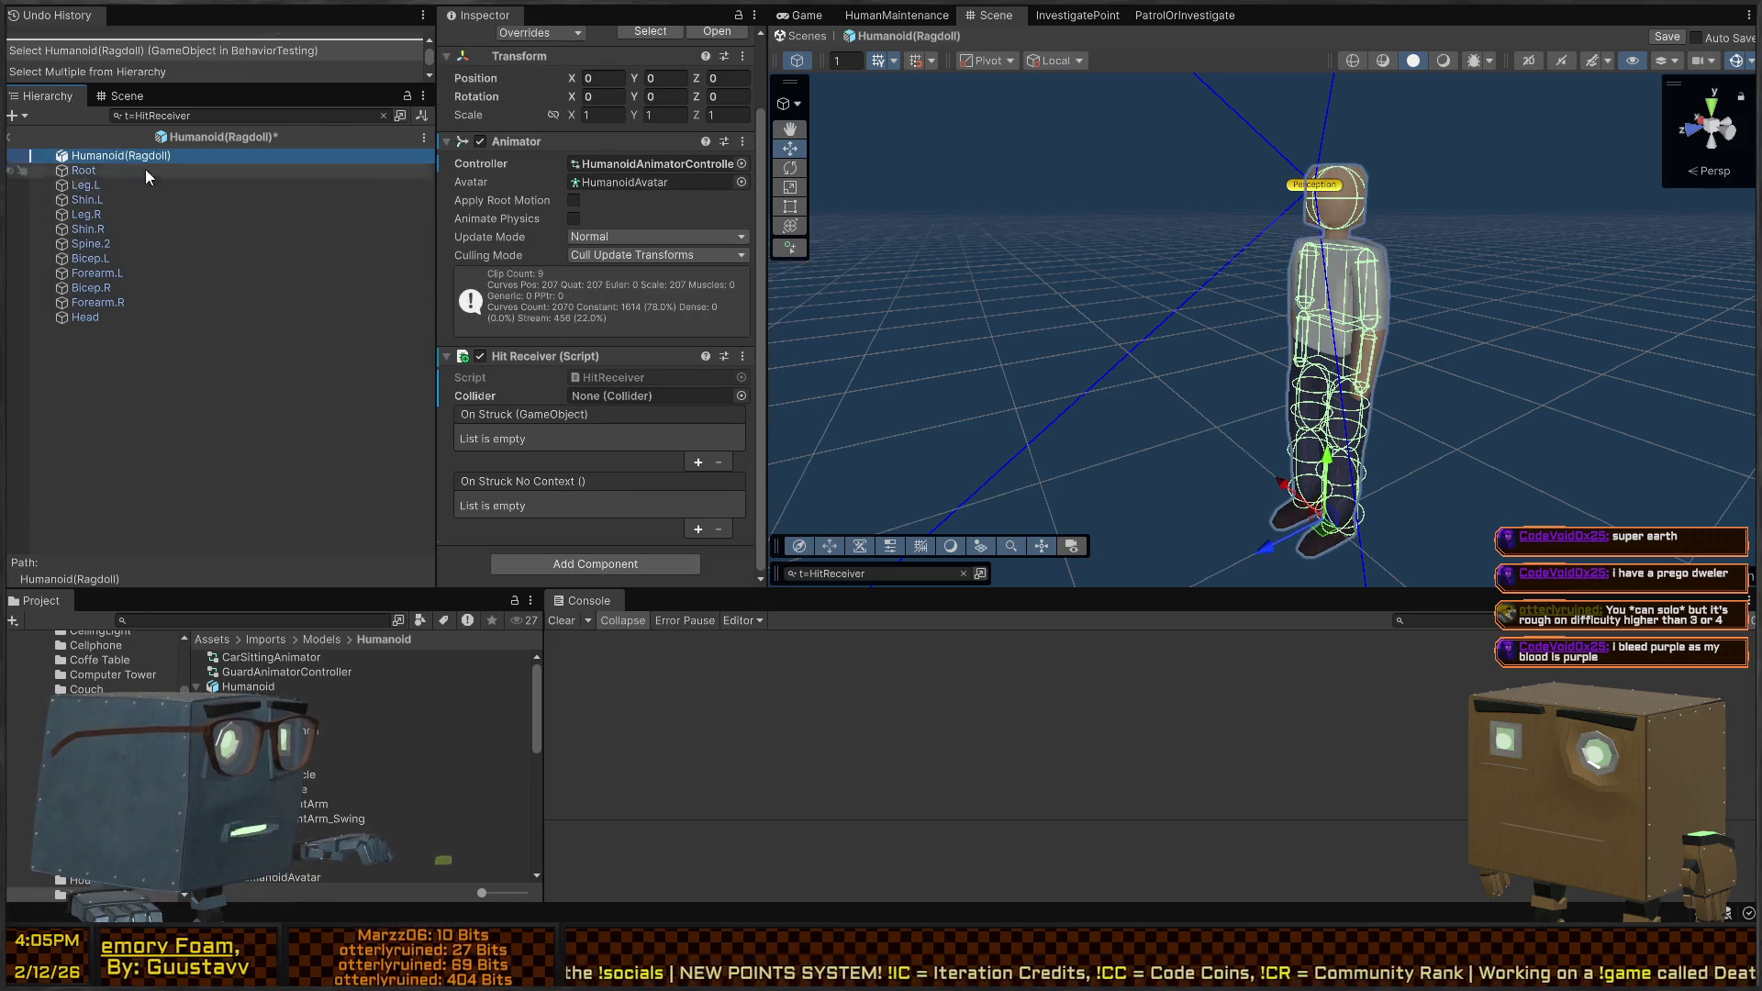
Remove the Hit Receiver from the ragdoll root, clear the Hierarchy filter, and save the prefab
key(Delete)
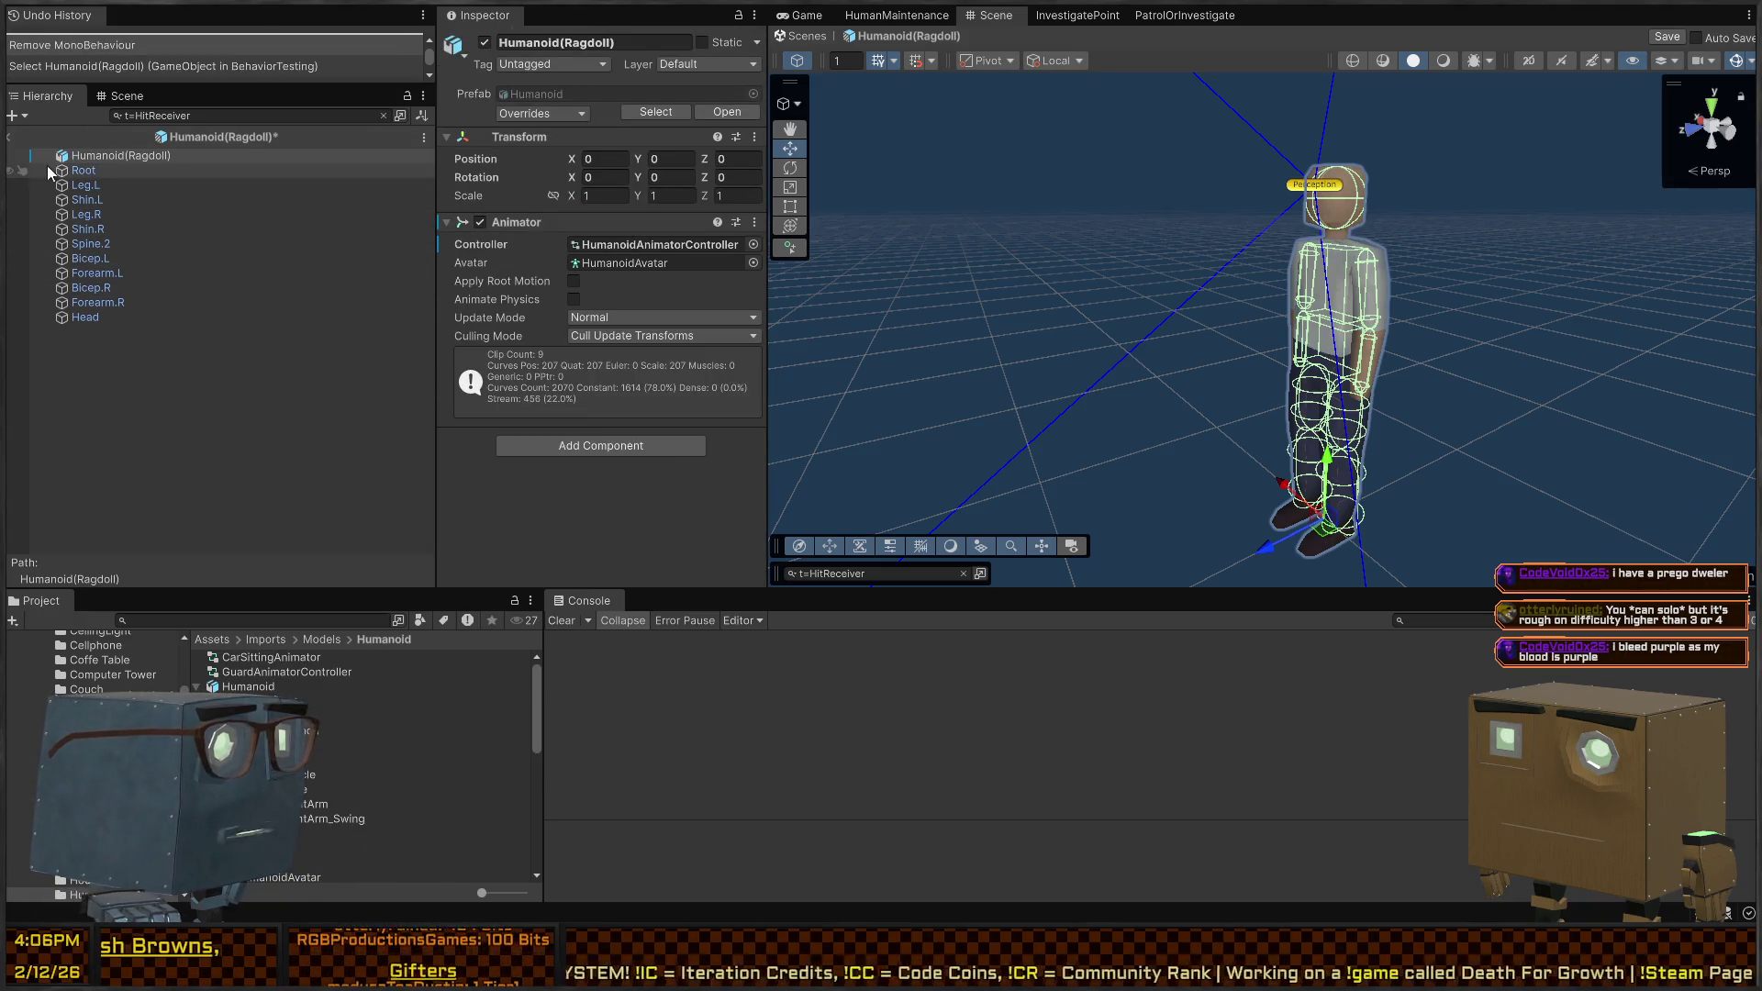
click(384, 115)
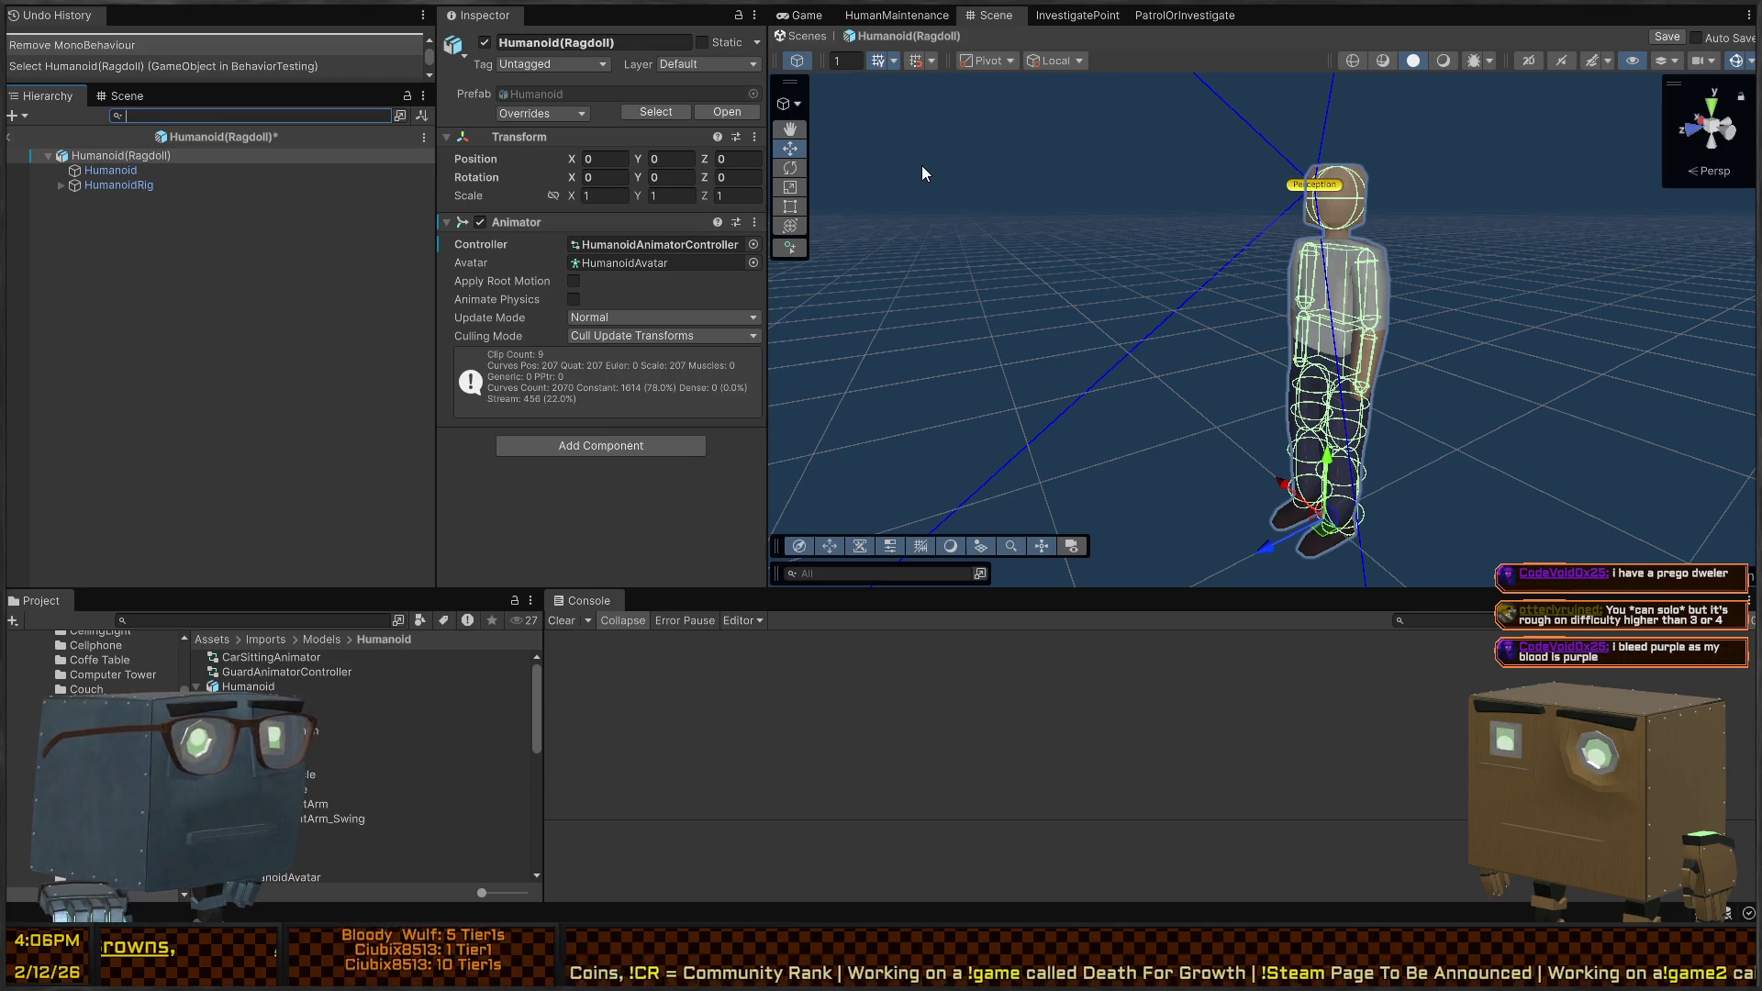
key(ctrl+s)
Expand HumanoidRig and its Root bone, and inspect the Humanoid mesh object
click(30, 184)
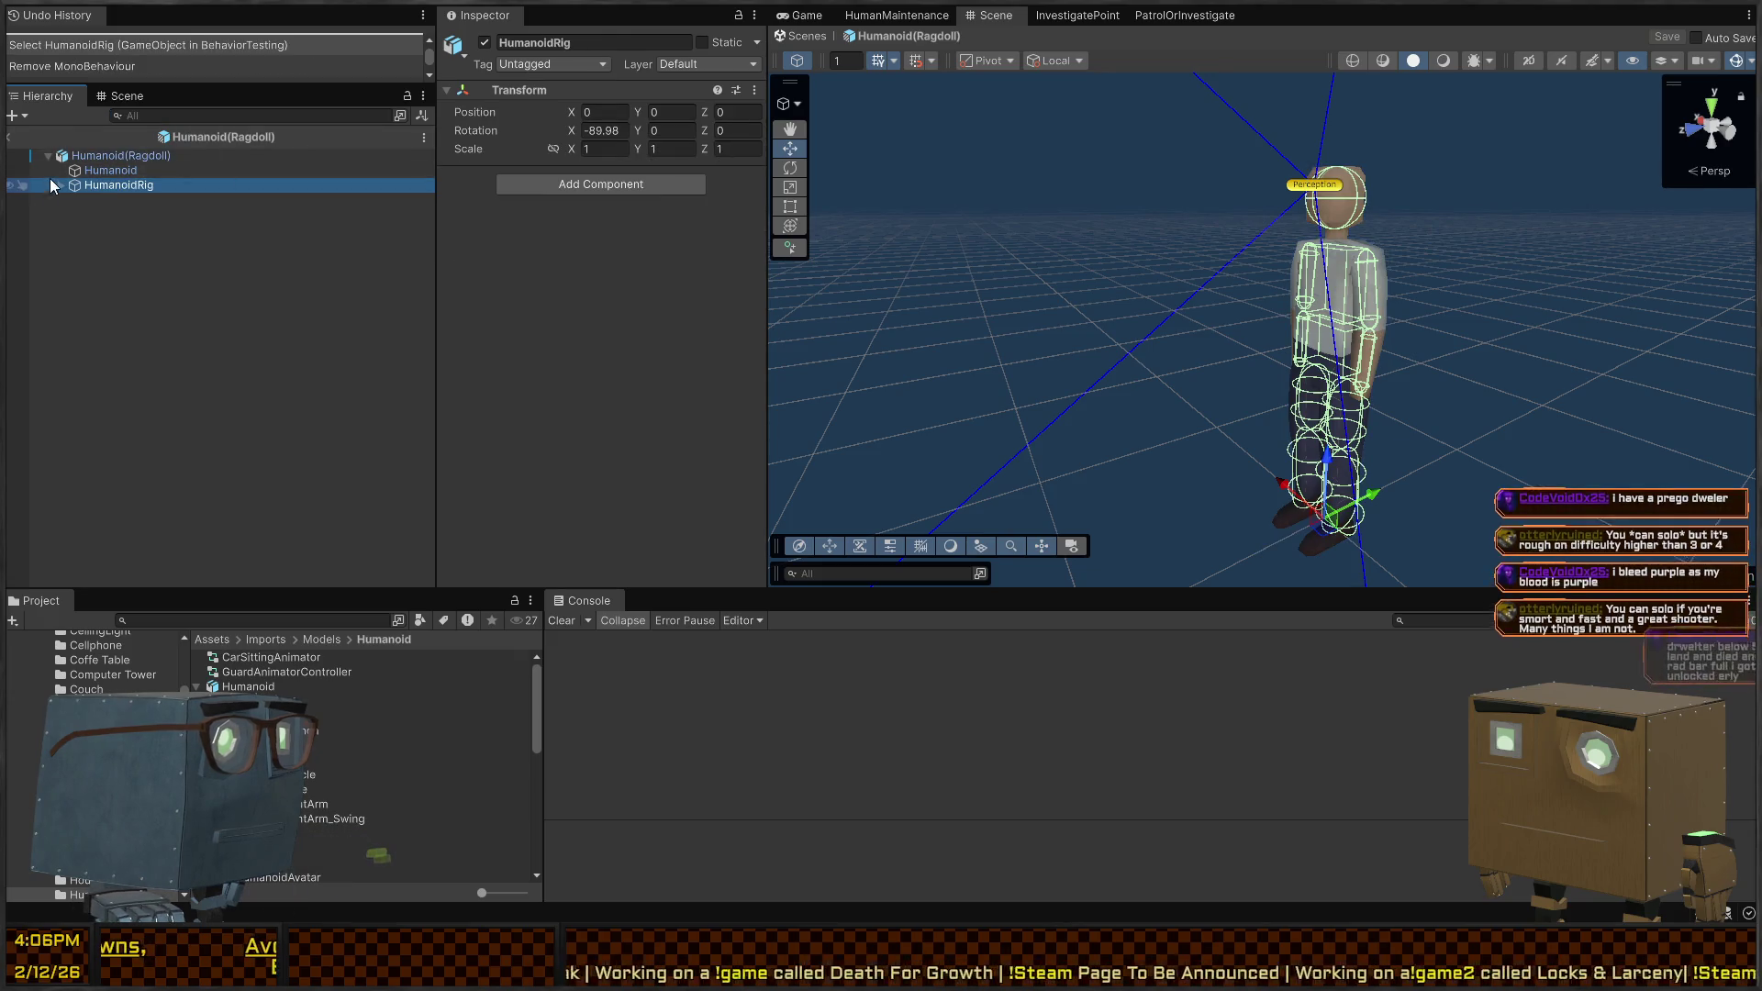
click(61, 185)
click(73, 229)
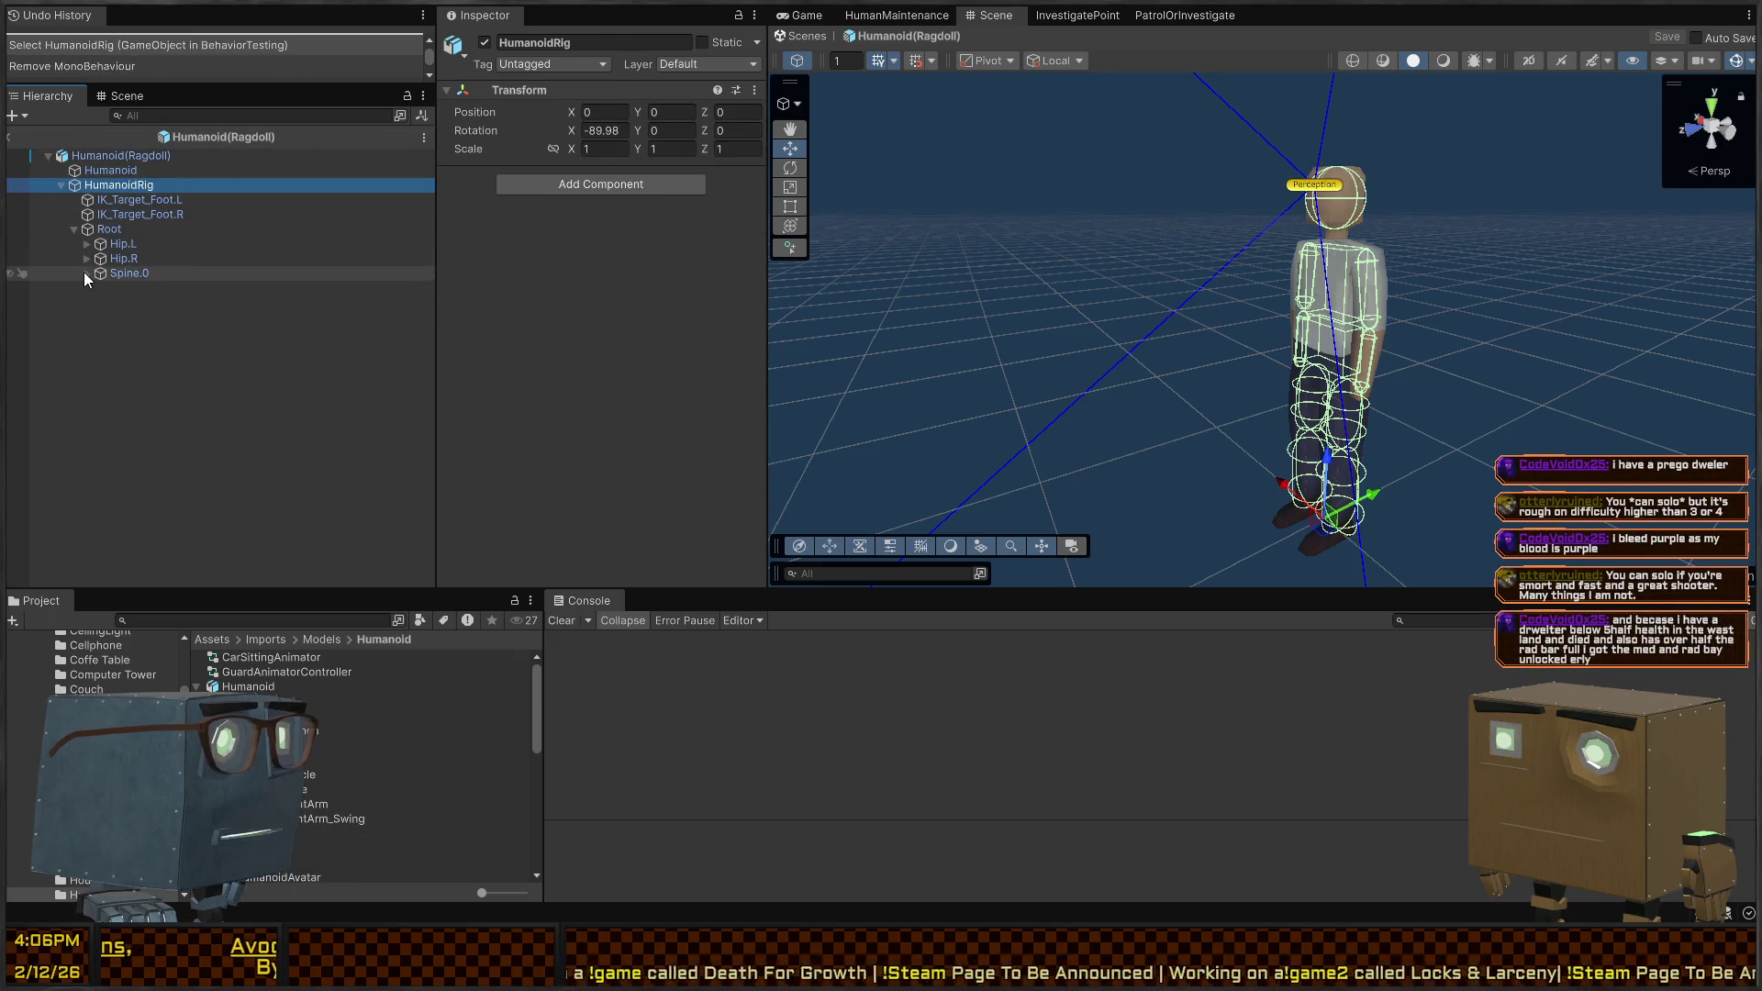
click(74, 171)
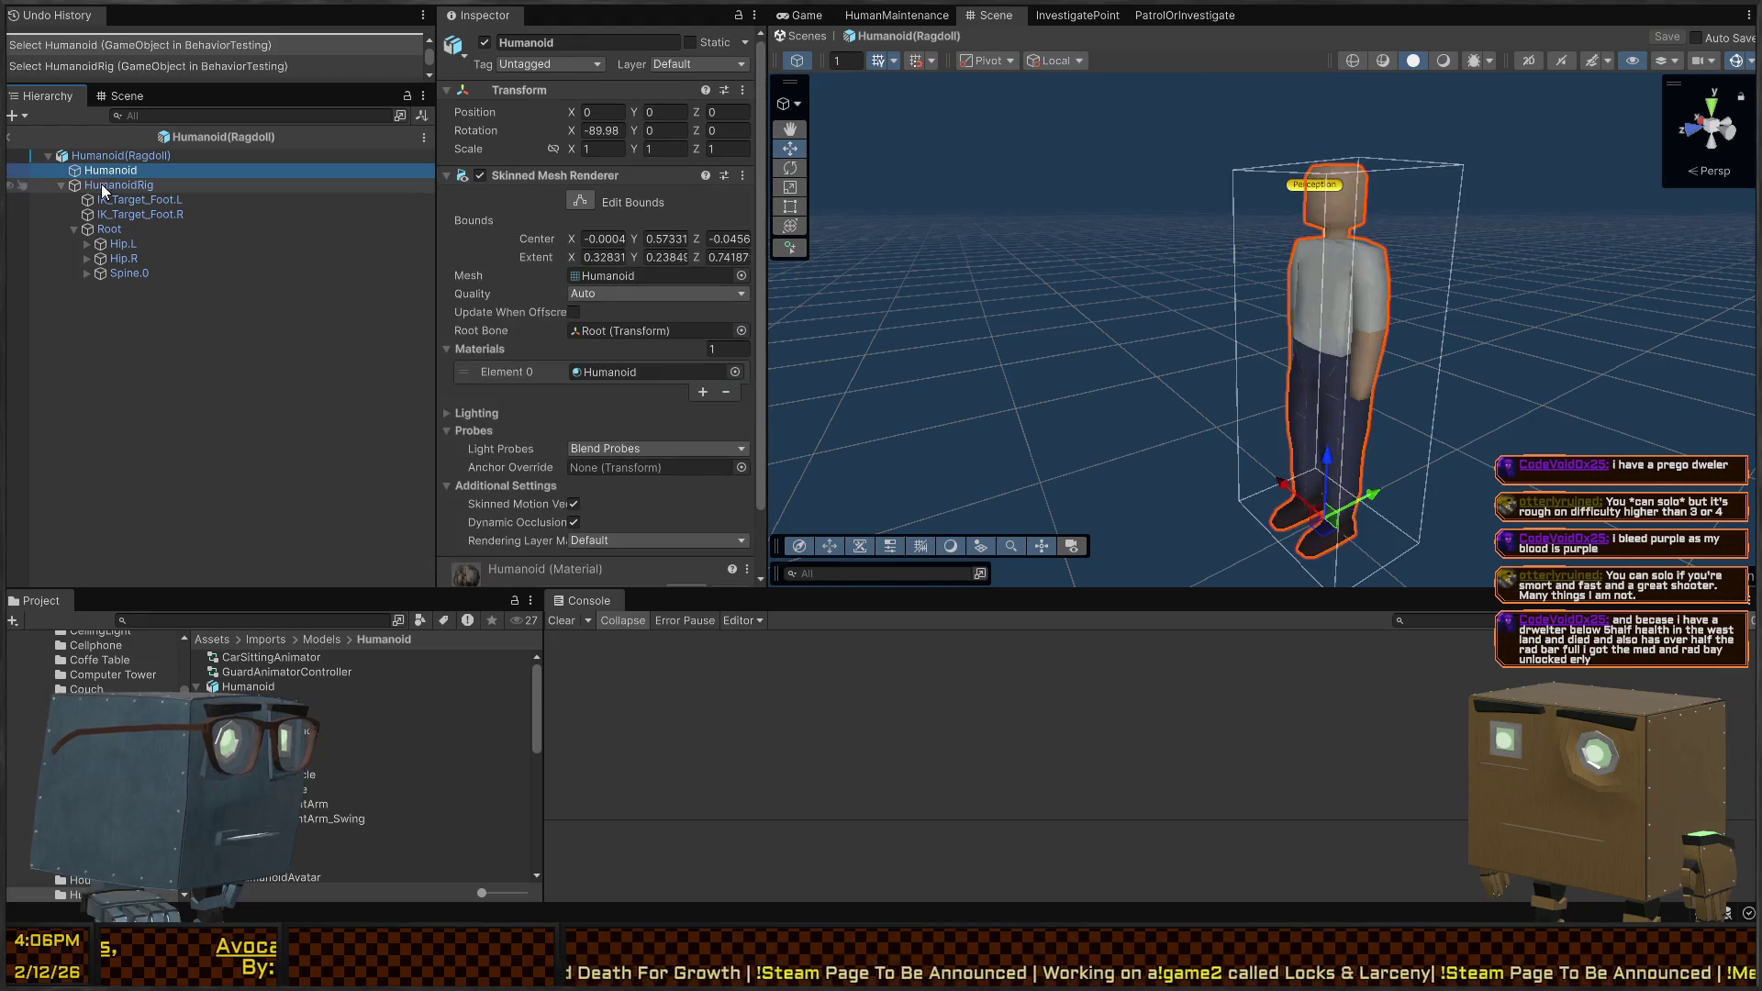
scroll(548, 293, down, 2)
click(118, 156)
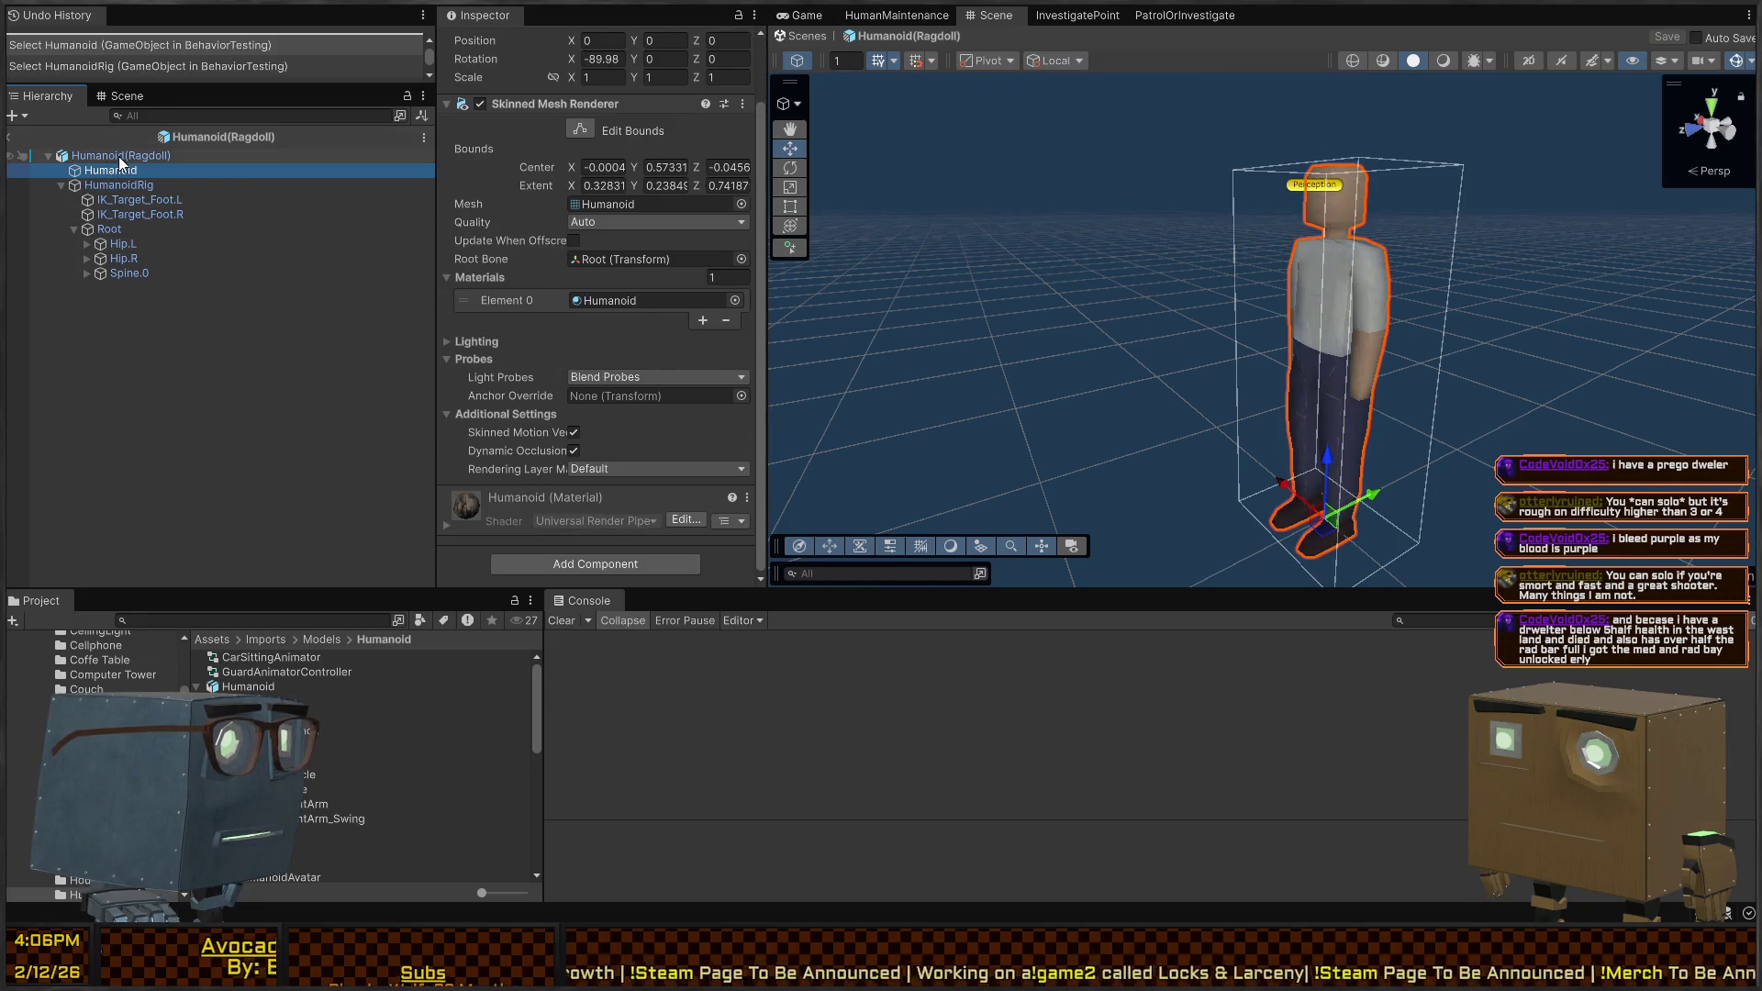
Search the Hierarchy for the RagdollController type, edit it toward RagdollManager, then exit to the full scene
click(187, 117)
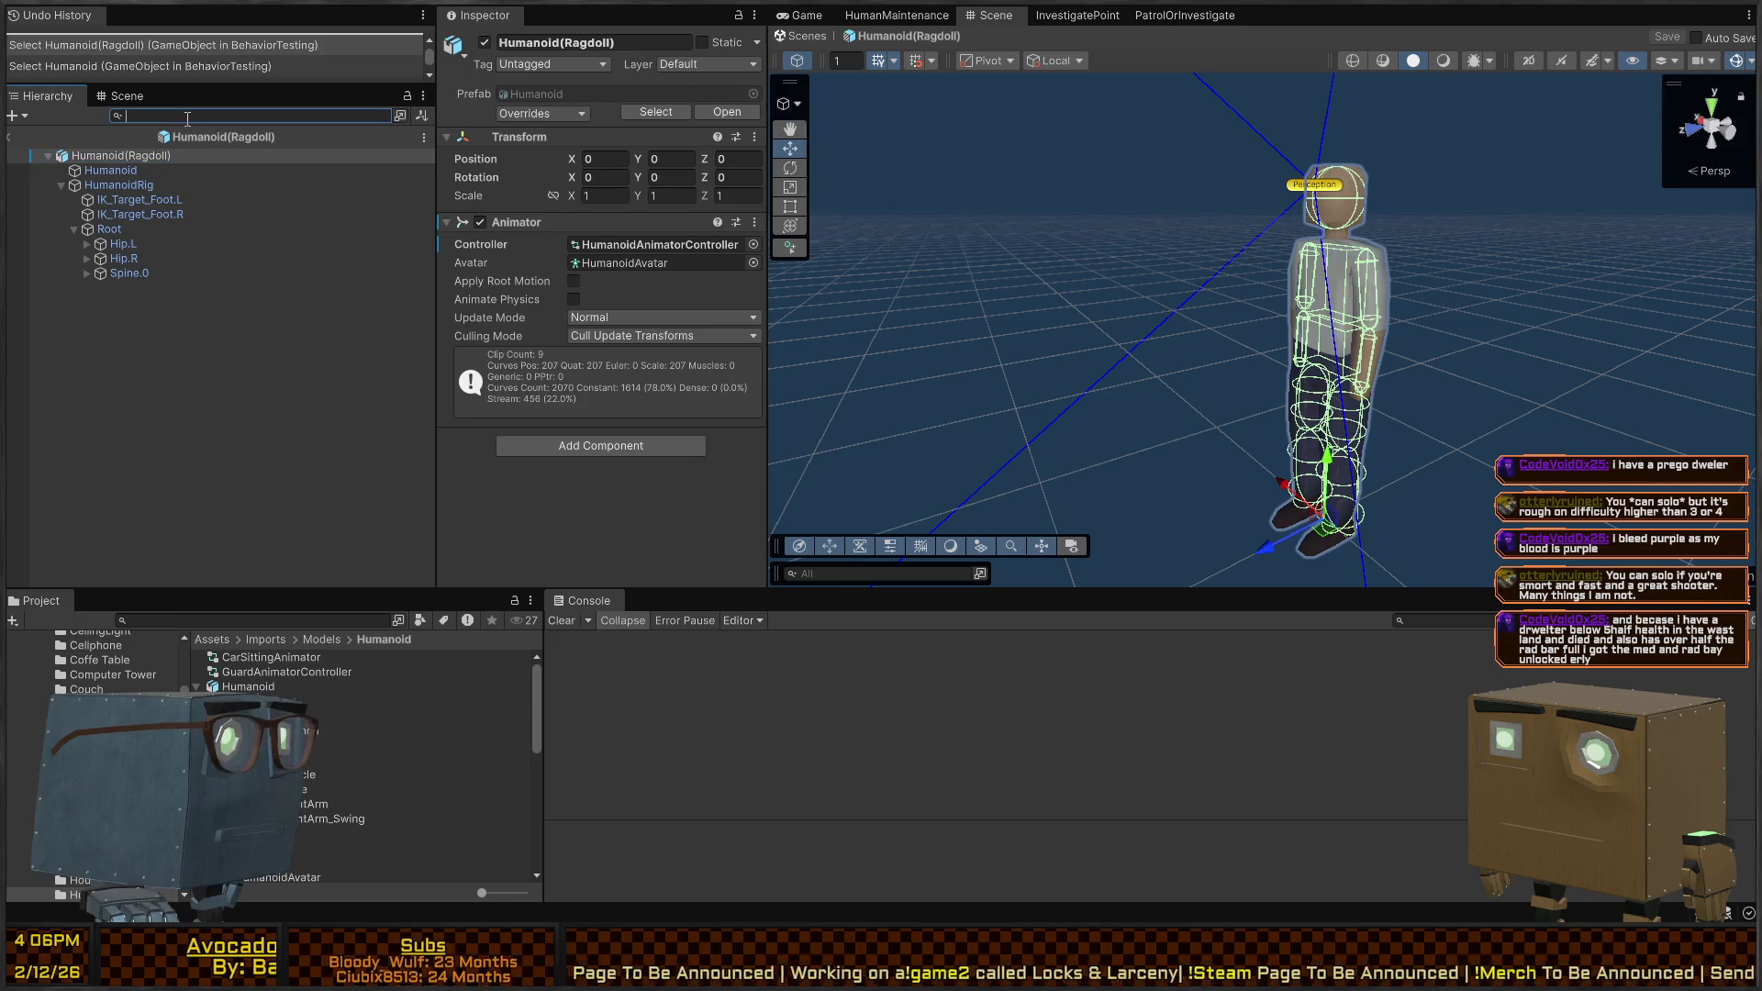
text(t=Ragd)
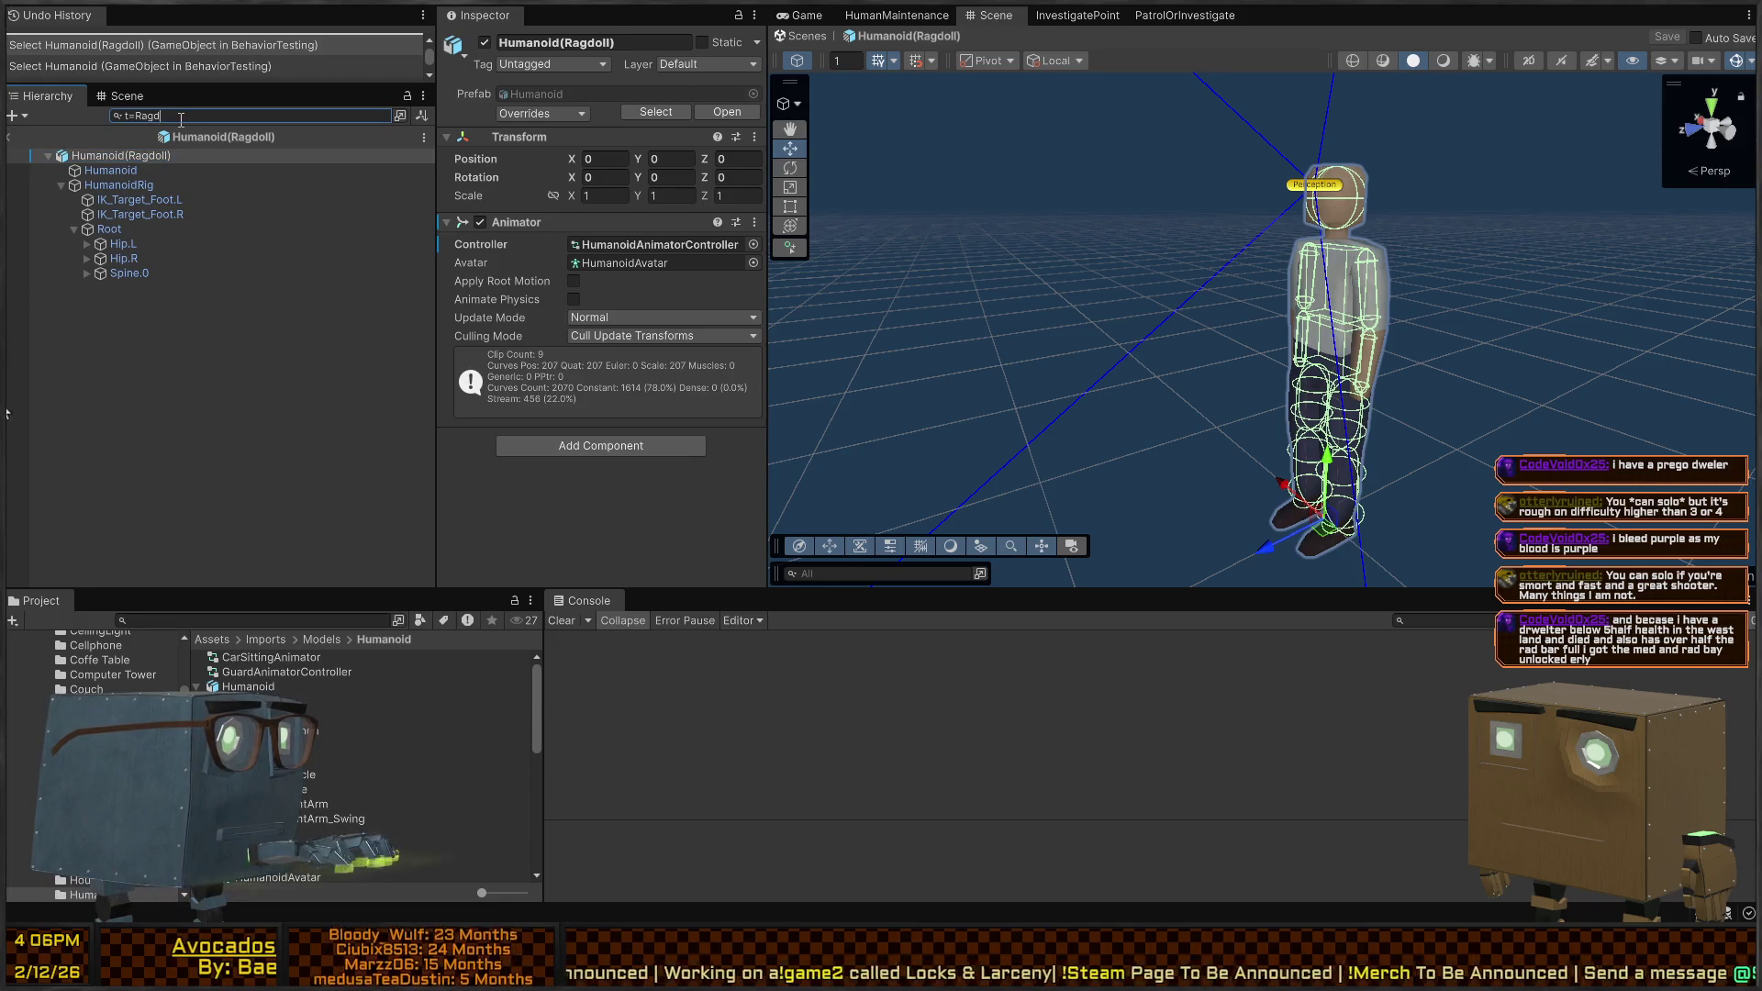
text(ollController)
key(ctrl+a)
key(Right)
key(shift+Left)
key(shift+Left)
key(shift+Left)
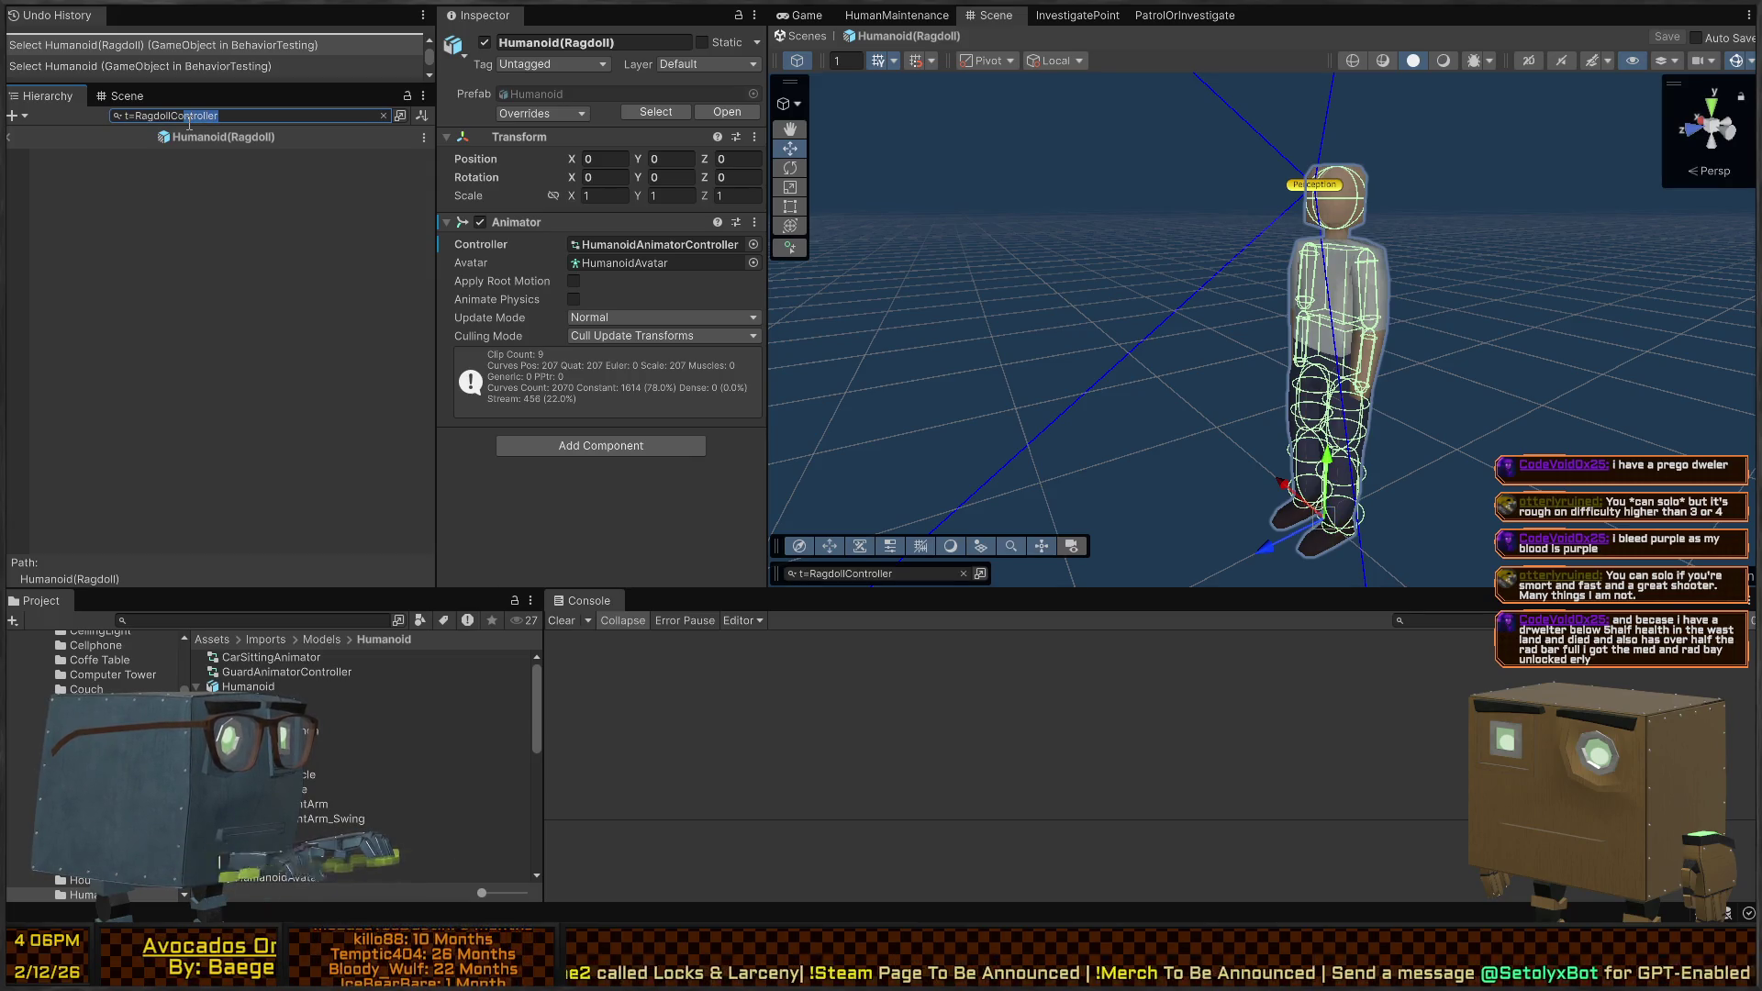
text(Mona)
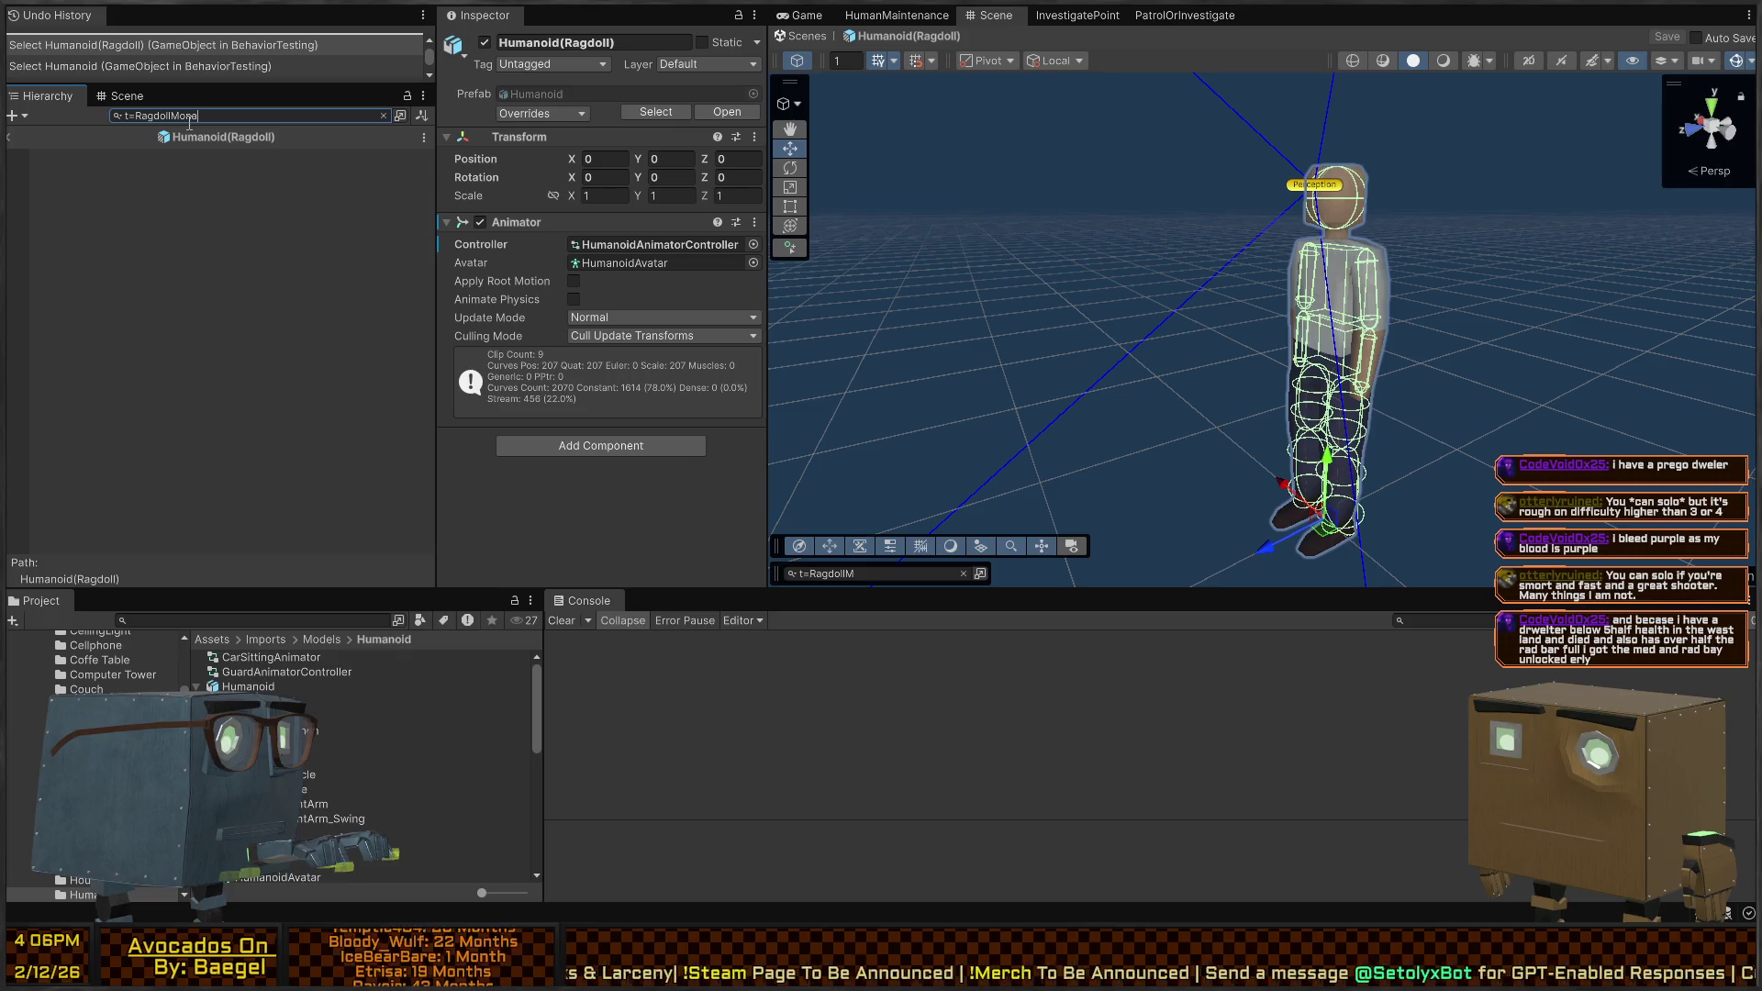
key(BackSpace)
key(BackSpace)
key(BackSpace)
text(anager)
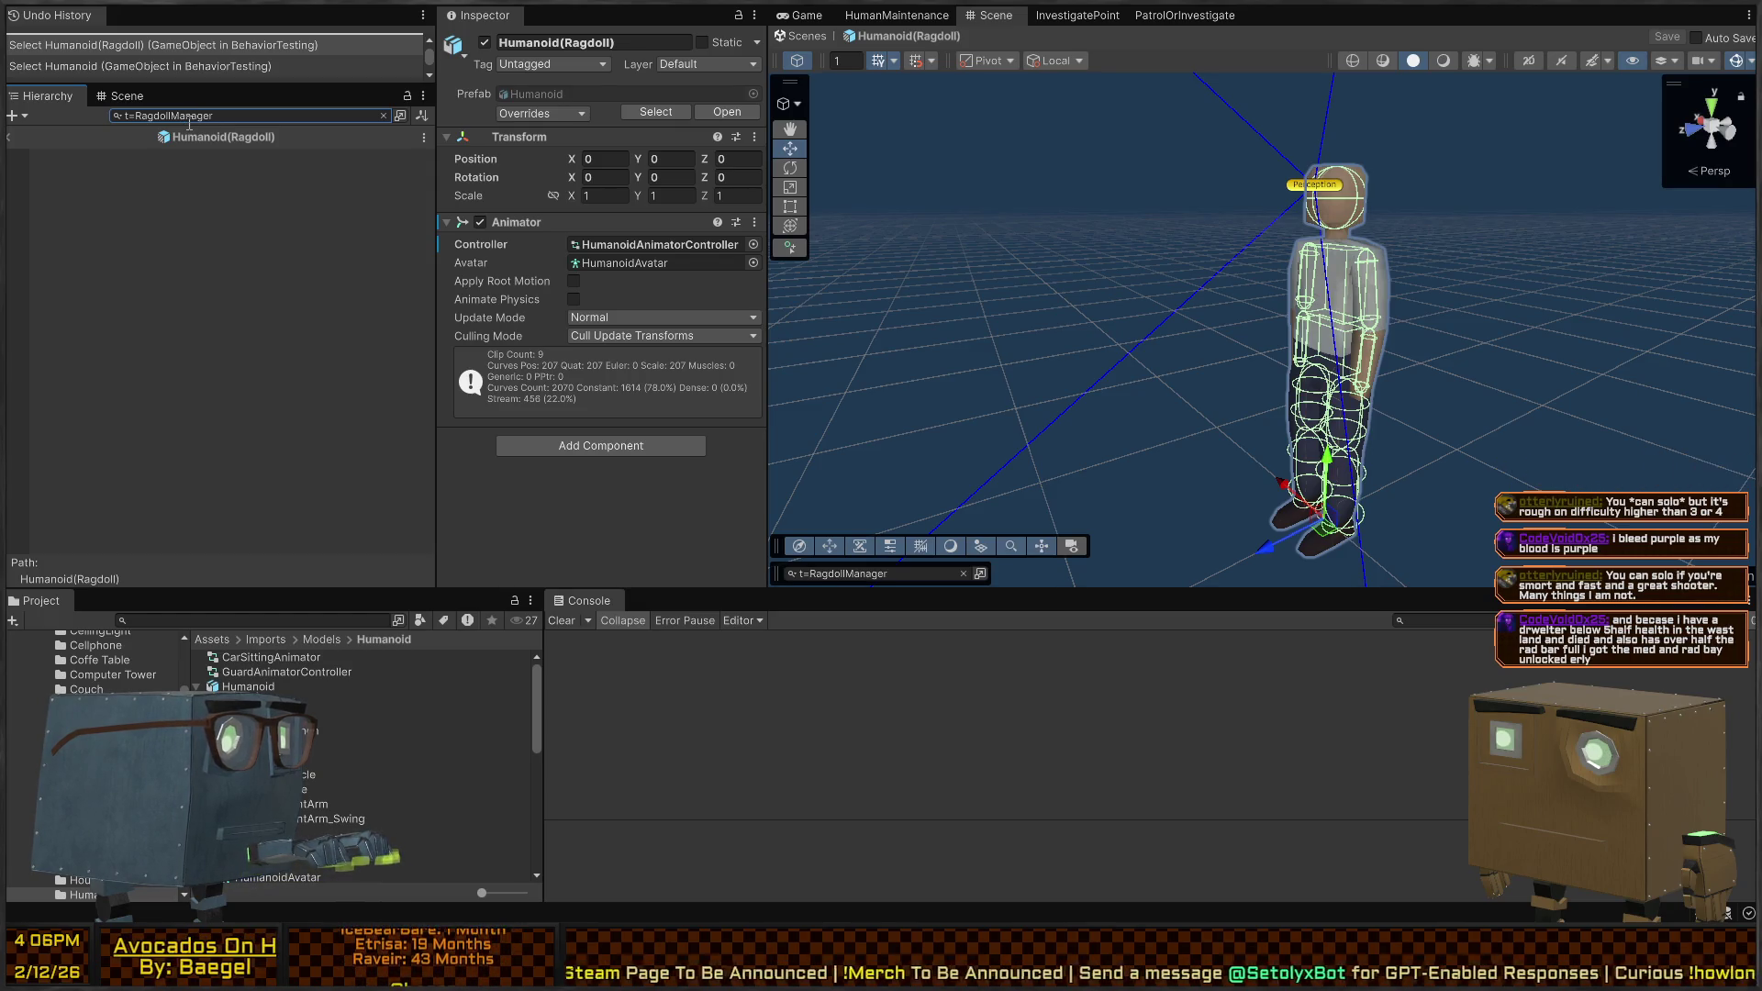
click(9, 136)
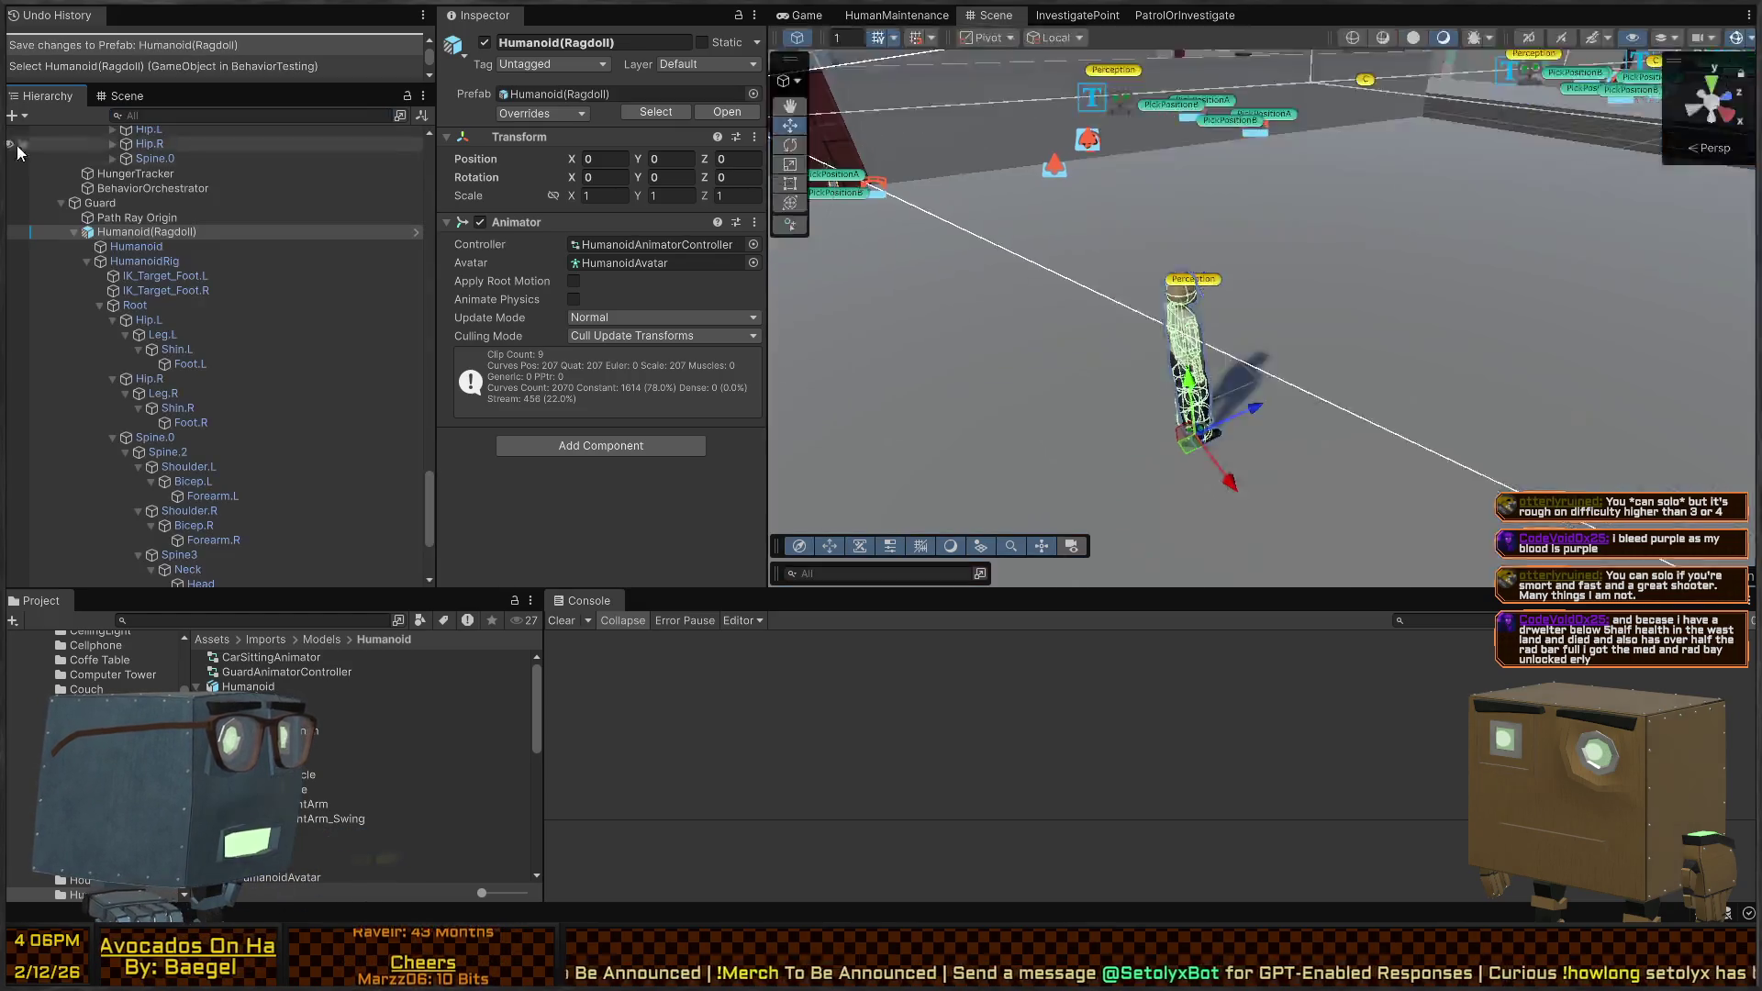
Select the Guard's RagdollController and scroll to its On Ragdoll Start event
click(156, 218)
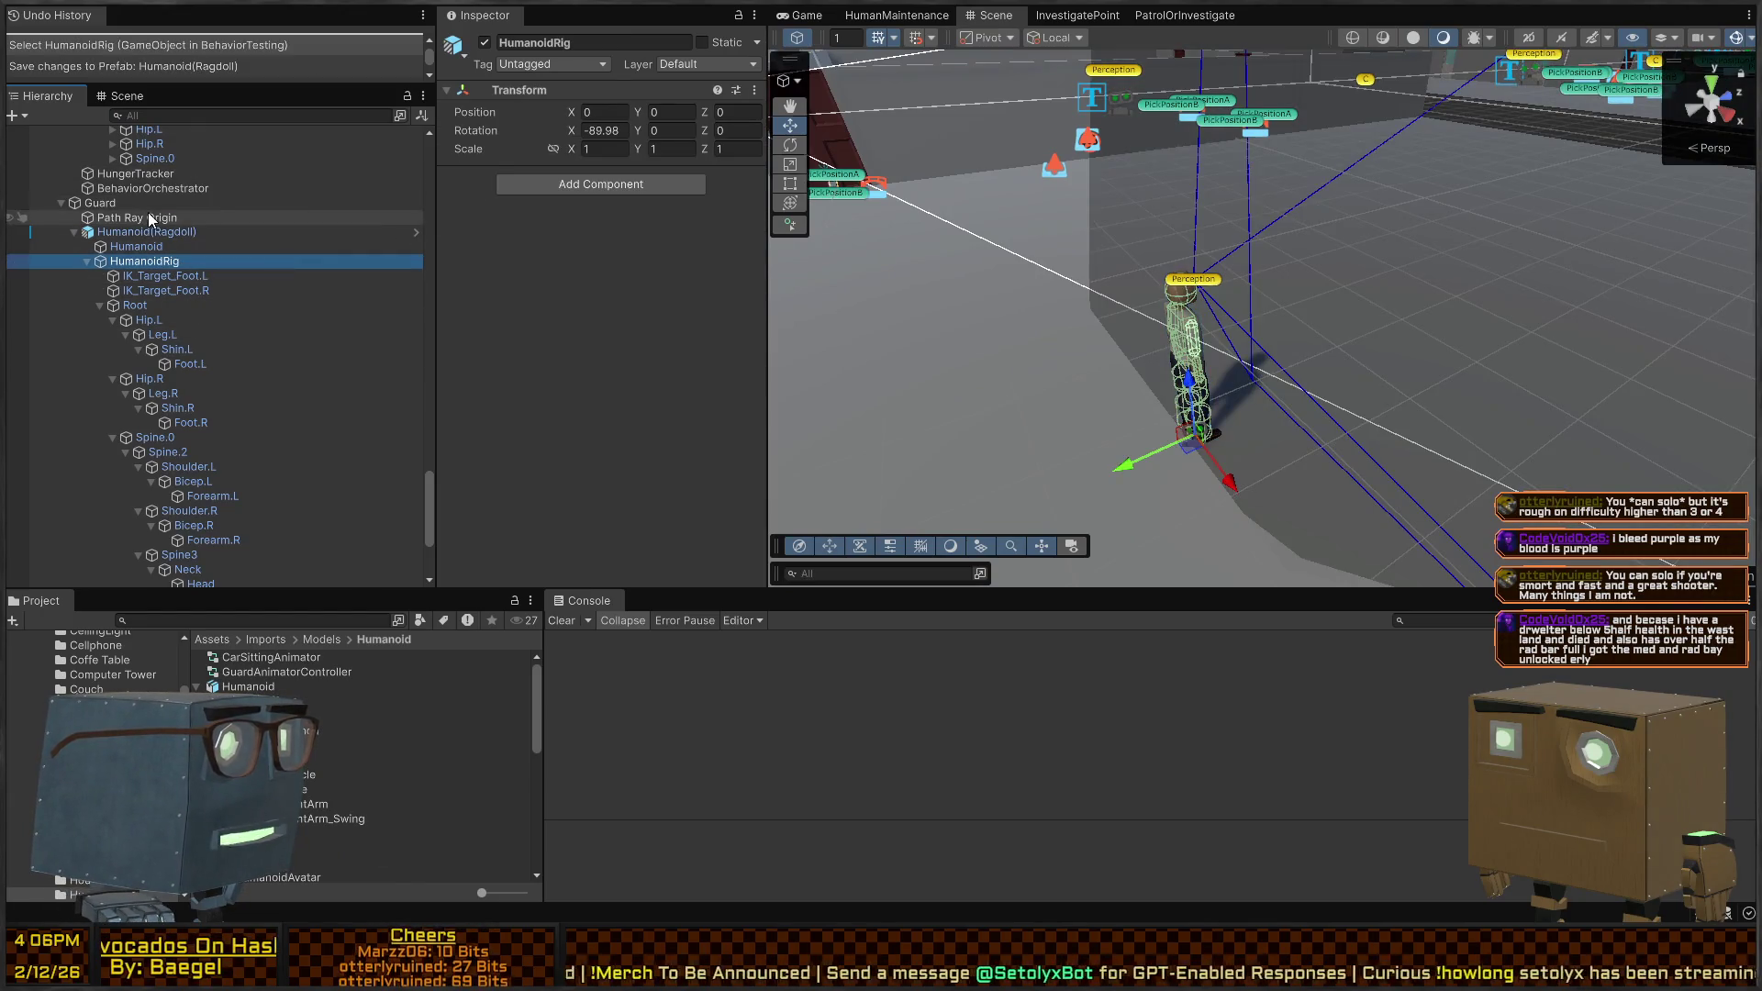
click(143, 202)
scroll(183, 417, up, 10)
click(163, 449)
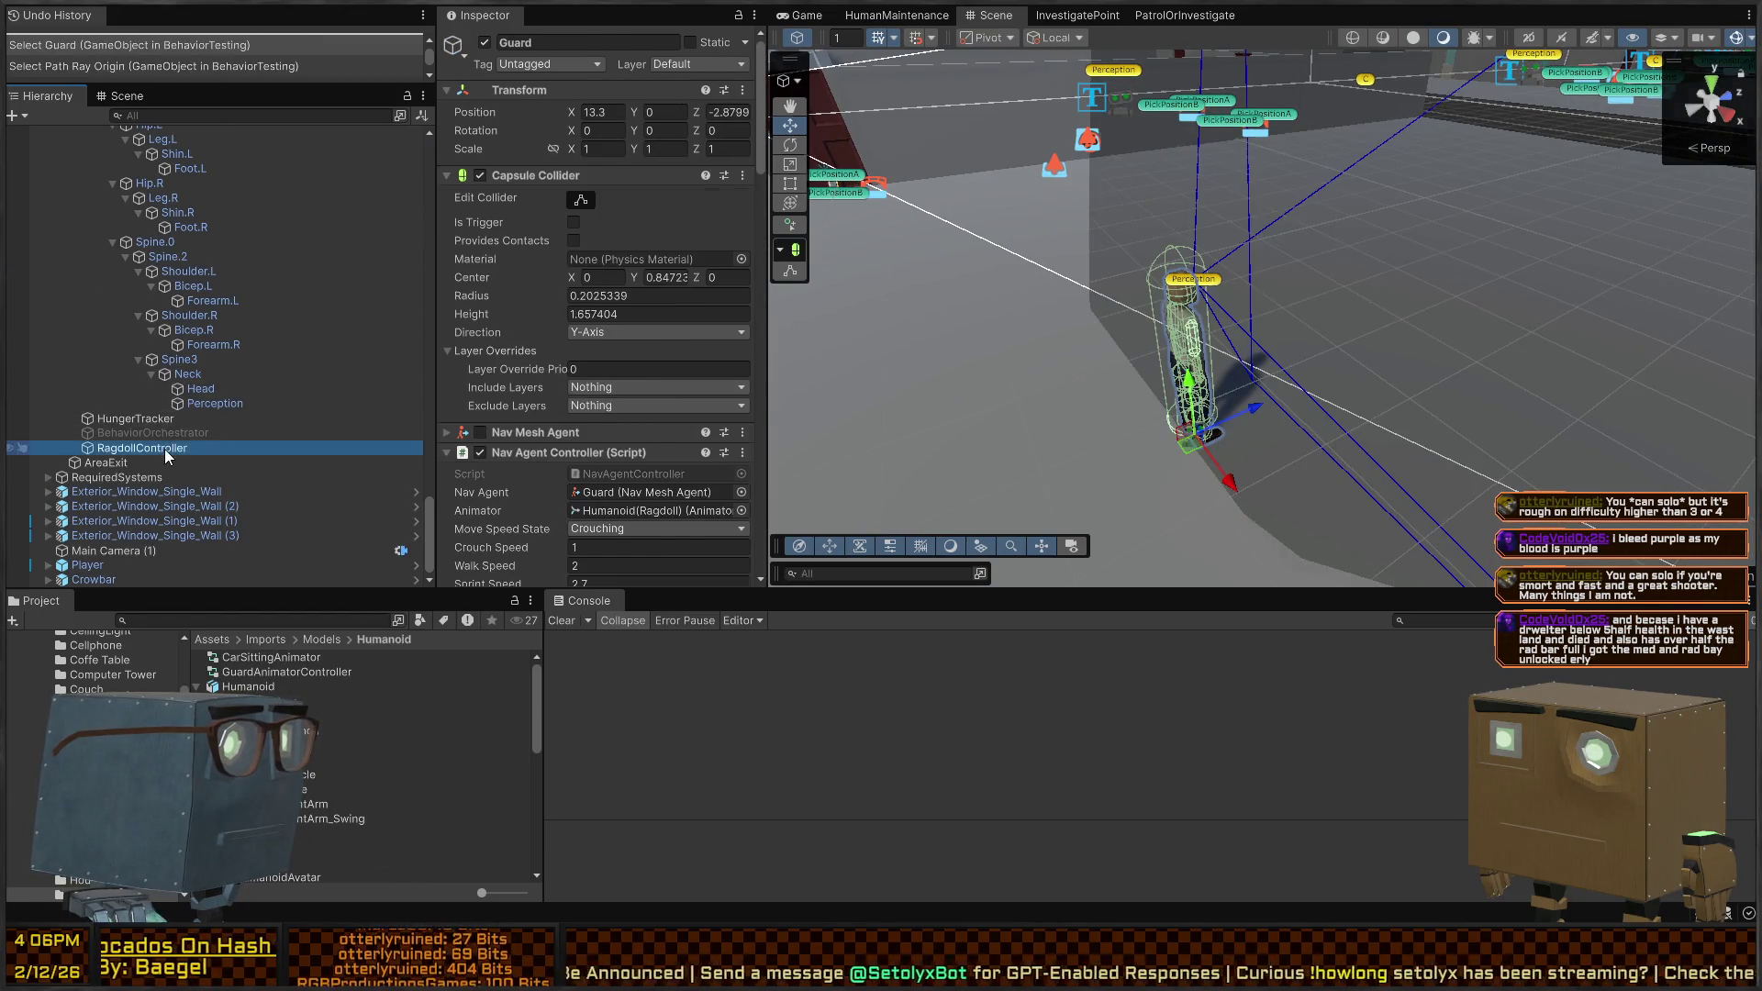
scroll(175, 386, down, 8)
scroll(543, 210, down, 5)
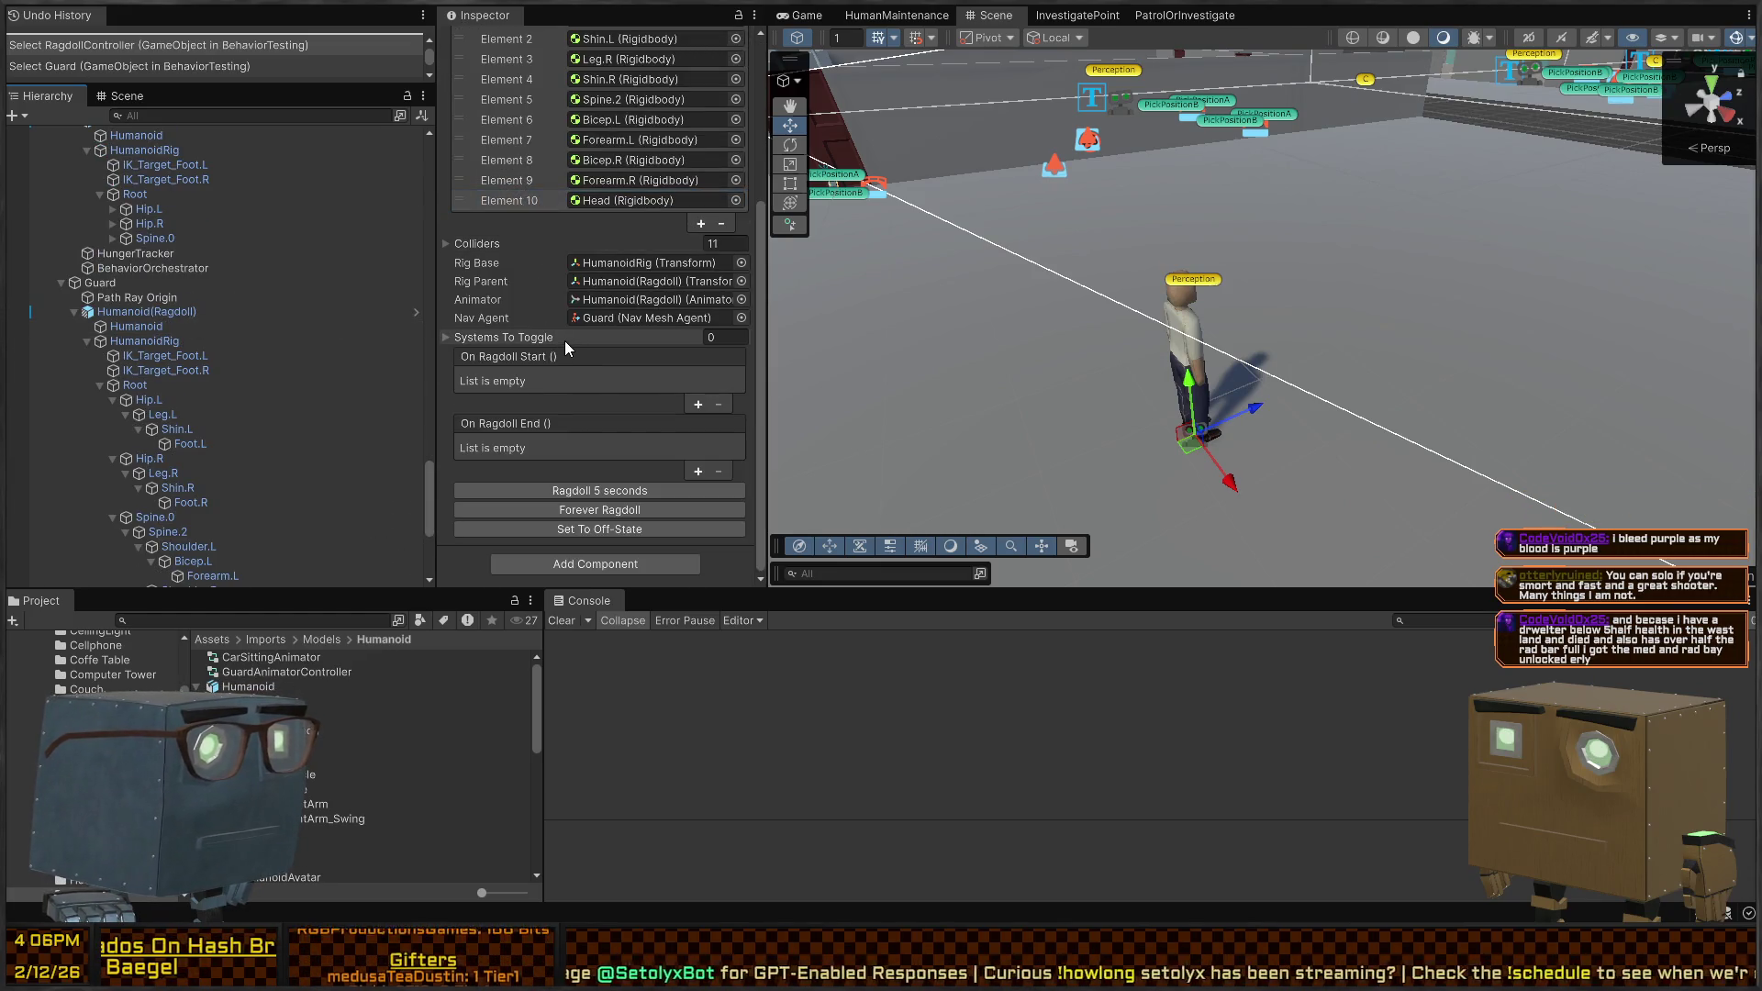
Add an On Ragdoll Start call targeting BehaviorOrchestrator, then switch to Visual Studio
click(705, 409)
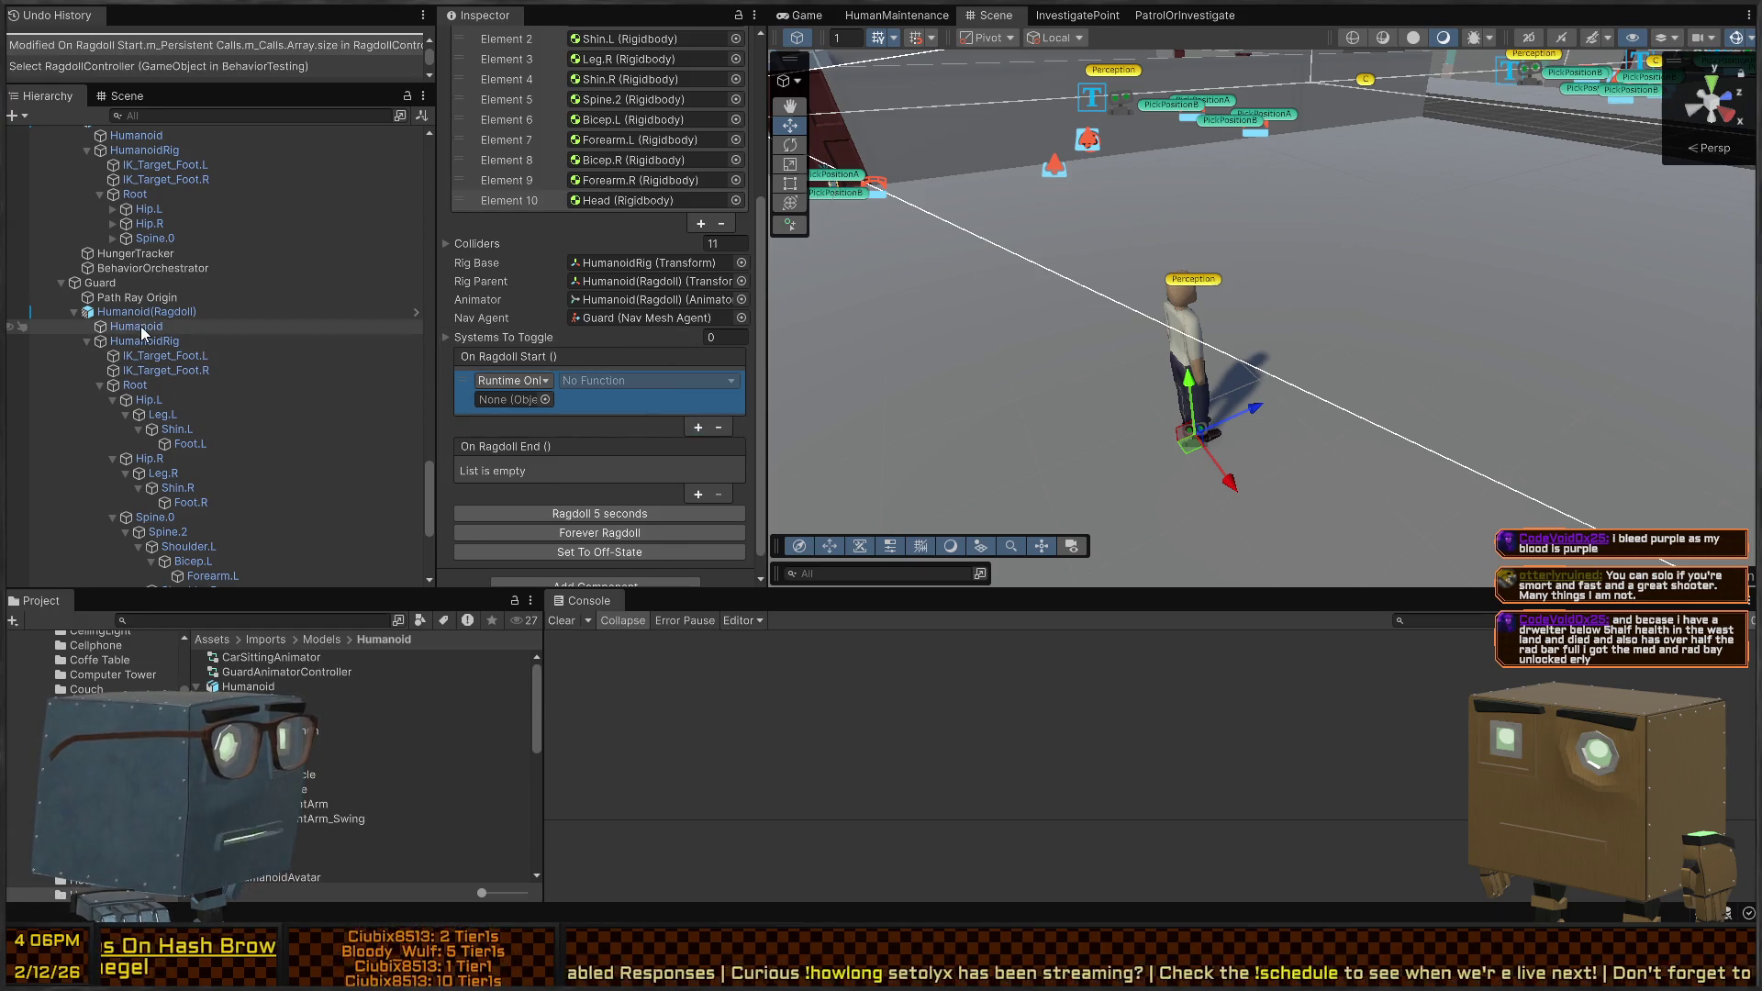
drag(101, 283, 511, 402)
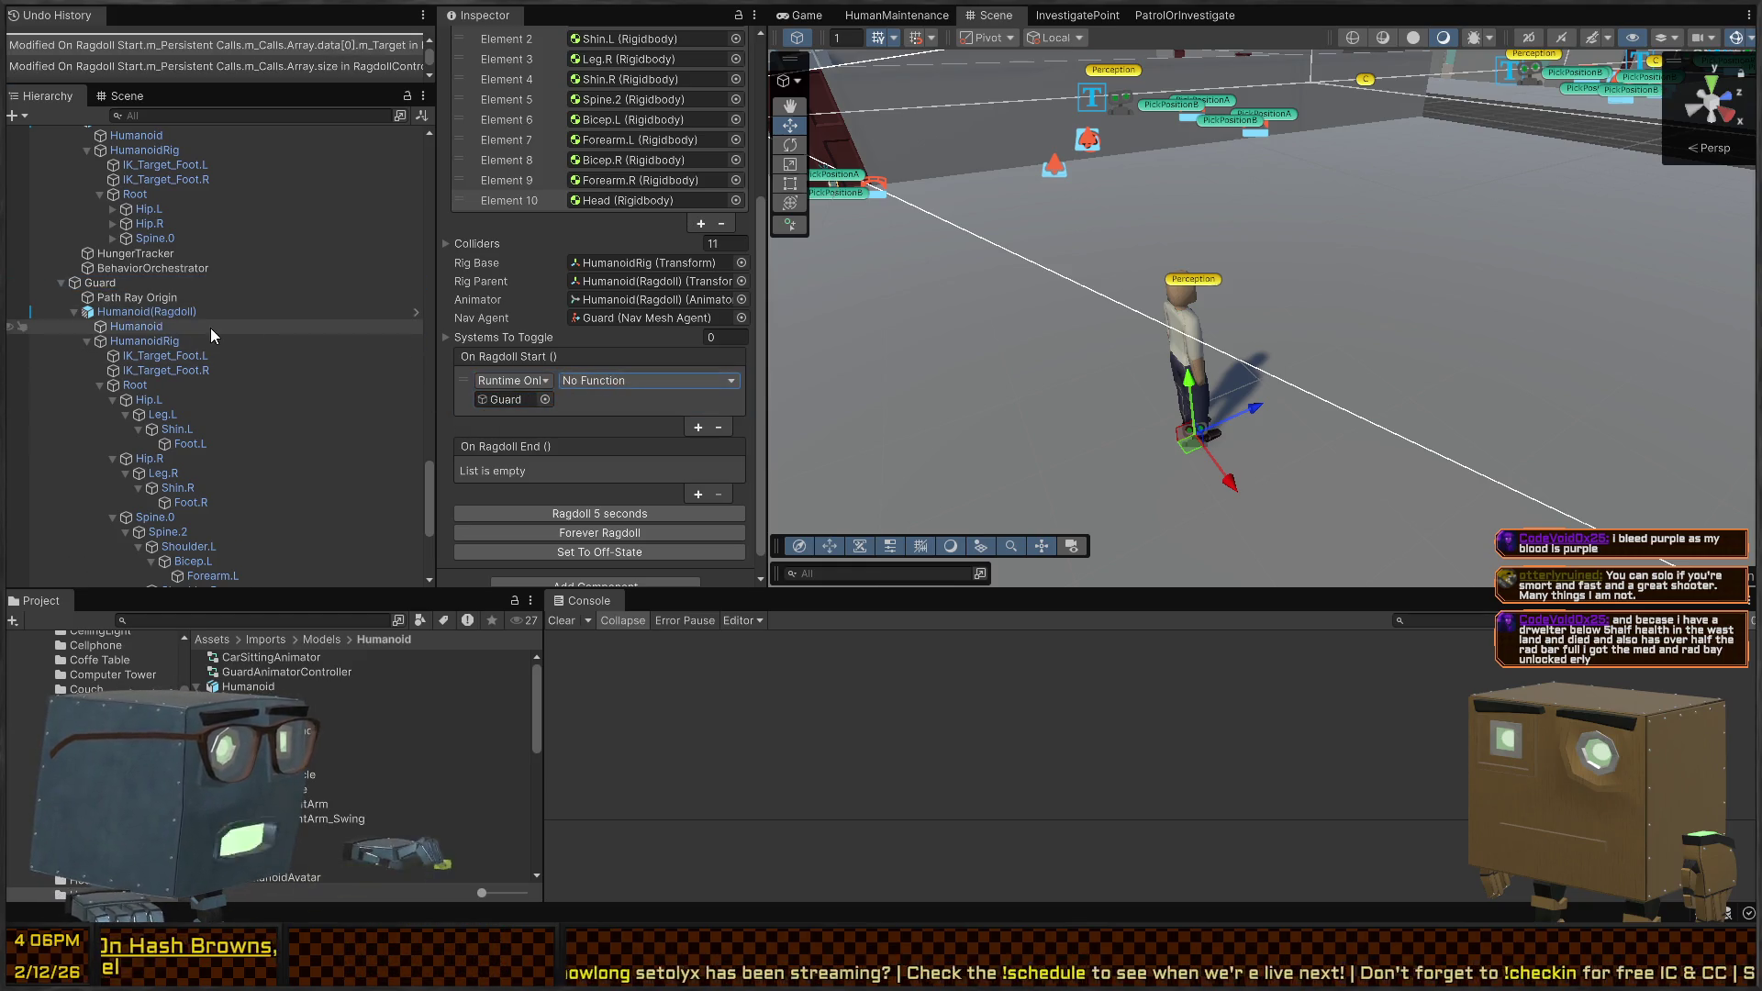
scroll(193, 363, down, 5)
mouse_move(141, 488)
mouse_down()
mouse_move(294, 473)
mouse_move(514, 400)
mouse_up()
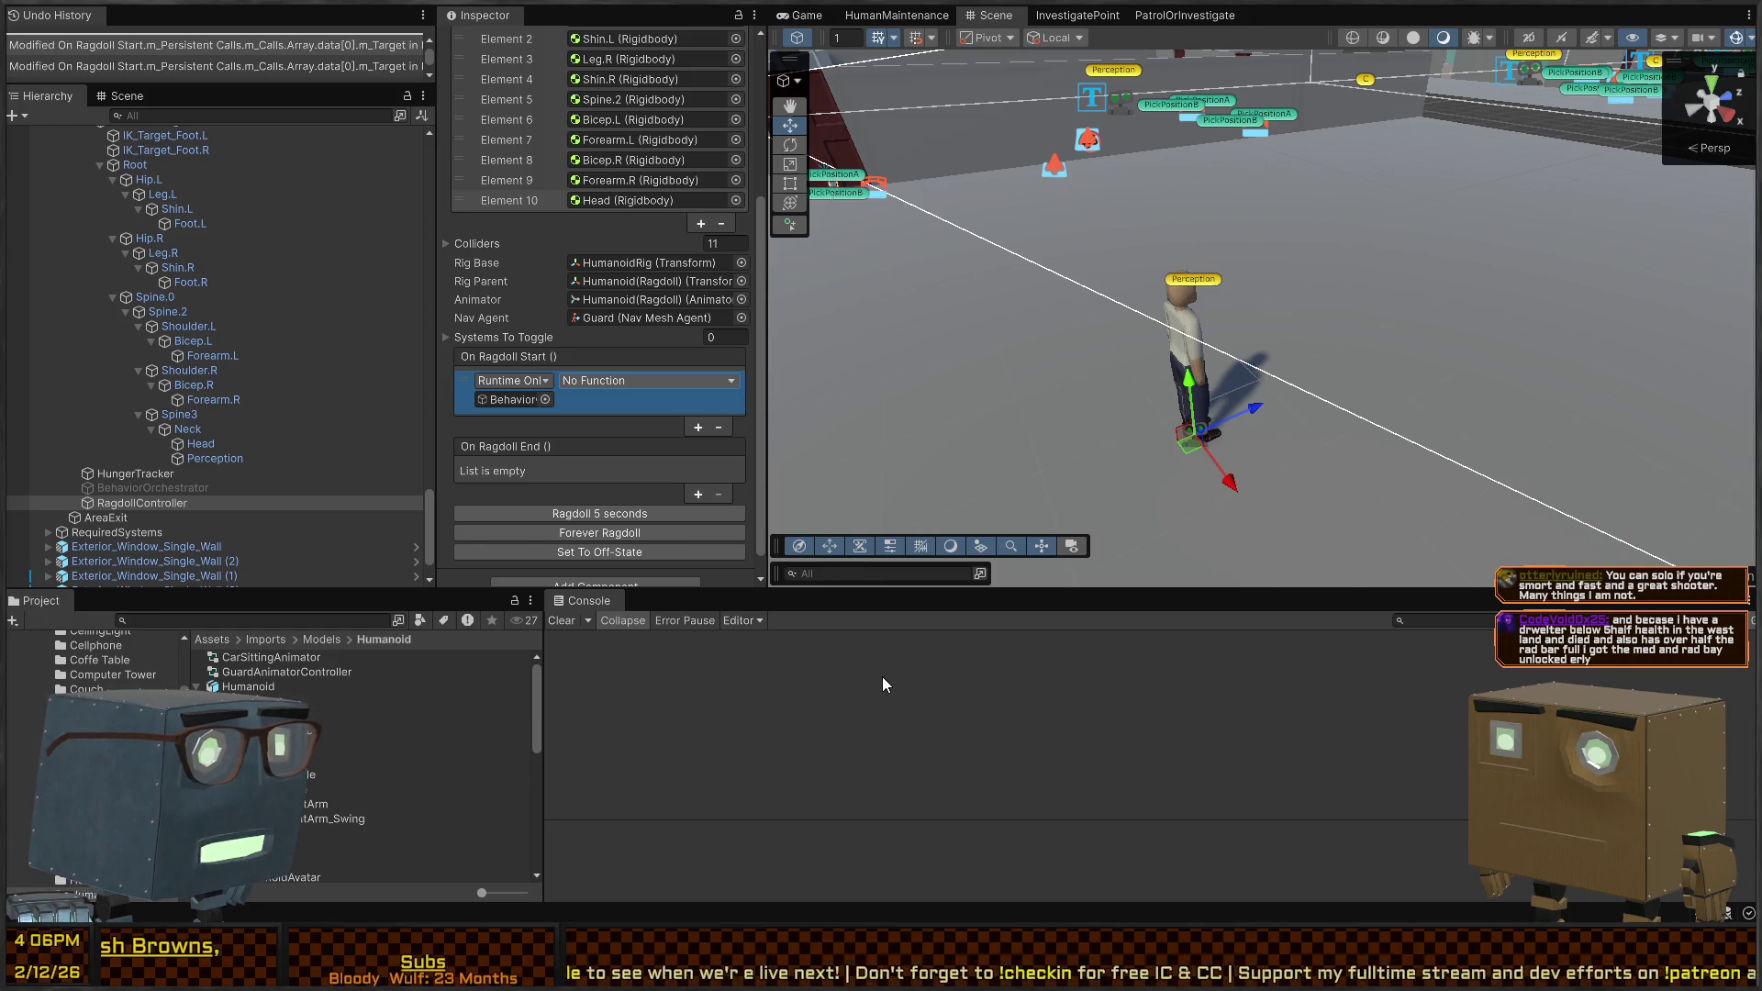
click(560, 439)
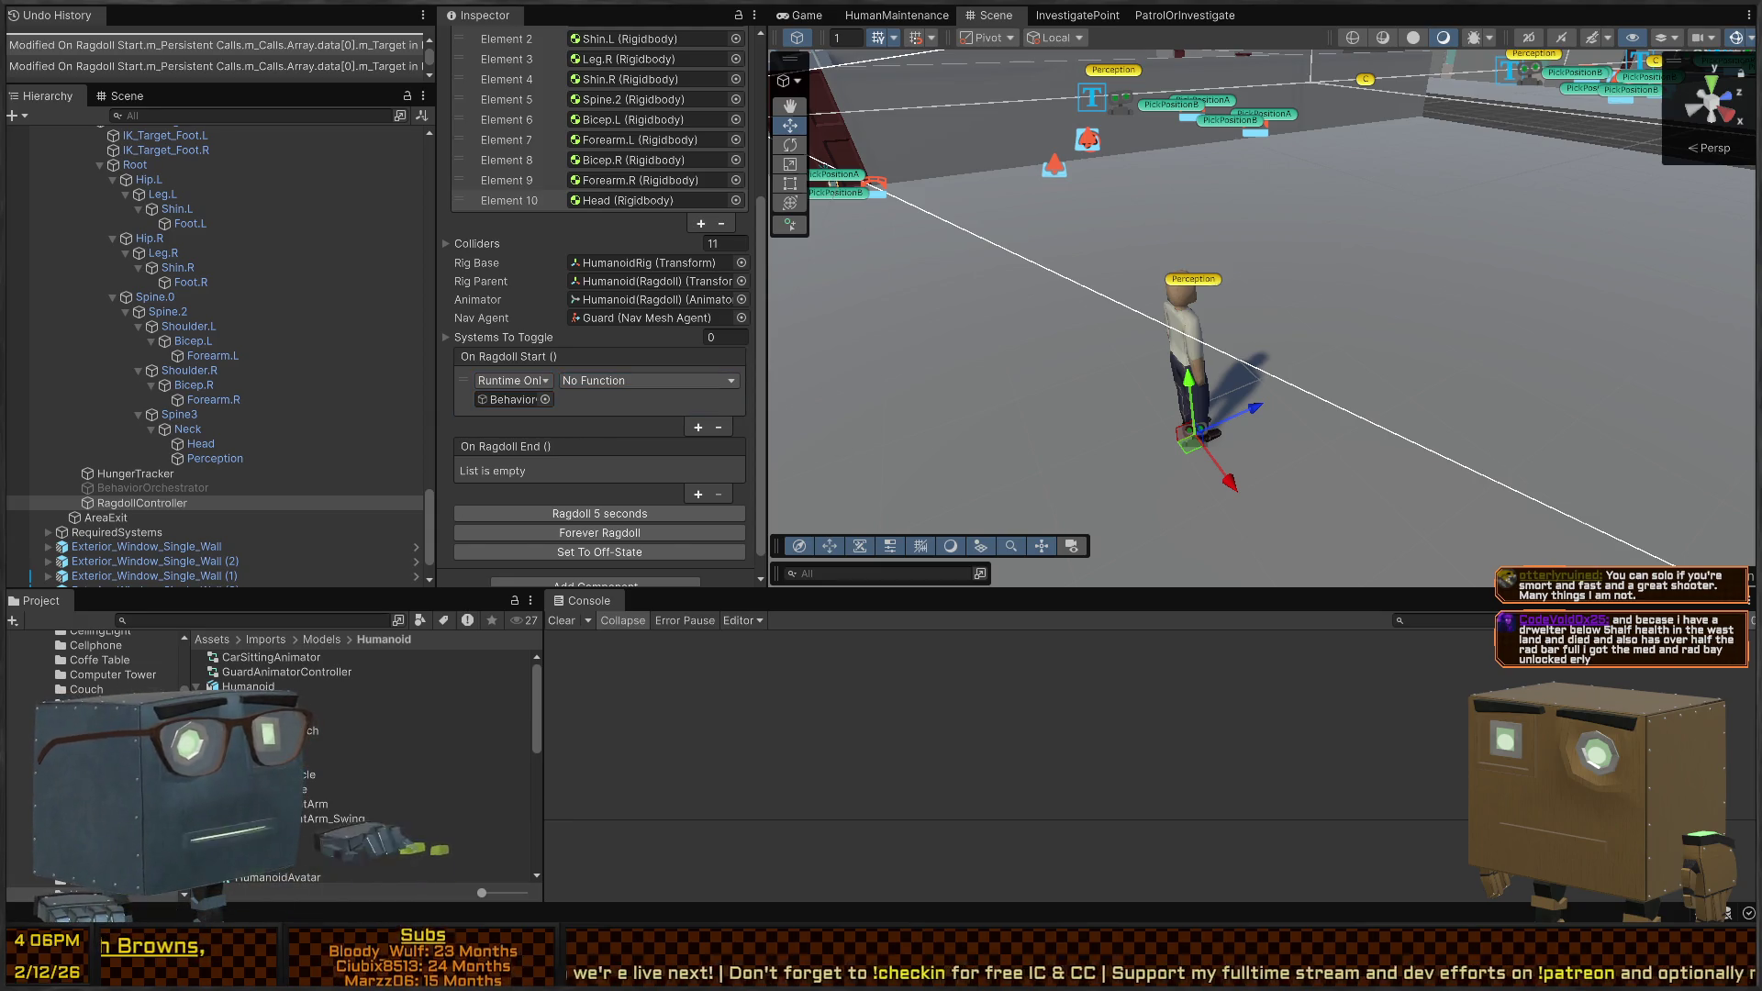
key(alt+Tab)
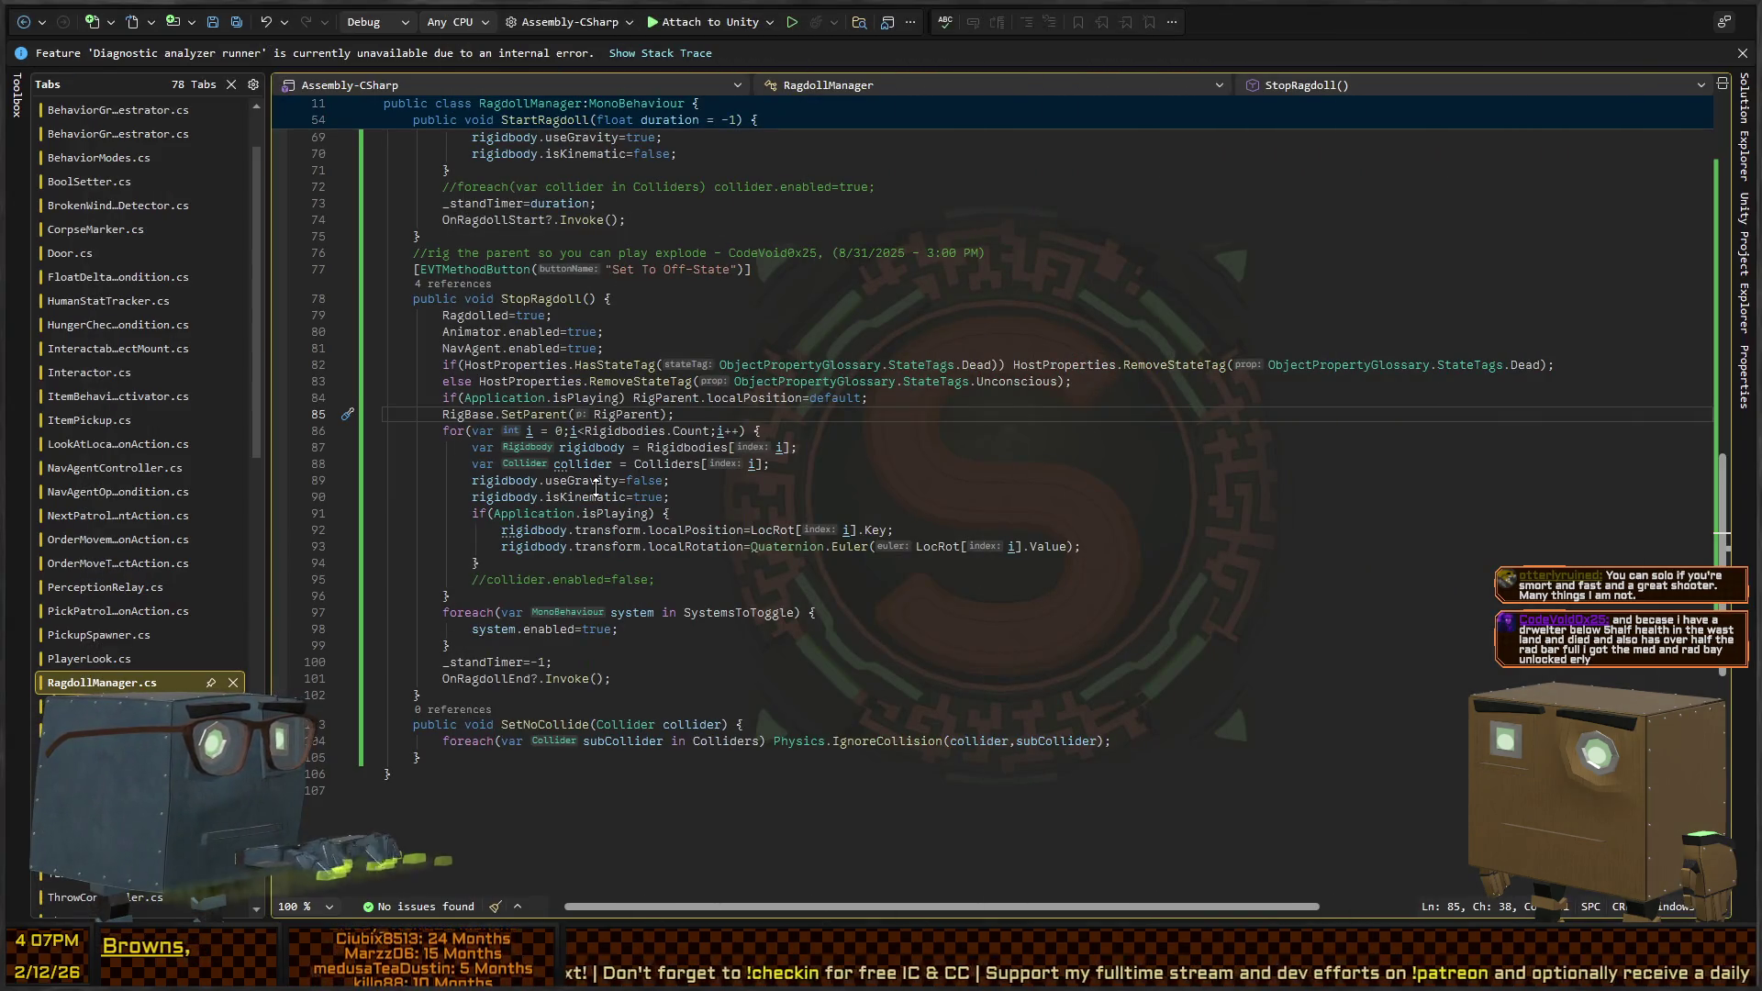
In BehaviorGraphOrchestrator.cs, add an empty PauseBehaviors method after Awake
key(ctrl+Tab)
scroll(713, 454, down, 3)
scroll(713, 453, up, 3)
scroll(713, 454, down, 3)
click(750, 477)
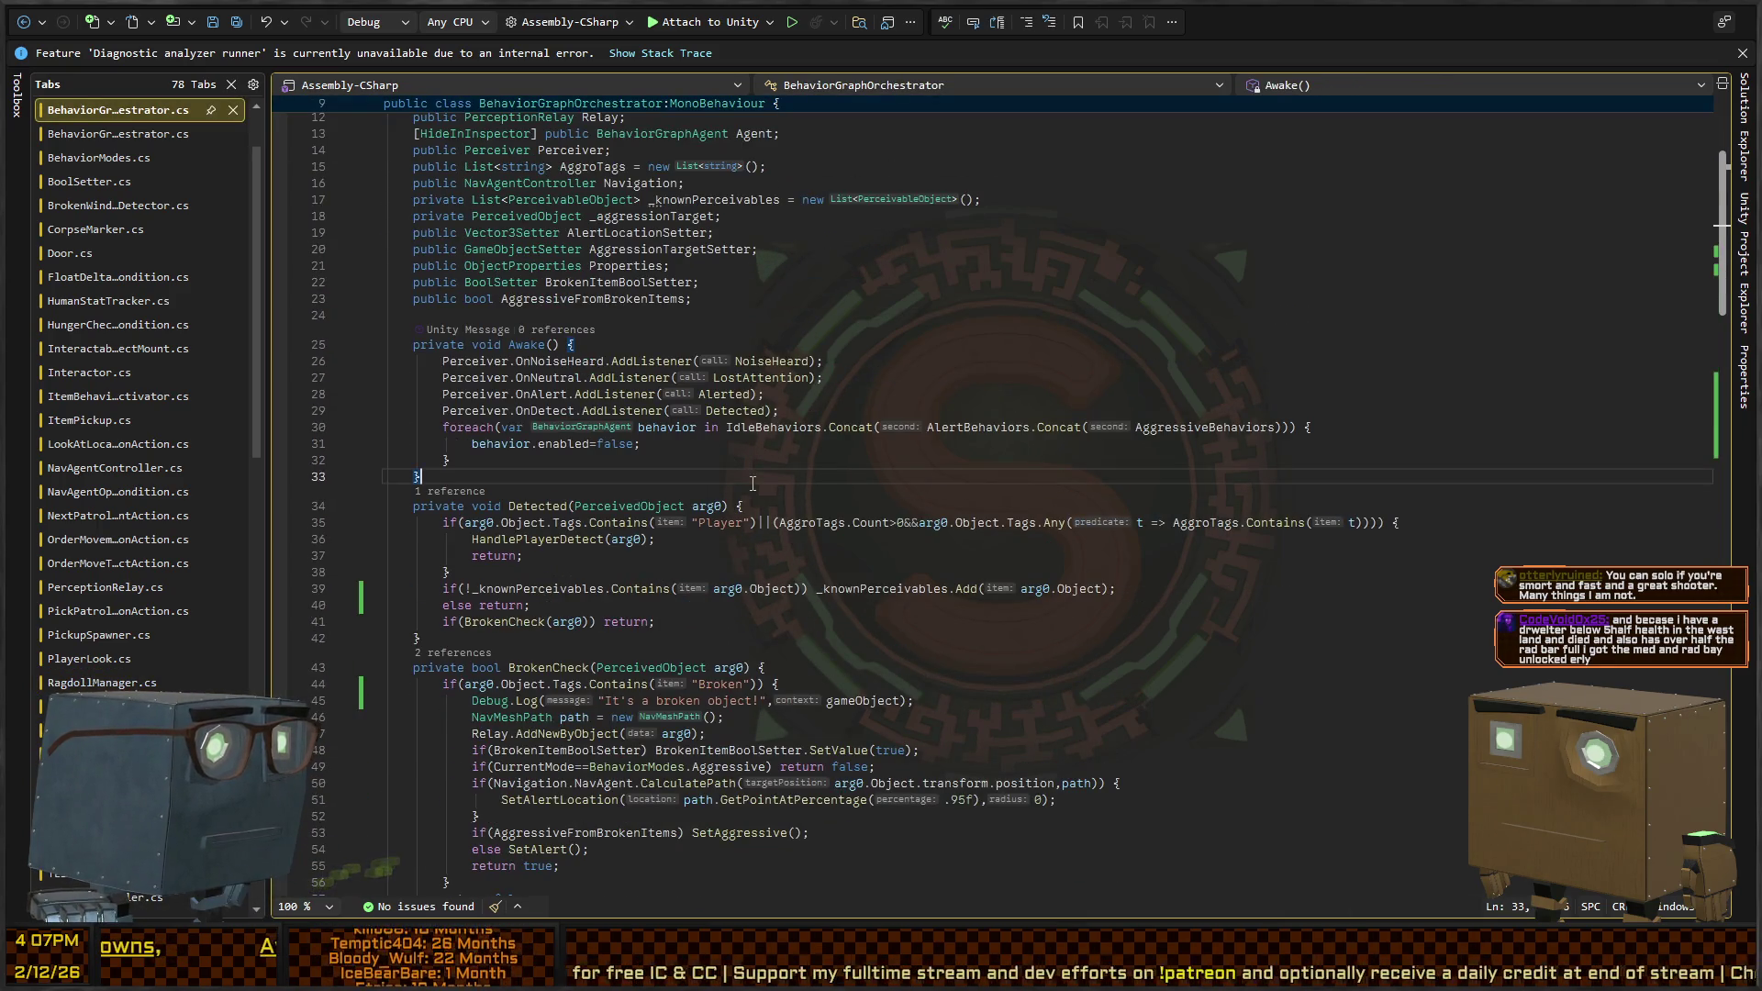
key(Return)
text(Pau)
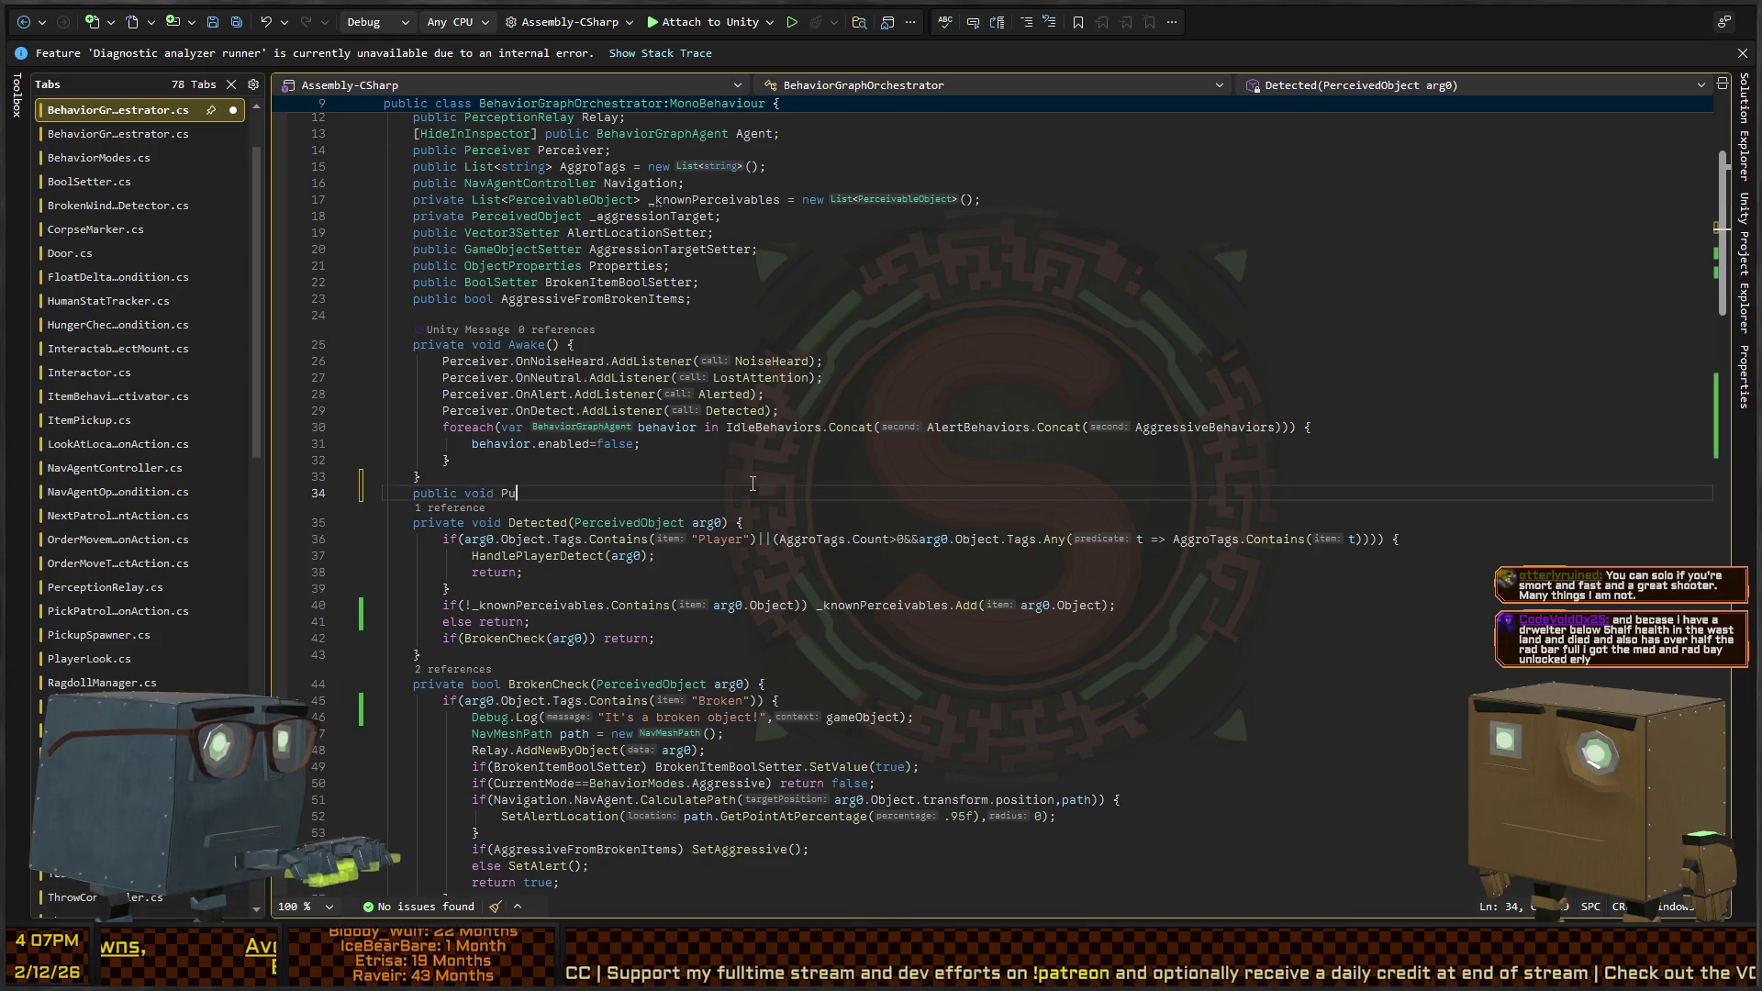
text(seBehaviors() {)
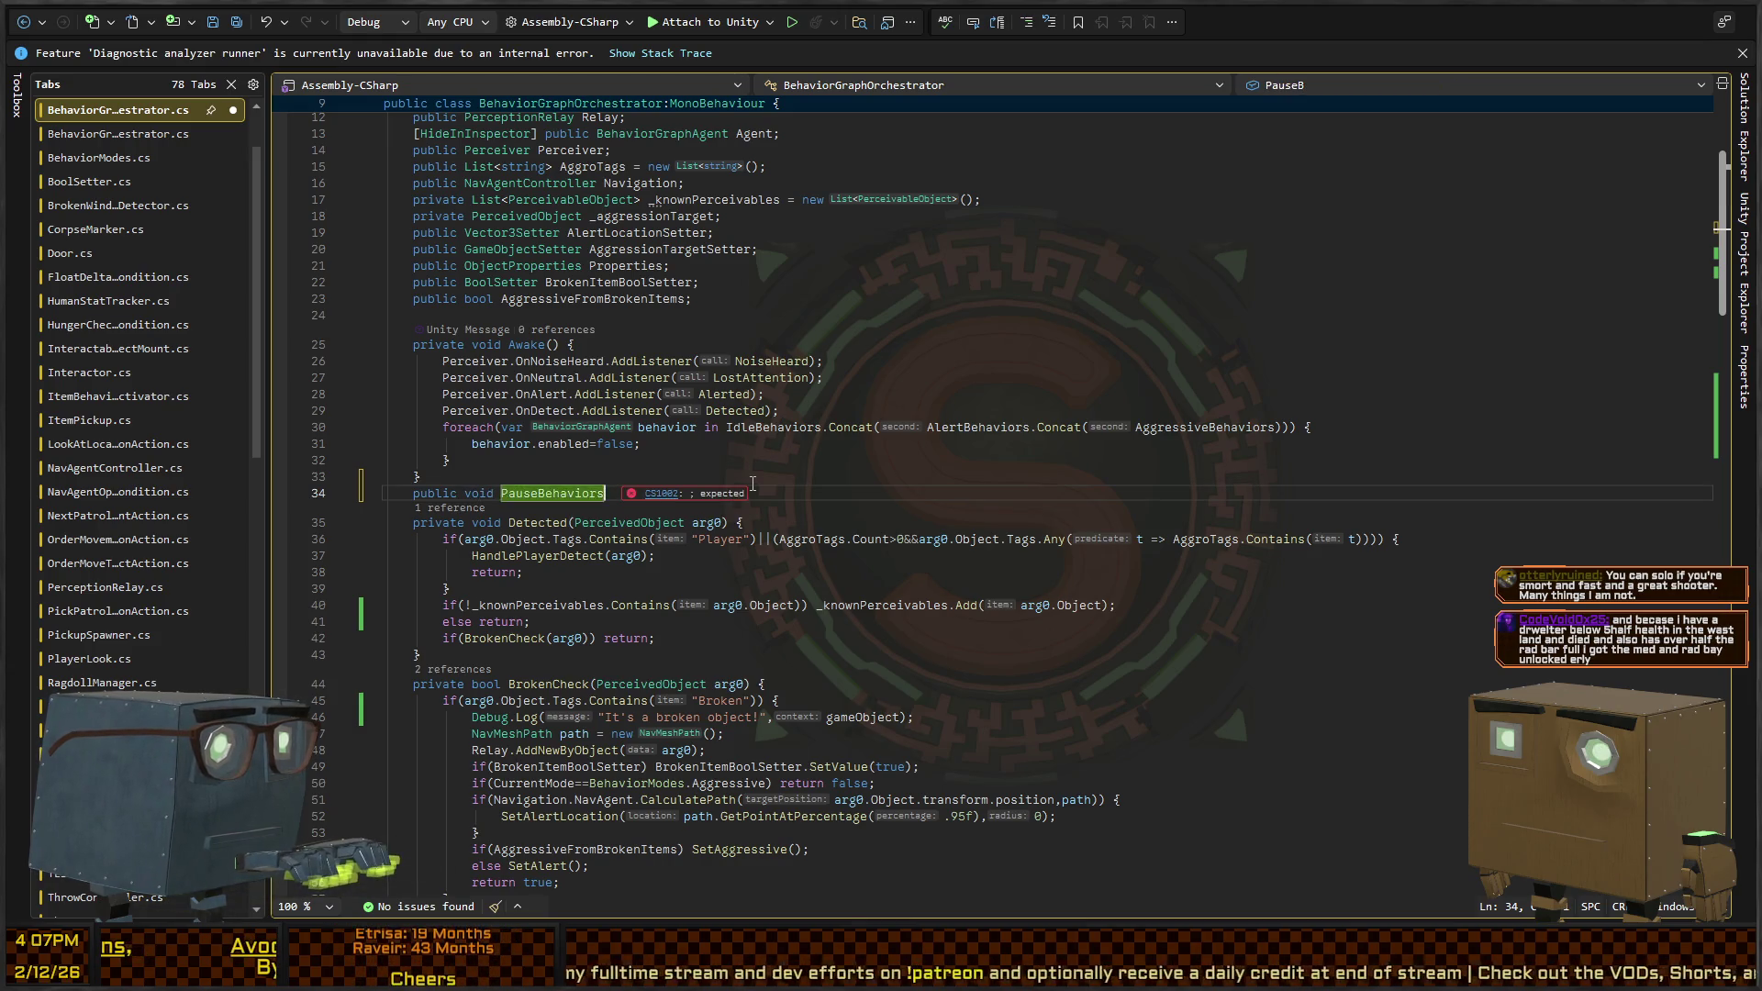
key(Return)
key(Down)
Add a public ResumeBehaviors method calling SetIdle(), then begin a foreach in PauseBehaviors
key(End)
key(Return)
text(public void )
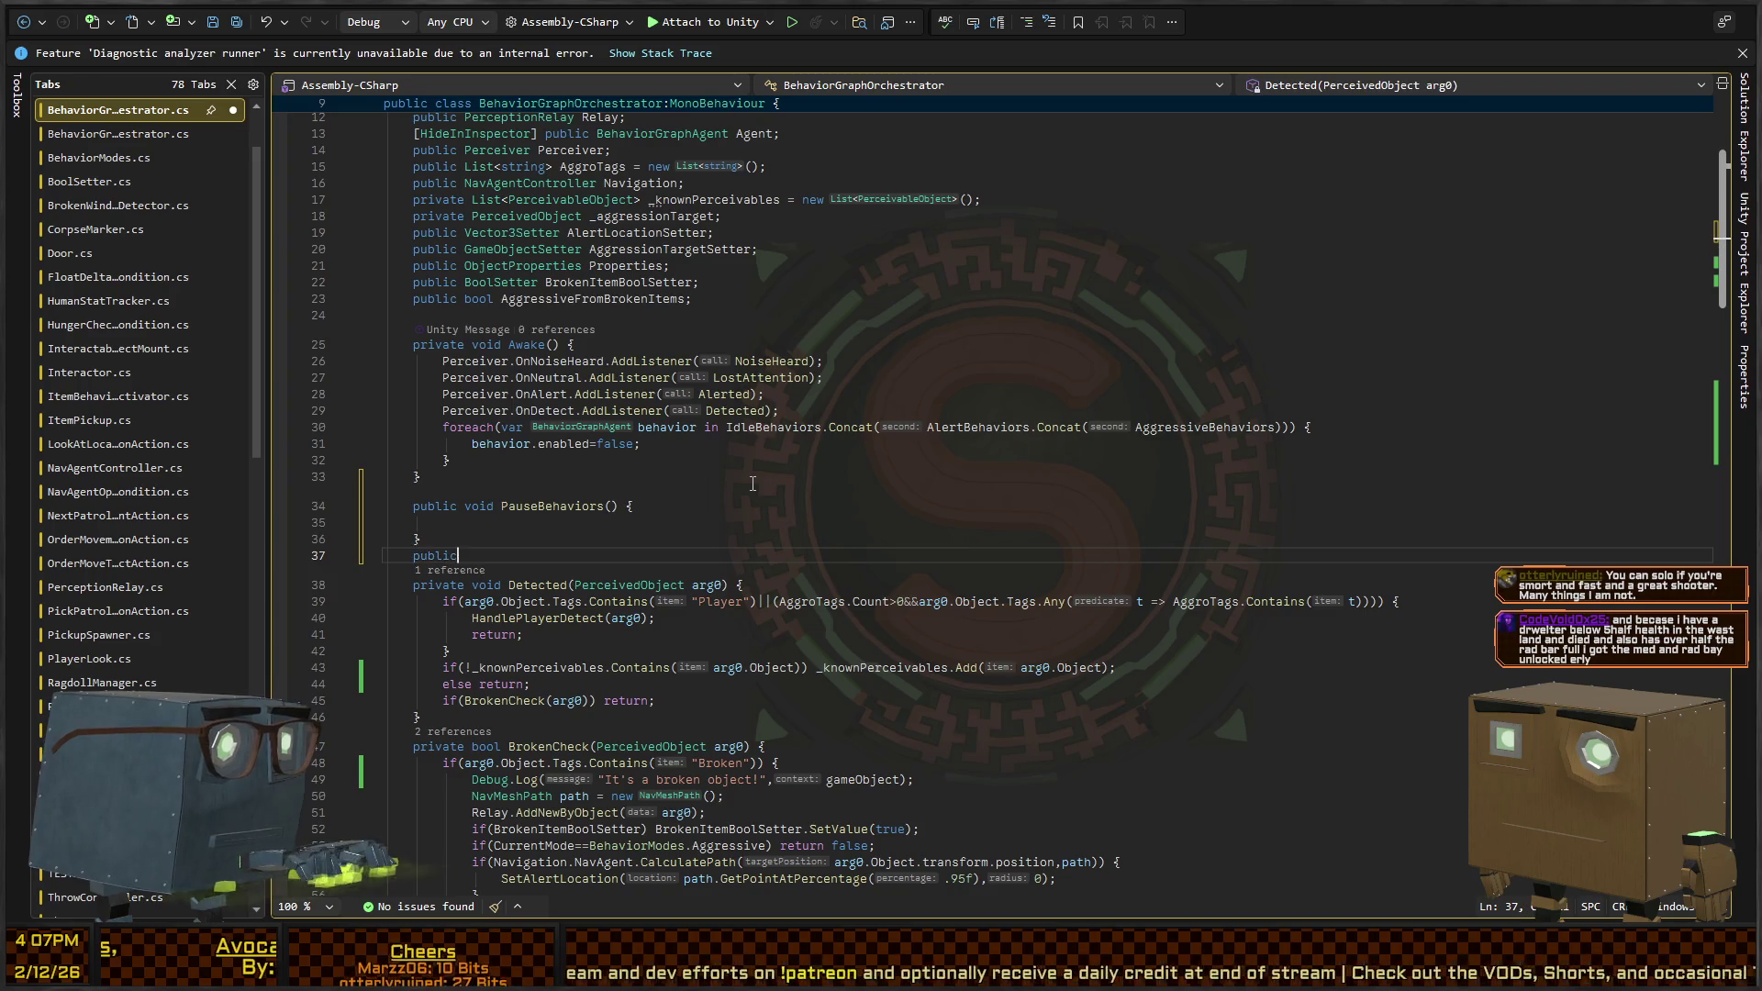
text(ResumeBehavio)
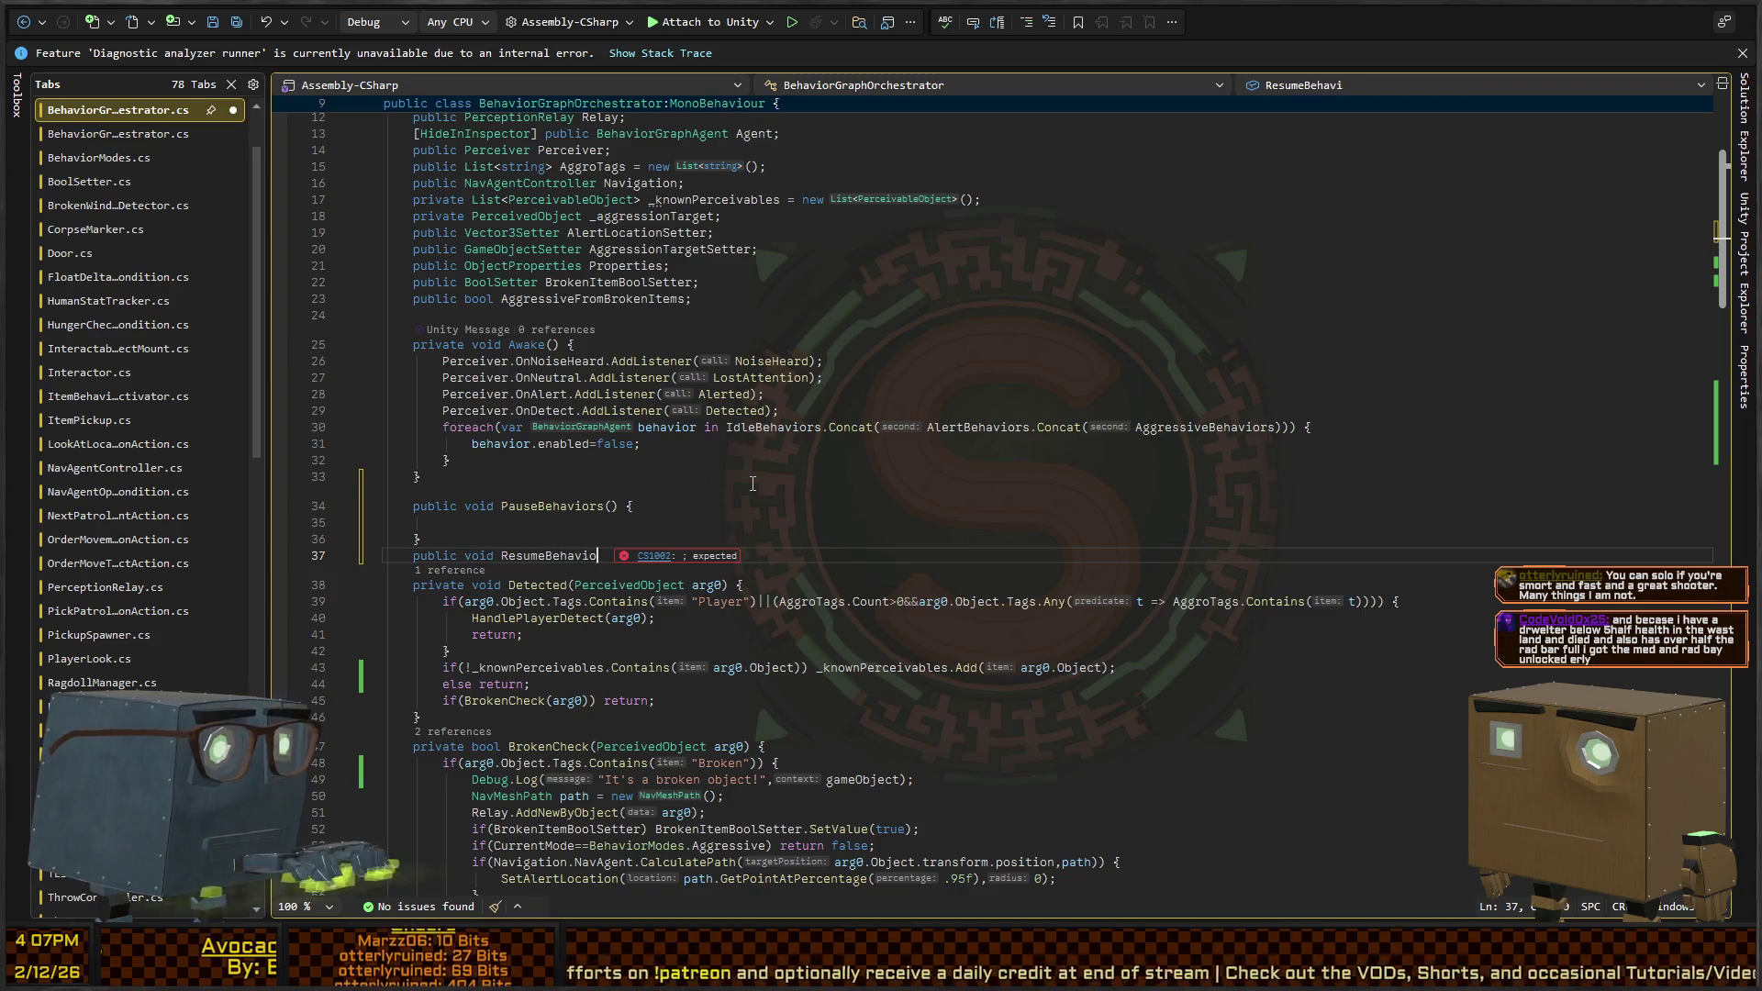
text(rs() {)
key(Return)
text(Idle();)
key(Up)
key(Up)
key(Up)
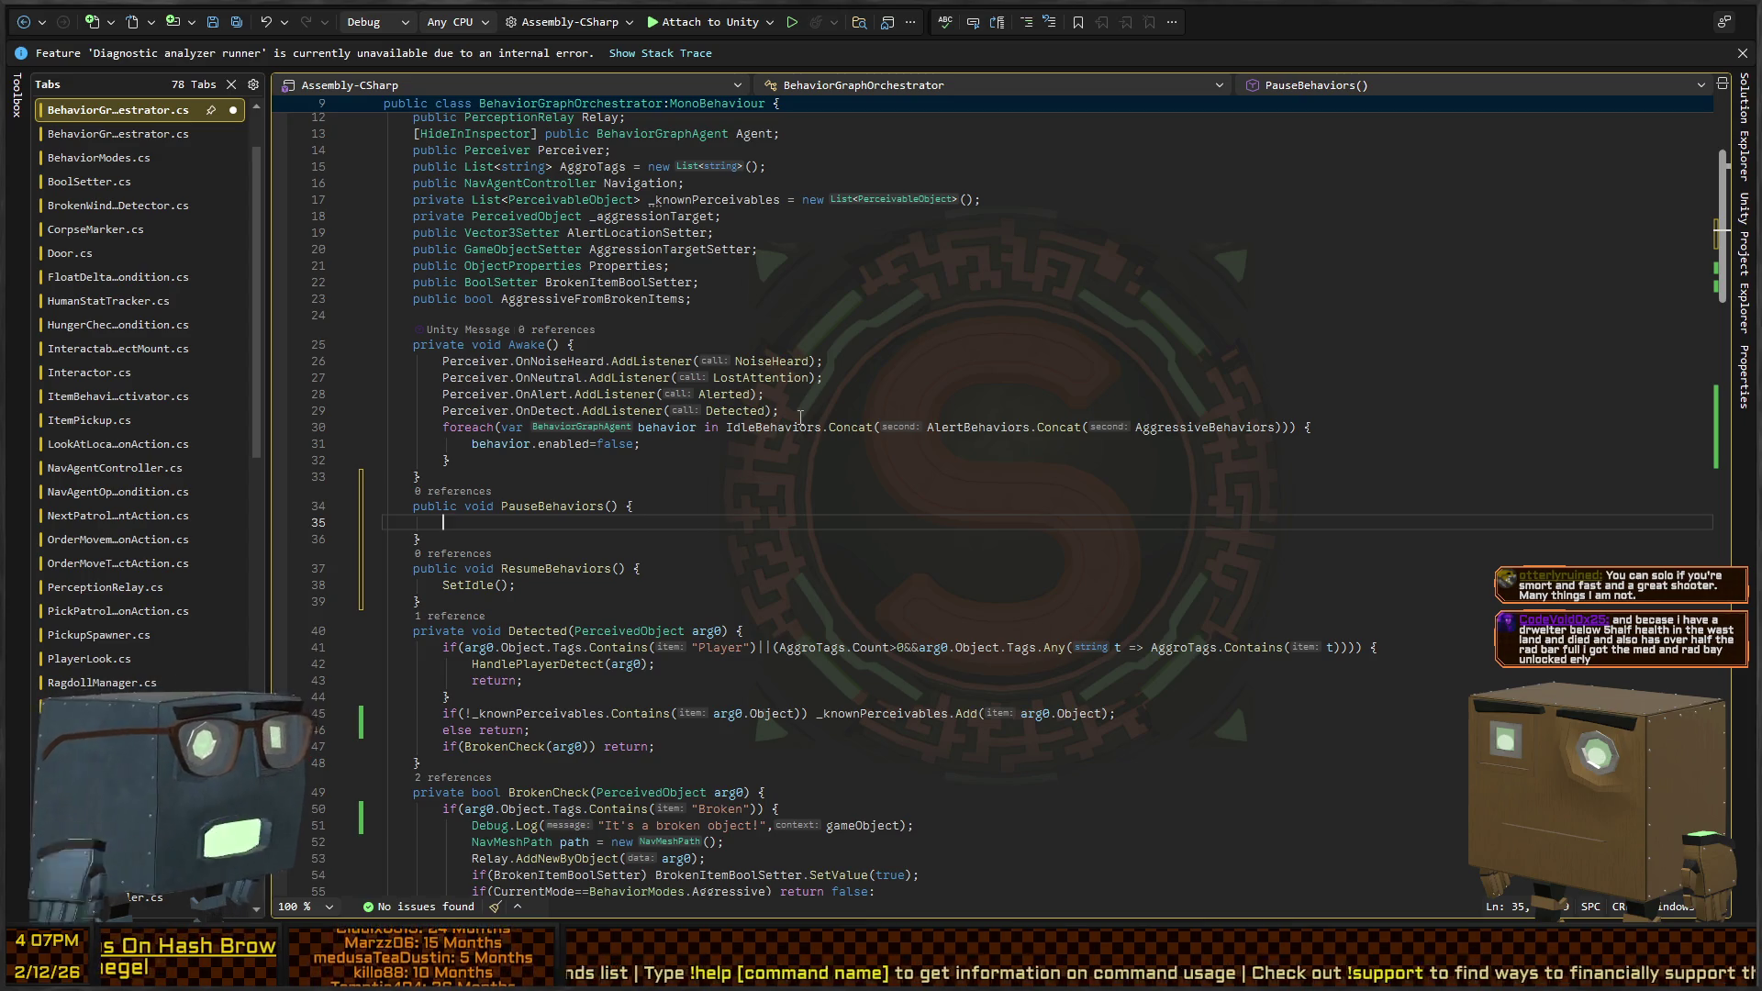
click(776, 525)
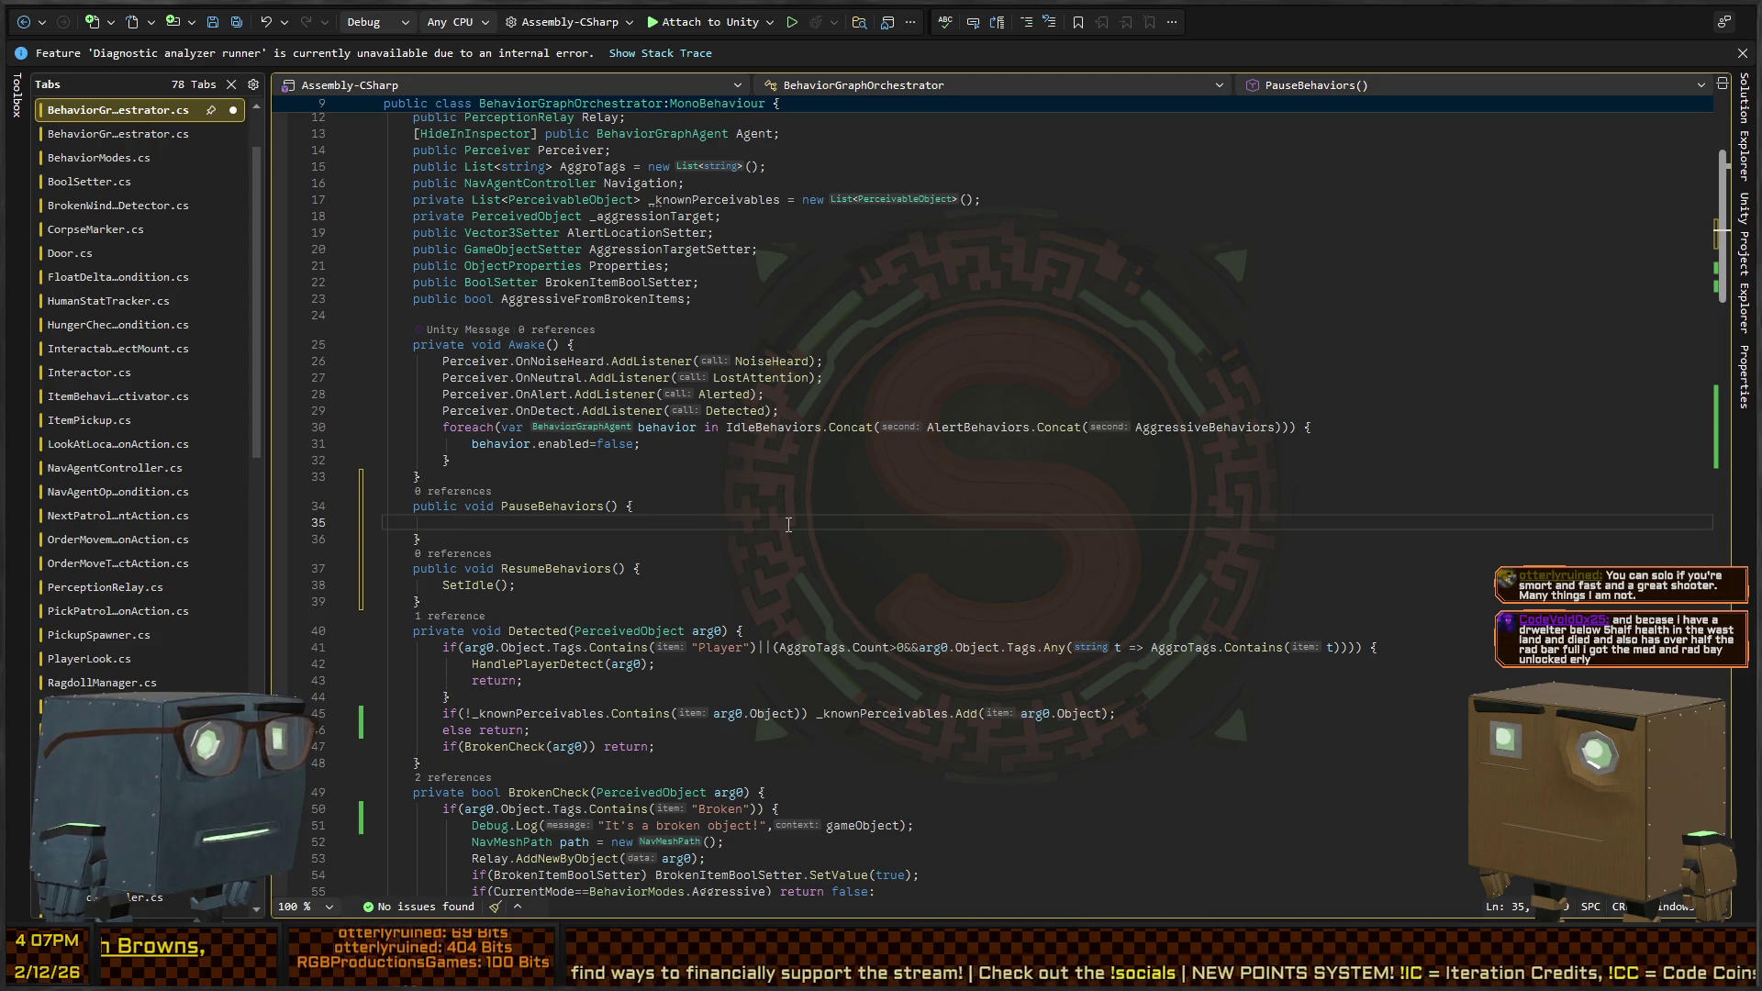
text(foreach(var)
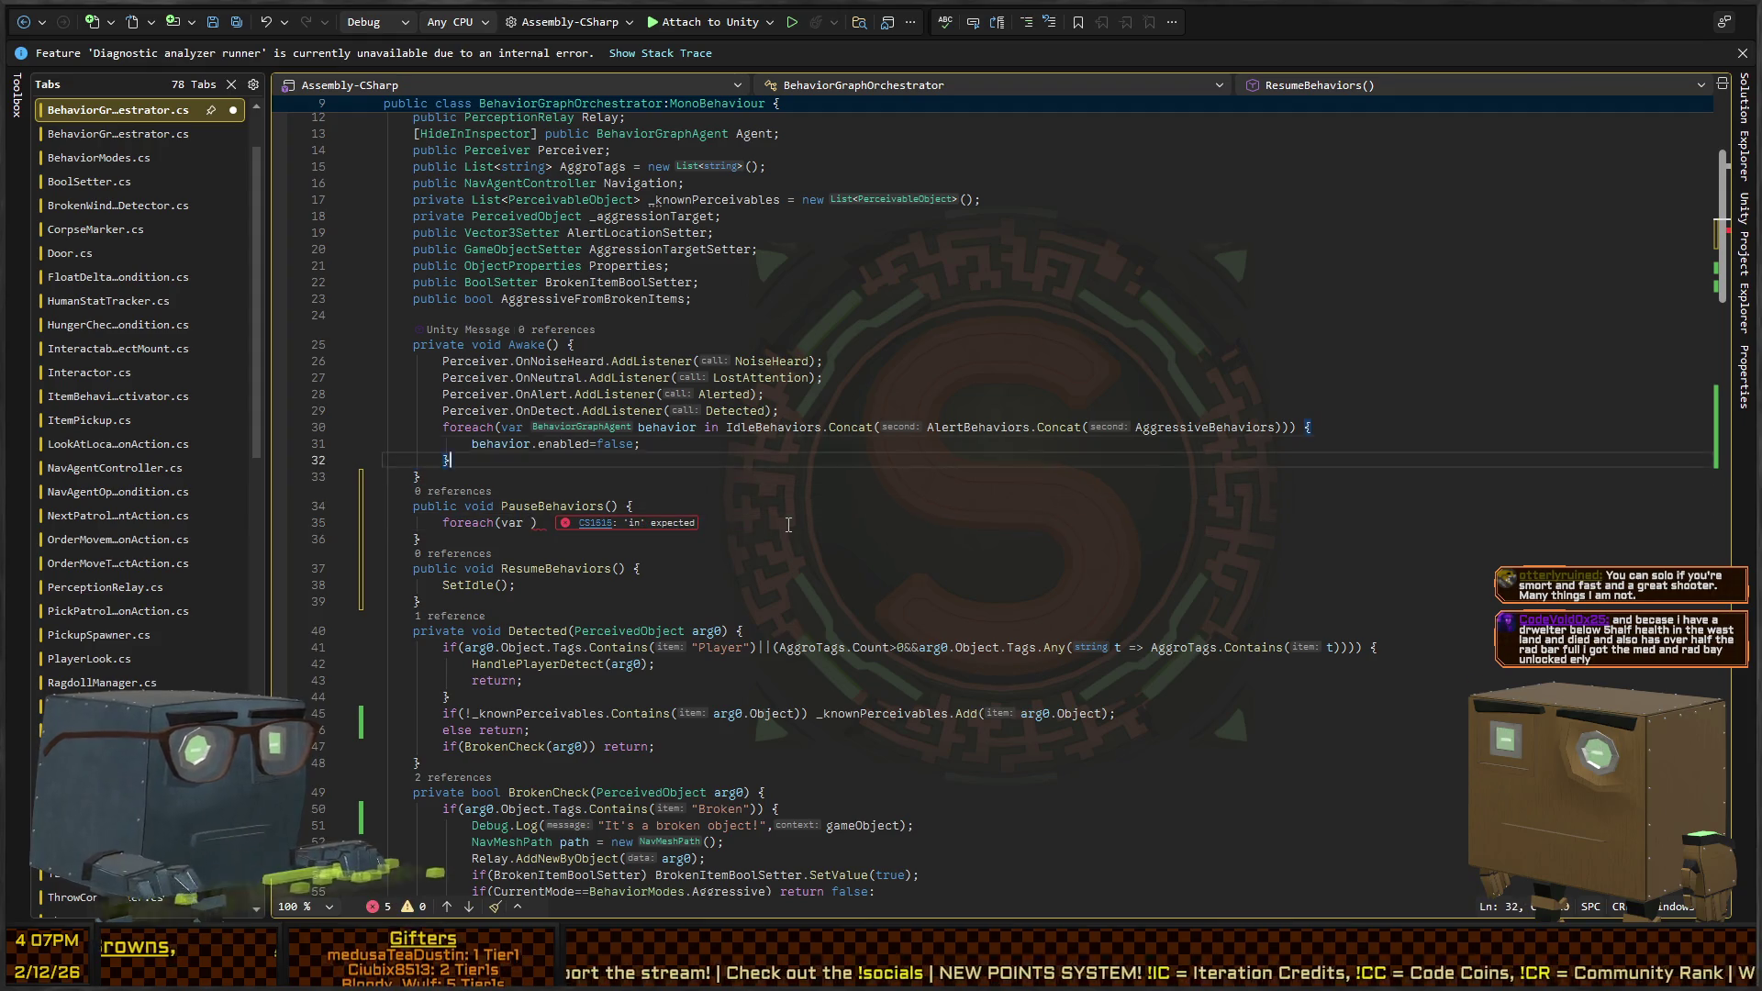
Copy Awake's behaviour-disabling loop into PauseBehaviors, replacing the half-written foreach
key(Up)
key(Up)
key(Up)
key(Home)
key(shift+Down)
key(shift+Down)
key(shift+End)
key(ctrl+c)
key(Down)
key(Down)
key(Down)
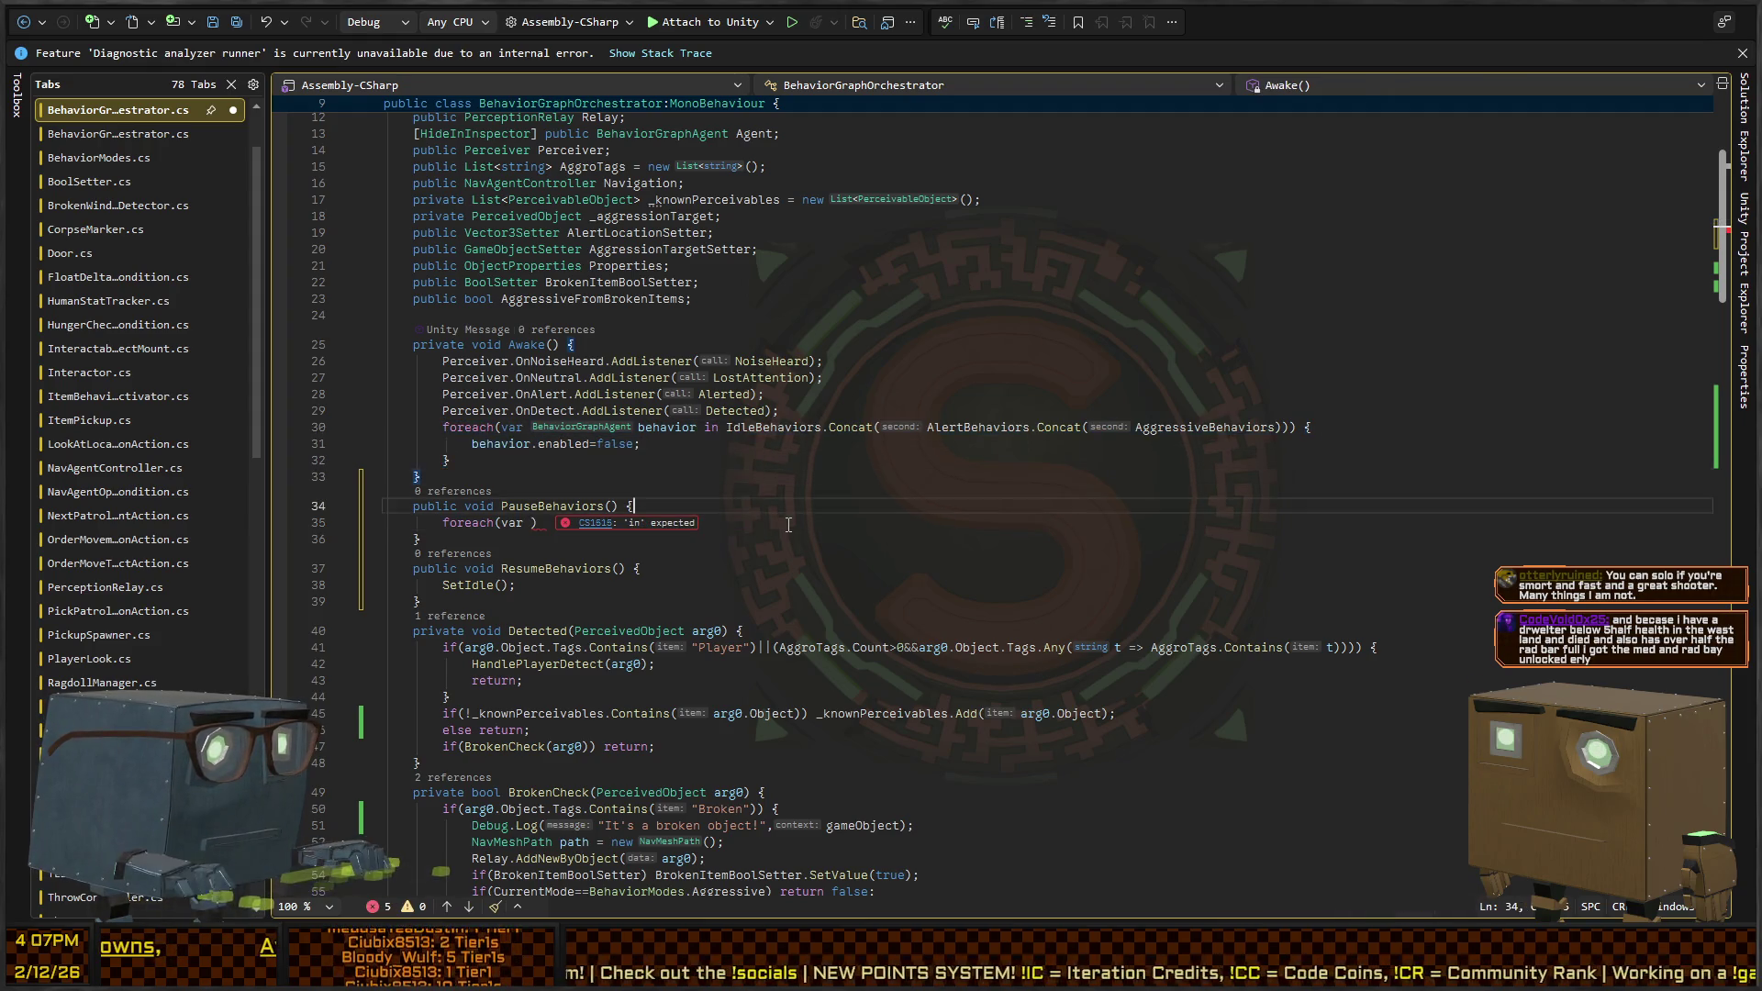
key(Home)
key(shift+End)
key(ctrl+v)
Replace Awake's loop with a PauseBehaviors() call, save the script, and return to Unity
key(Up)
key(Up)
key(Up)
key(shift+Up)
key(shift+Up)
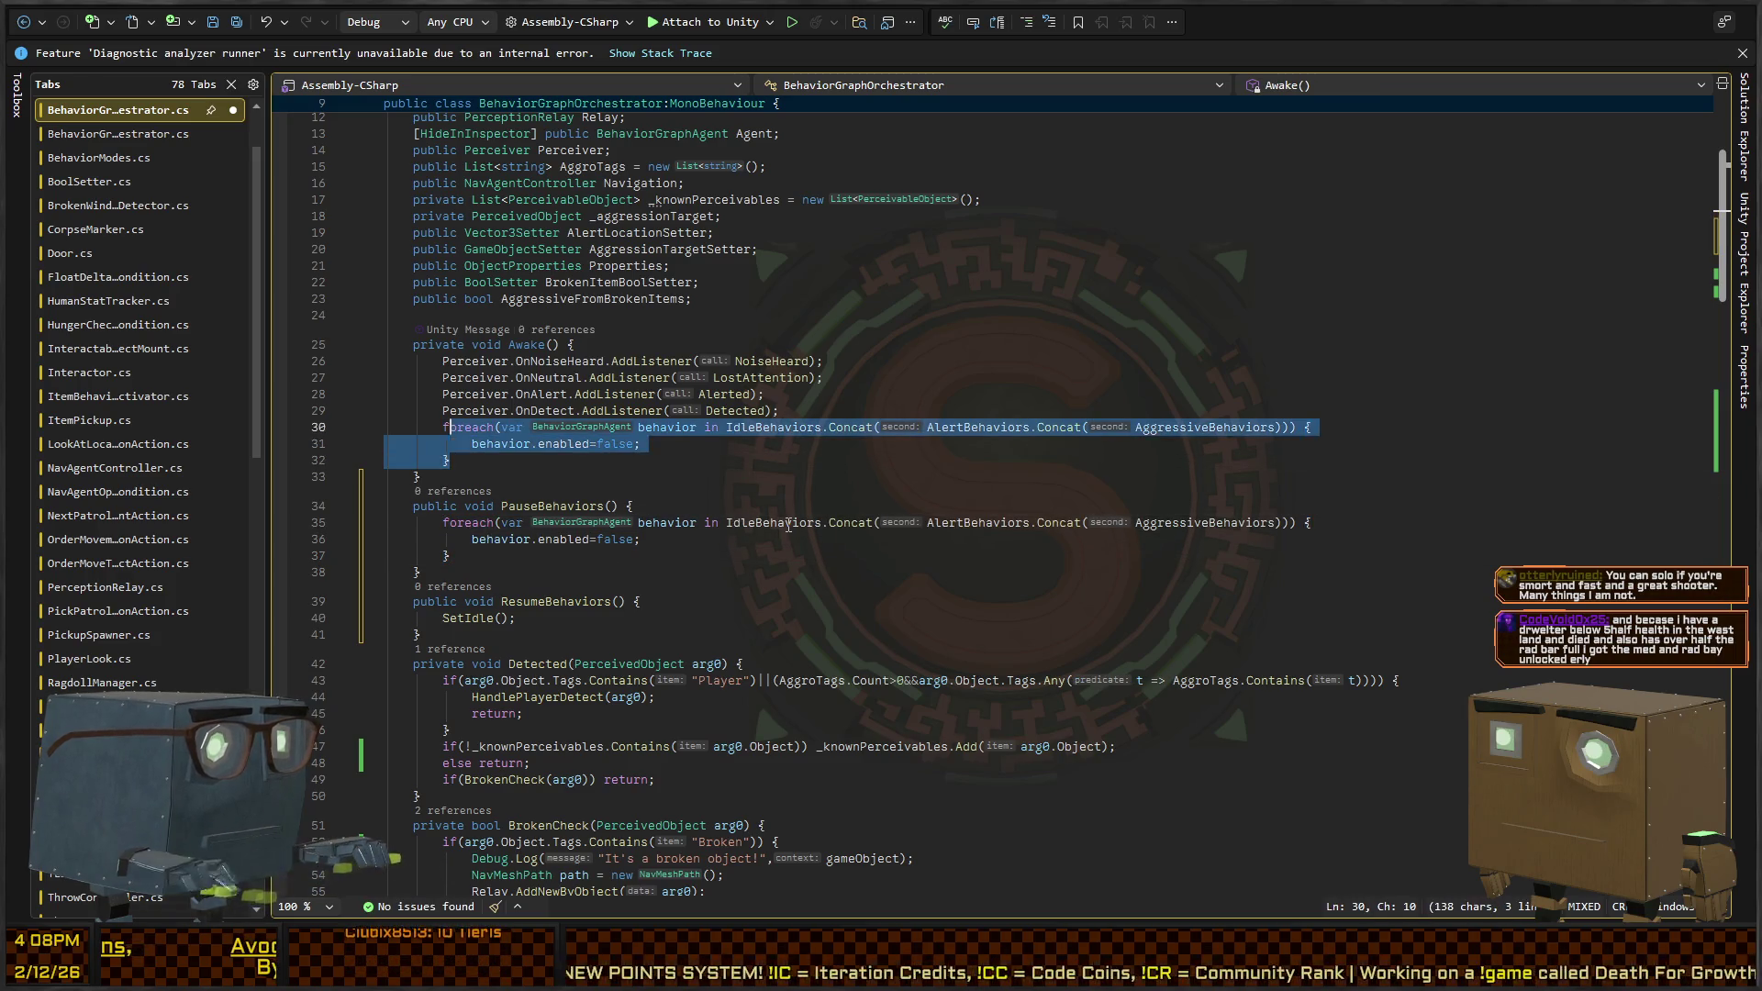
key(shift+Home)
key(BackSpace)
text(Pause)
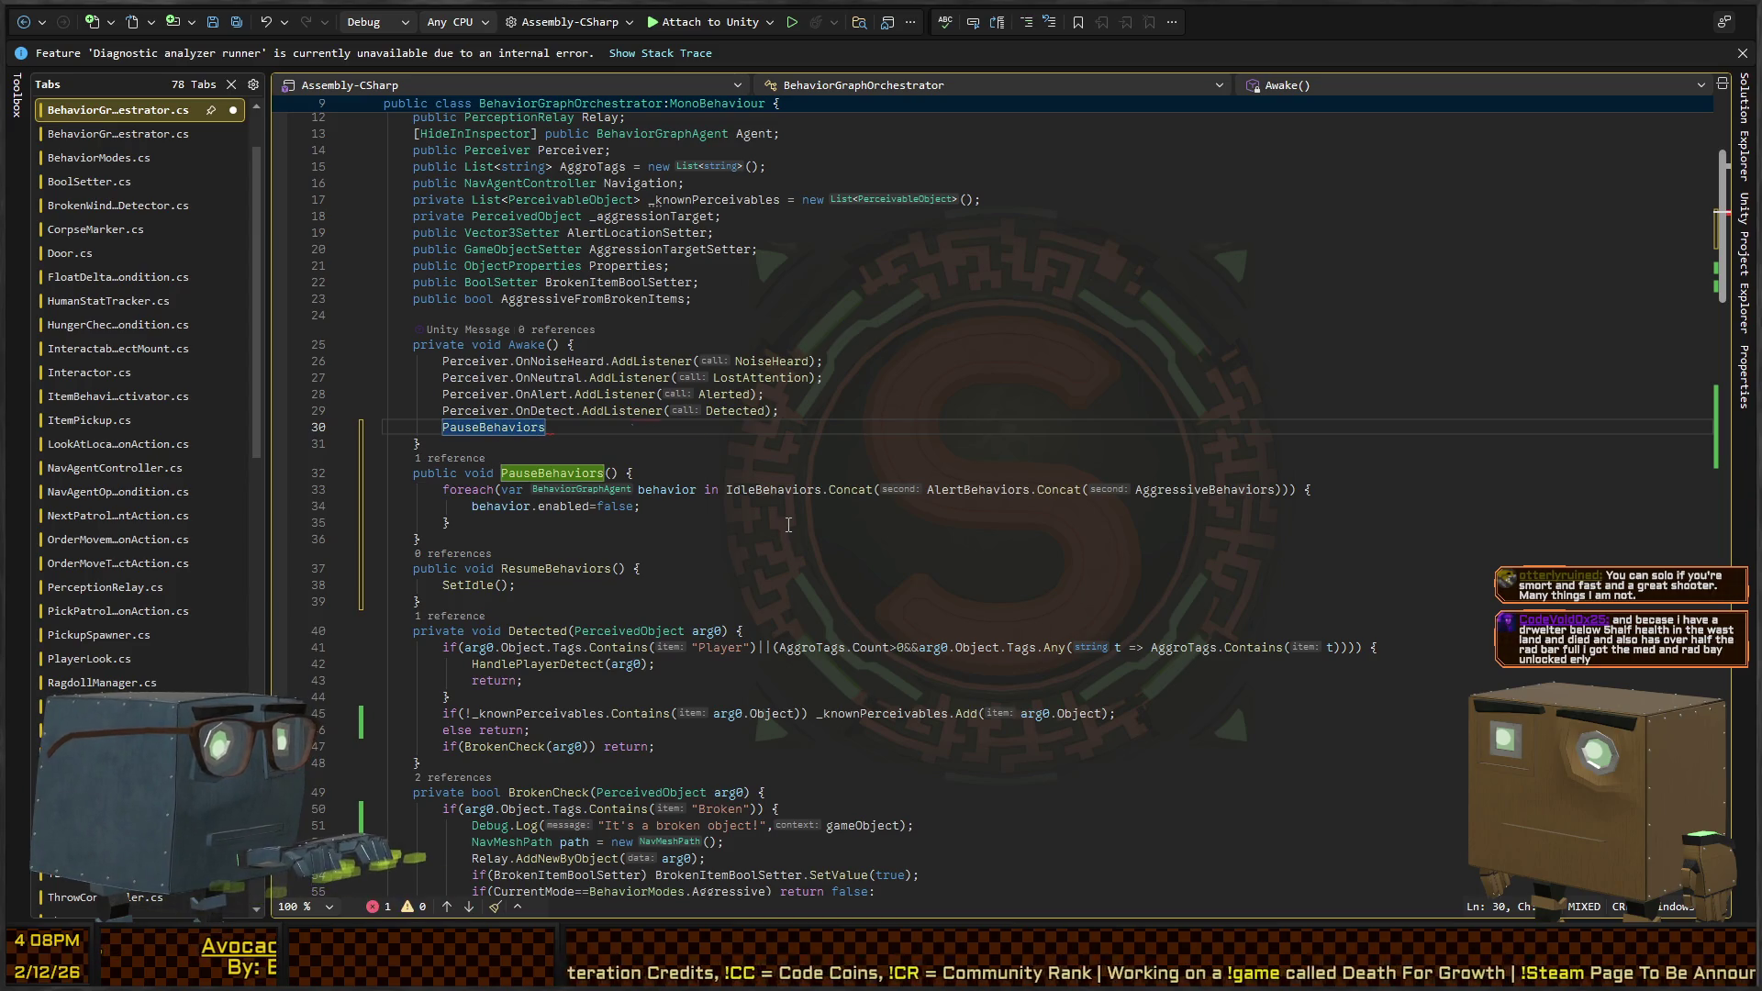
text(();)
key(ctrl+s)
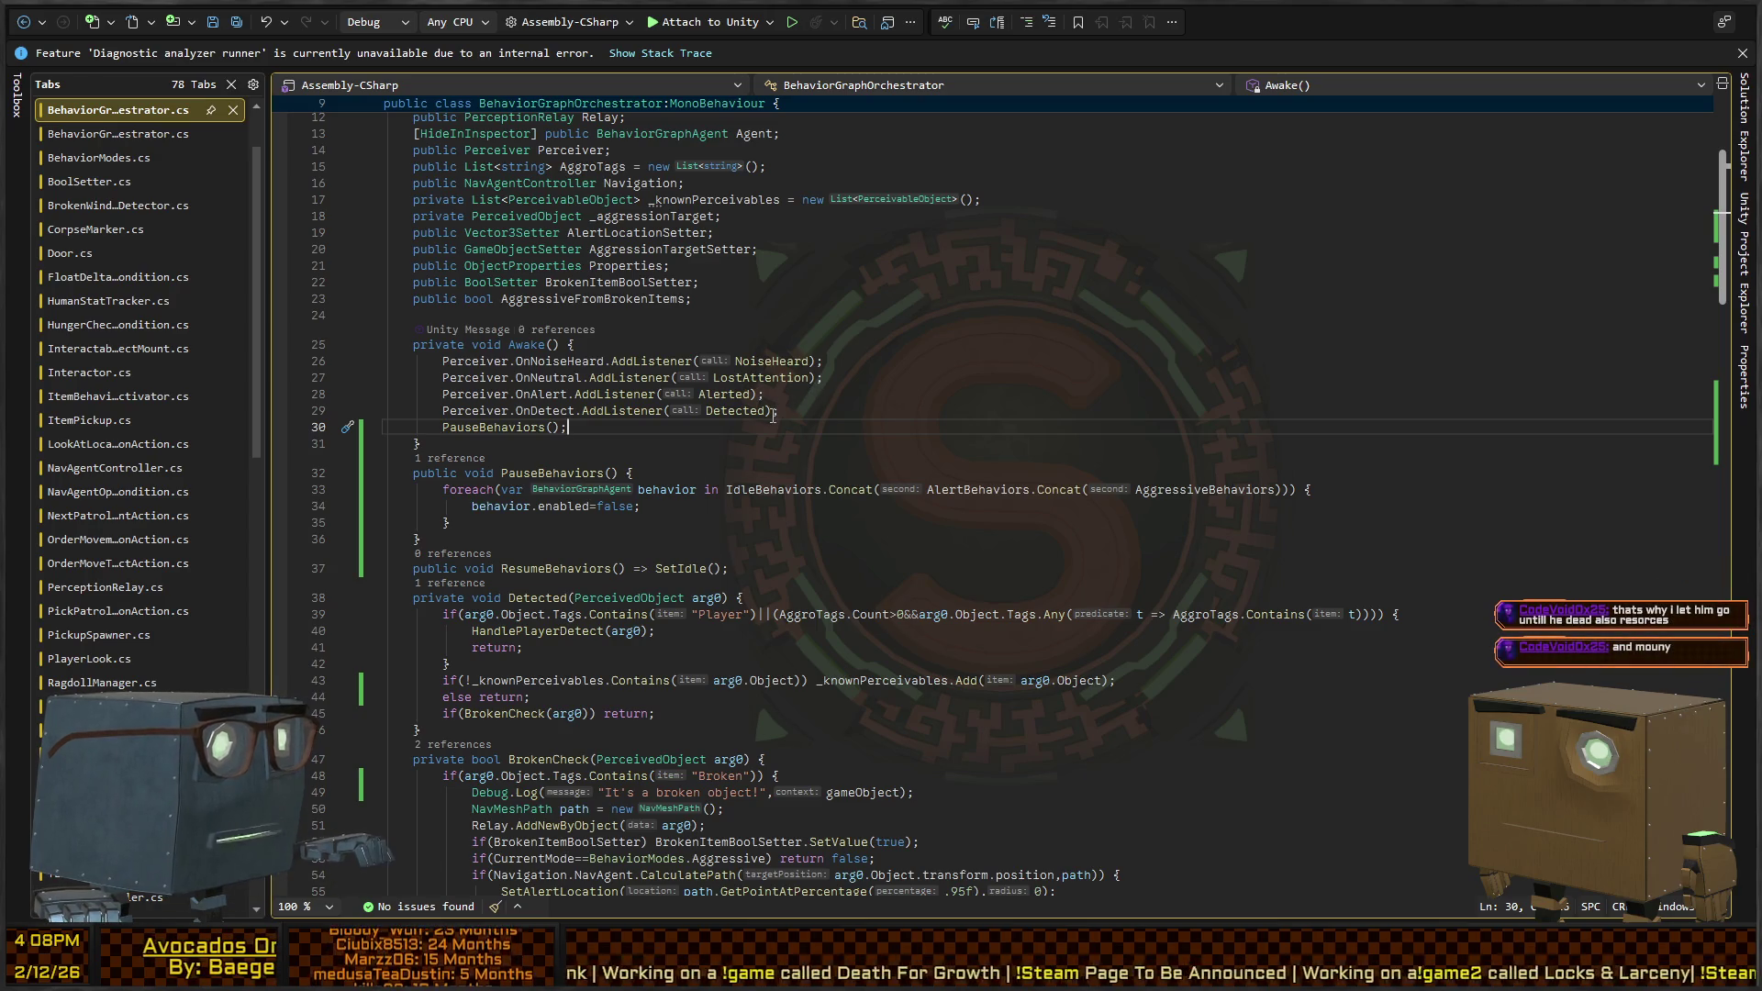
key(ctrl+Tab)
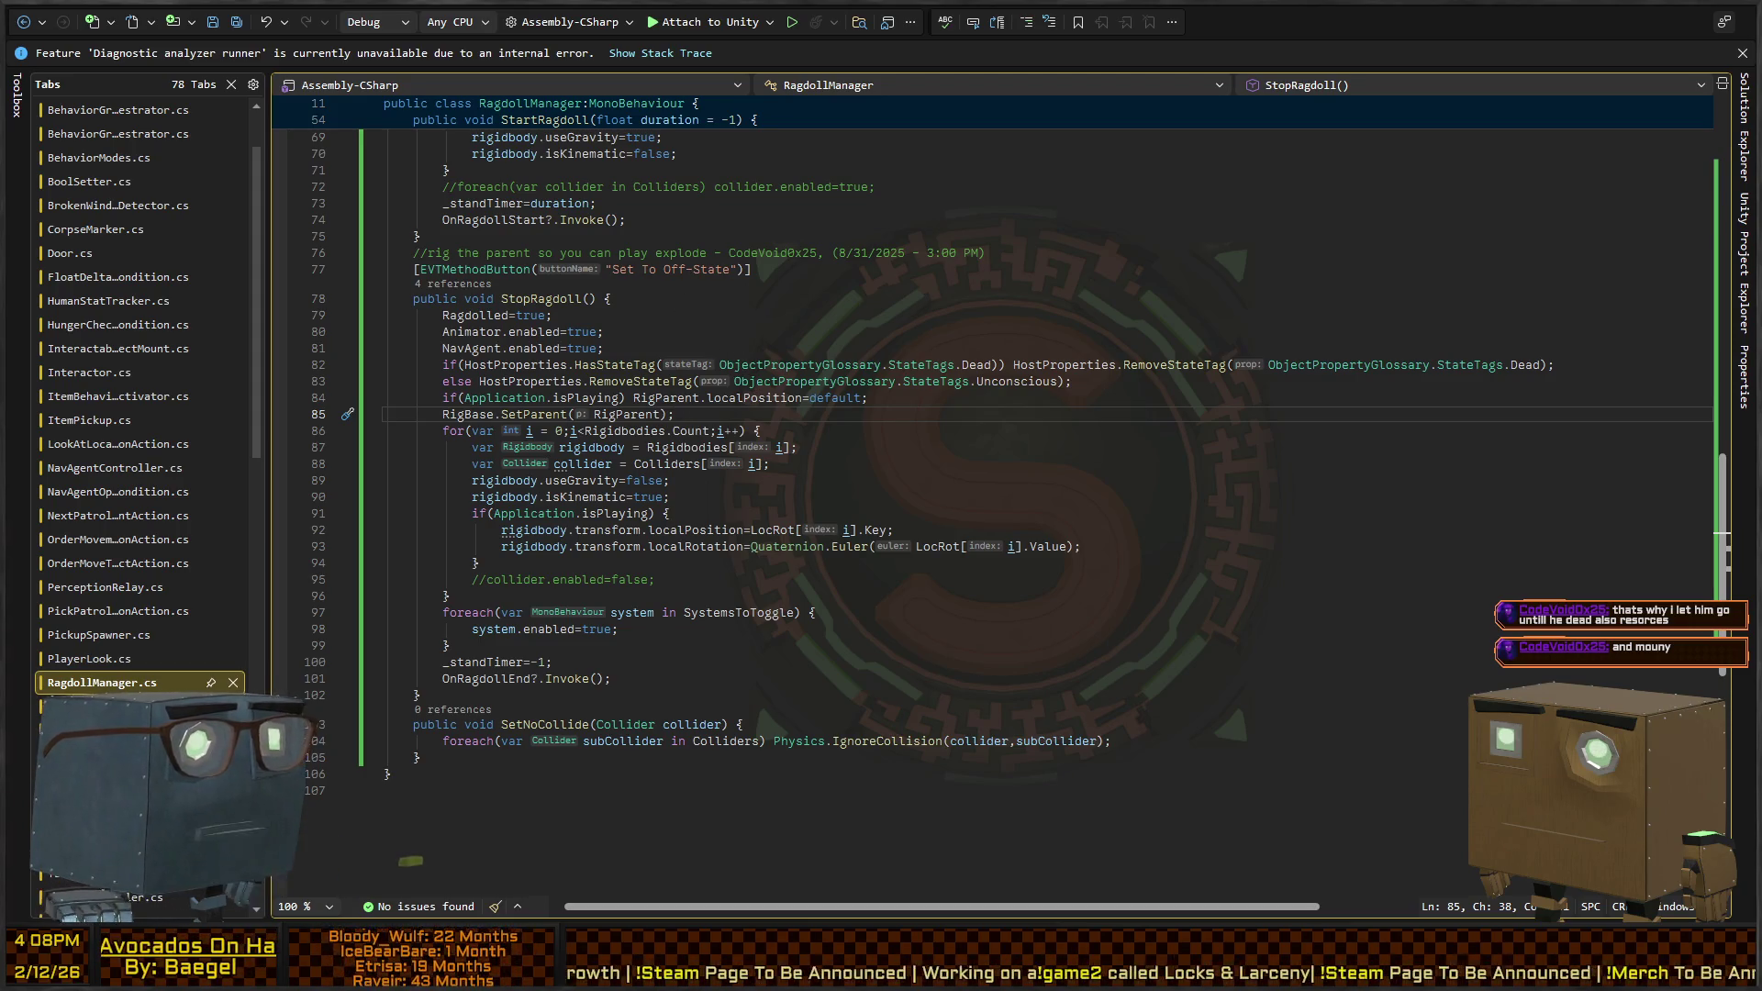
key(alt+Tab)
scroll(614, 406, down, 5)
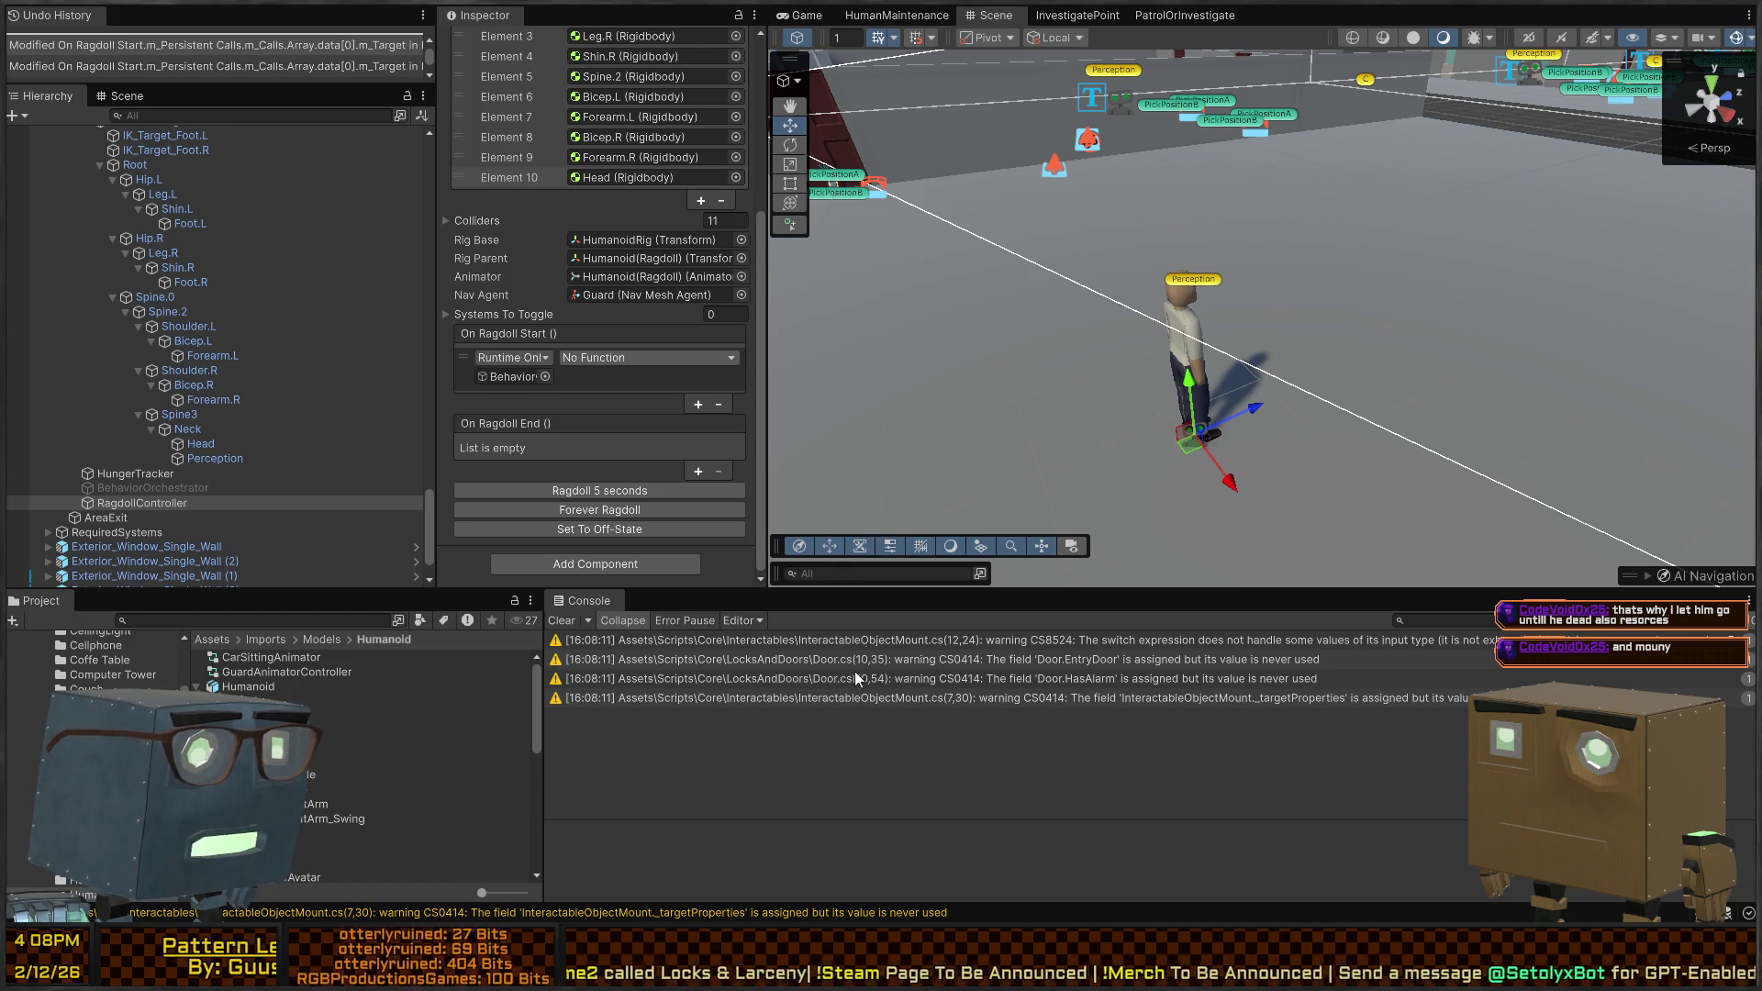
Set On Ragdoll Start to BehaviorGraphOrchestrator.PauseBehaviors and reactivate the BehaviorOrchestrator object
click(873, 610)
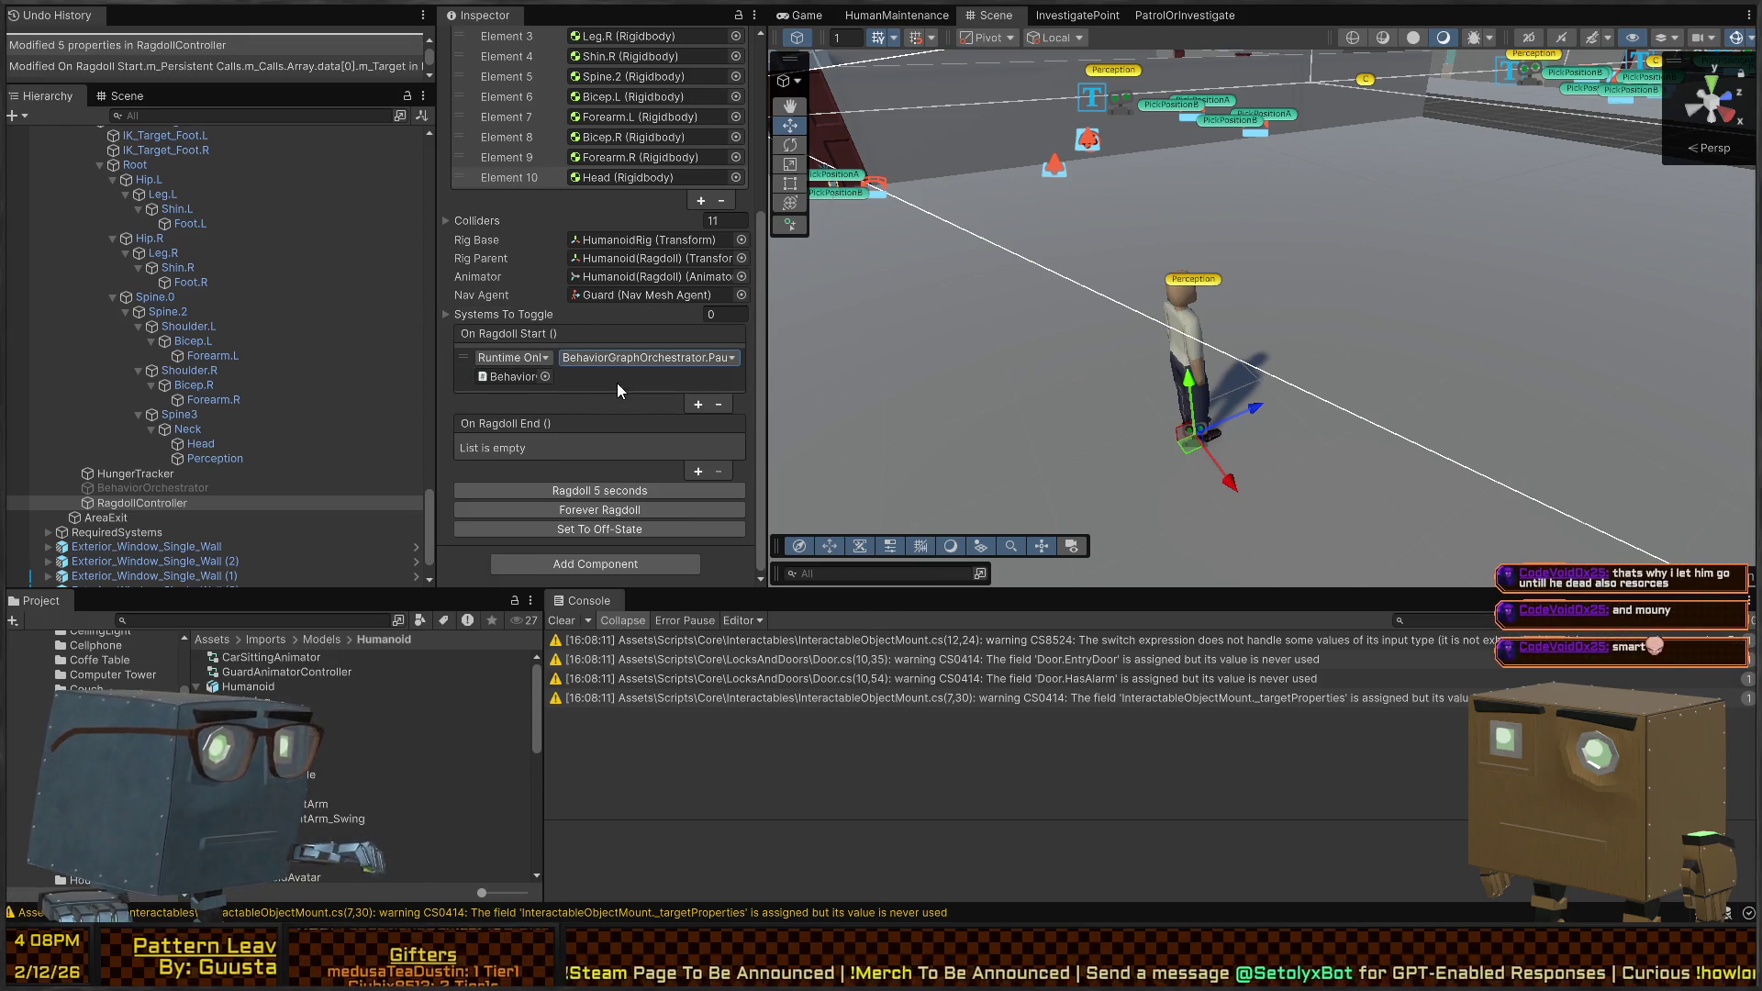
click(156, 487)
key(alt+shift+a)
click(129, 505)
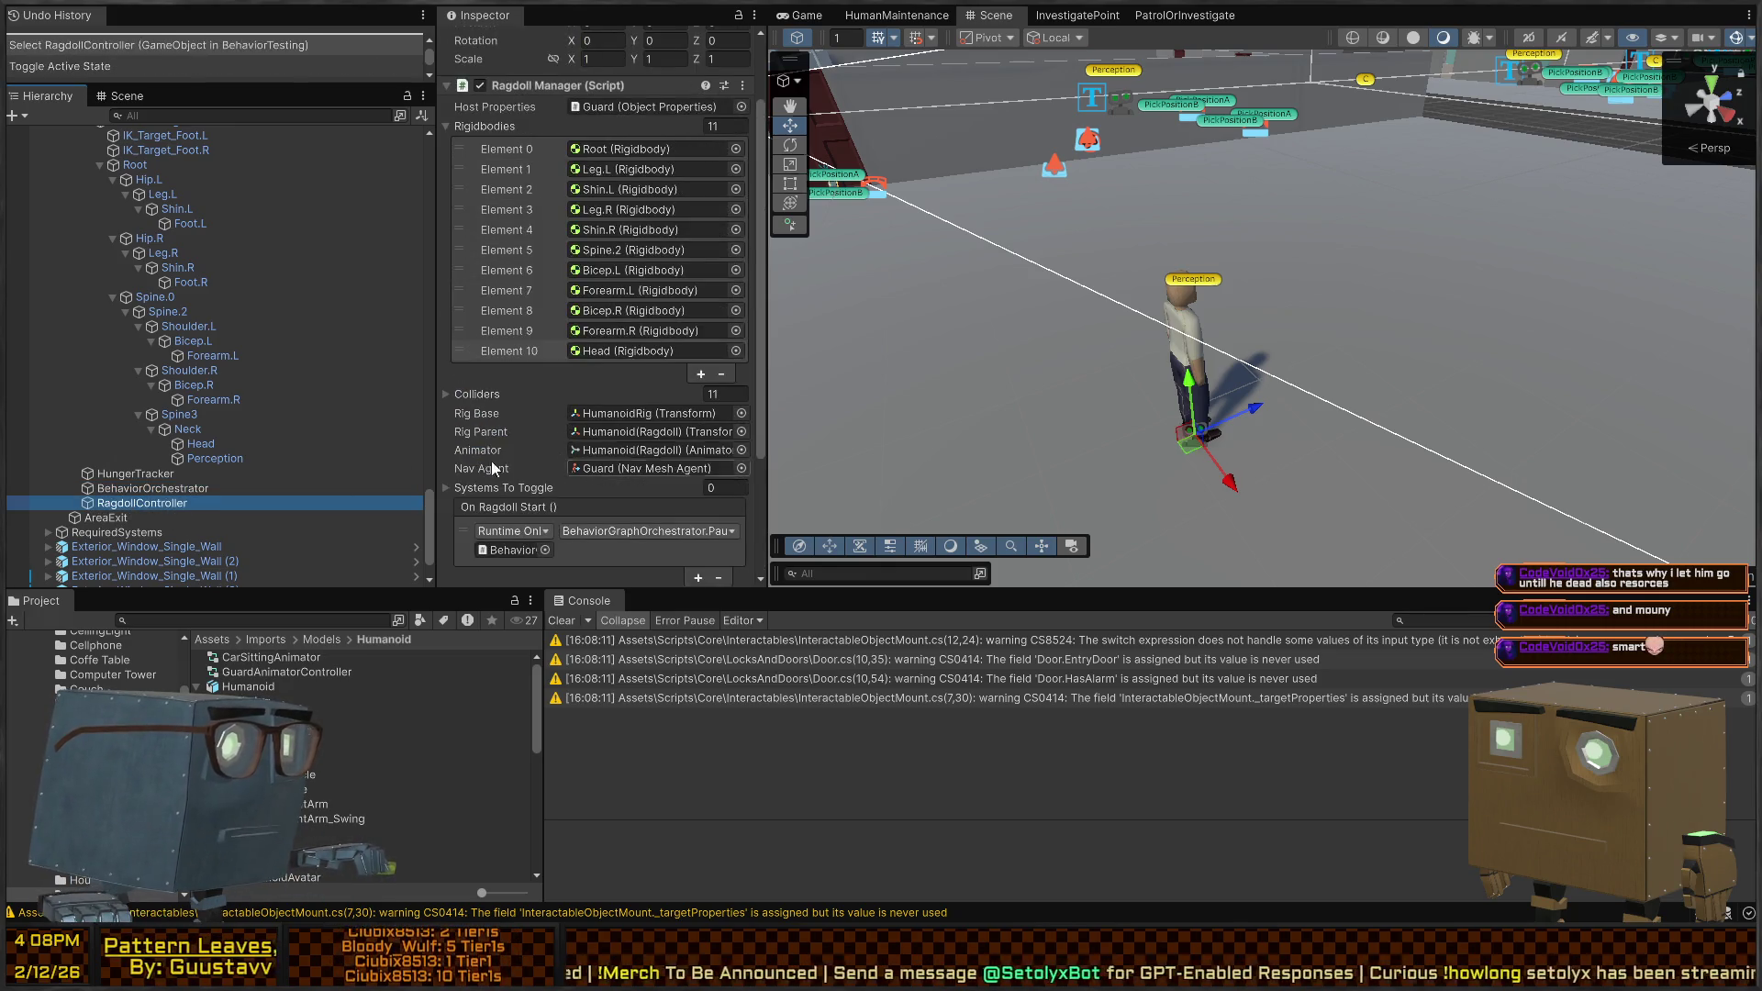
scroll(220, 440, up, 3)
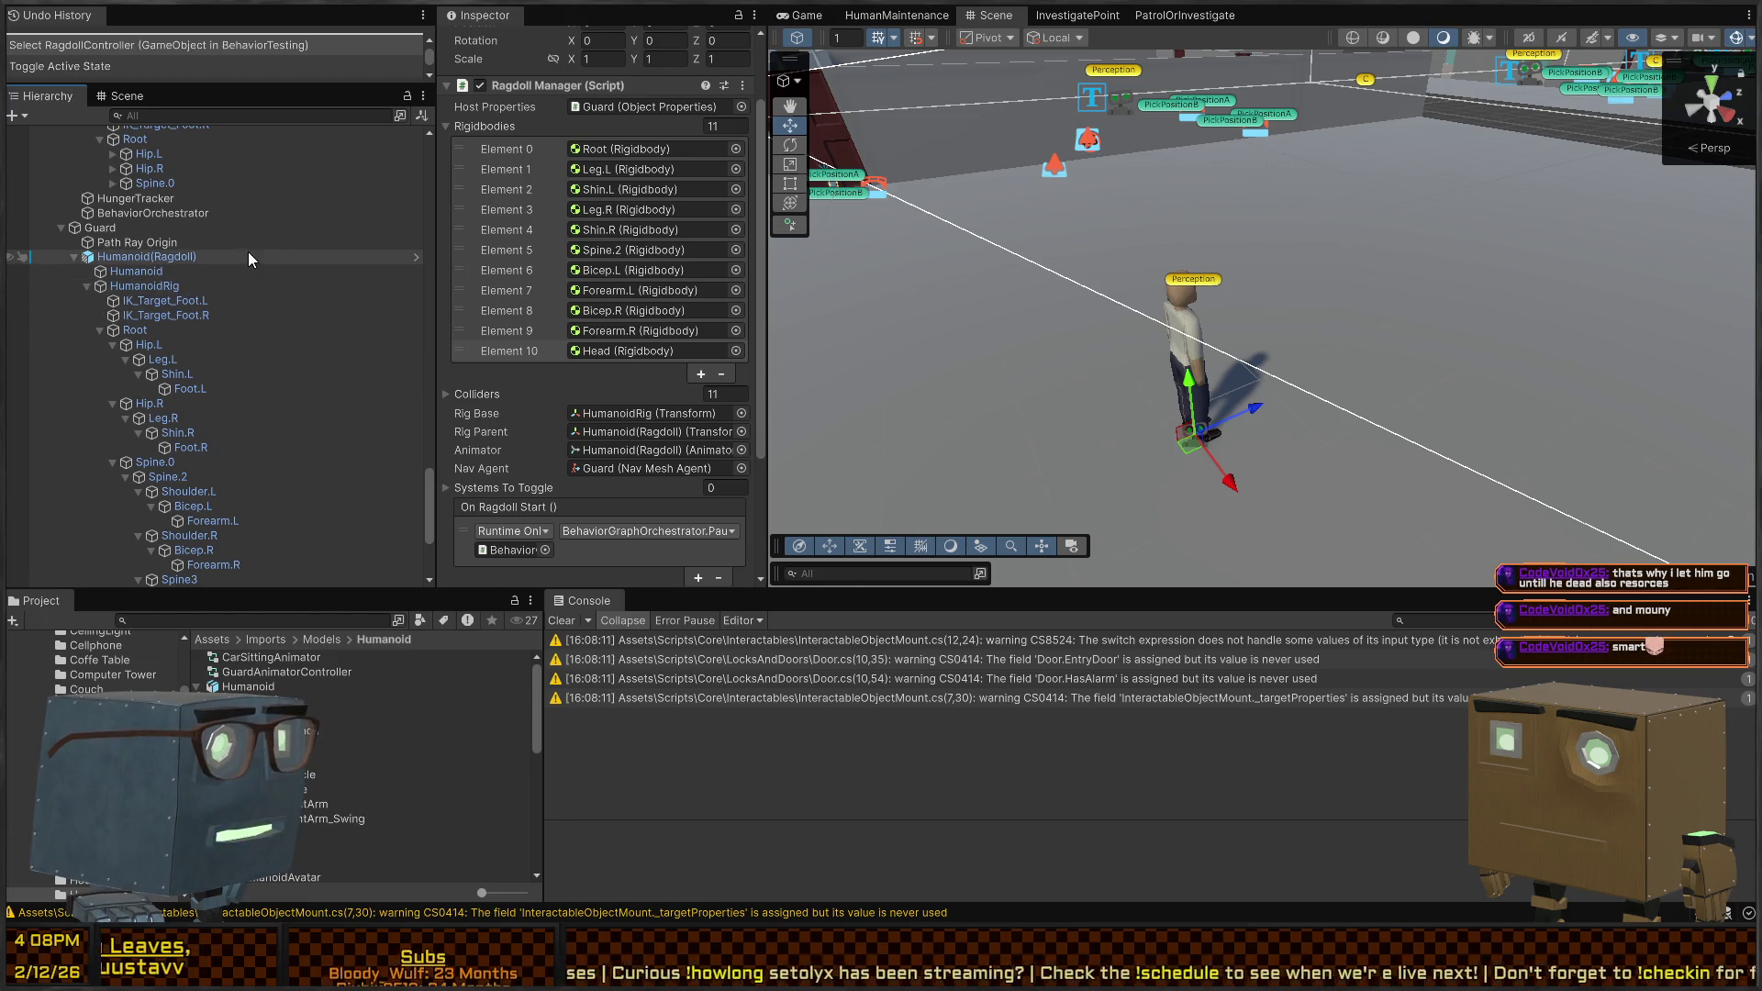
scroll(262, 257, down, 3)
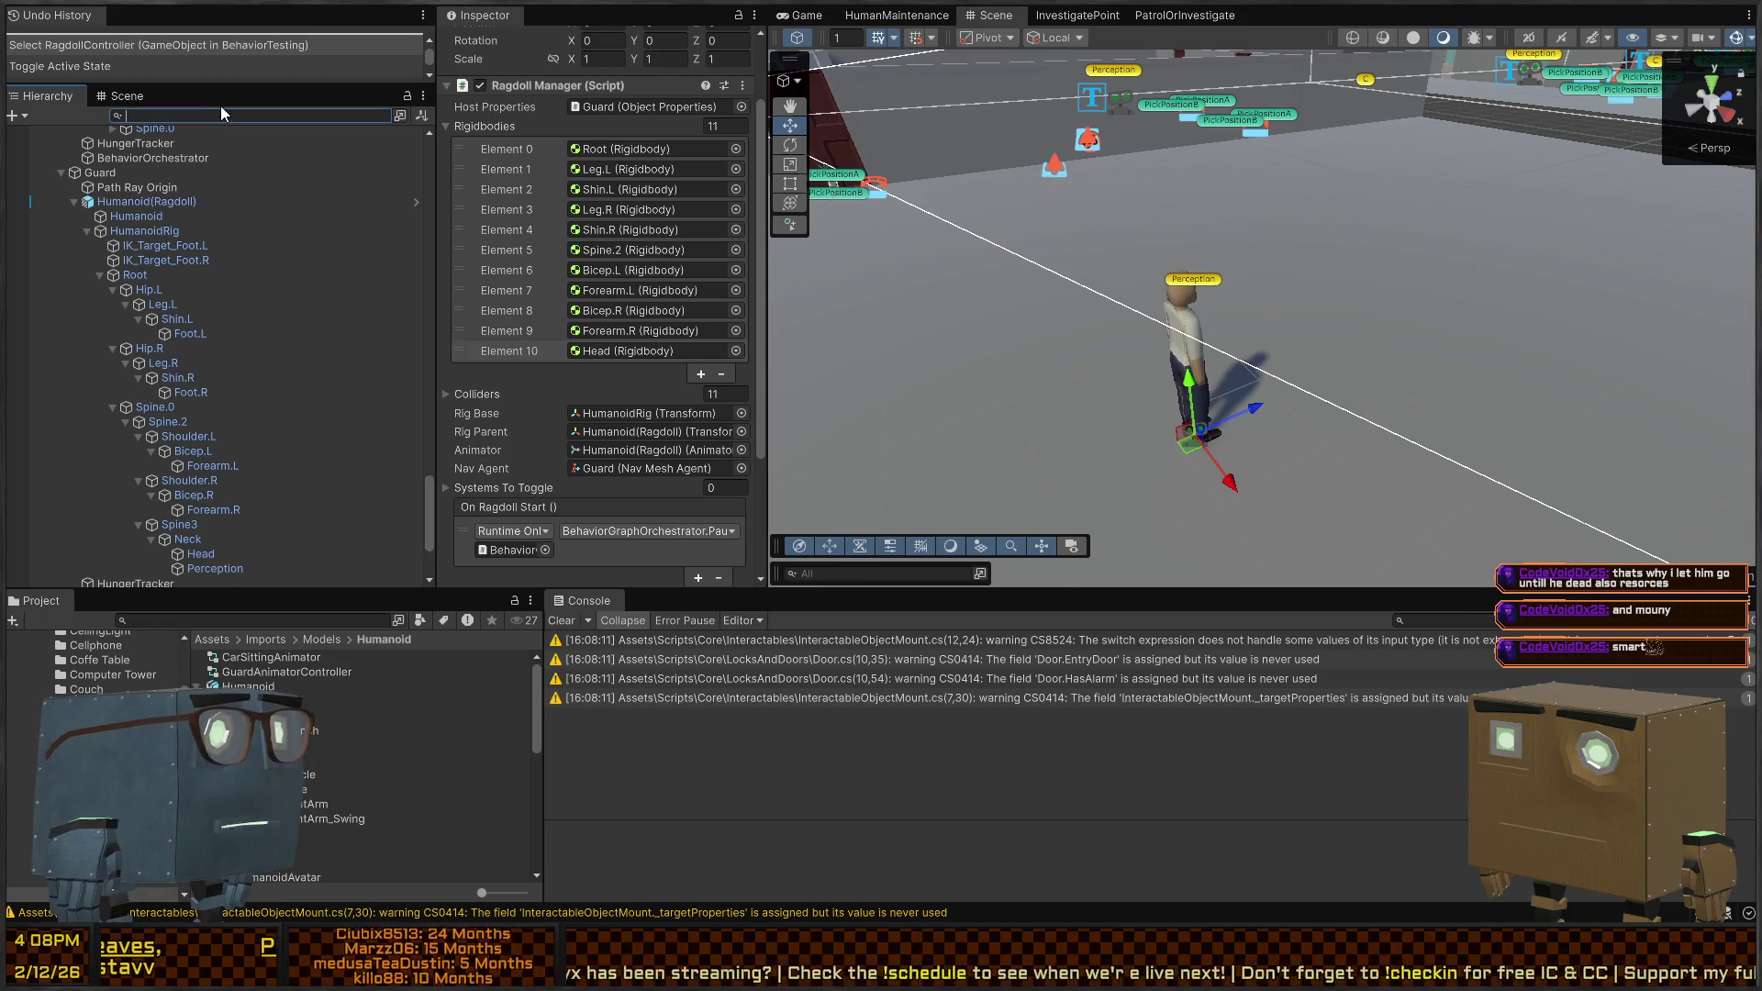
text(t=HitR)
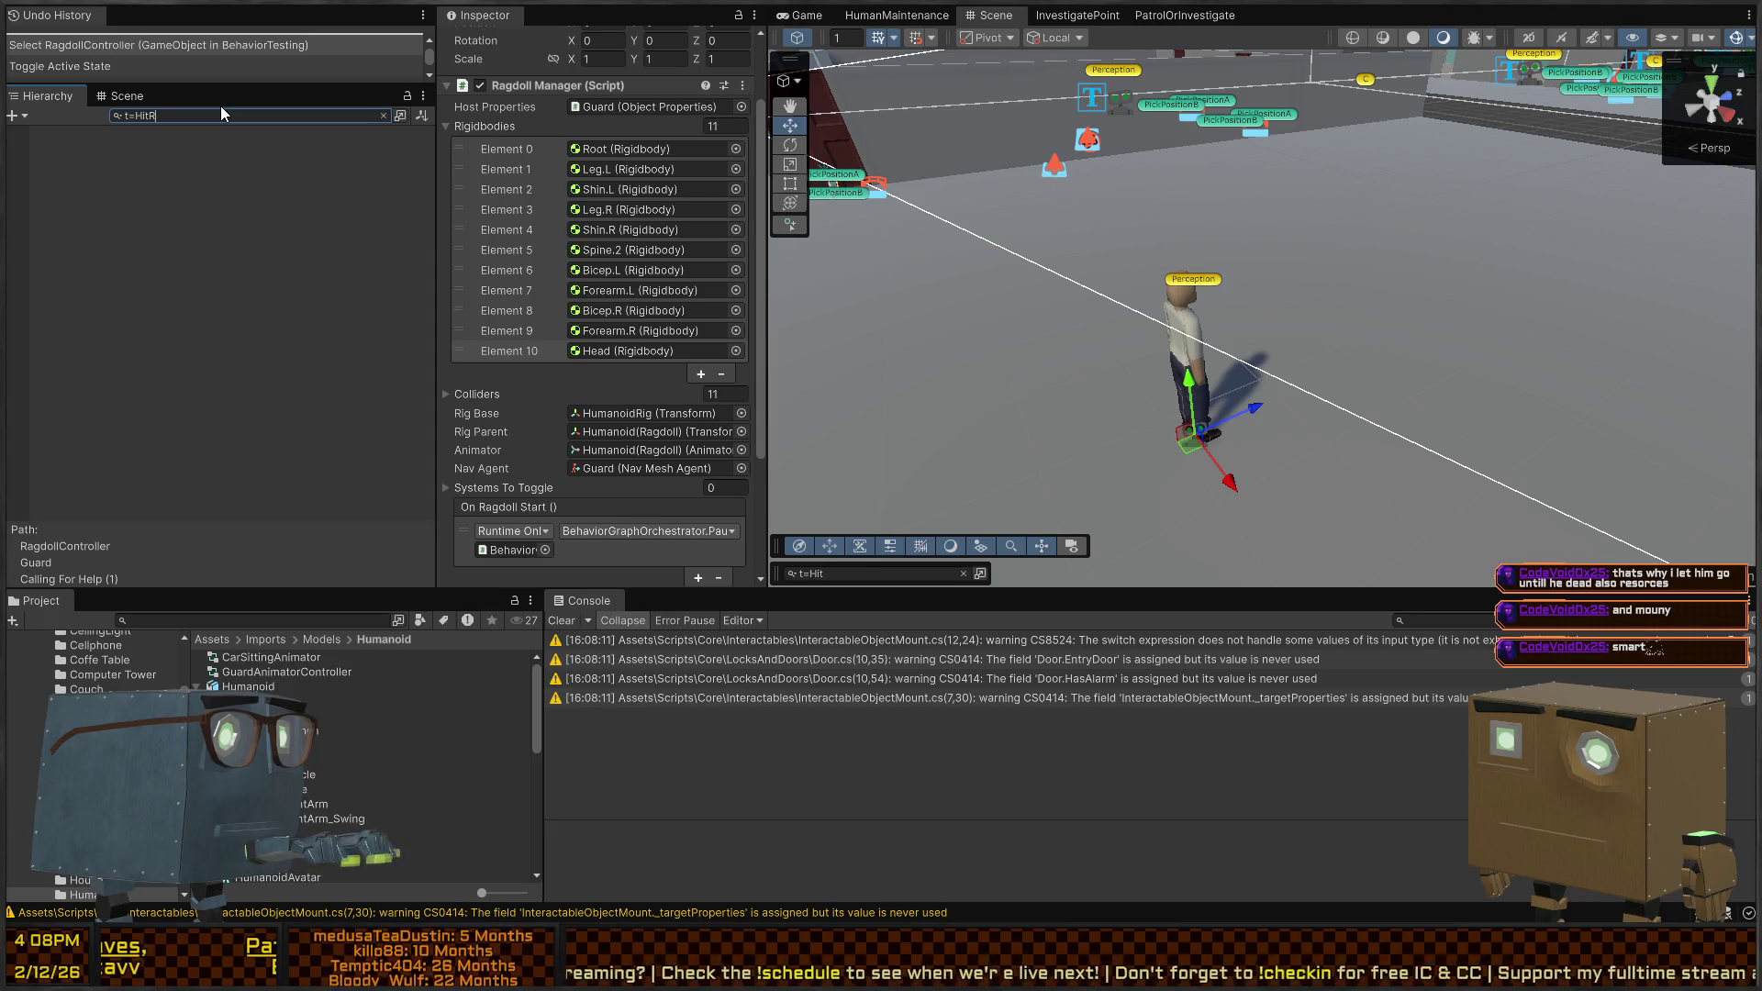
text(eceiver)
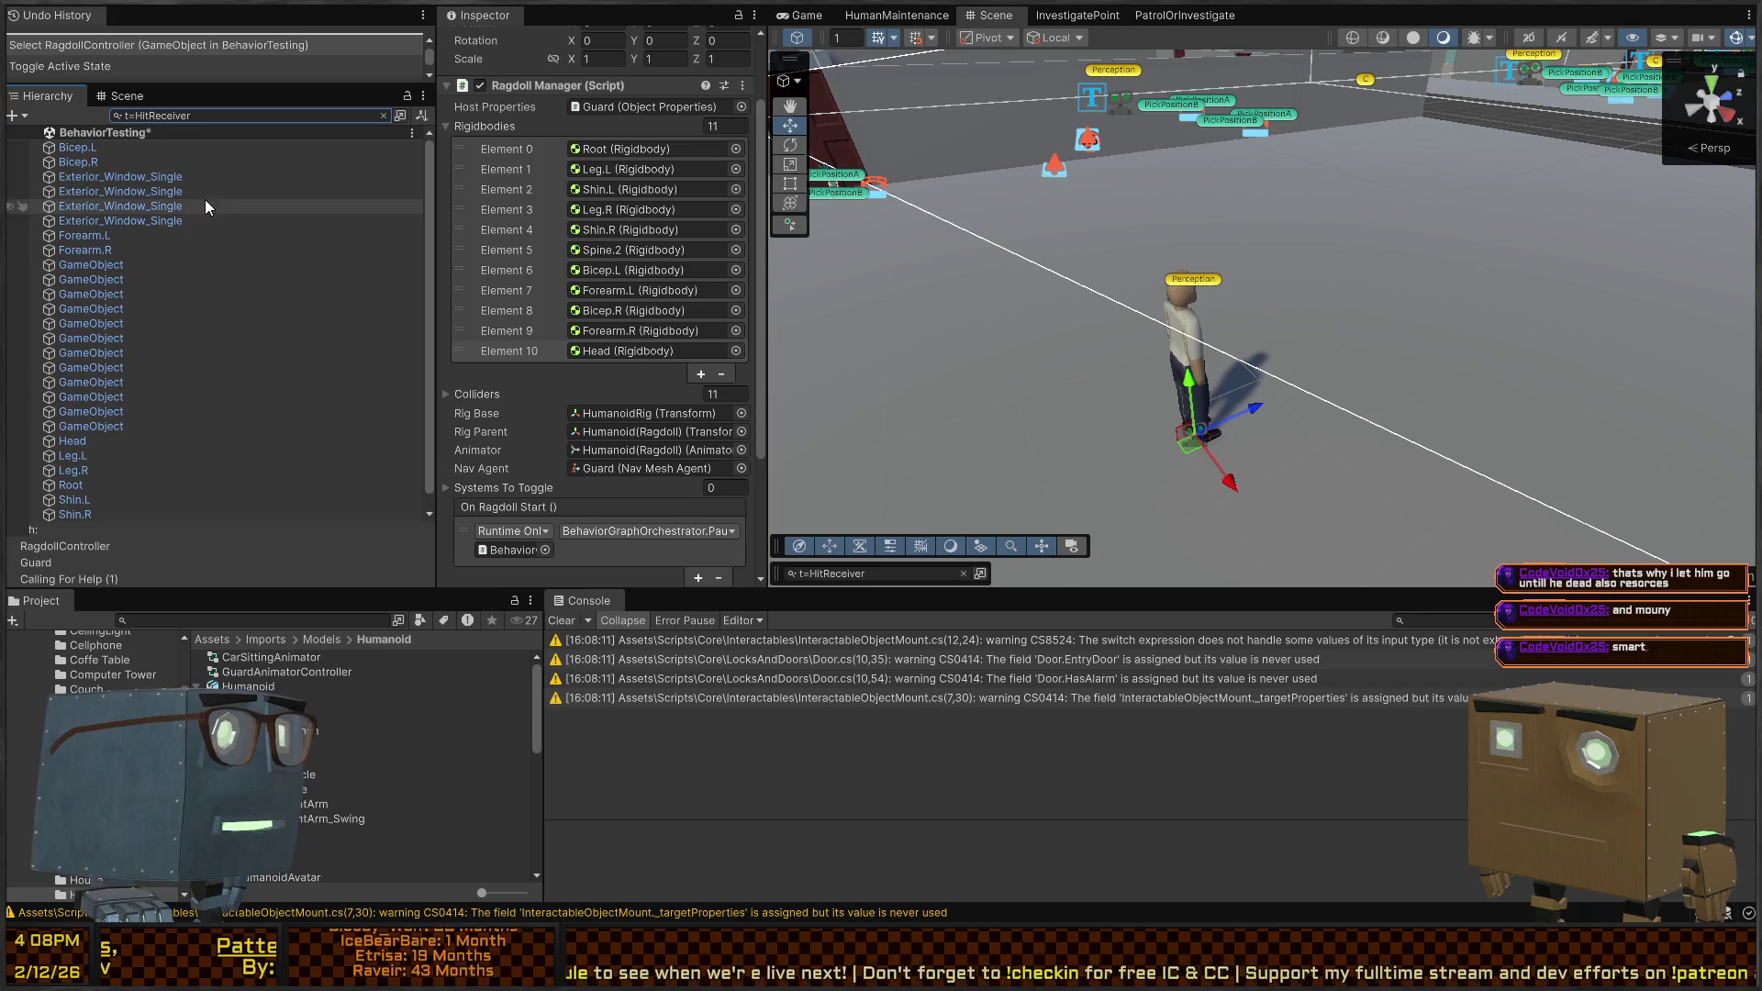
Inspect the Spine.2 bone and an unnamed hit-receiver object in the filtered Hierarchy
scroll(177, 505, down, 1)
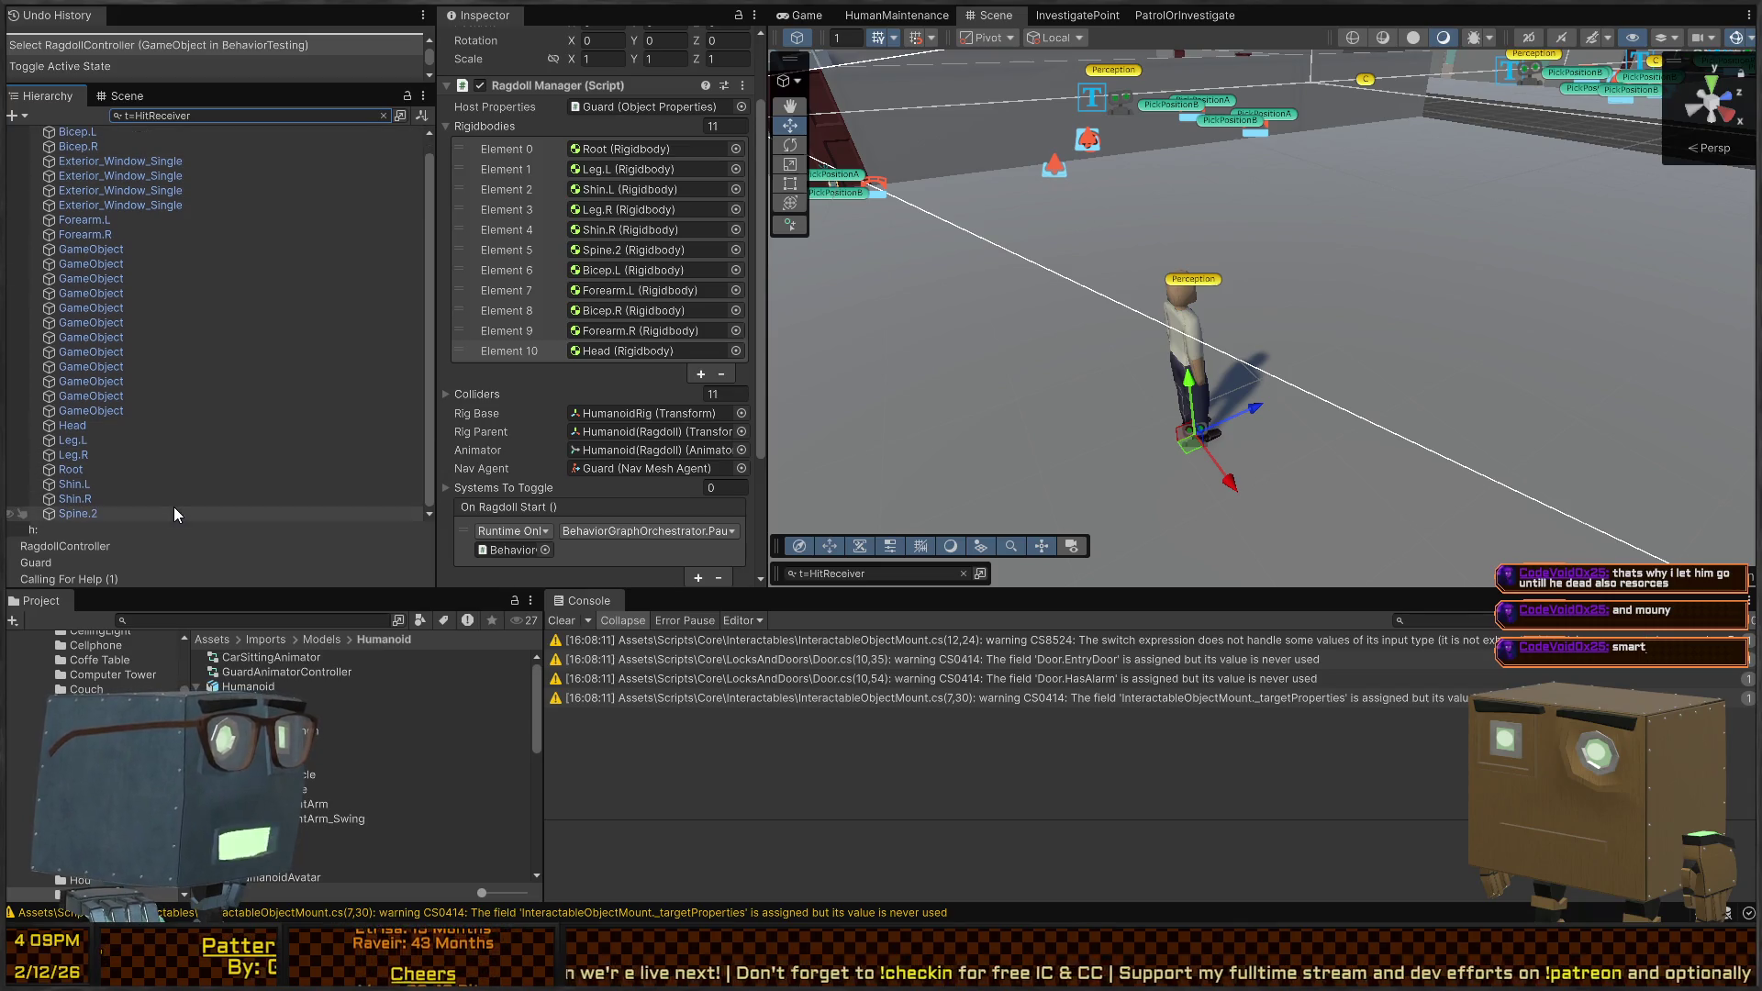
click(174, 513)
click(152, 396)
scroll(189, 293, down, 1)
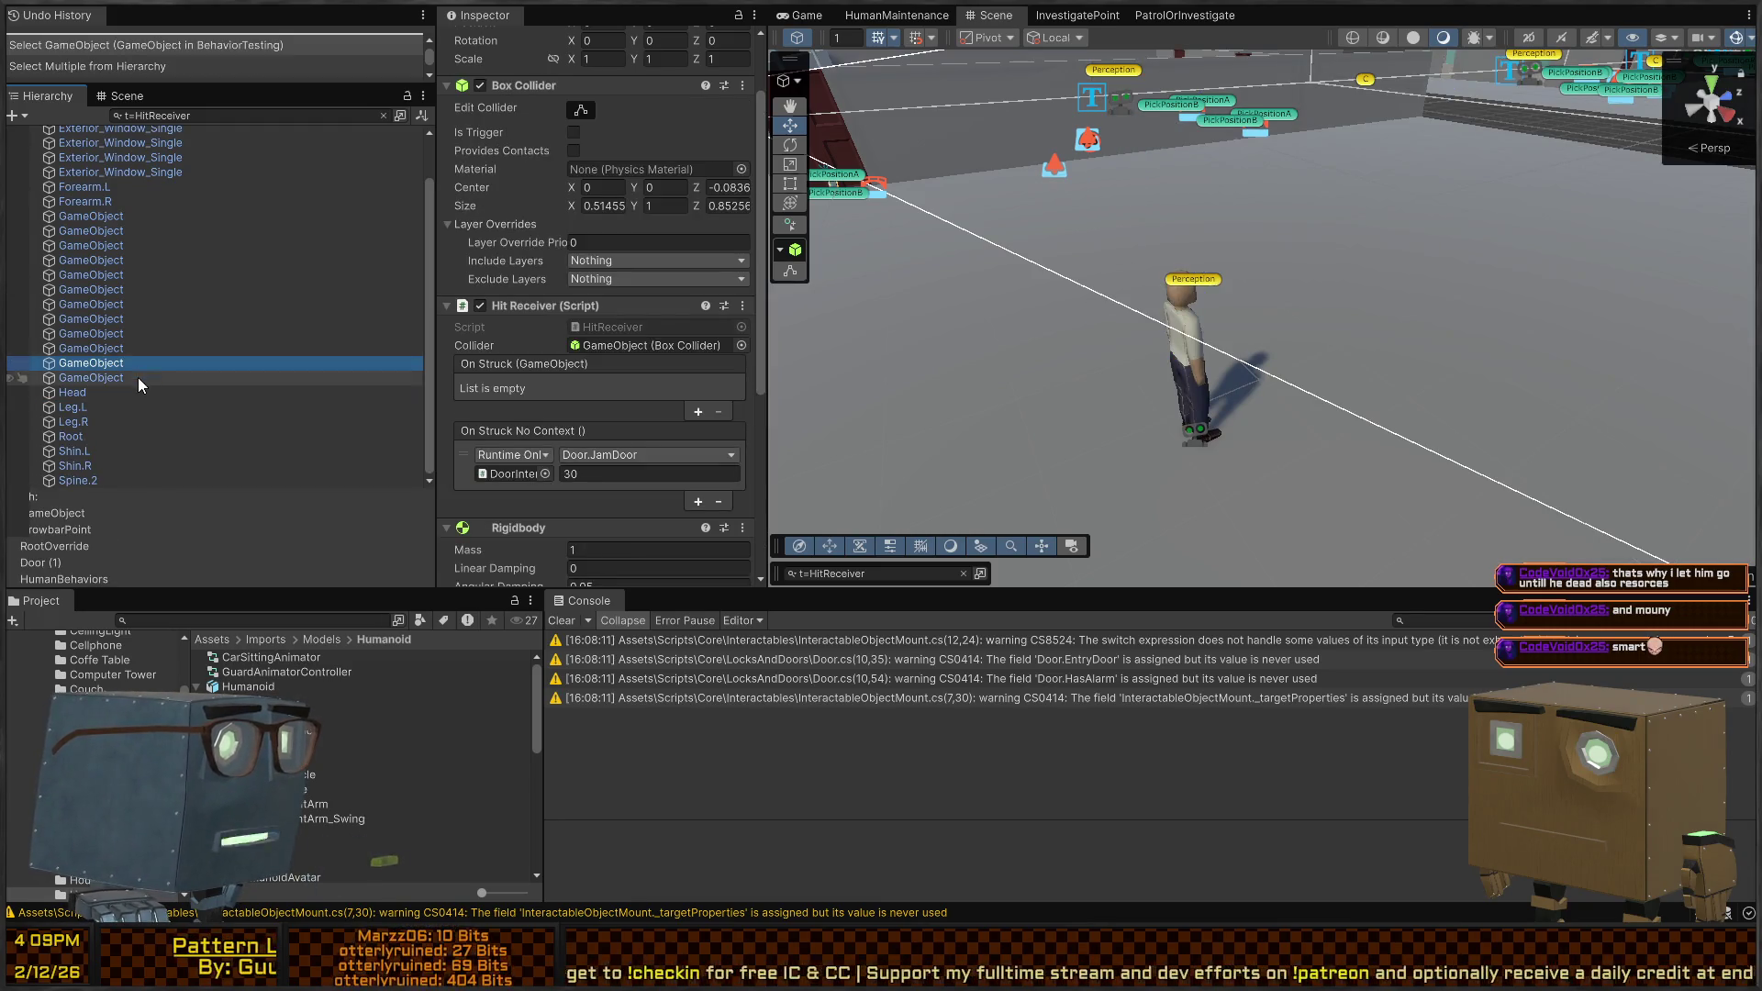
scroll(136, 340, up, 2)
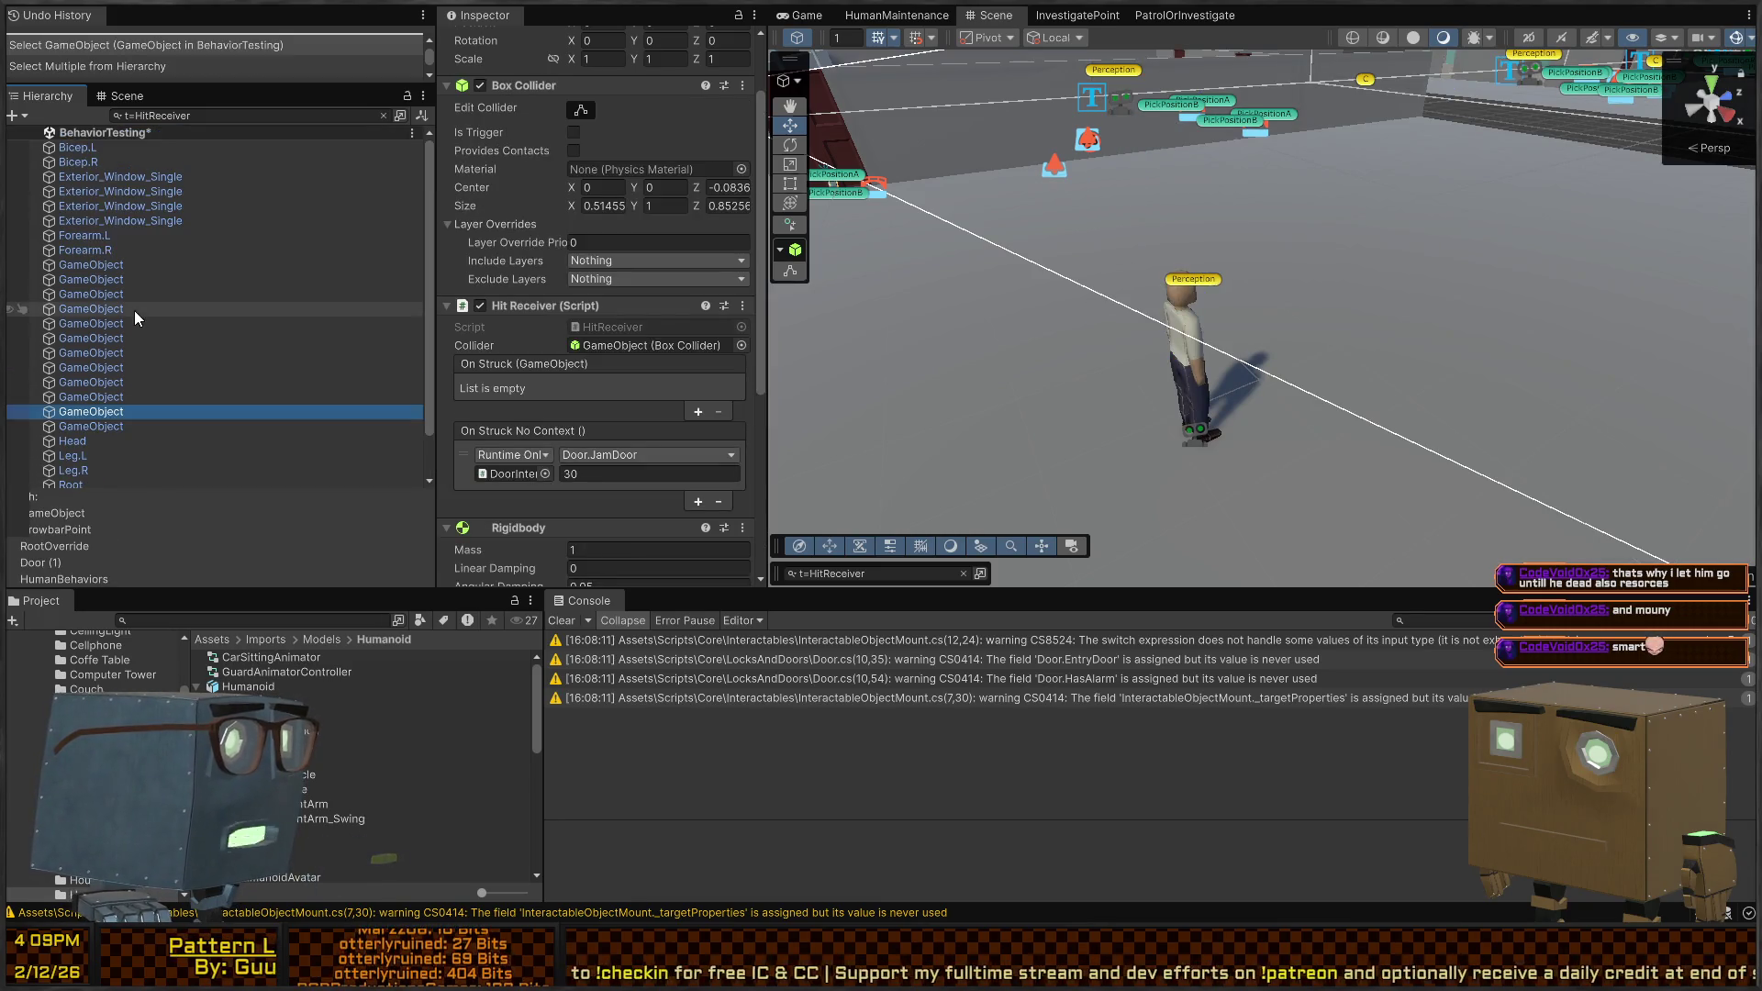
Multi-select the 11 ragdoll bones, from Forearm.R and Bicep.L/R through Head, Legs, Root, Shins and Spine.2
click(135, 249)
ctrl+click(147, 232)
ctrl+click(140, 161)
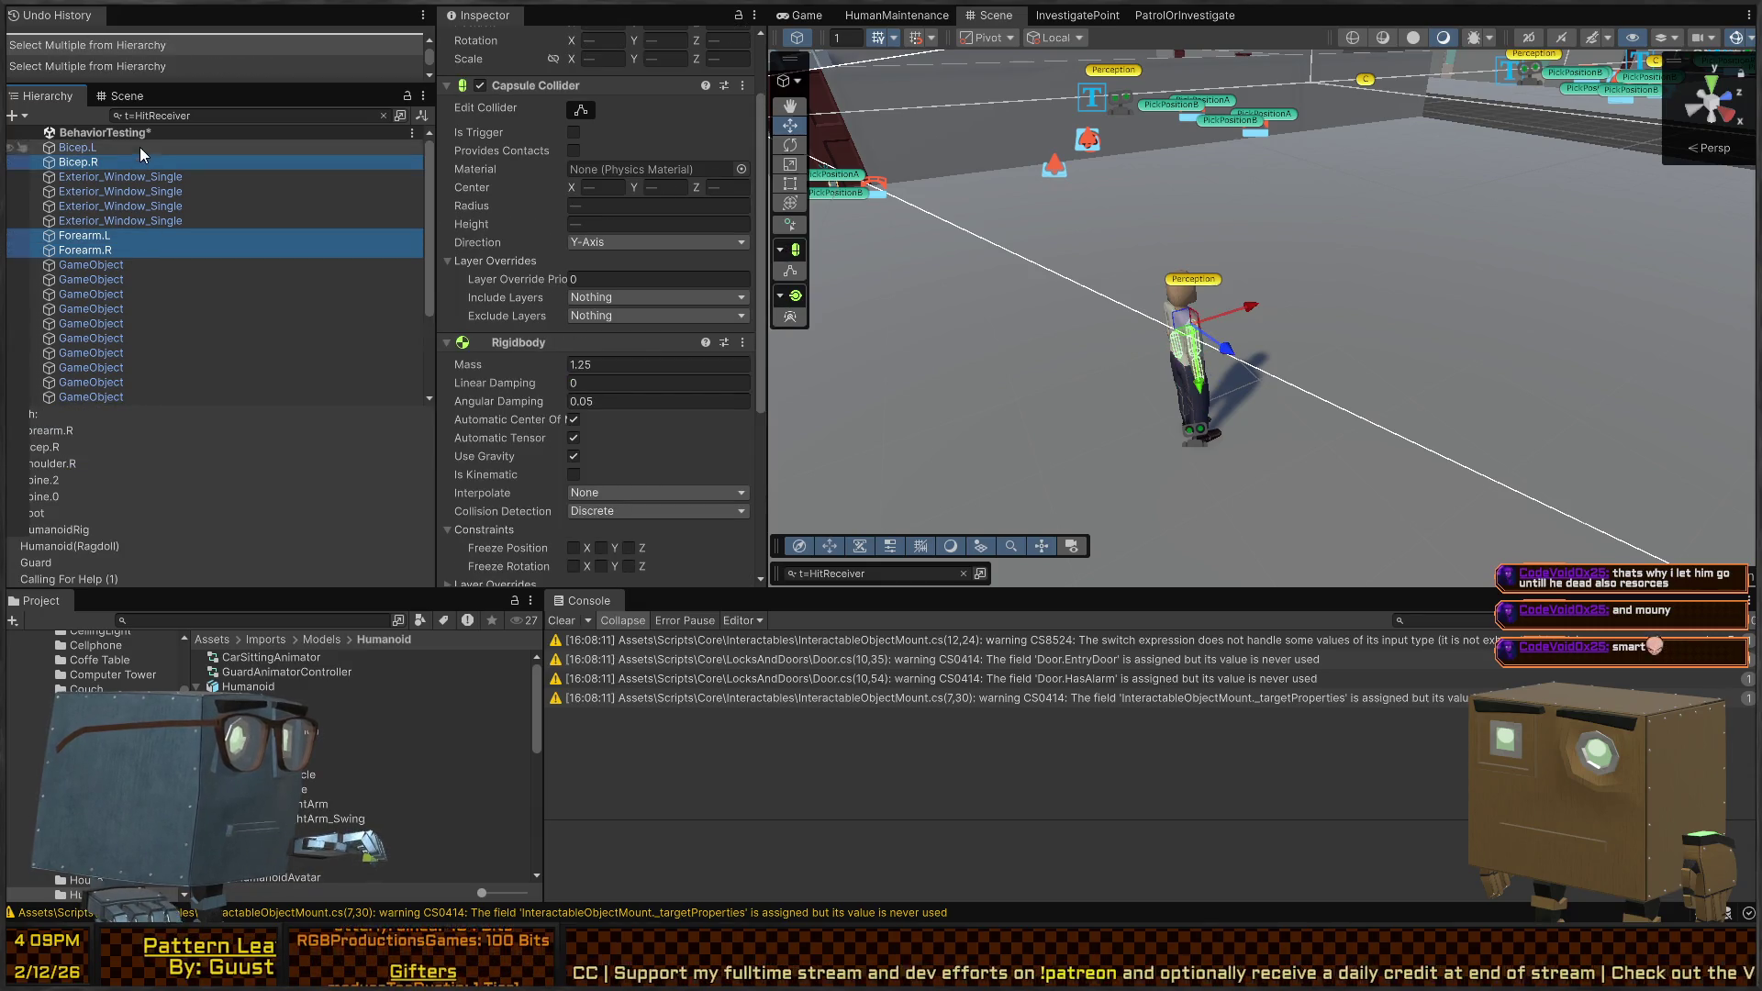
ctrl+click(121, 147)
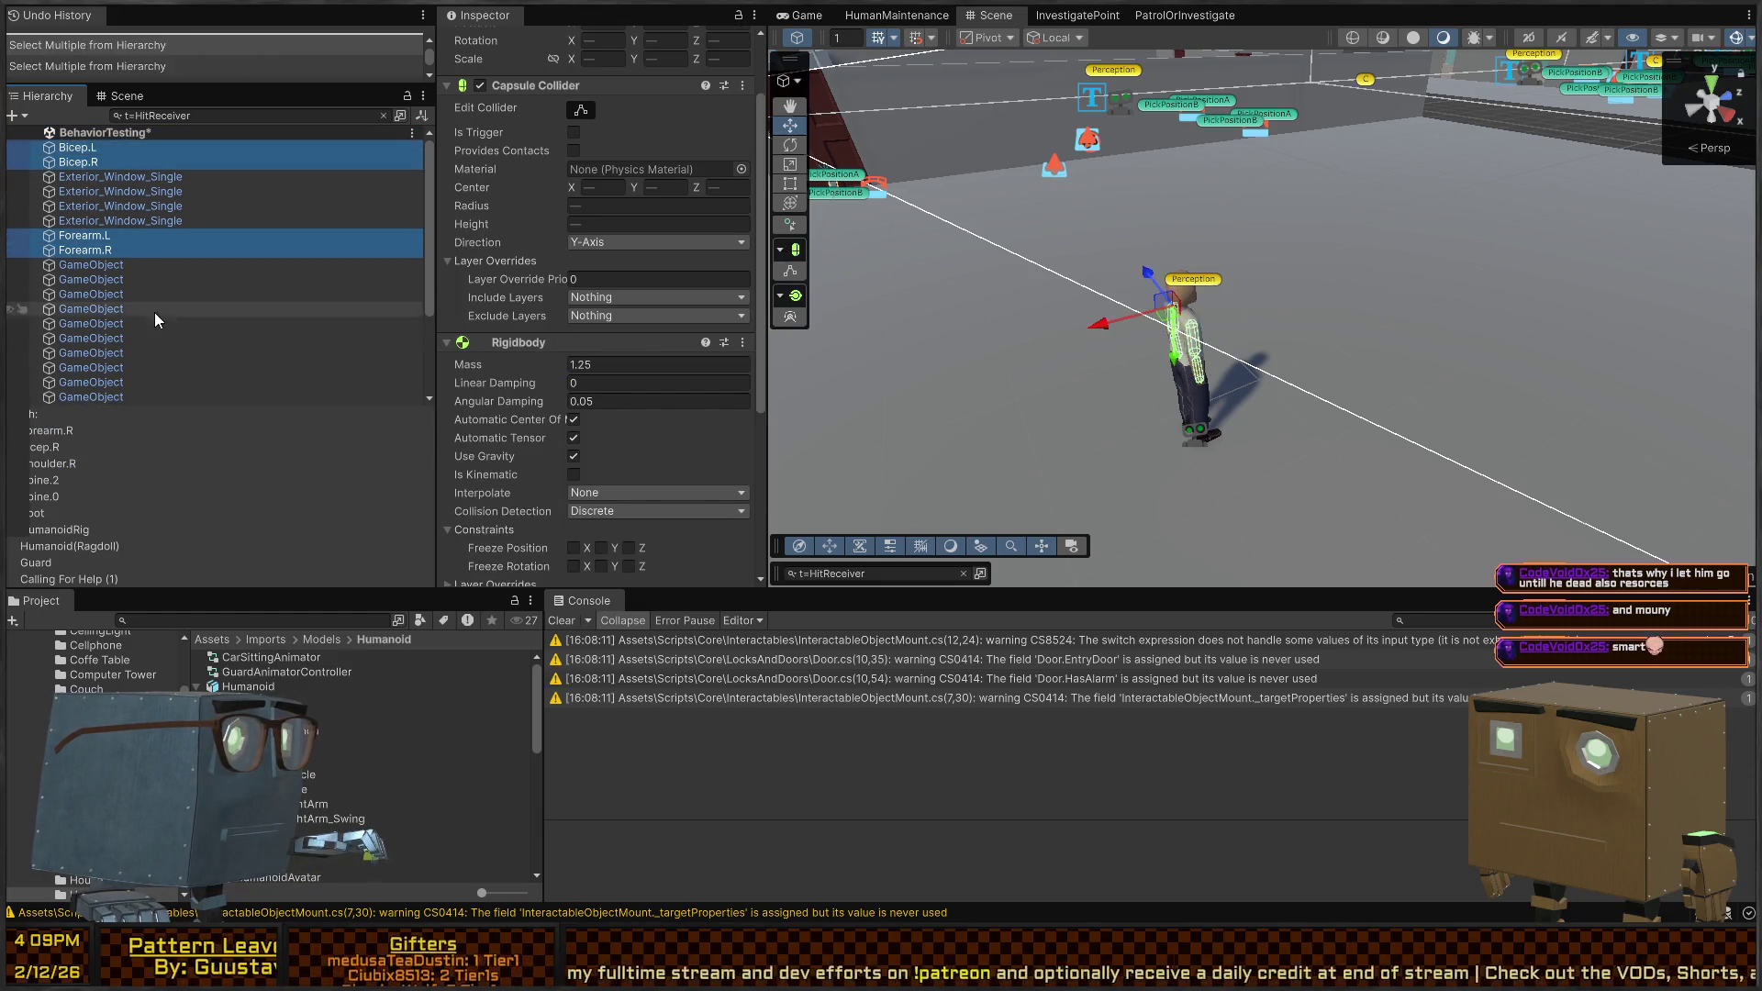
scroll(154, 312, down, 4)
ctrl+click(91, 309)
ctrl+click(85, 325)
ctrl+click(83, 340)
ctrl+click(79, 354)
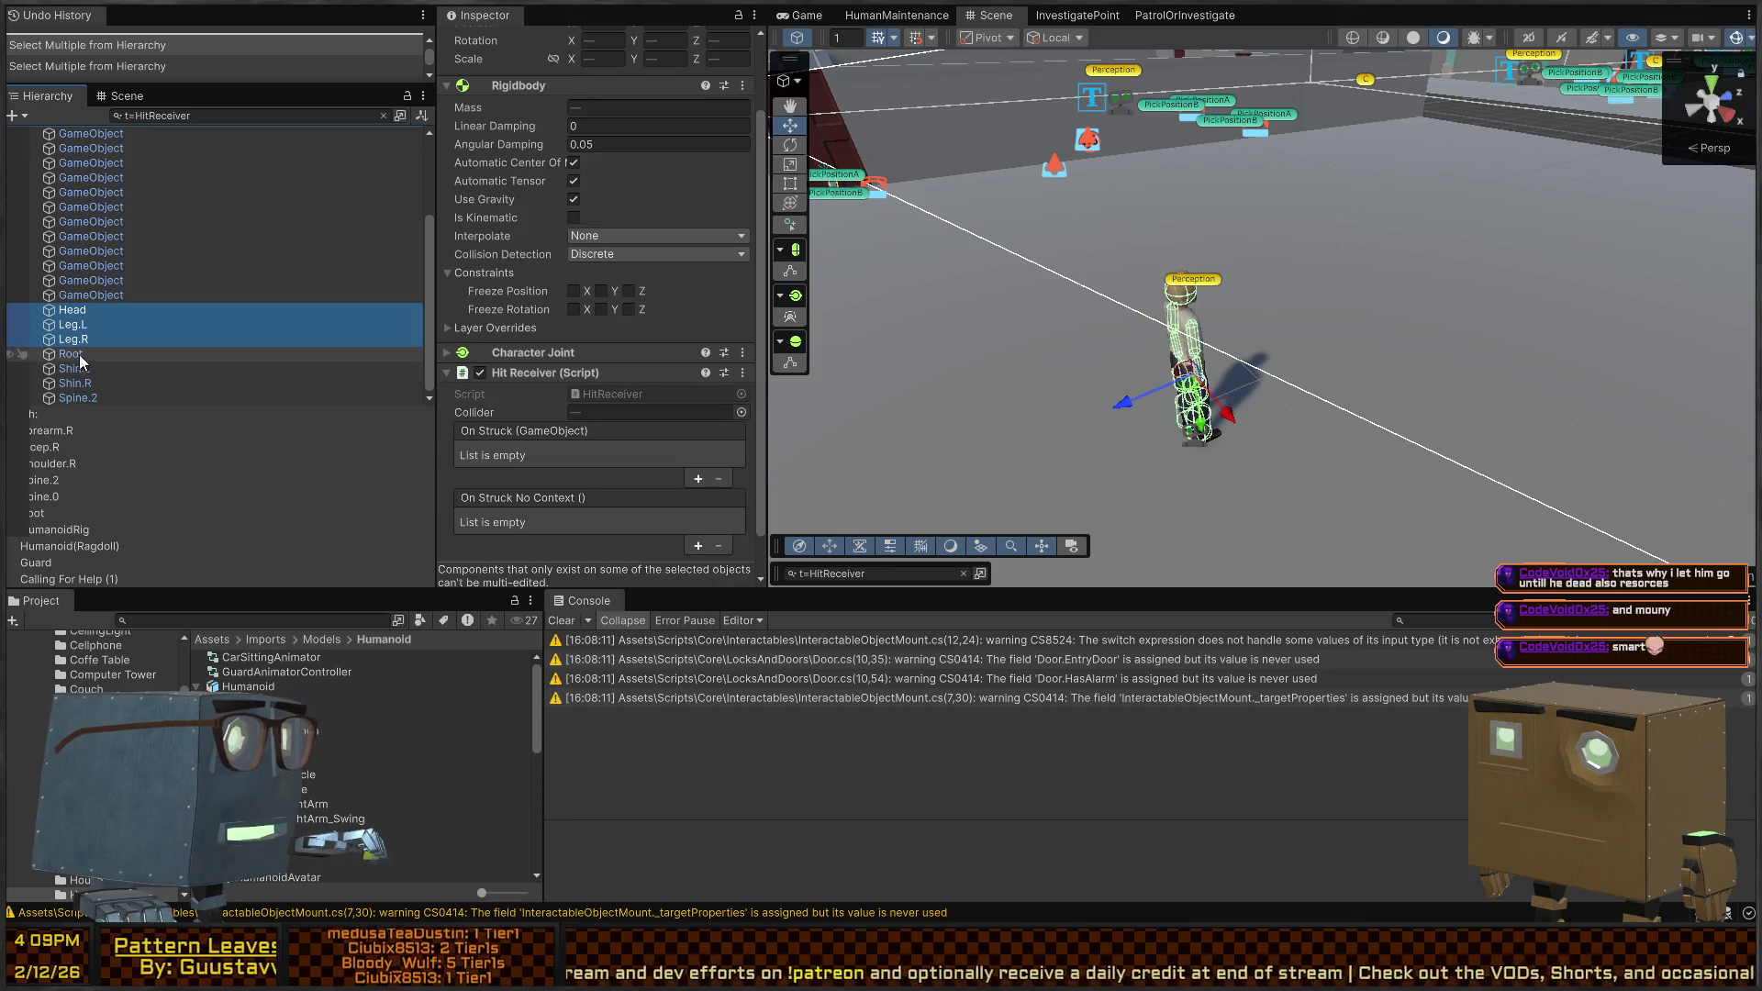
ctrl+click(81, 369)
ctrl+click(82, 384)
ctrl+click(85, 400)
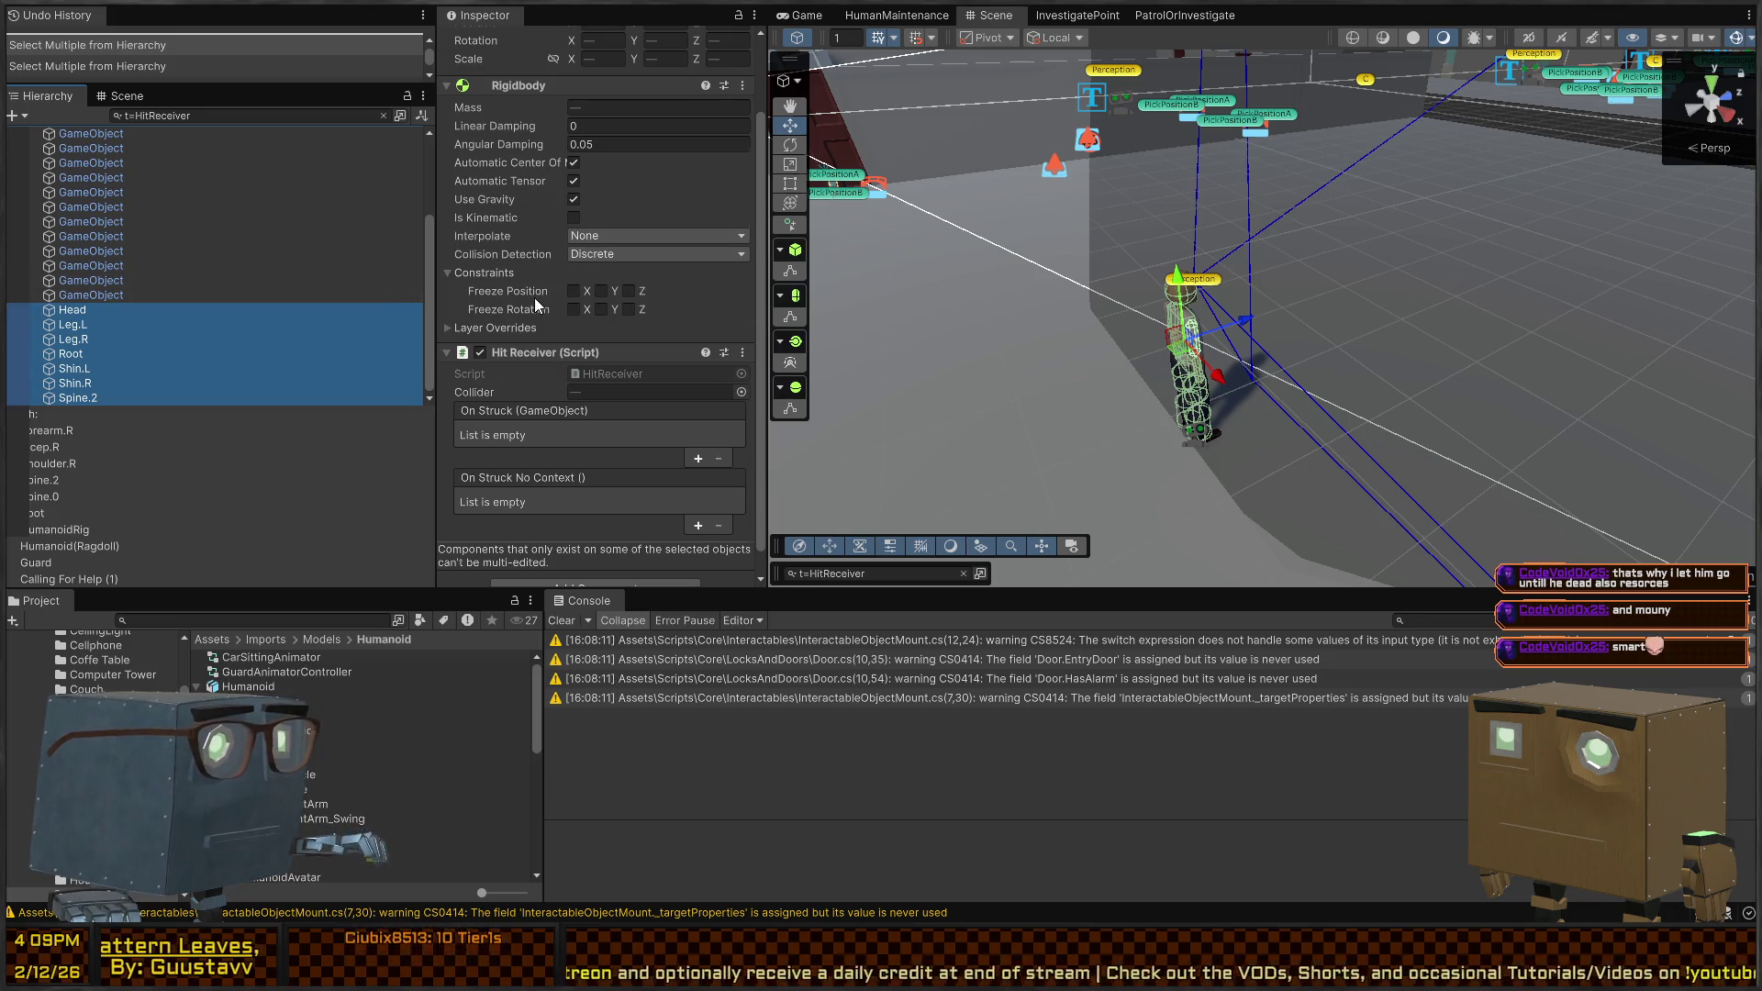
Add an On Struck entry to the selected bones and set RagdollController as its target object
scroll(542, 302, down, 1)
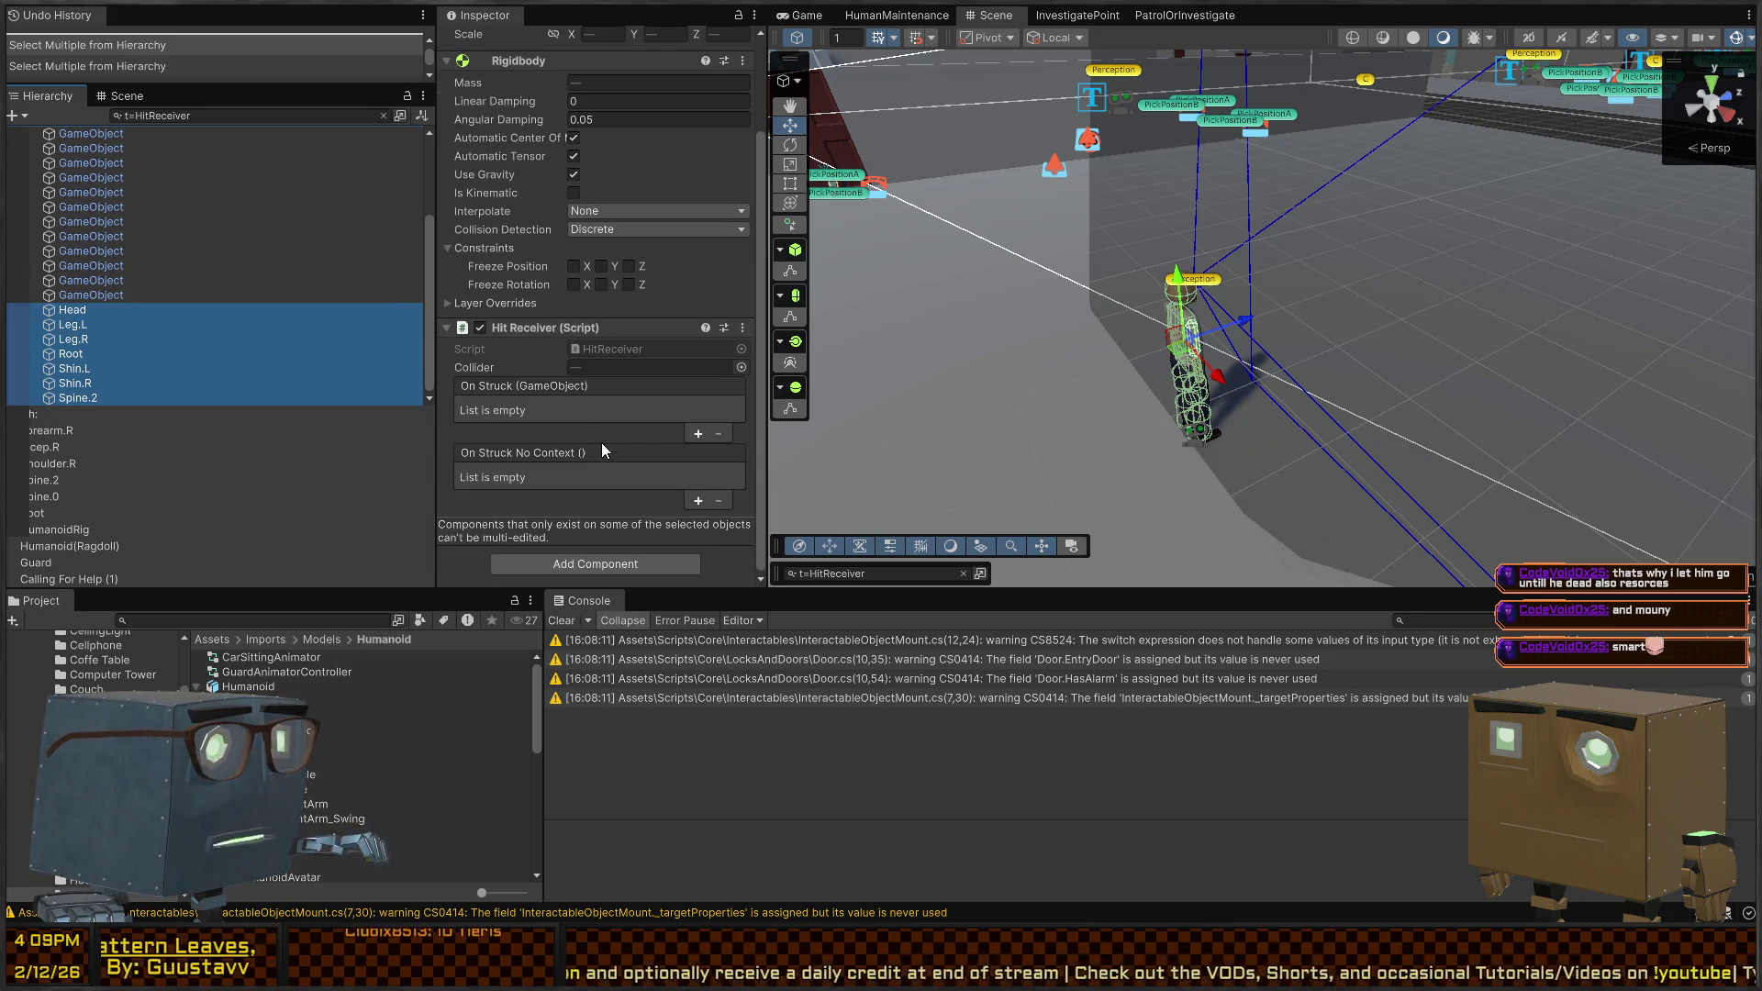
click(698, 432)
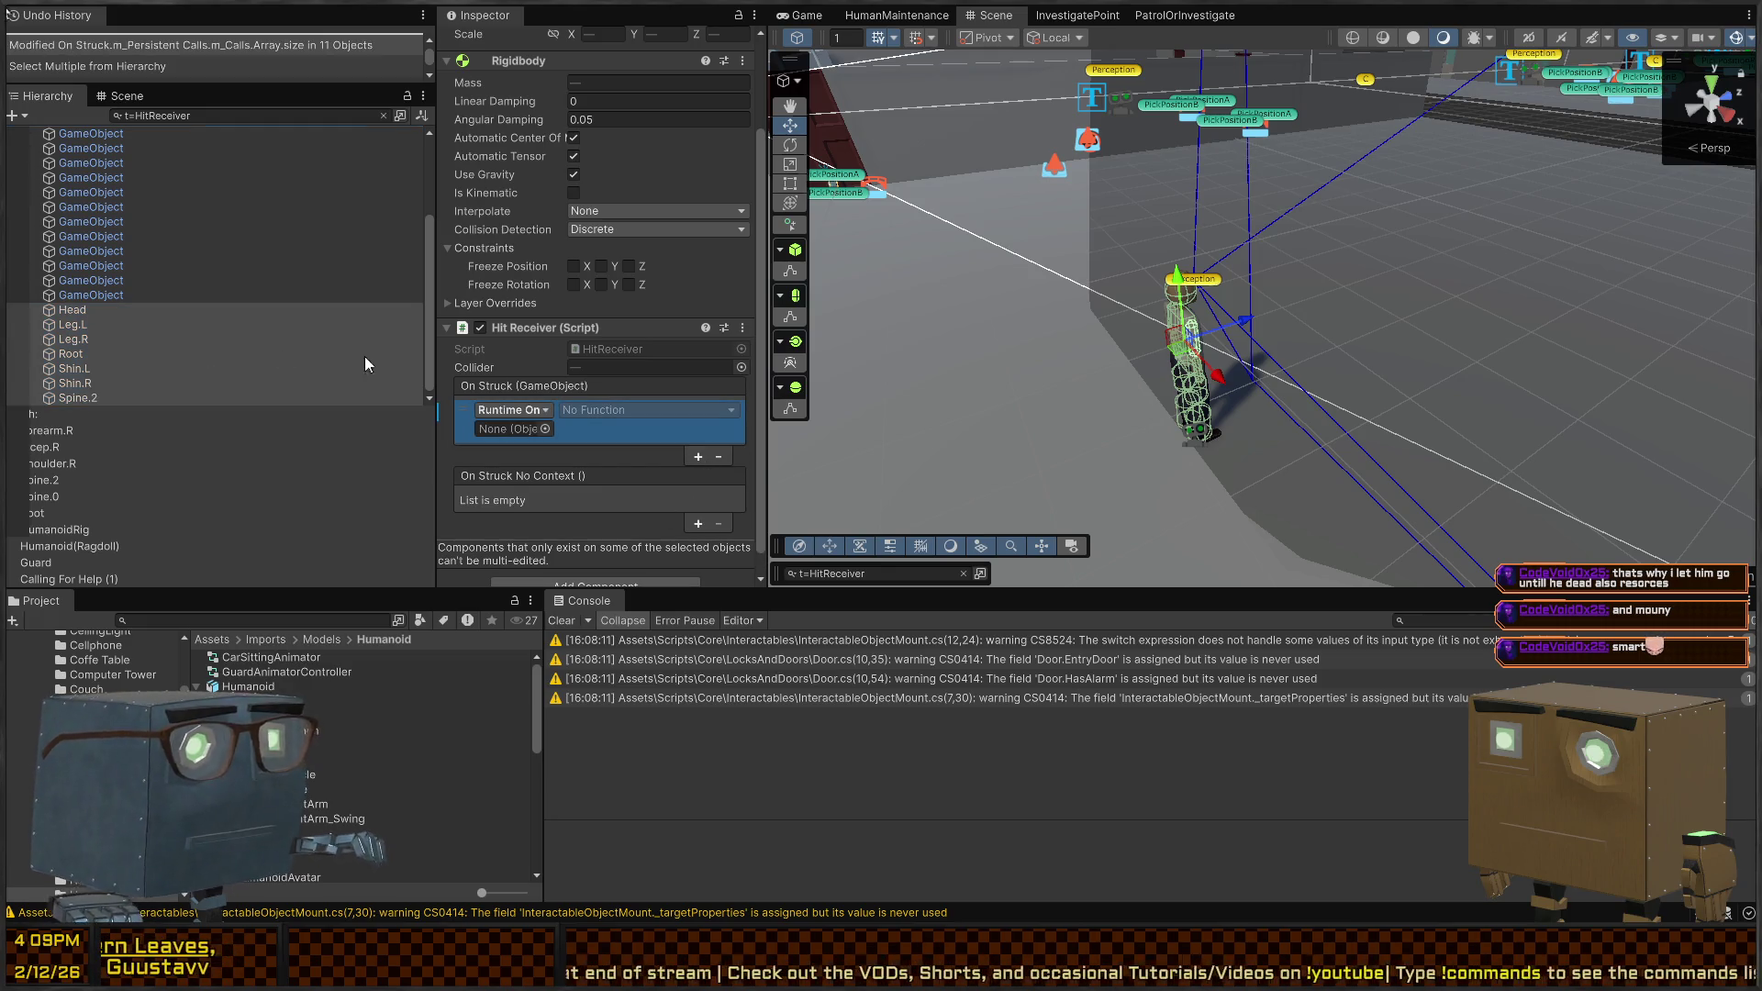
scroll(569, 294, up, 5)
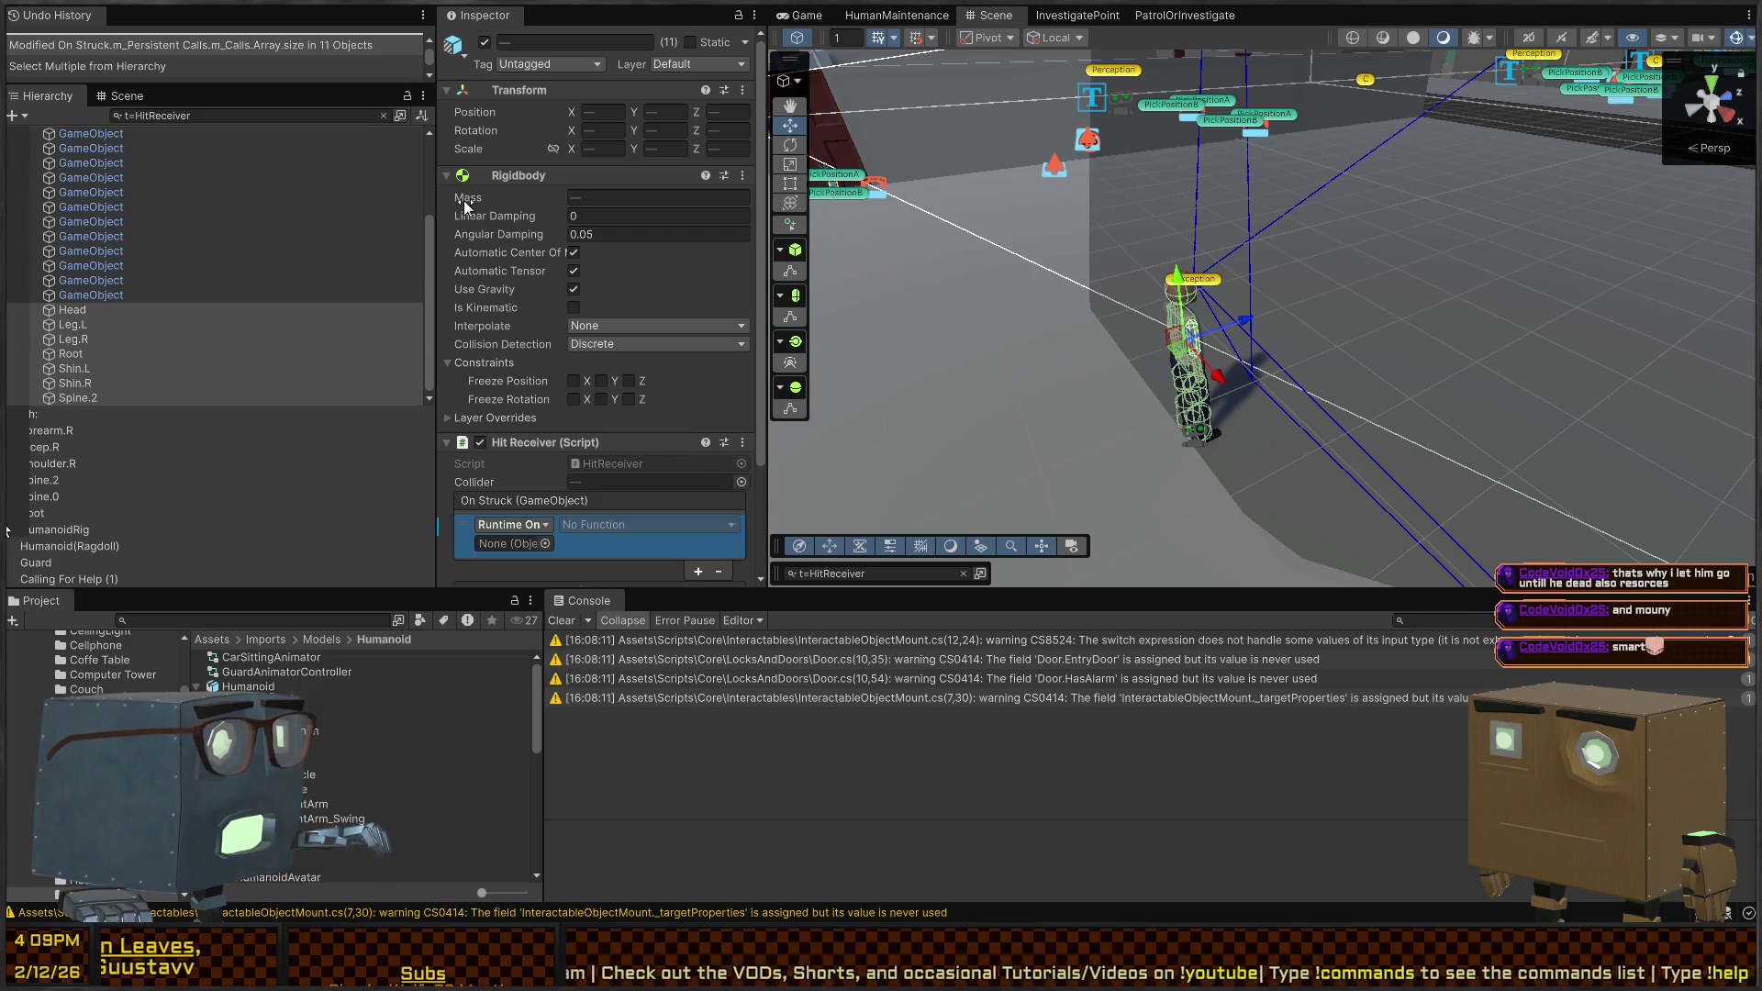
scroll(217, 217, up, 5)
click(387, 118)
key(BackSpace)
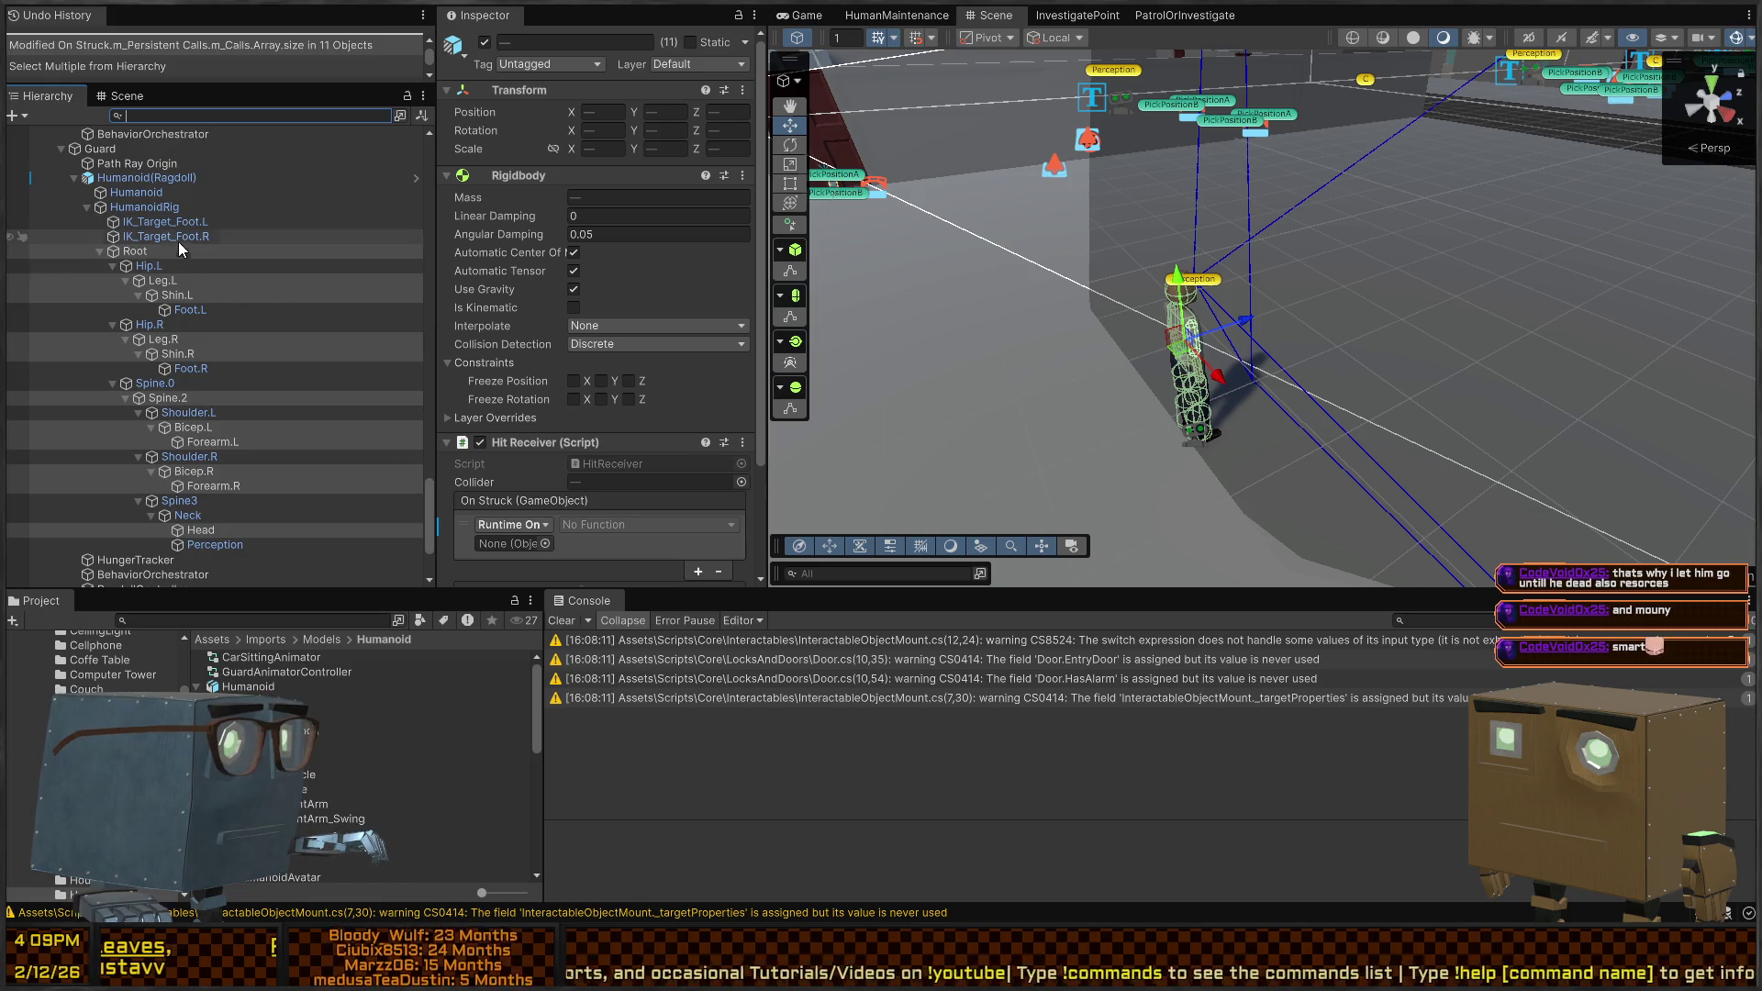
scroll(170, 275, down, 3)
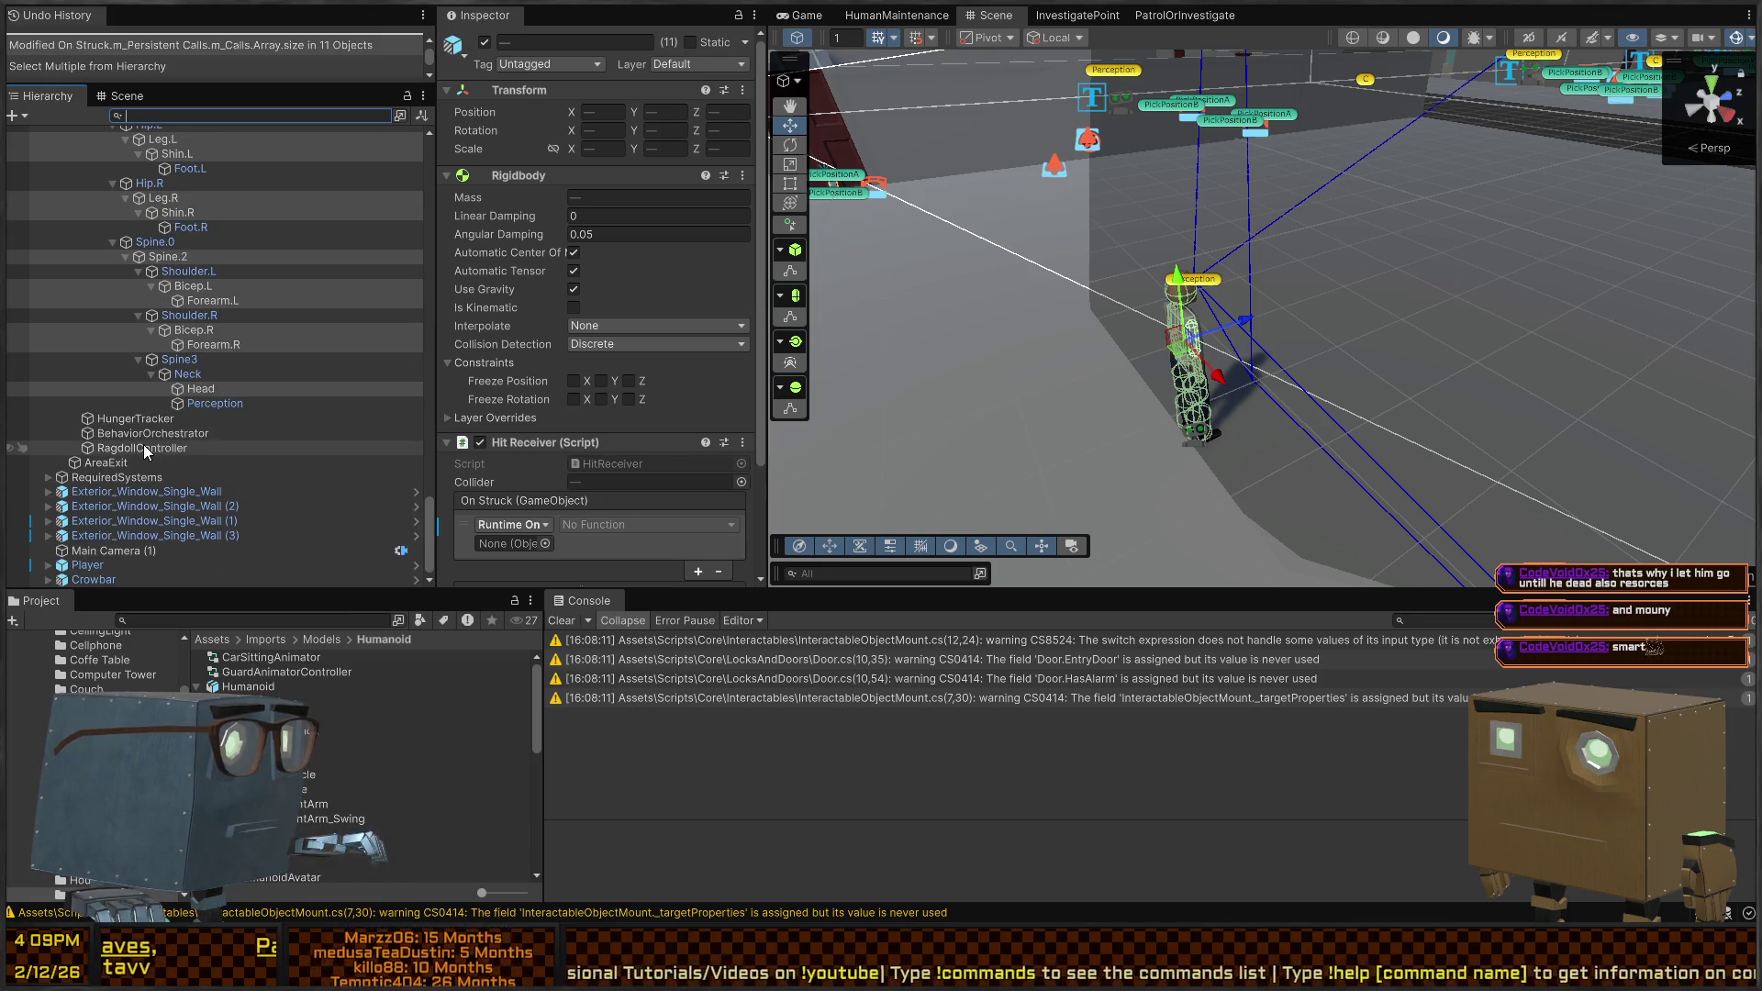
drag(134, 449, 515, 542)
Make the On Struck call run RagdollManager.StartRagdoll with argument 15
scroll(608, 474, down, 3)
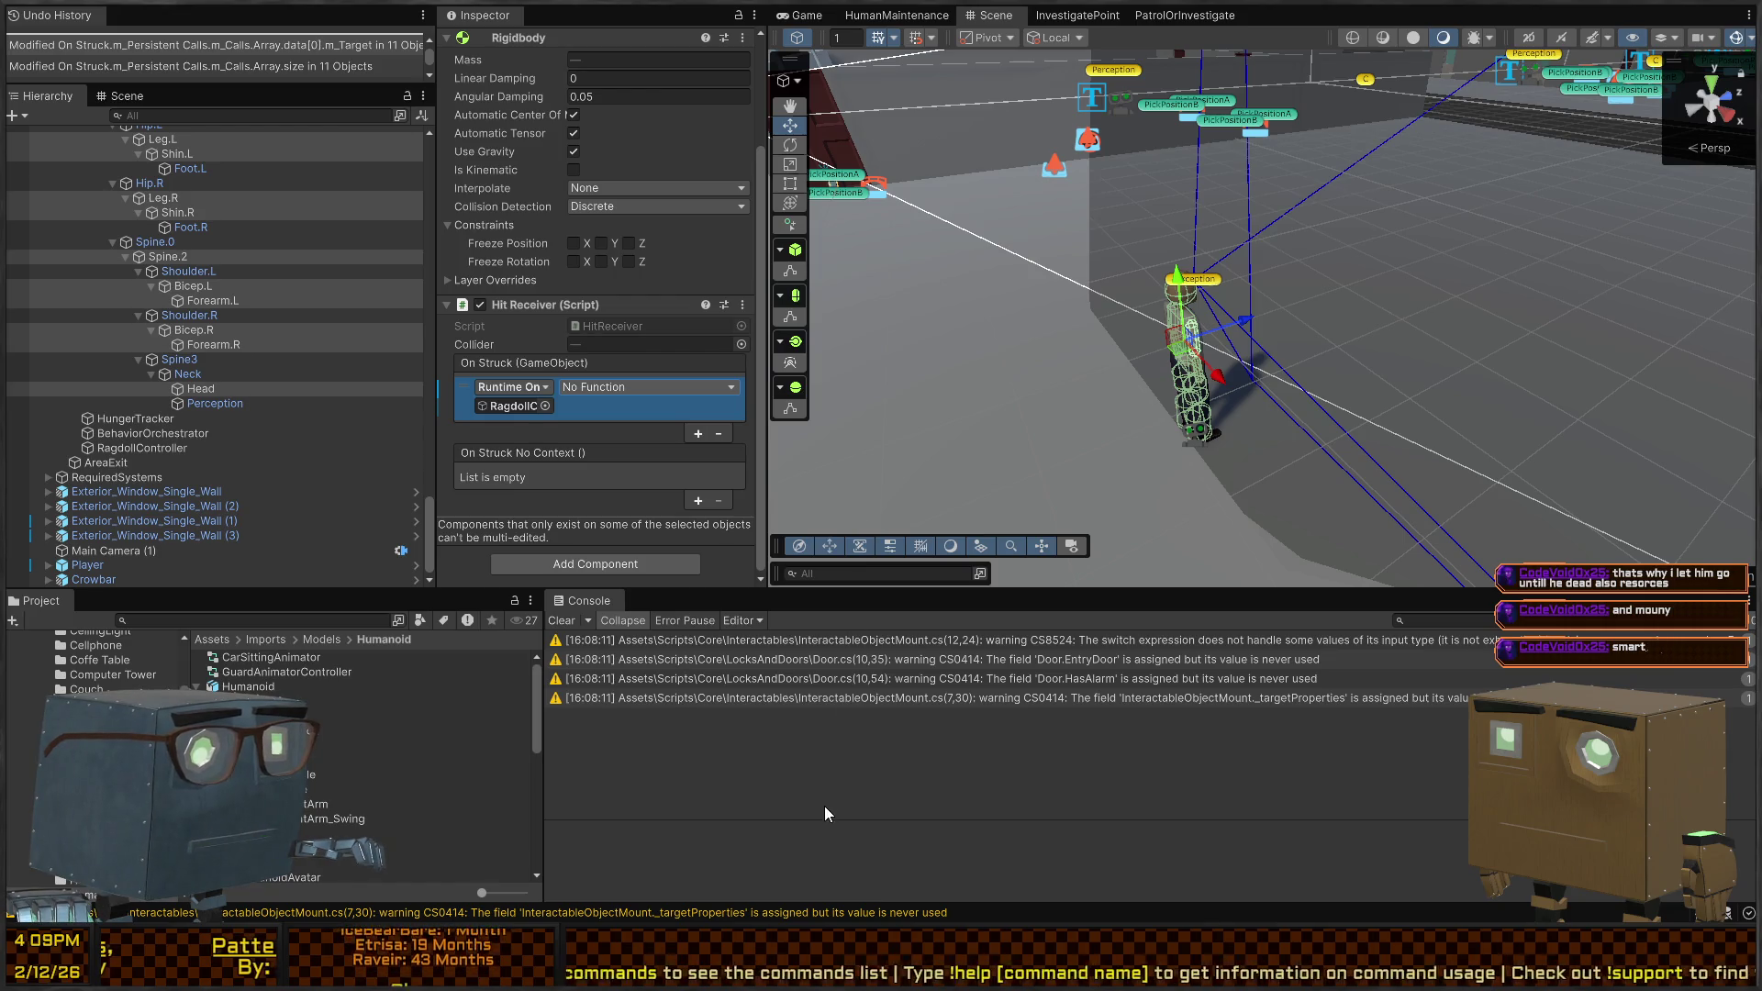
click(647, 386)
click(604, 404)
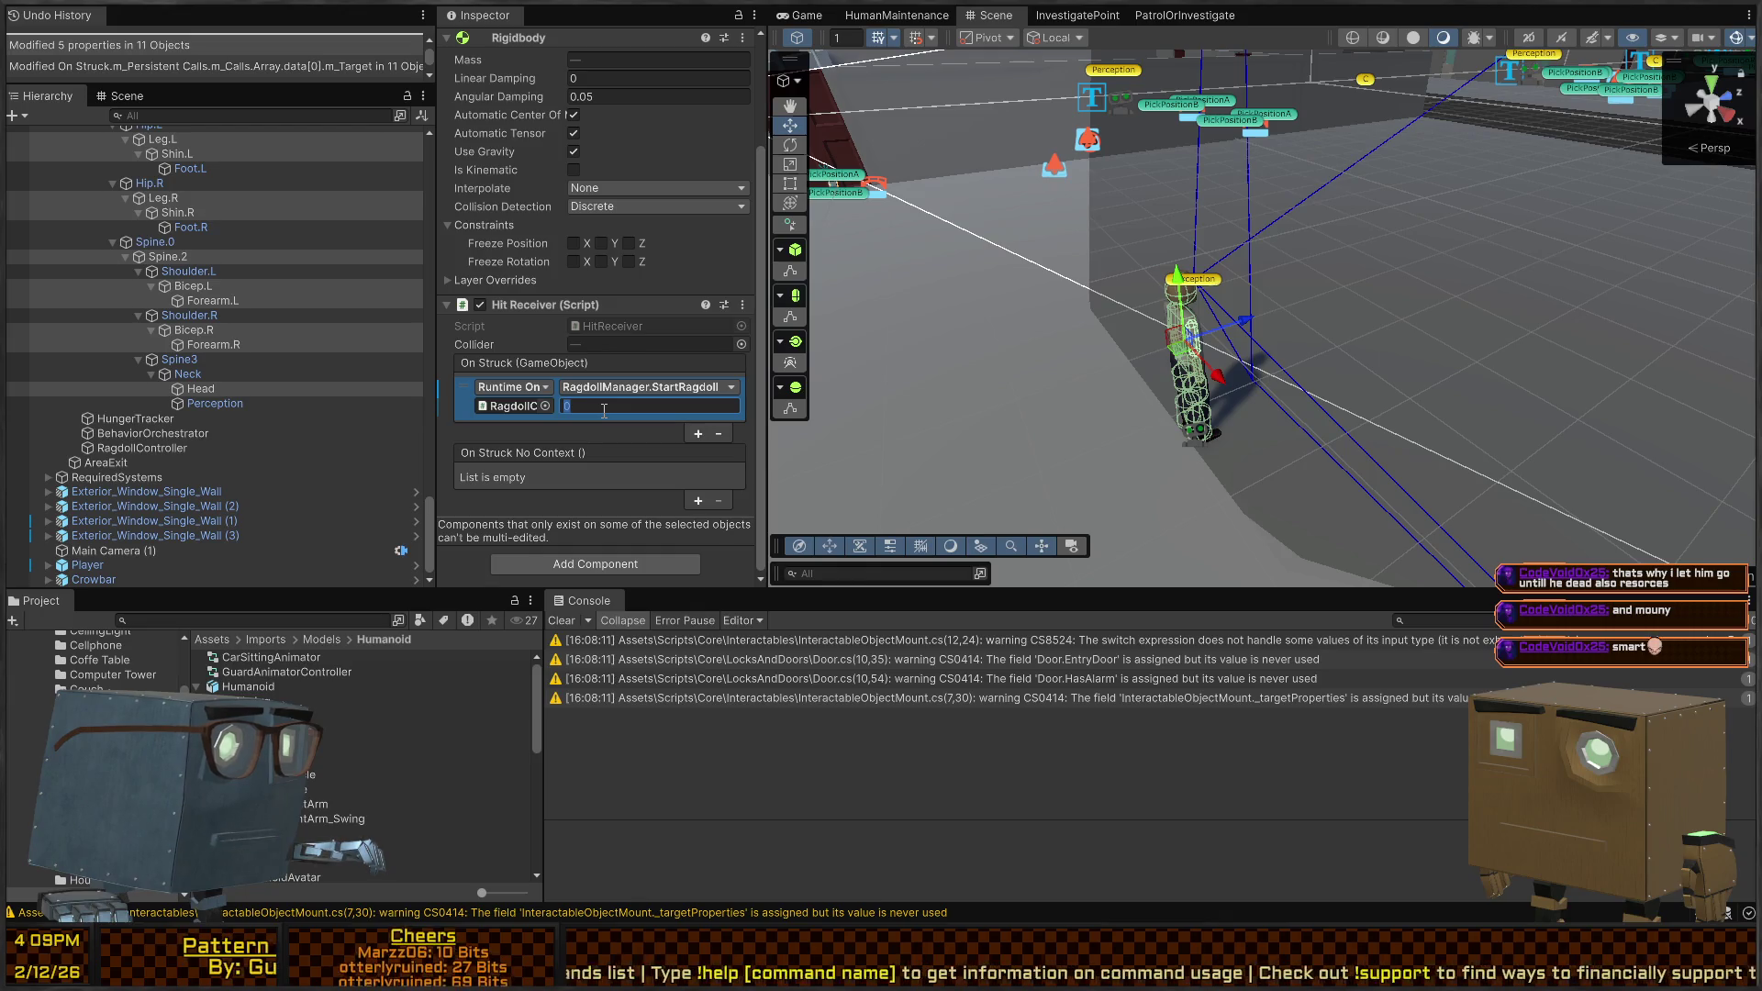
text(15)
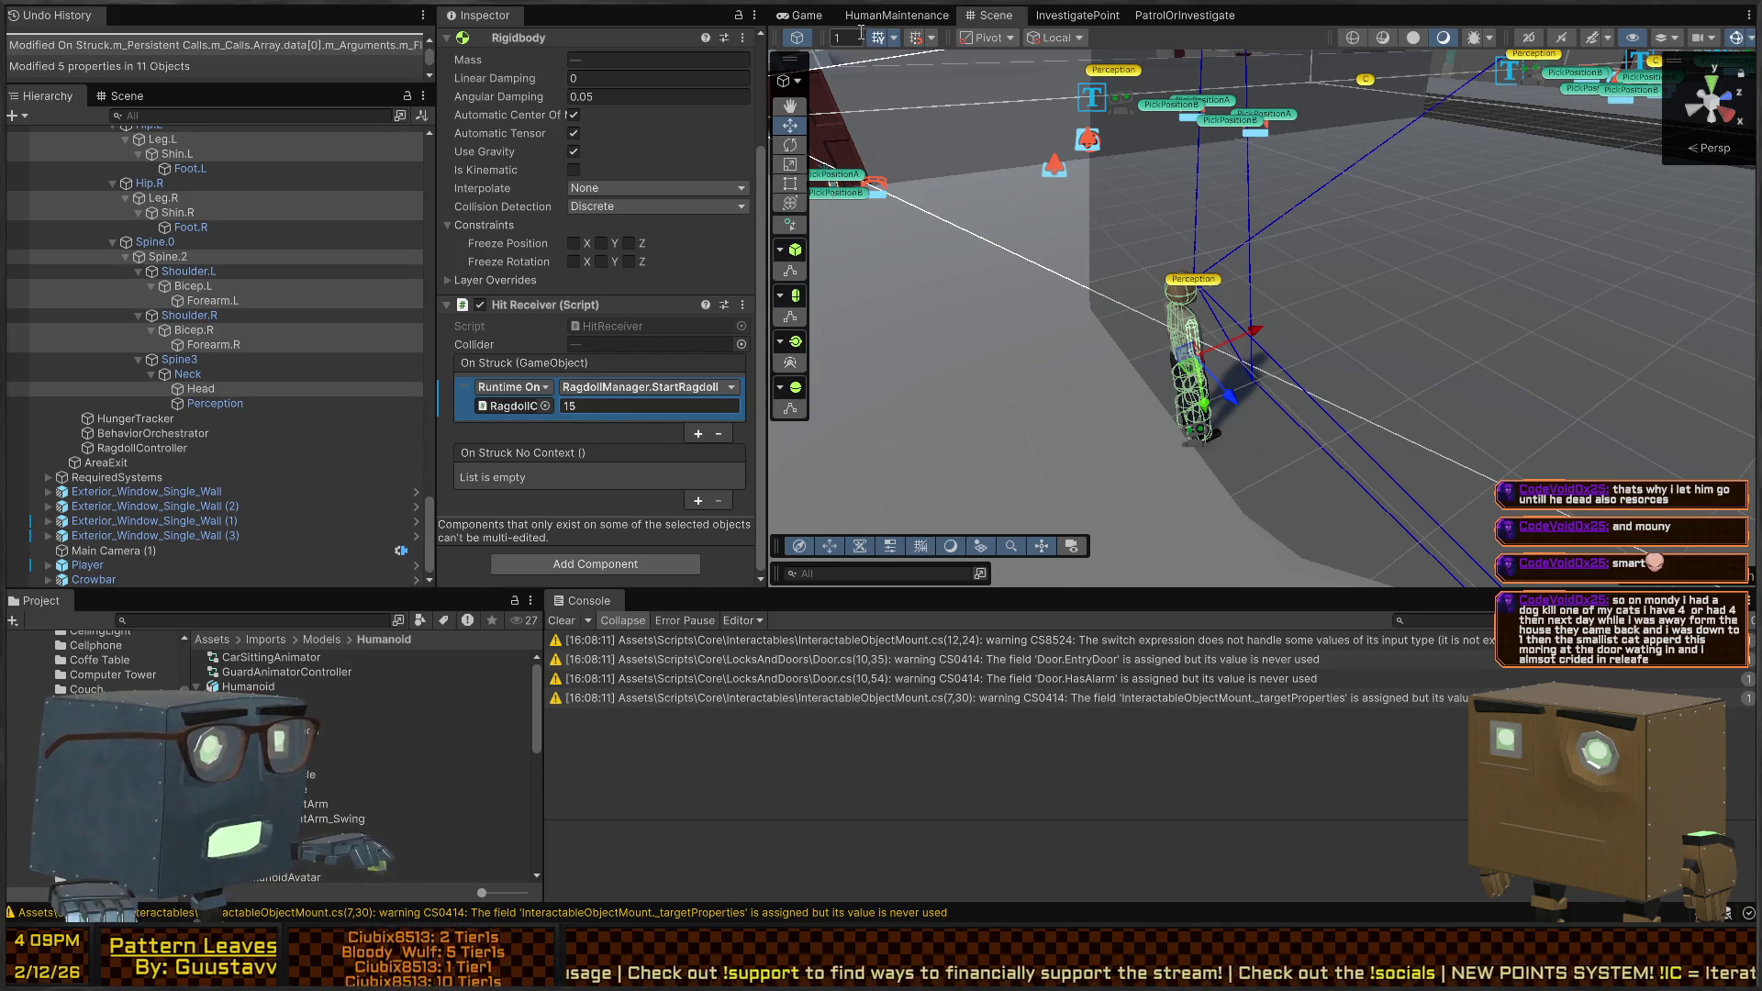
Play the game, pick up the crowbar and strike the patroller until he ragdolls
key(ctrl+p)
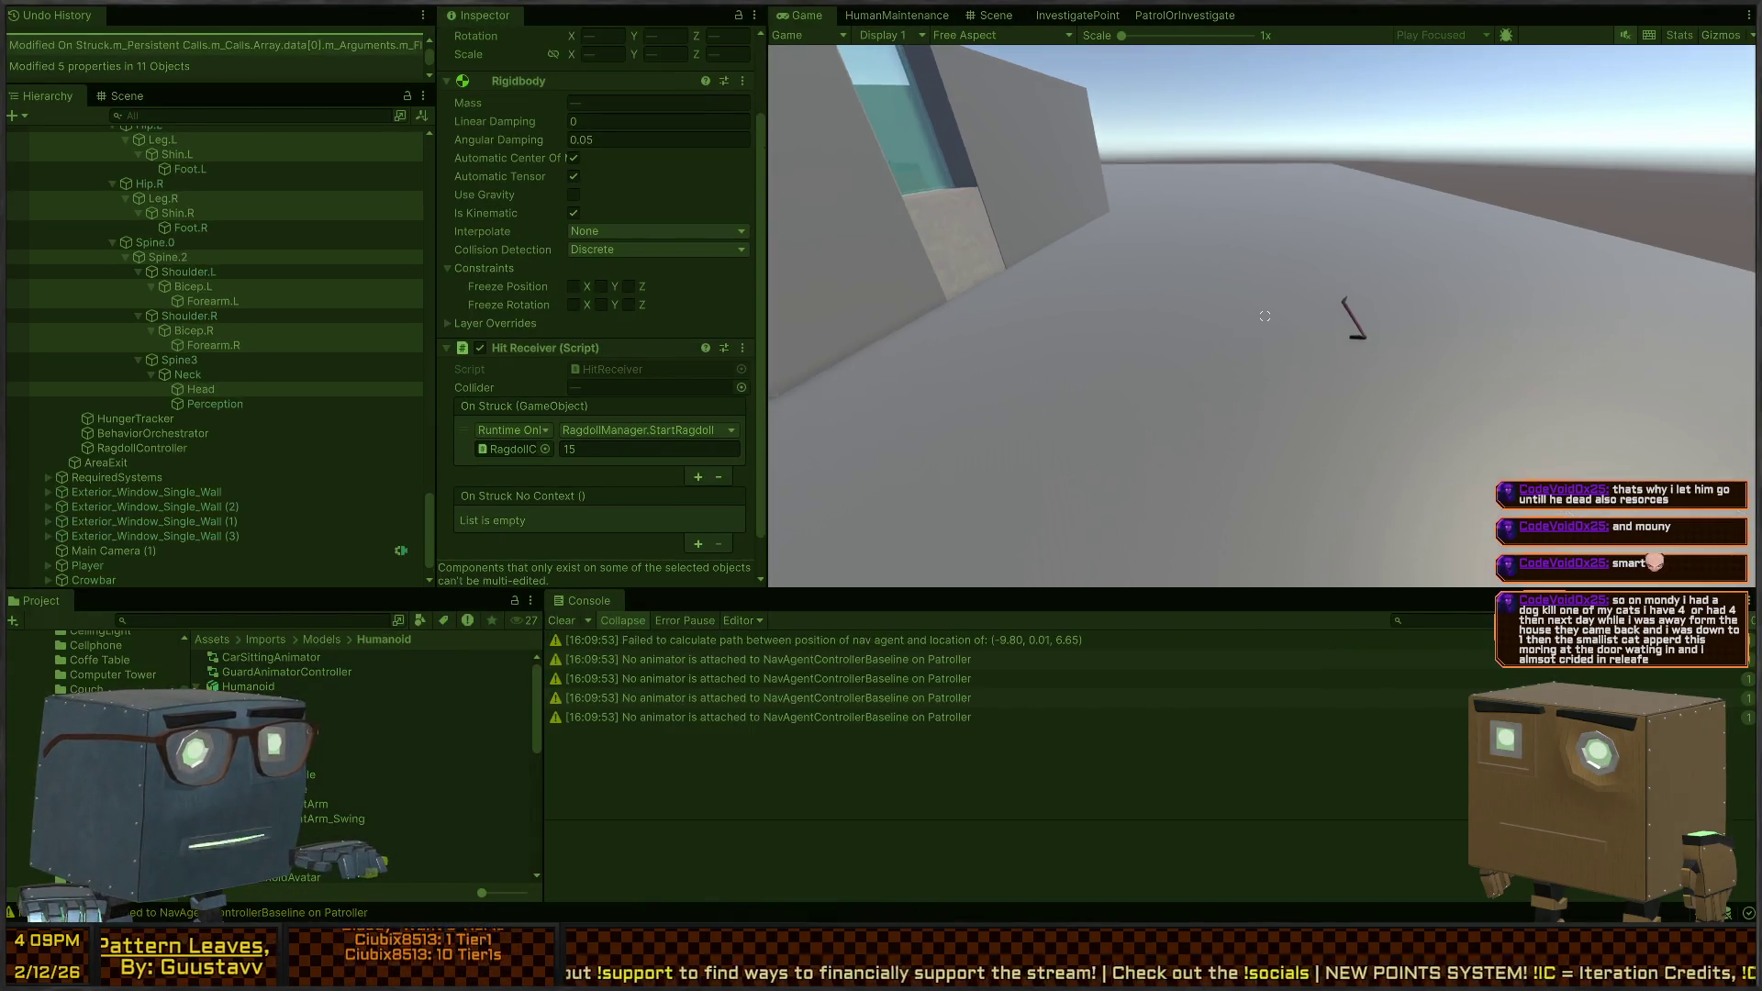
key(w)
key(e)
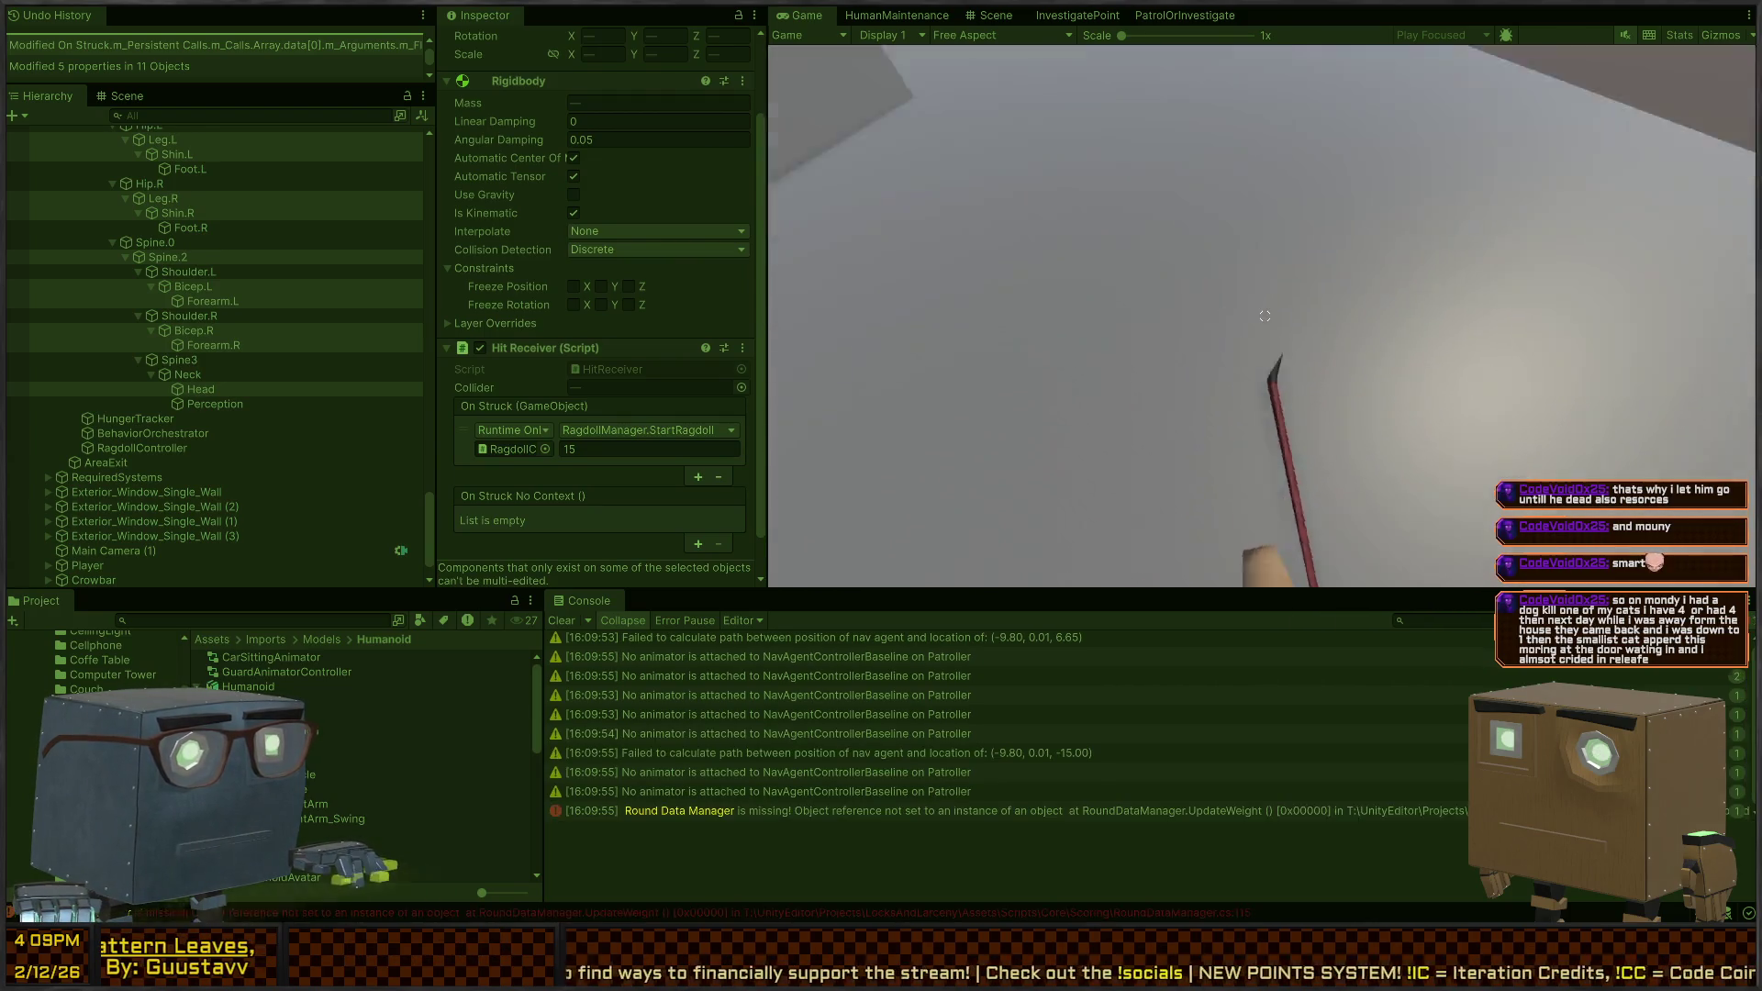
click(1264, 316)
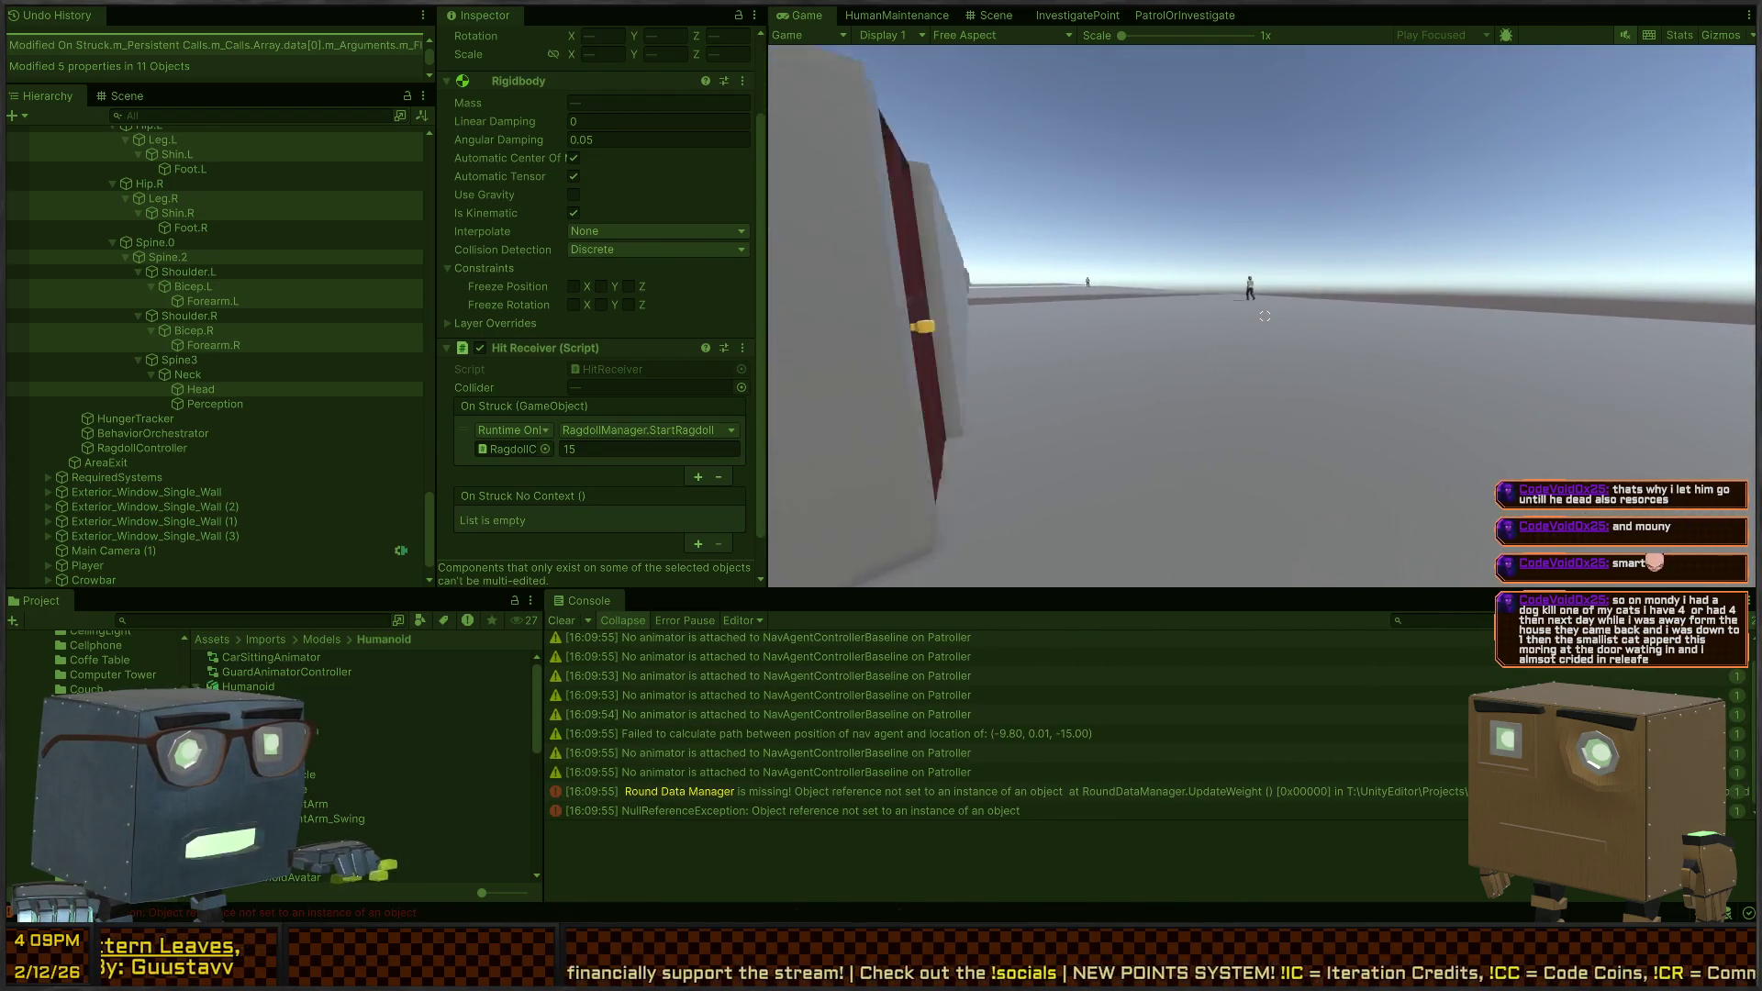
click(1265, 315)
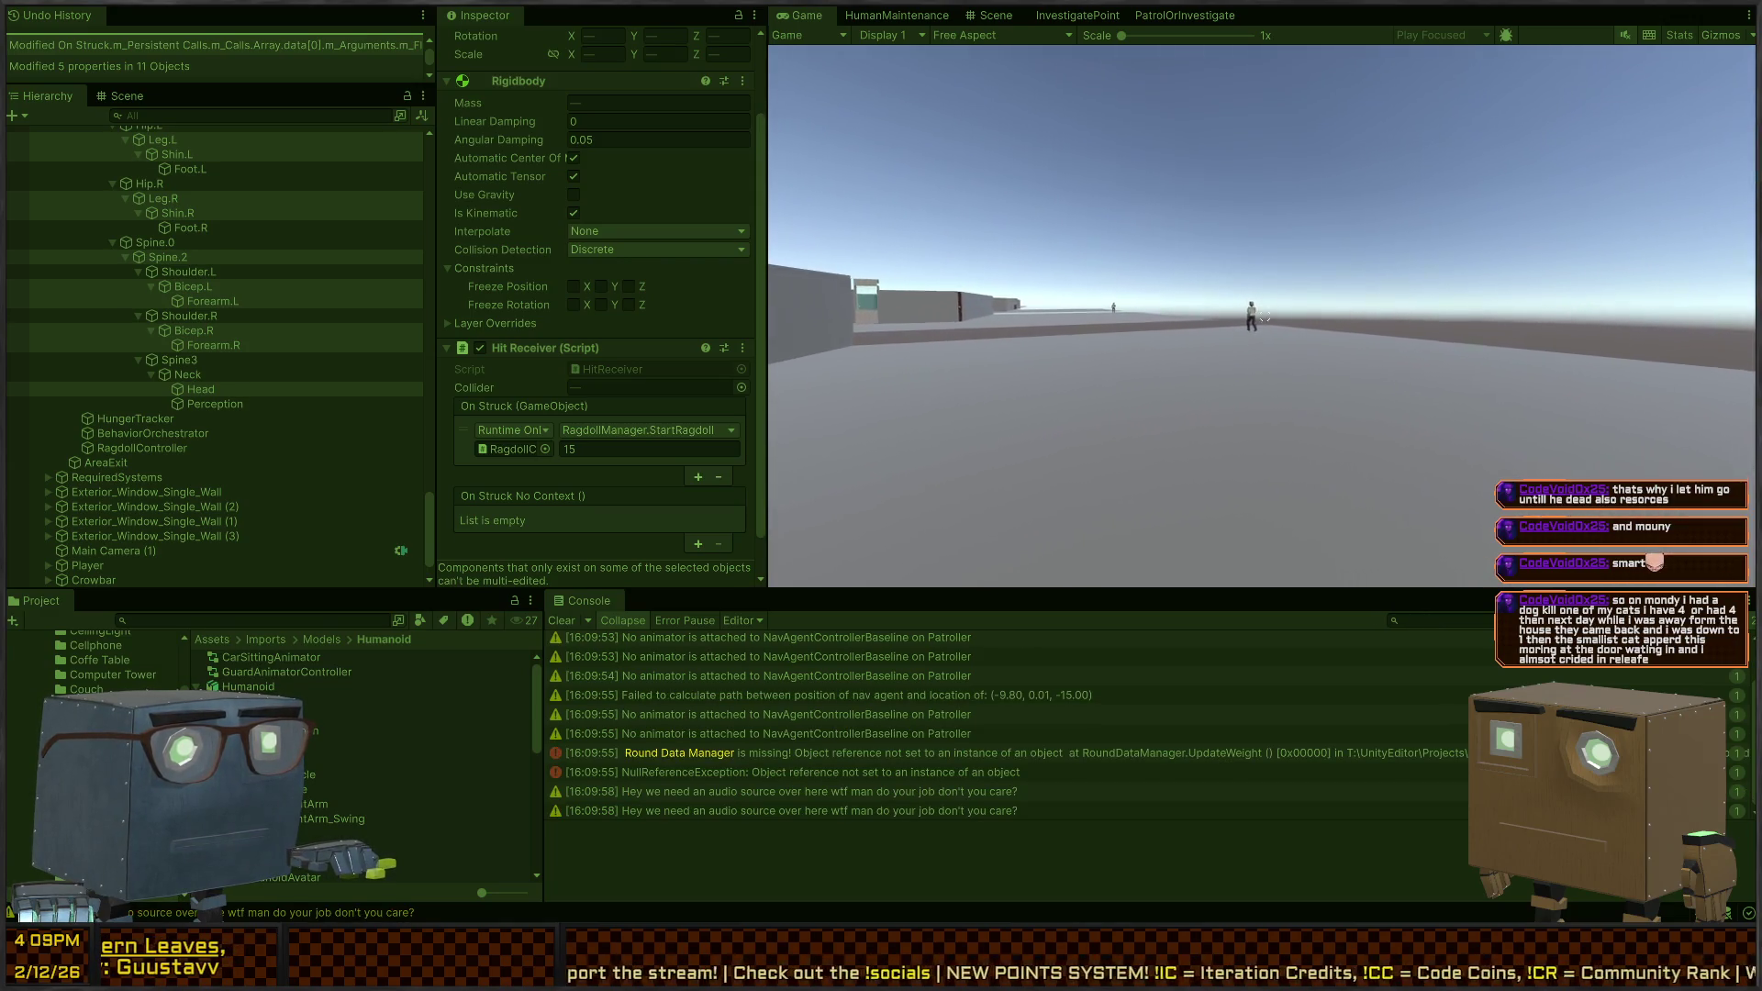
click(1265, 316)
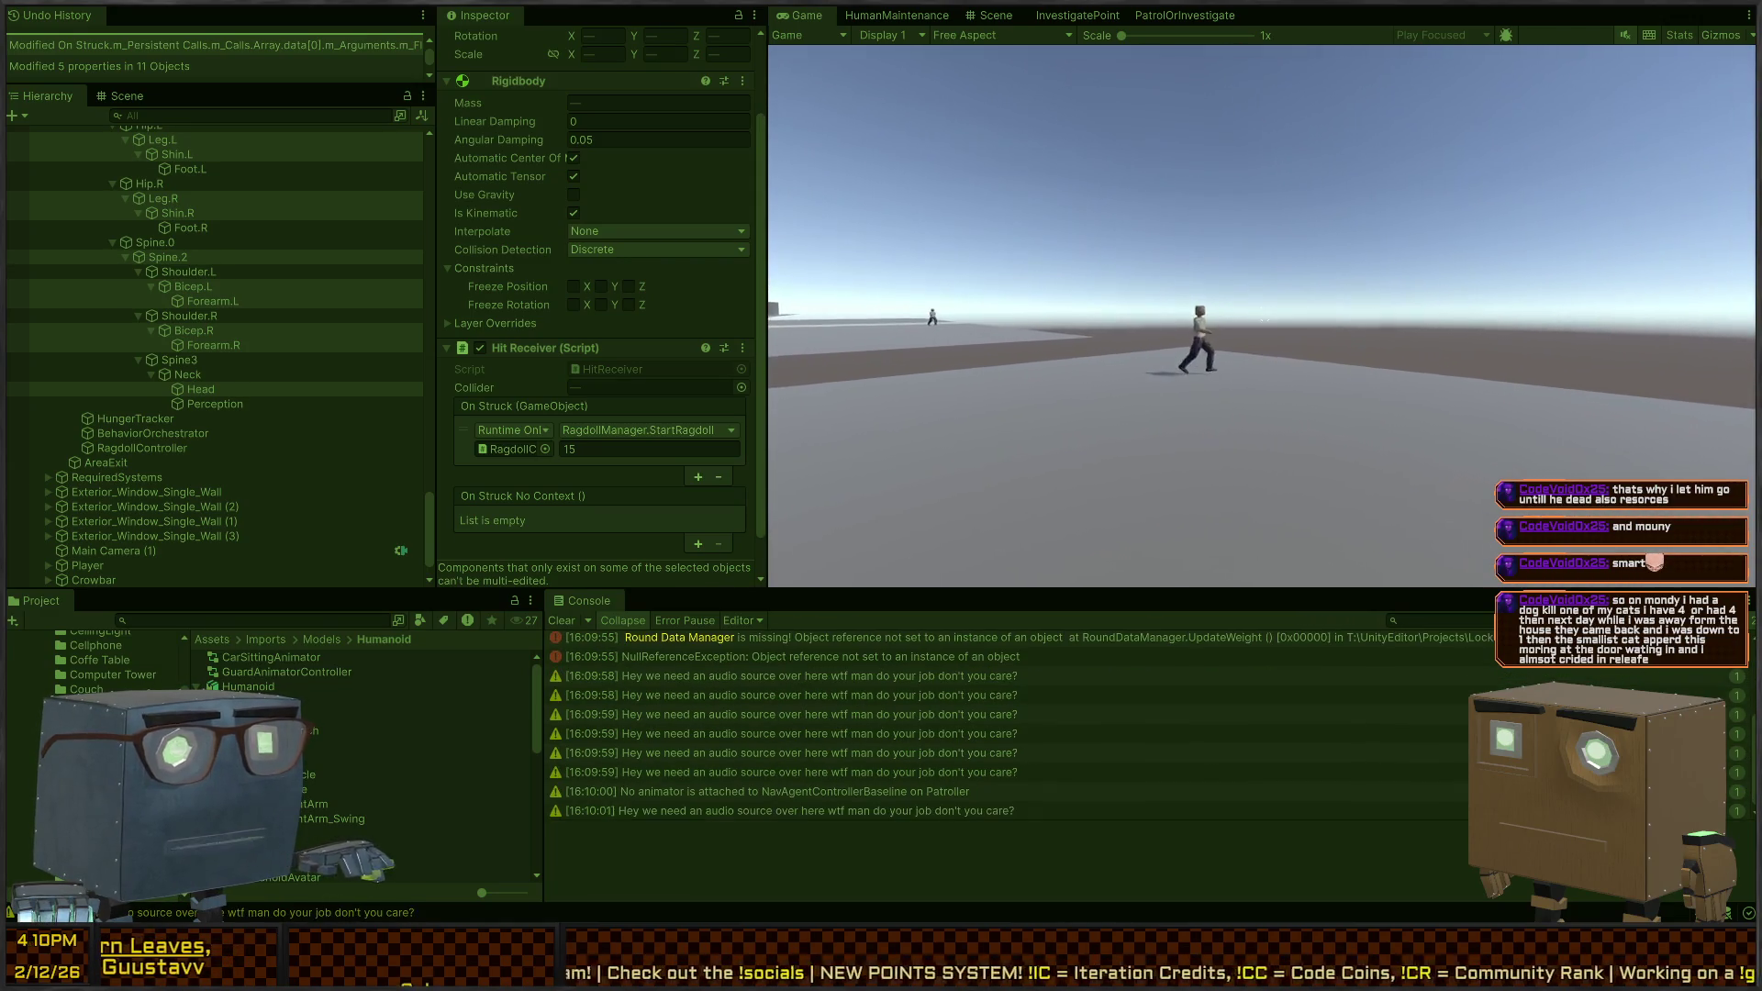
click(1265, 316)
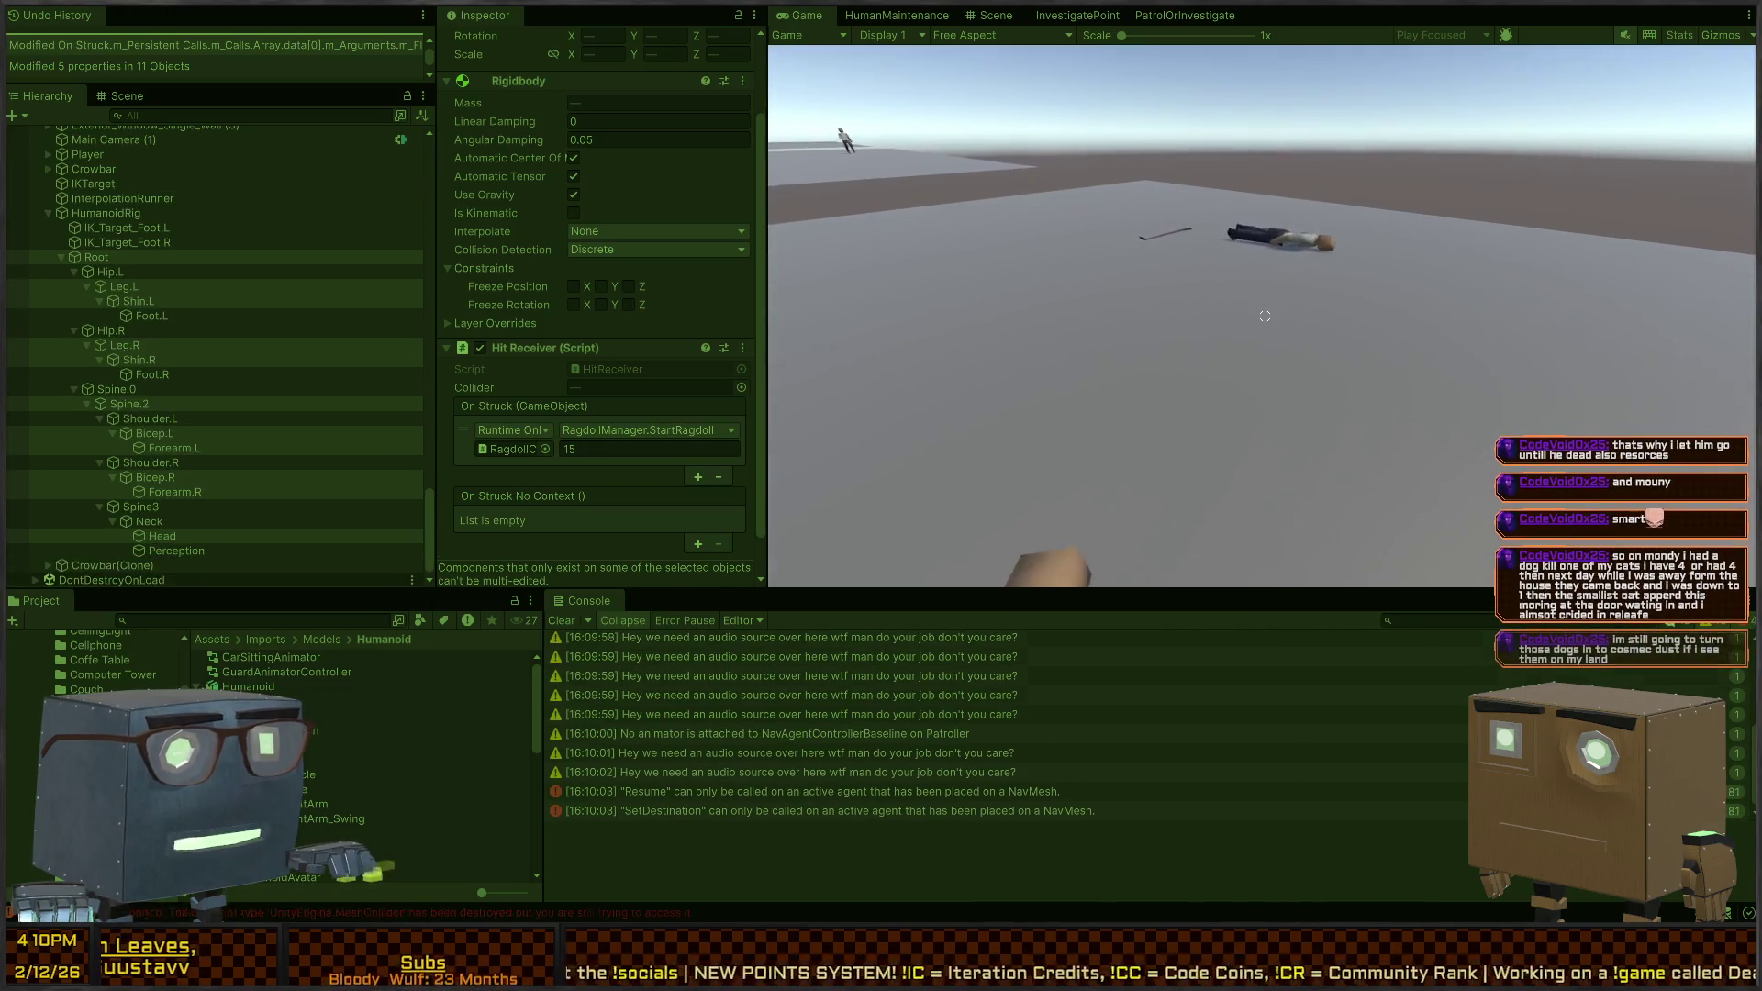
Strike the fallen patroller again and keep swinging after he recovers and walks
key(w)
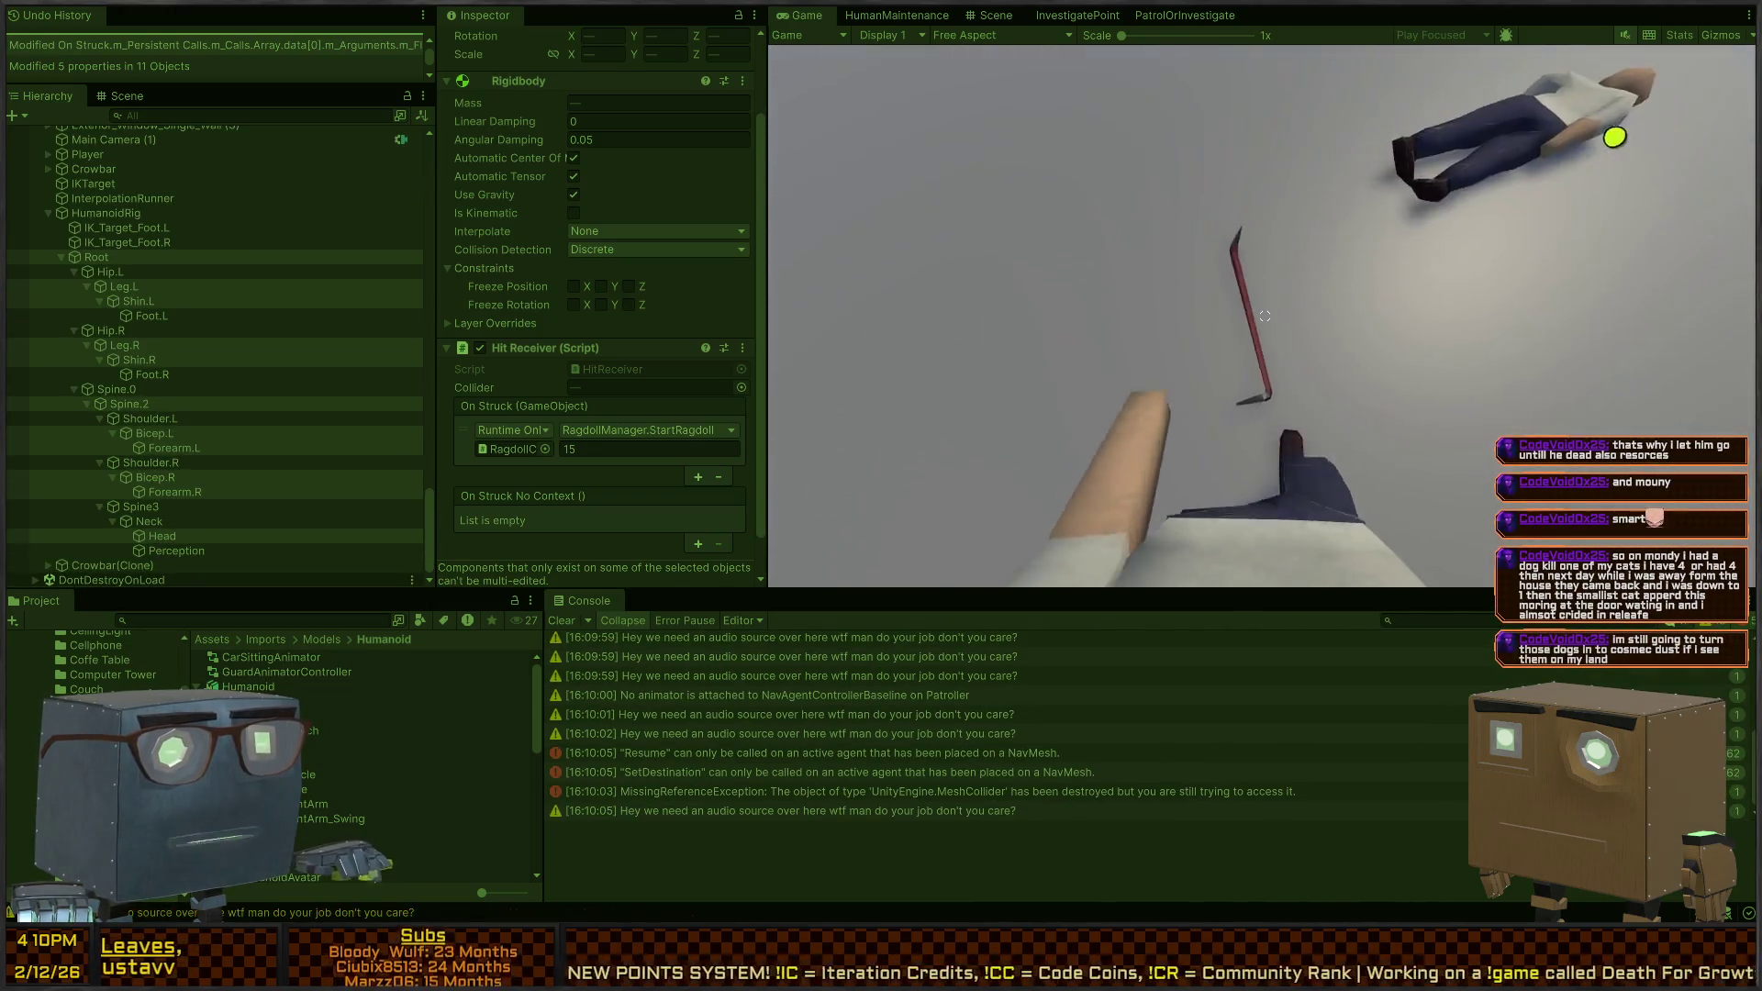
key(s)
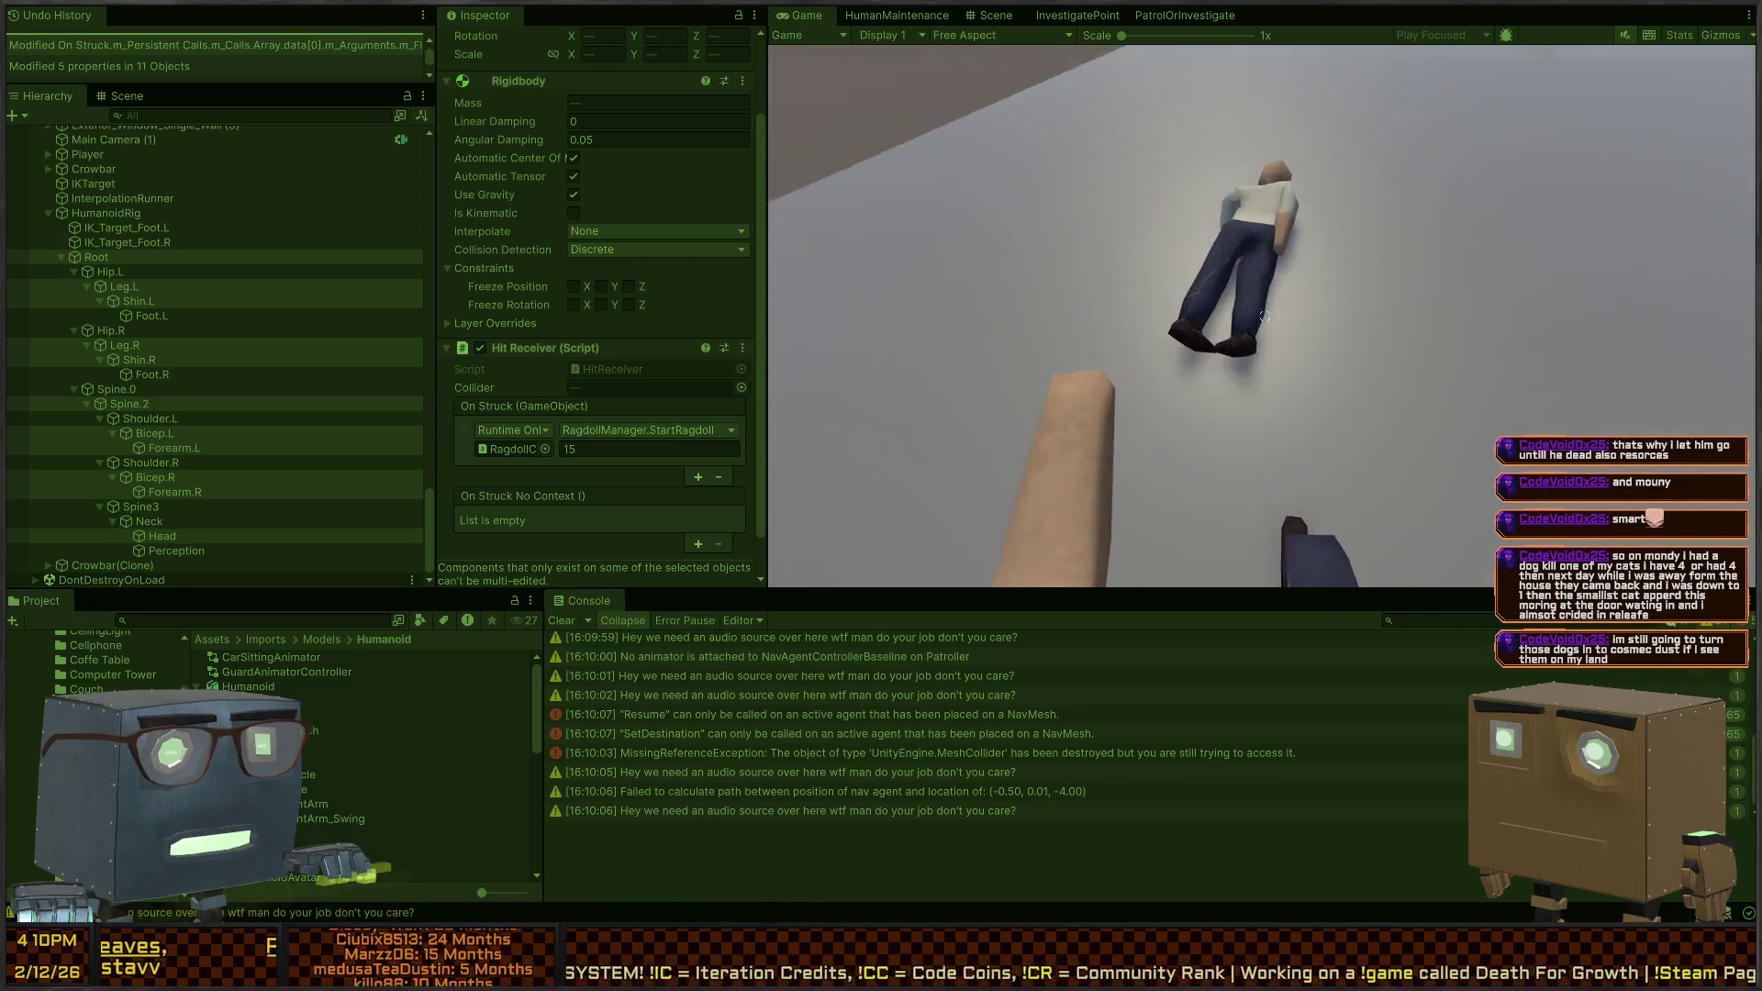
click(1265, 316)
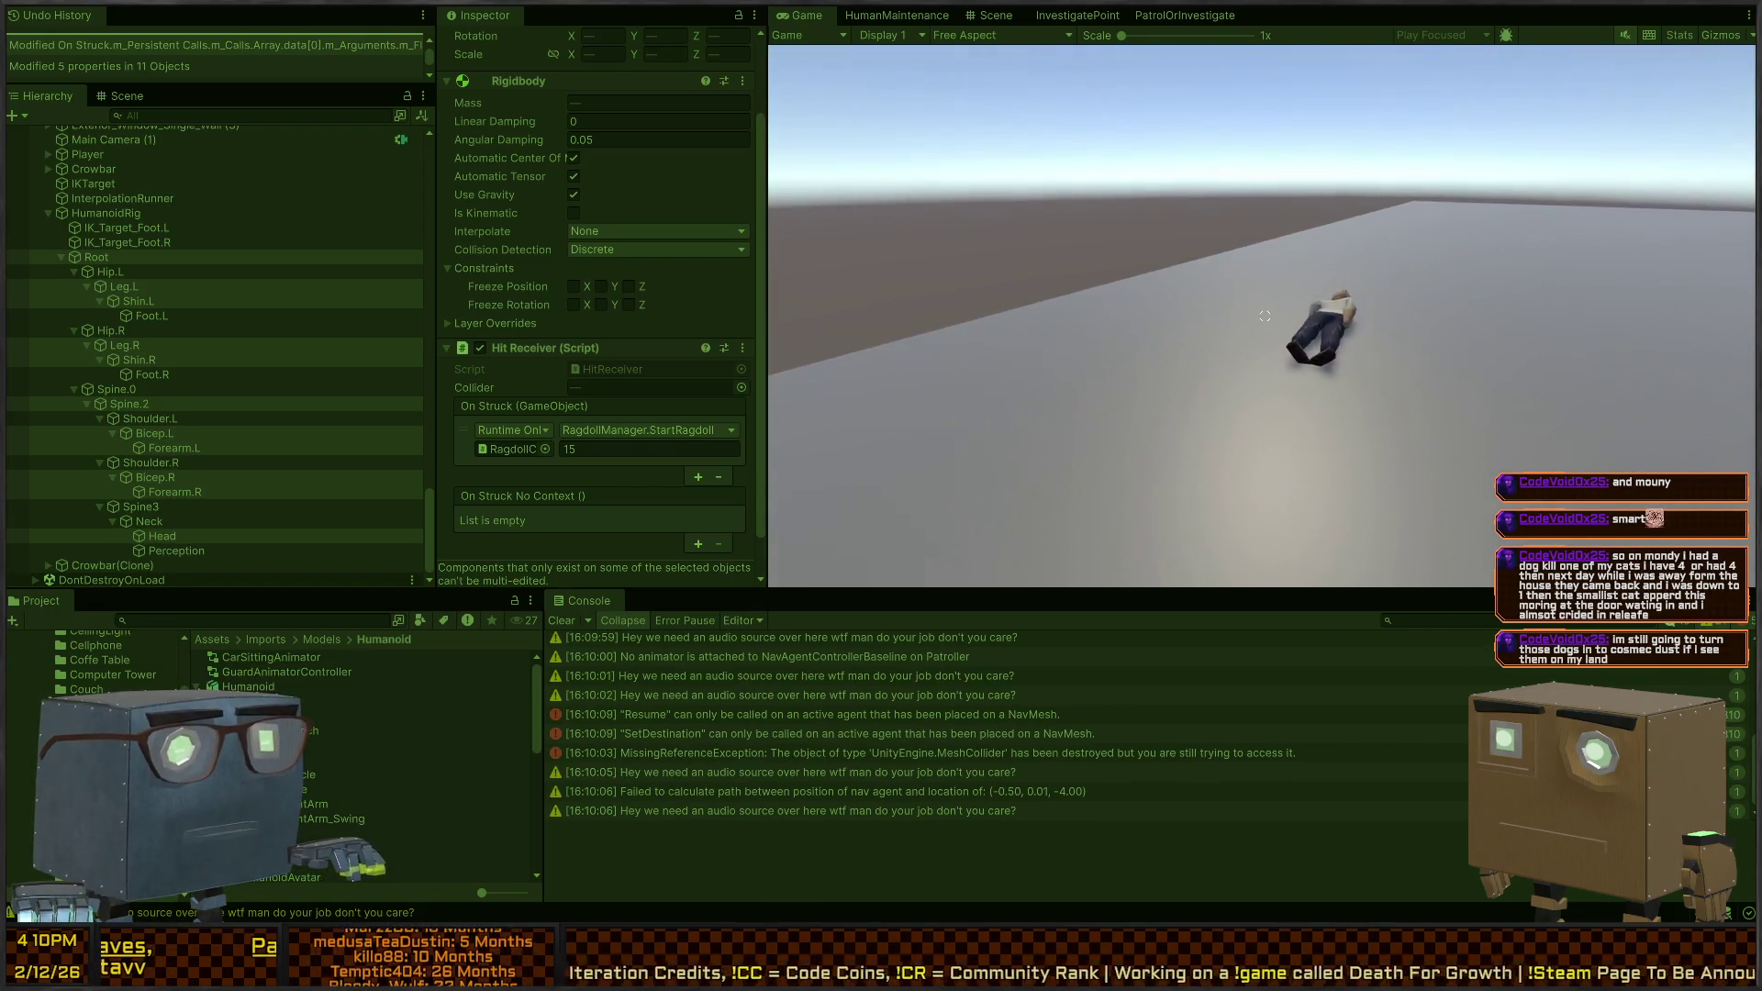
key(w)
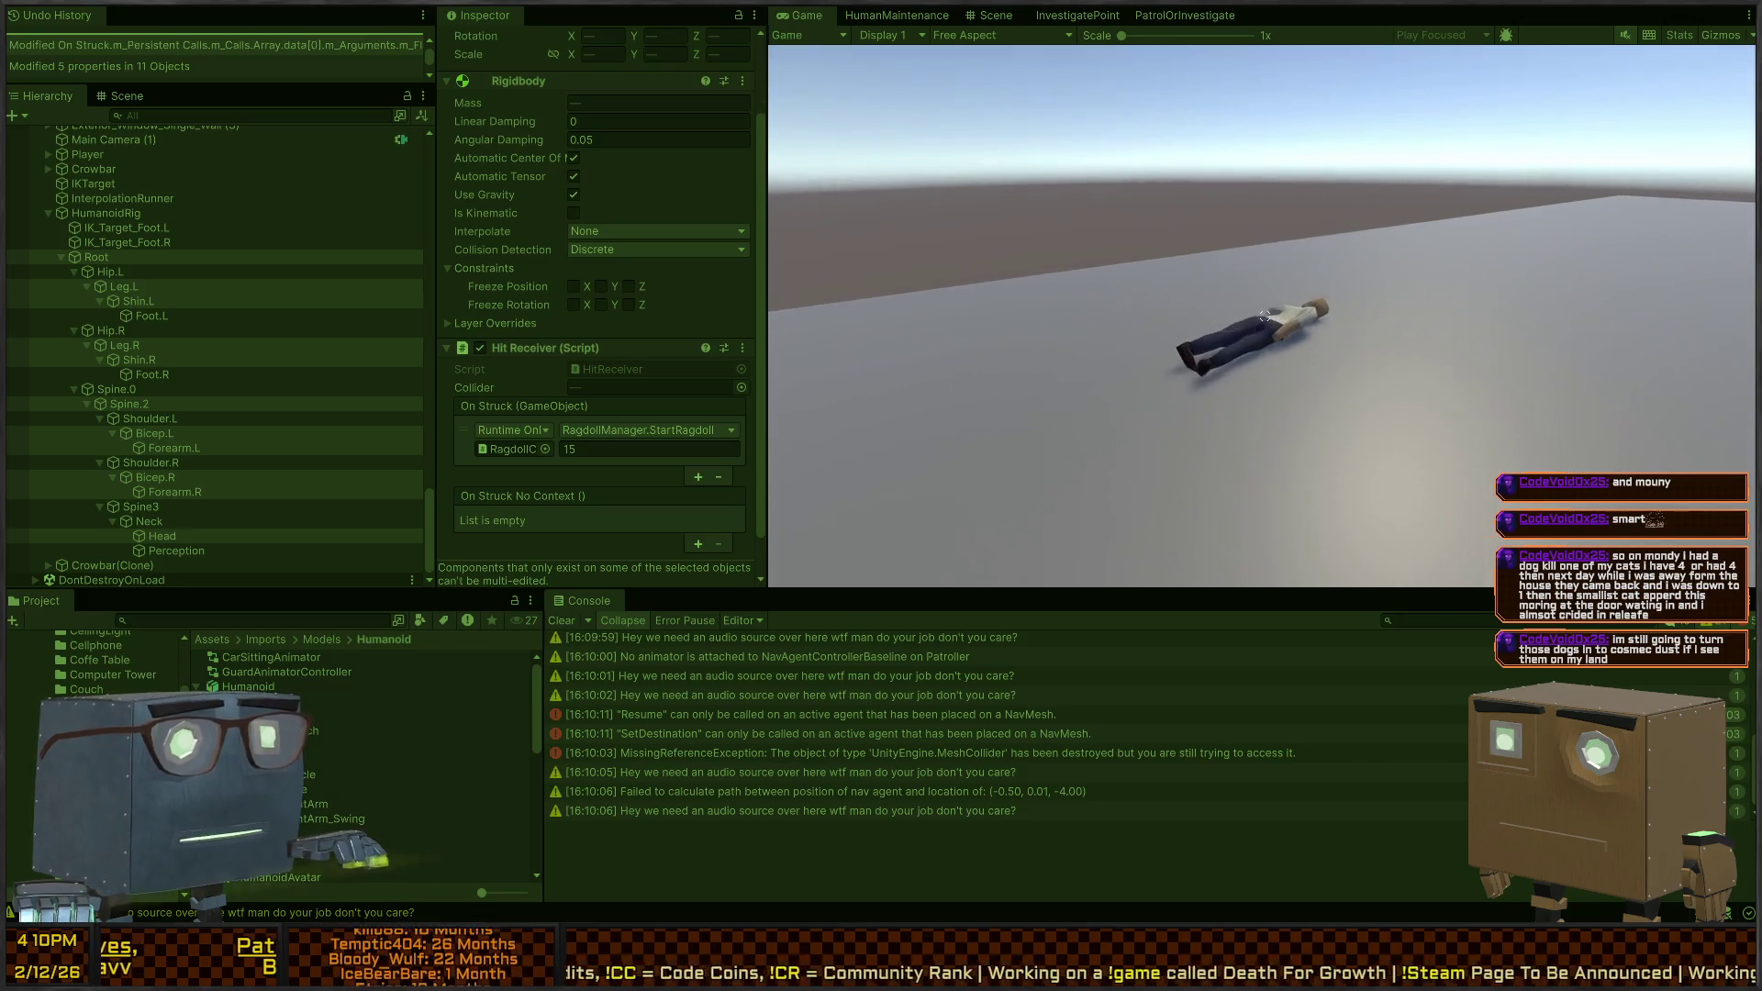
click(1265, 316)
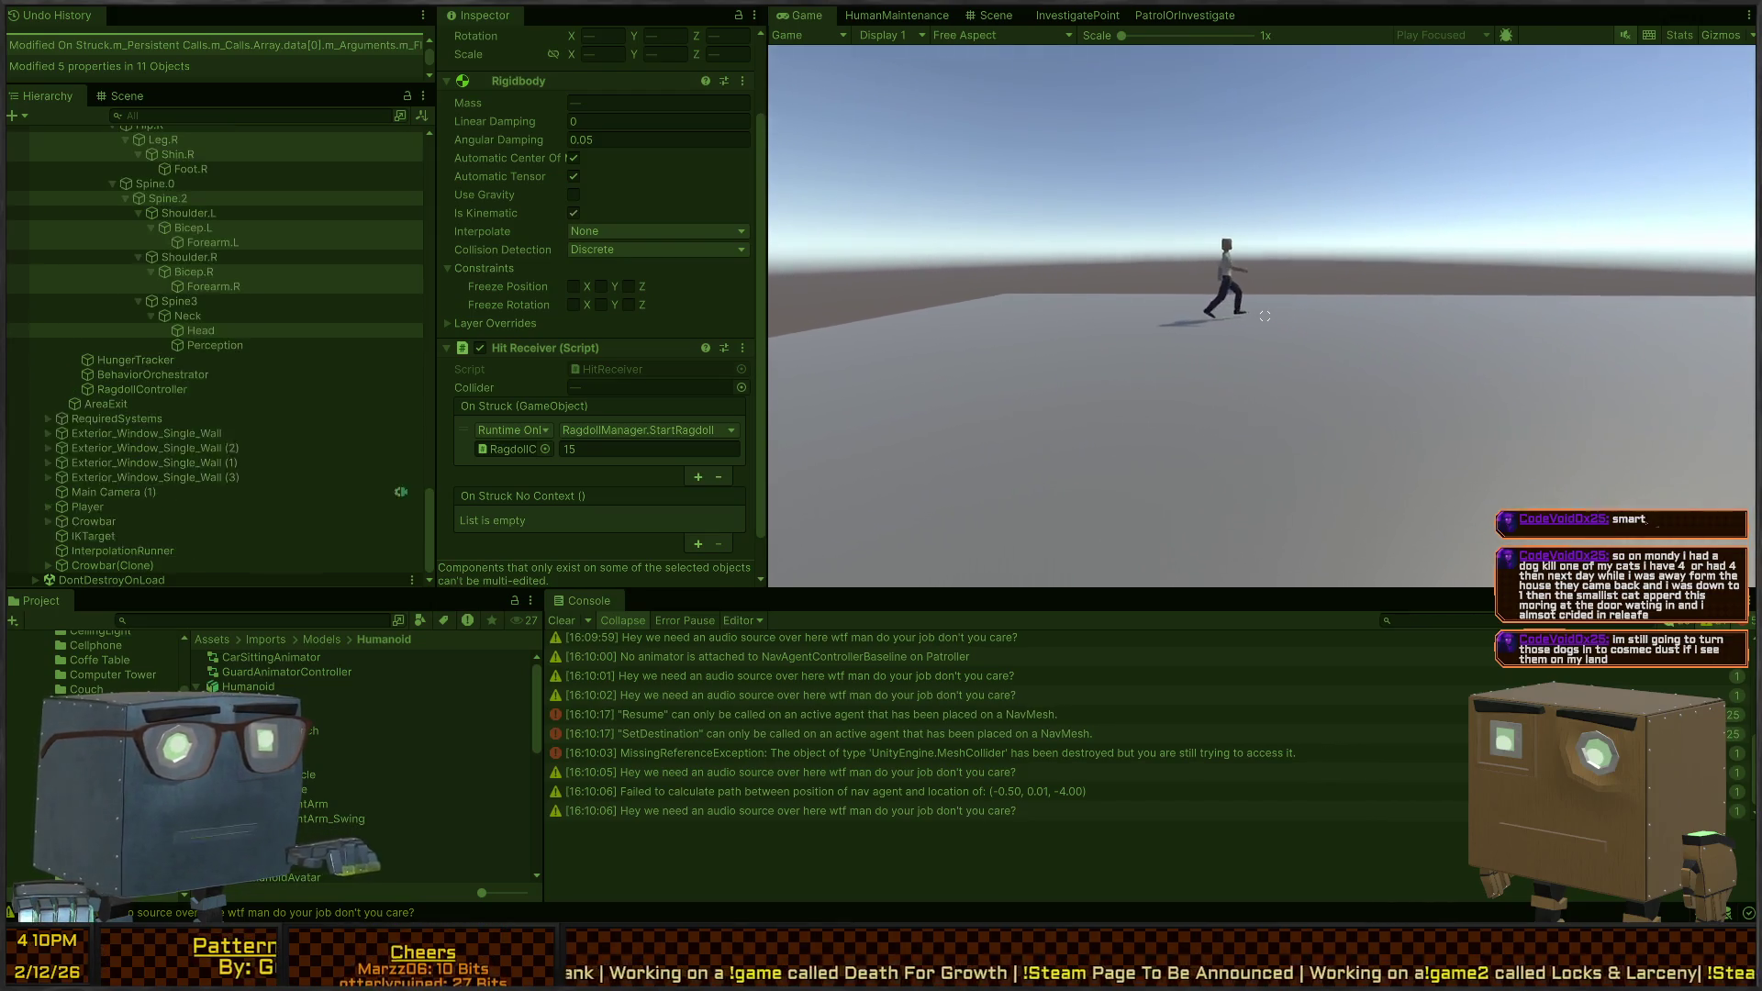
click(1265, 315)
click(1265, 316)
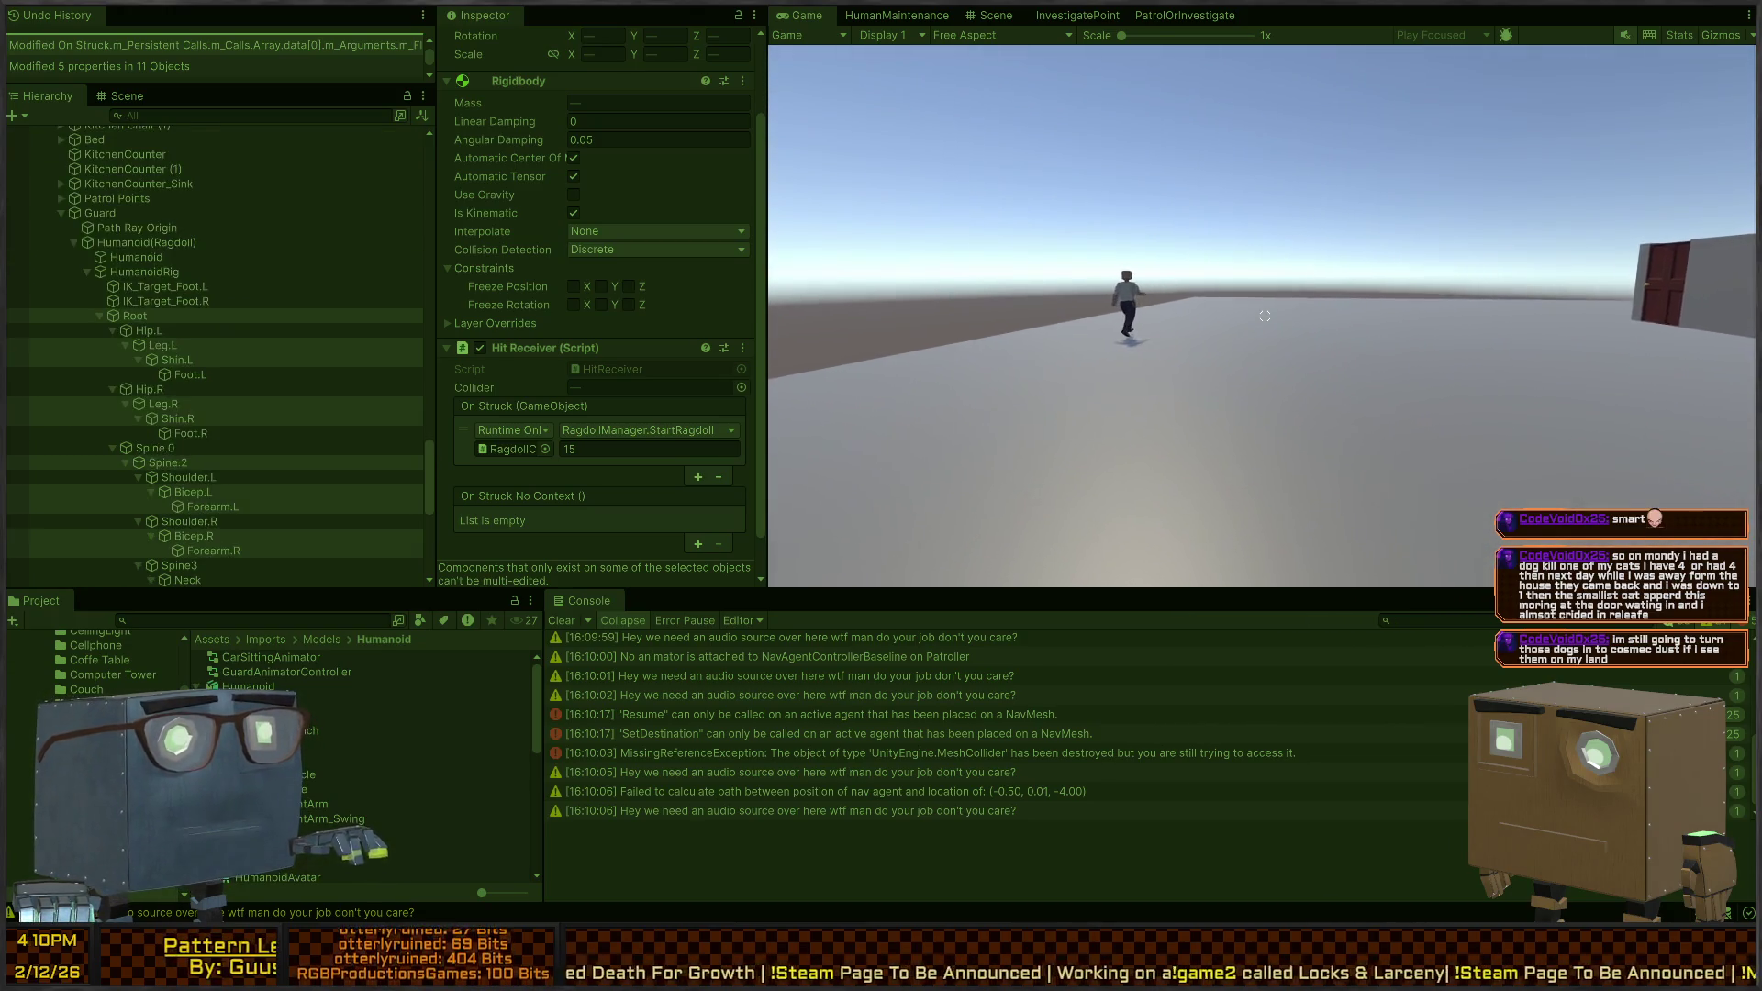
click(1265, 315)
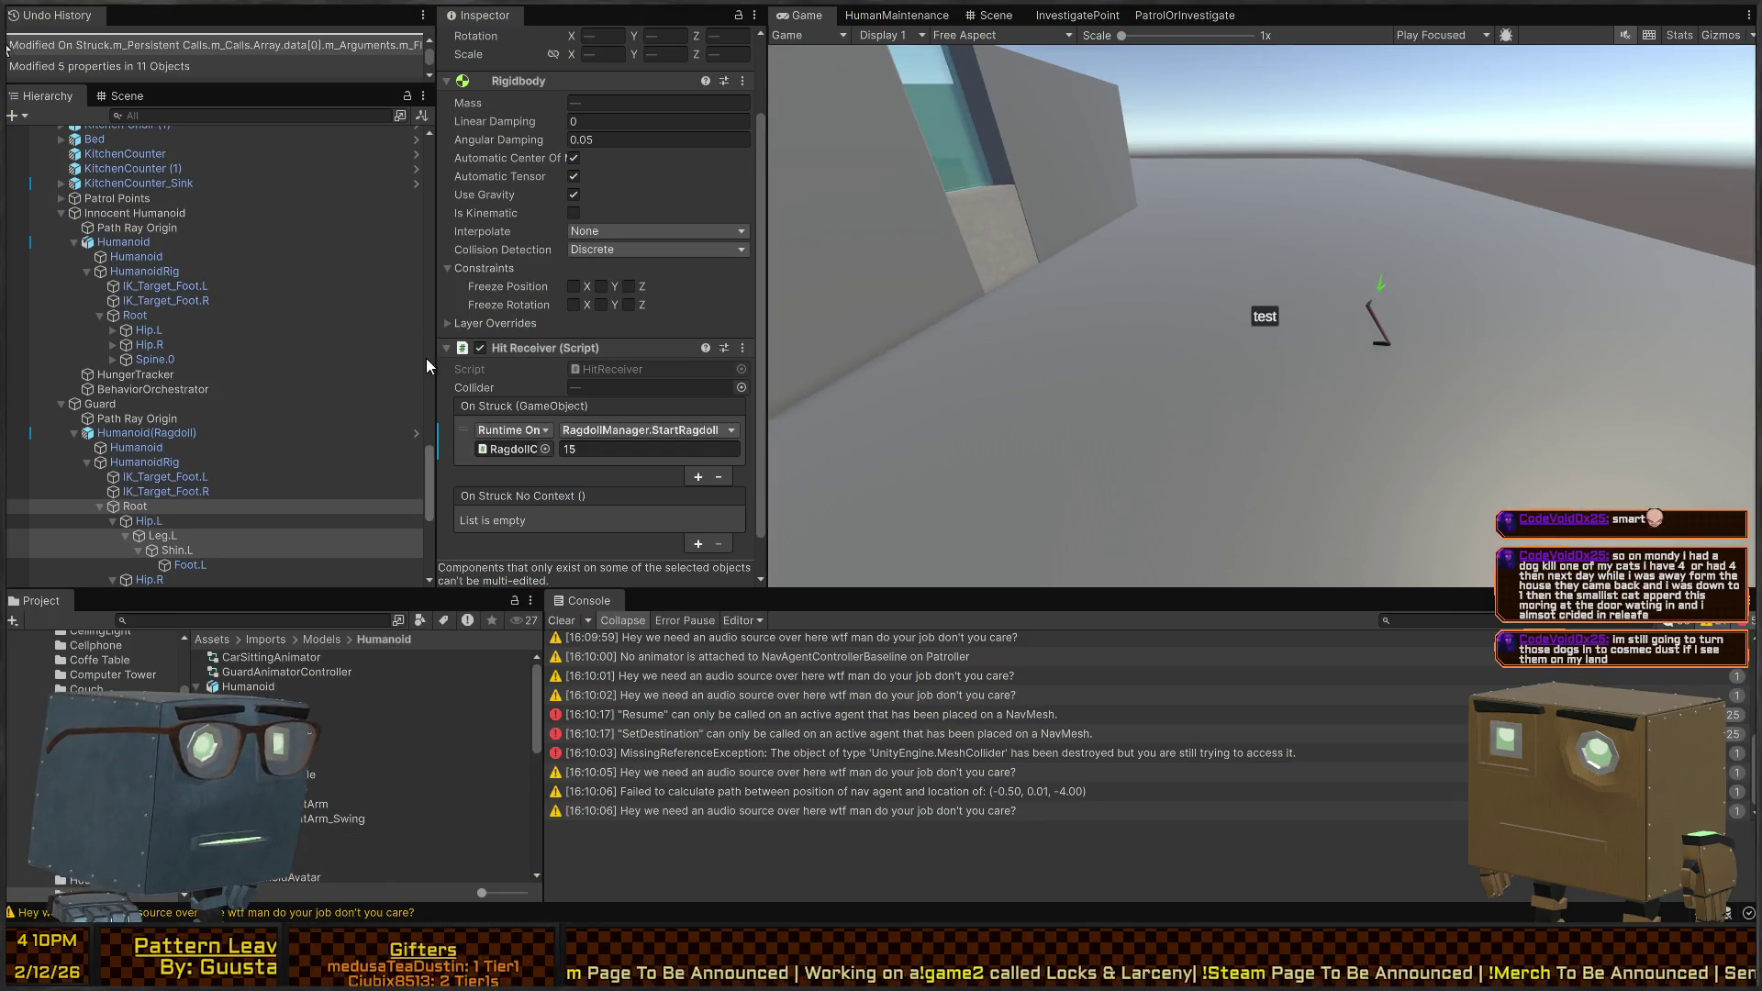
Select the guard's RagdollController to show its Ragdoll Manager in the Inspector
scroll(668, 492, down, 2)
scroll(213, 481, down, 4)
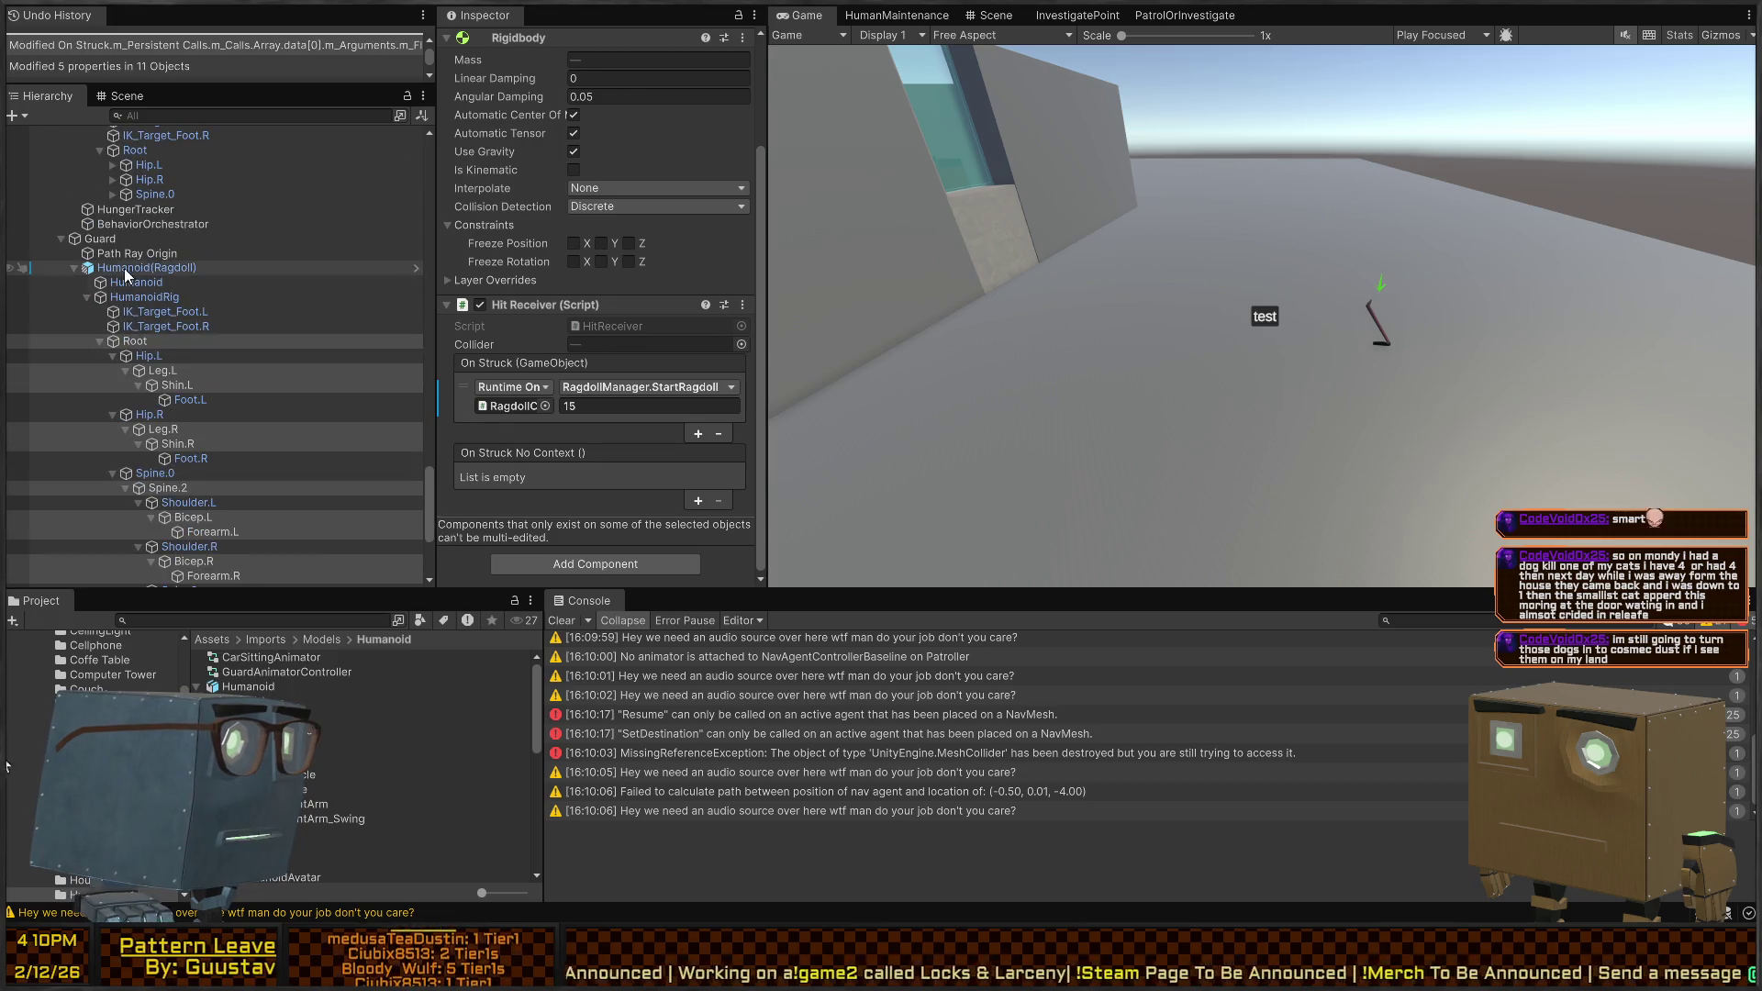
click(126, 268)
click(110, 238)
scroll(573, 301, down, 10)
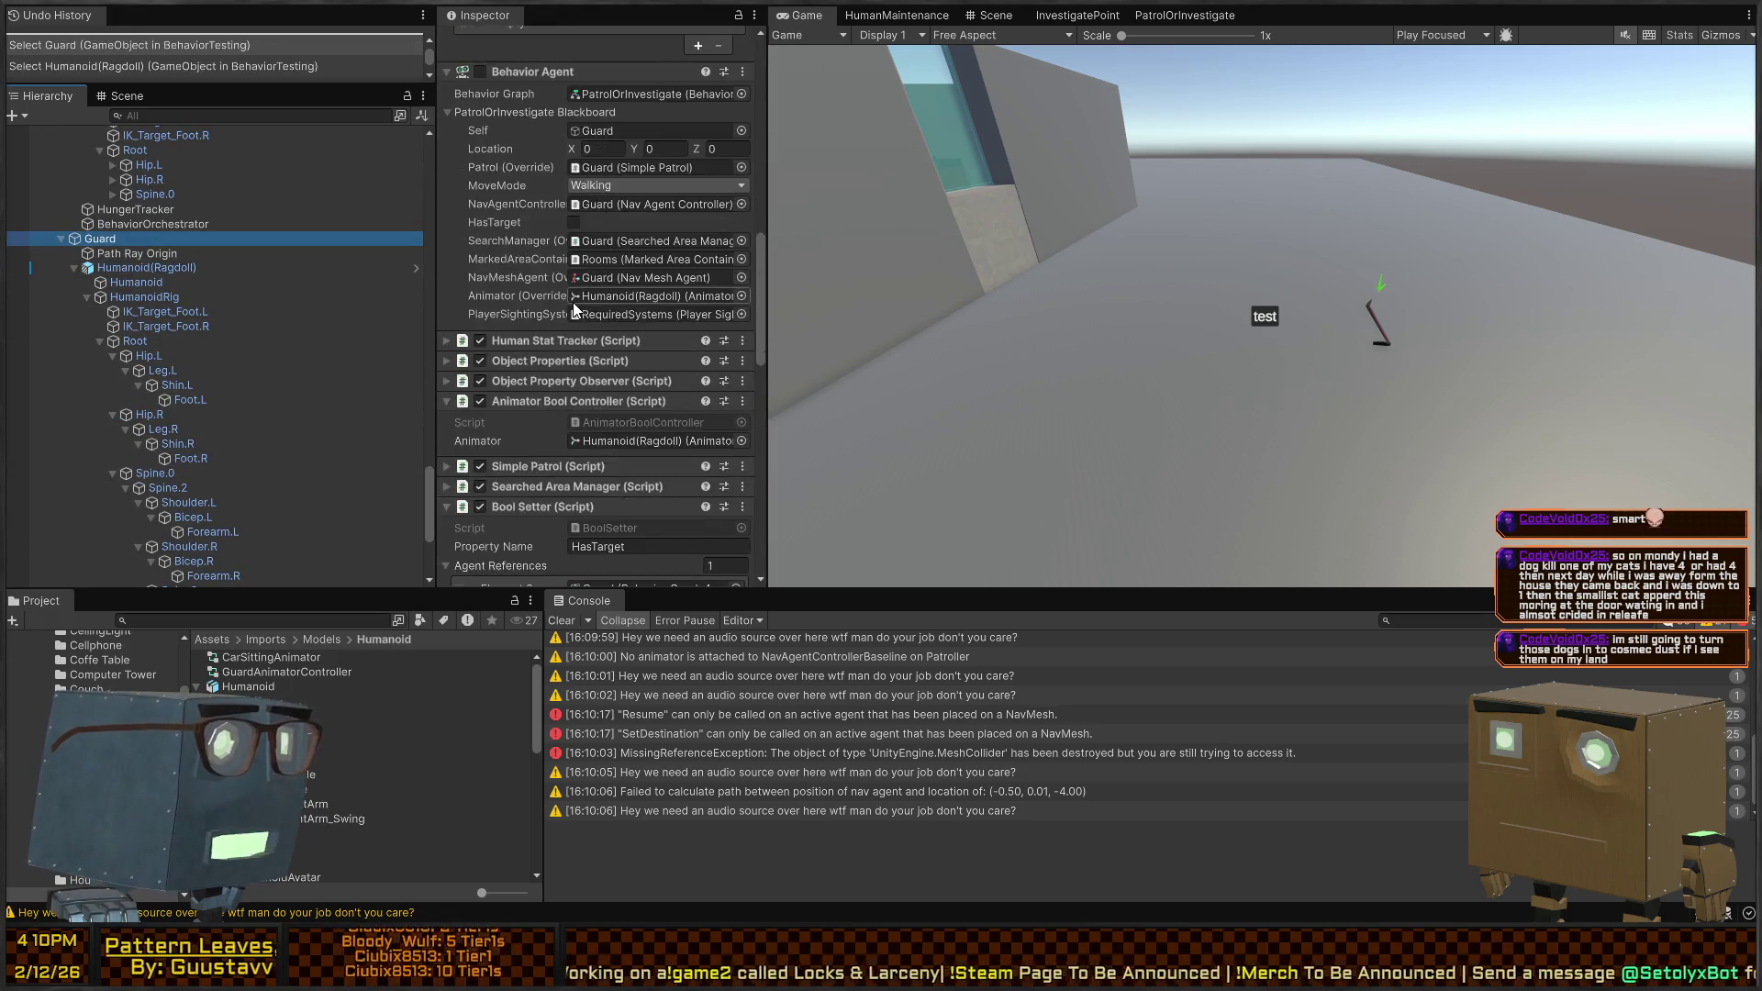
scroll(573, 301, down, 5)
Add an On Ragdoll End listener targeting BehaviorOrchestrator, then start a test run
scroll(134, 398, down, 5)
click(134, 461)
click(177, 447)
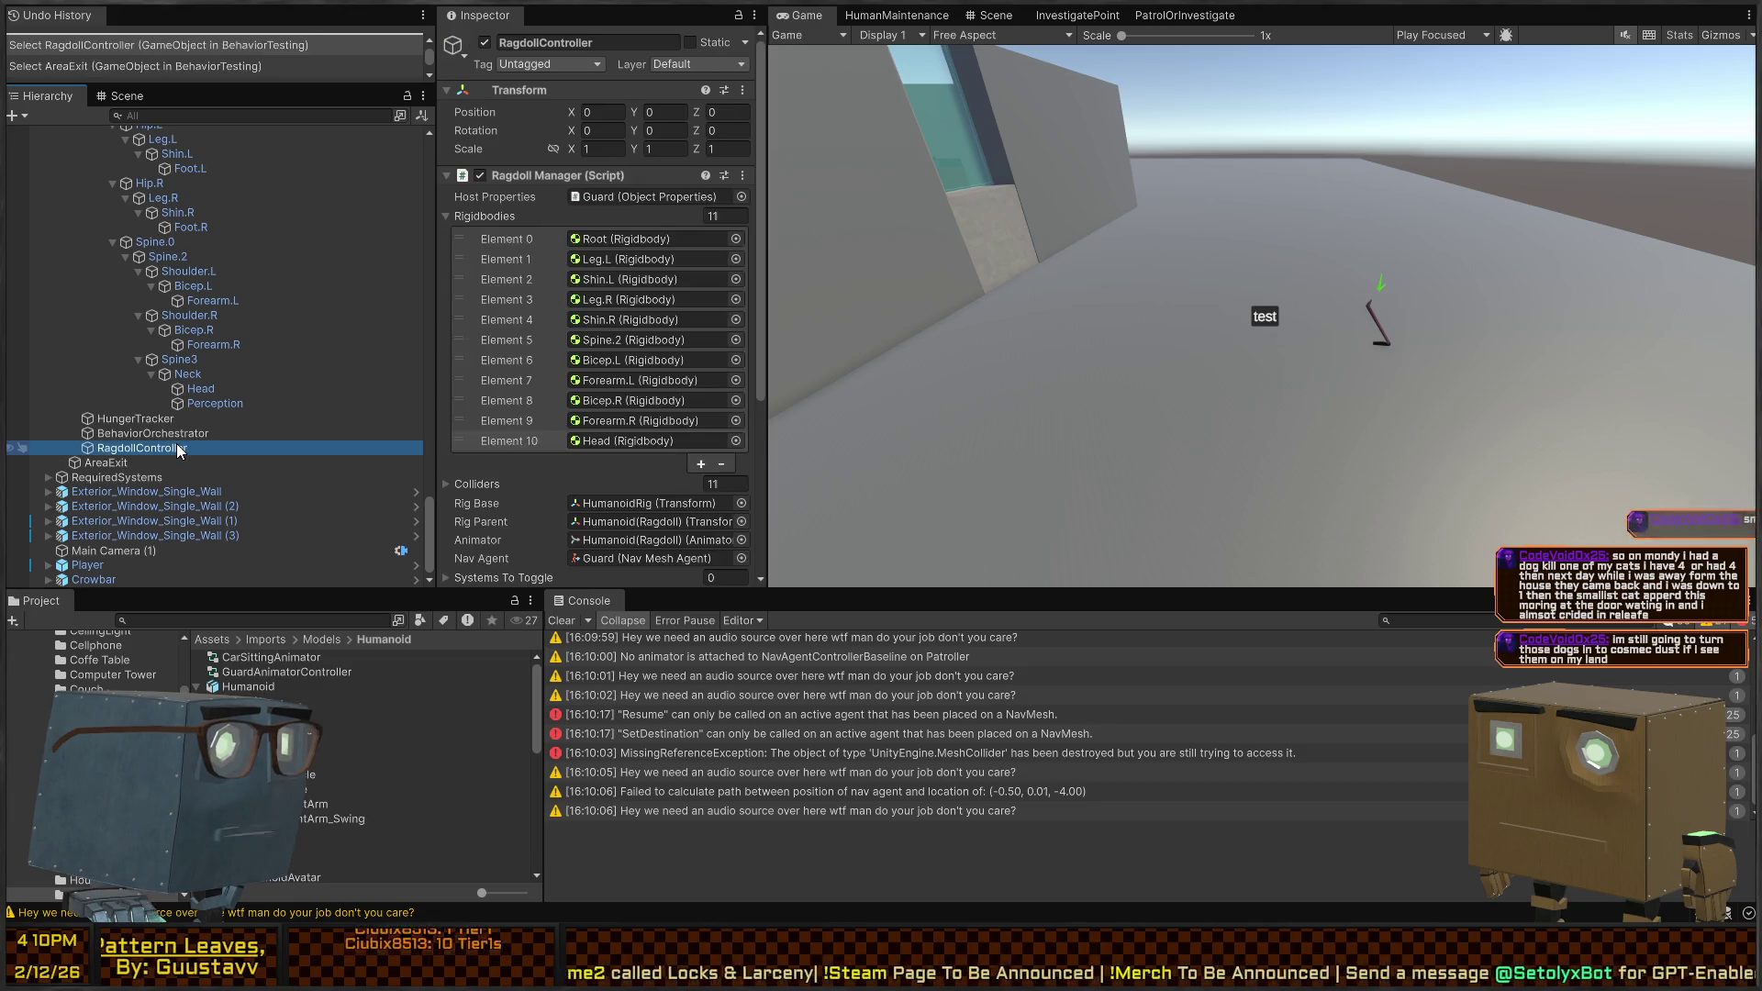
scroll(536, 388, down, 5)
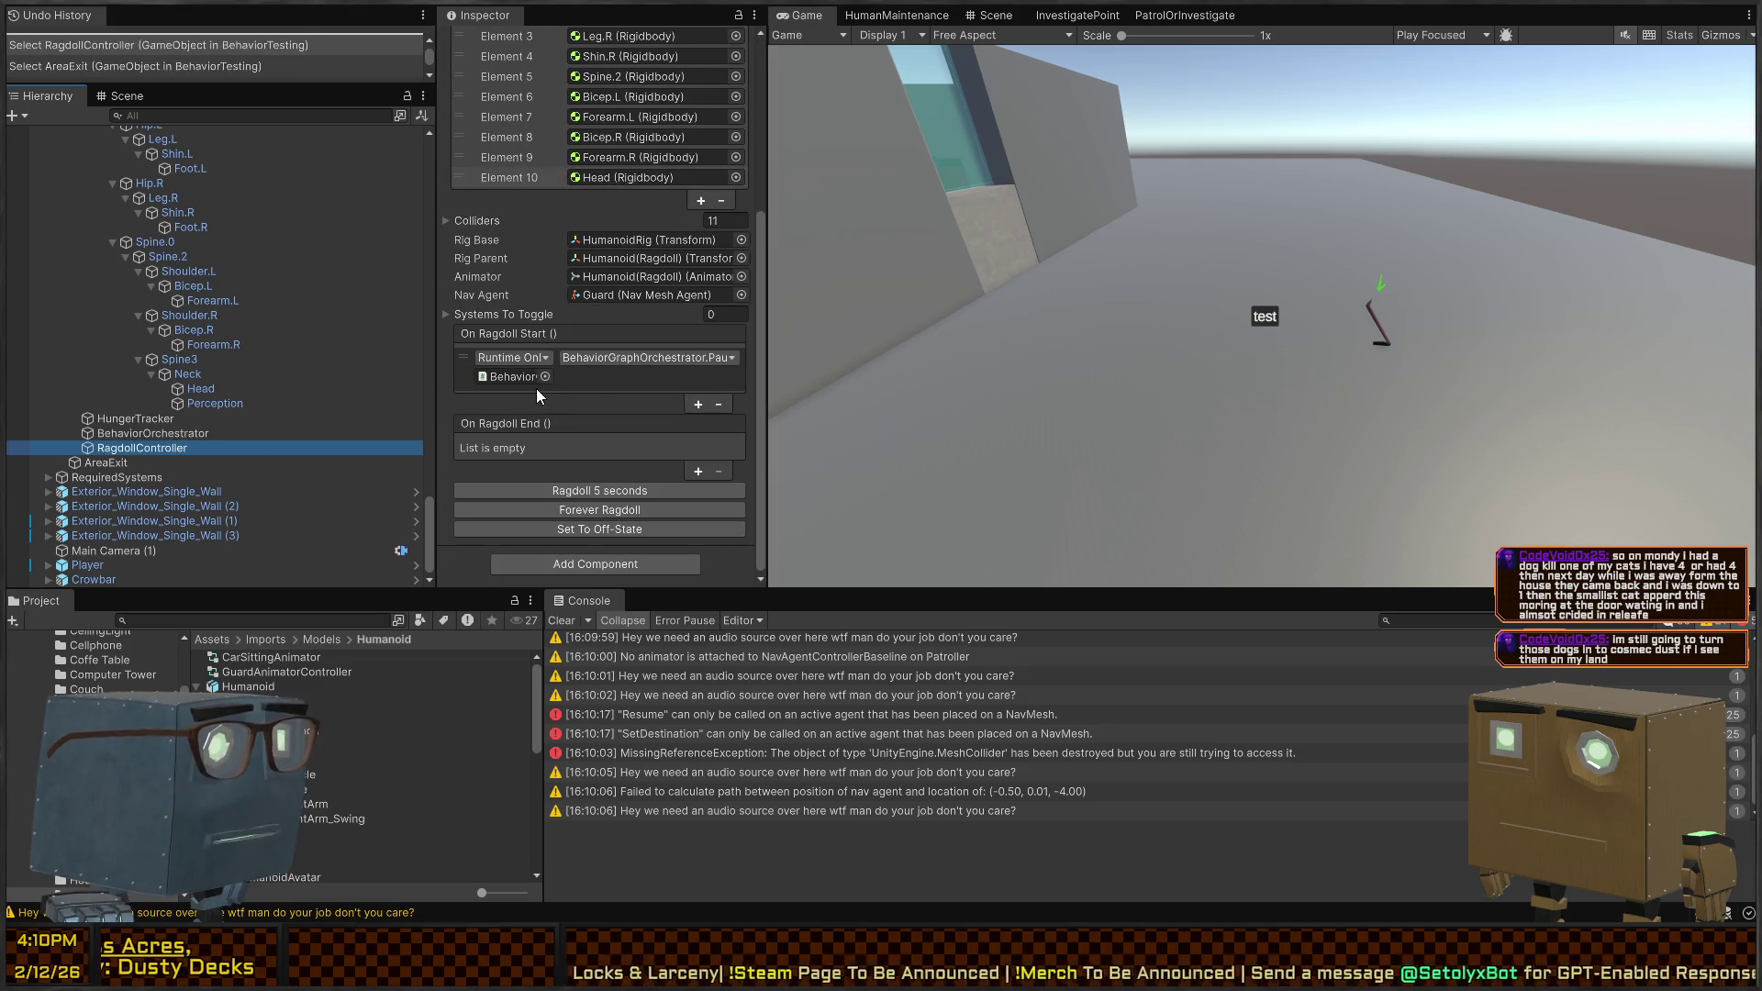
click(700, 472)
scroll(197, 294, up, 4)
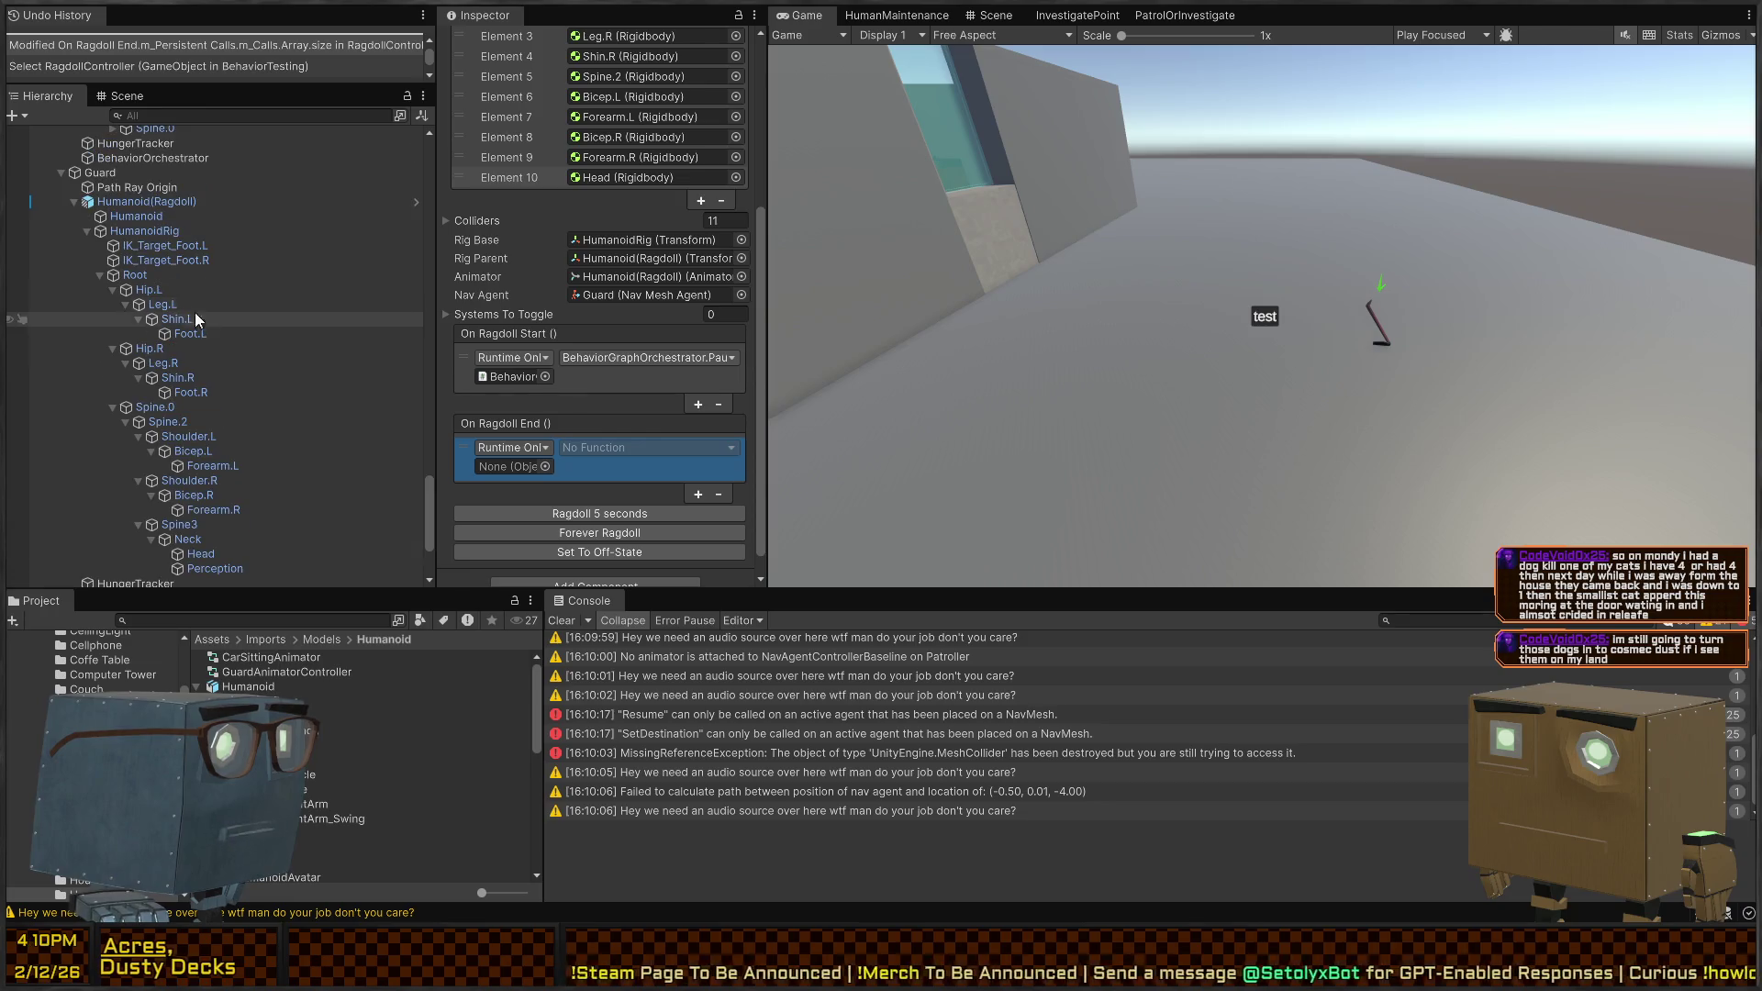
scroll(492, 425, down, 1)
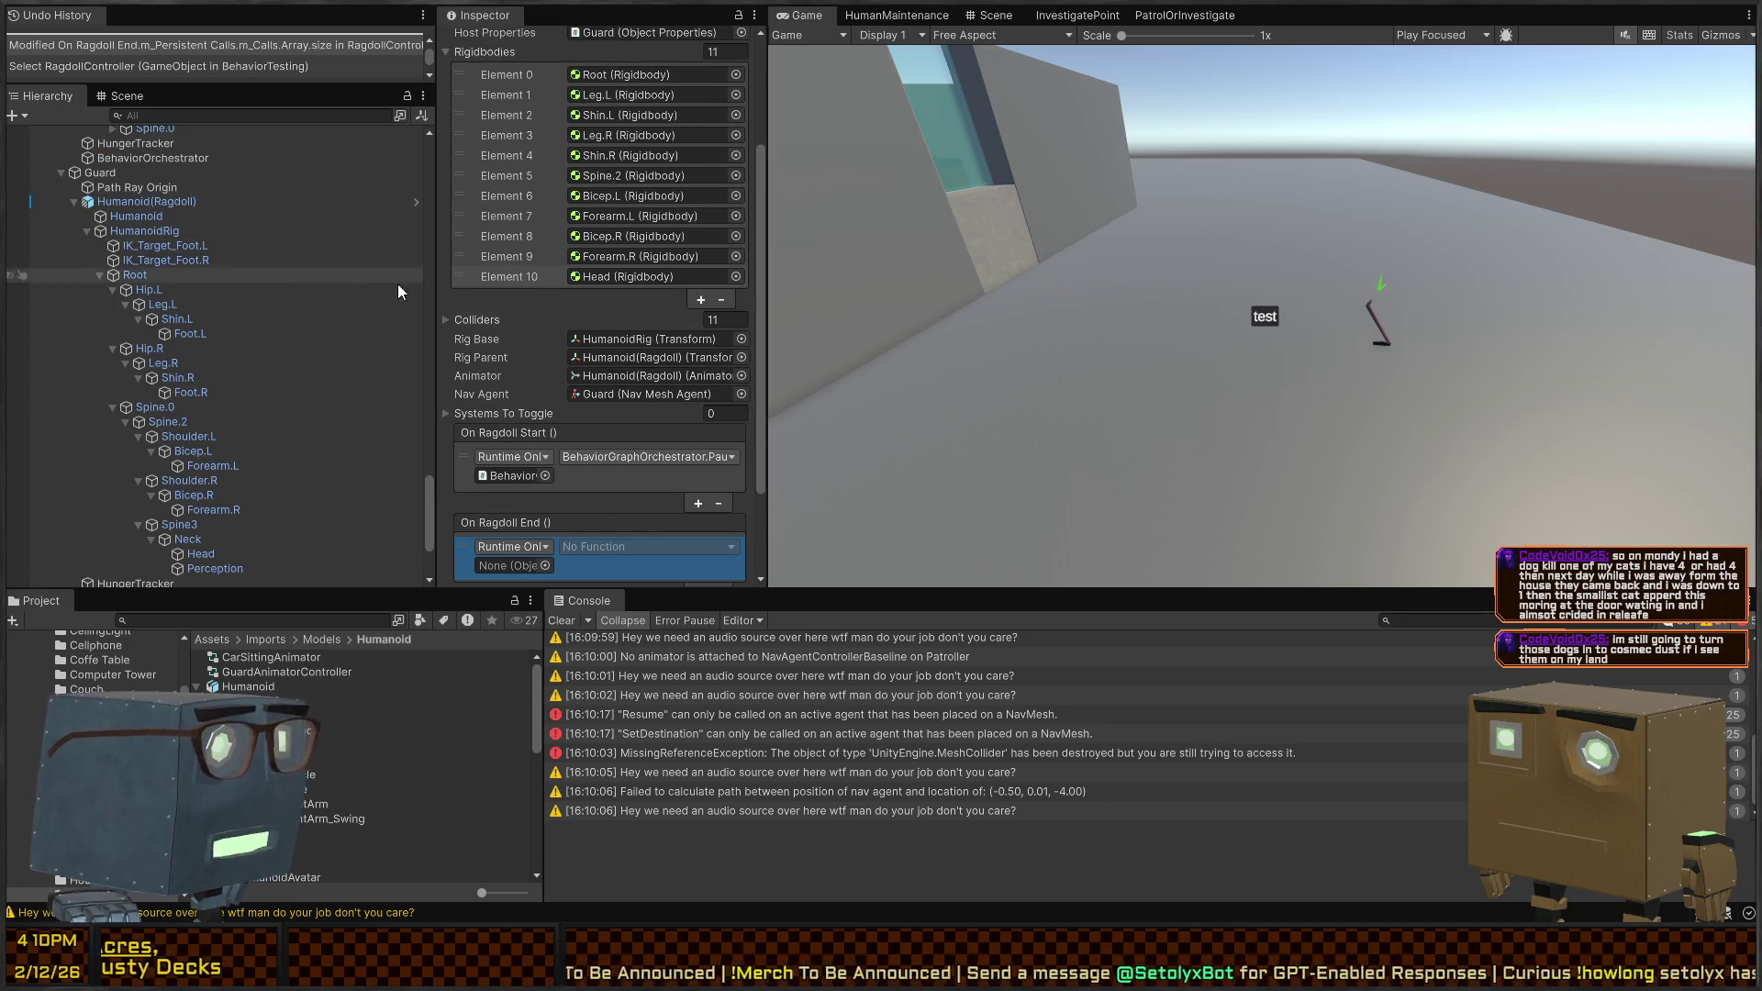
scroll(137, 255, up, 2)
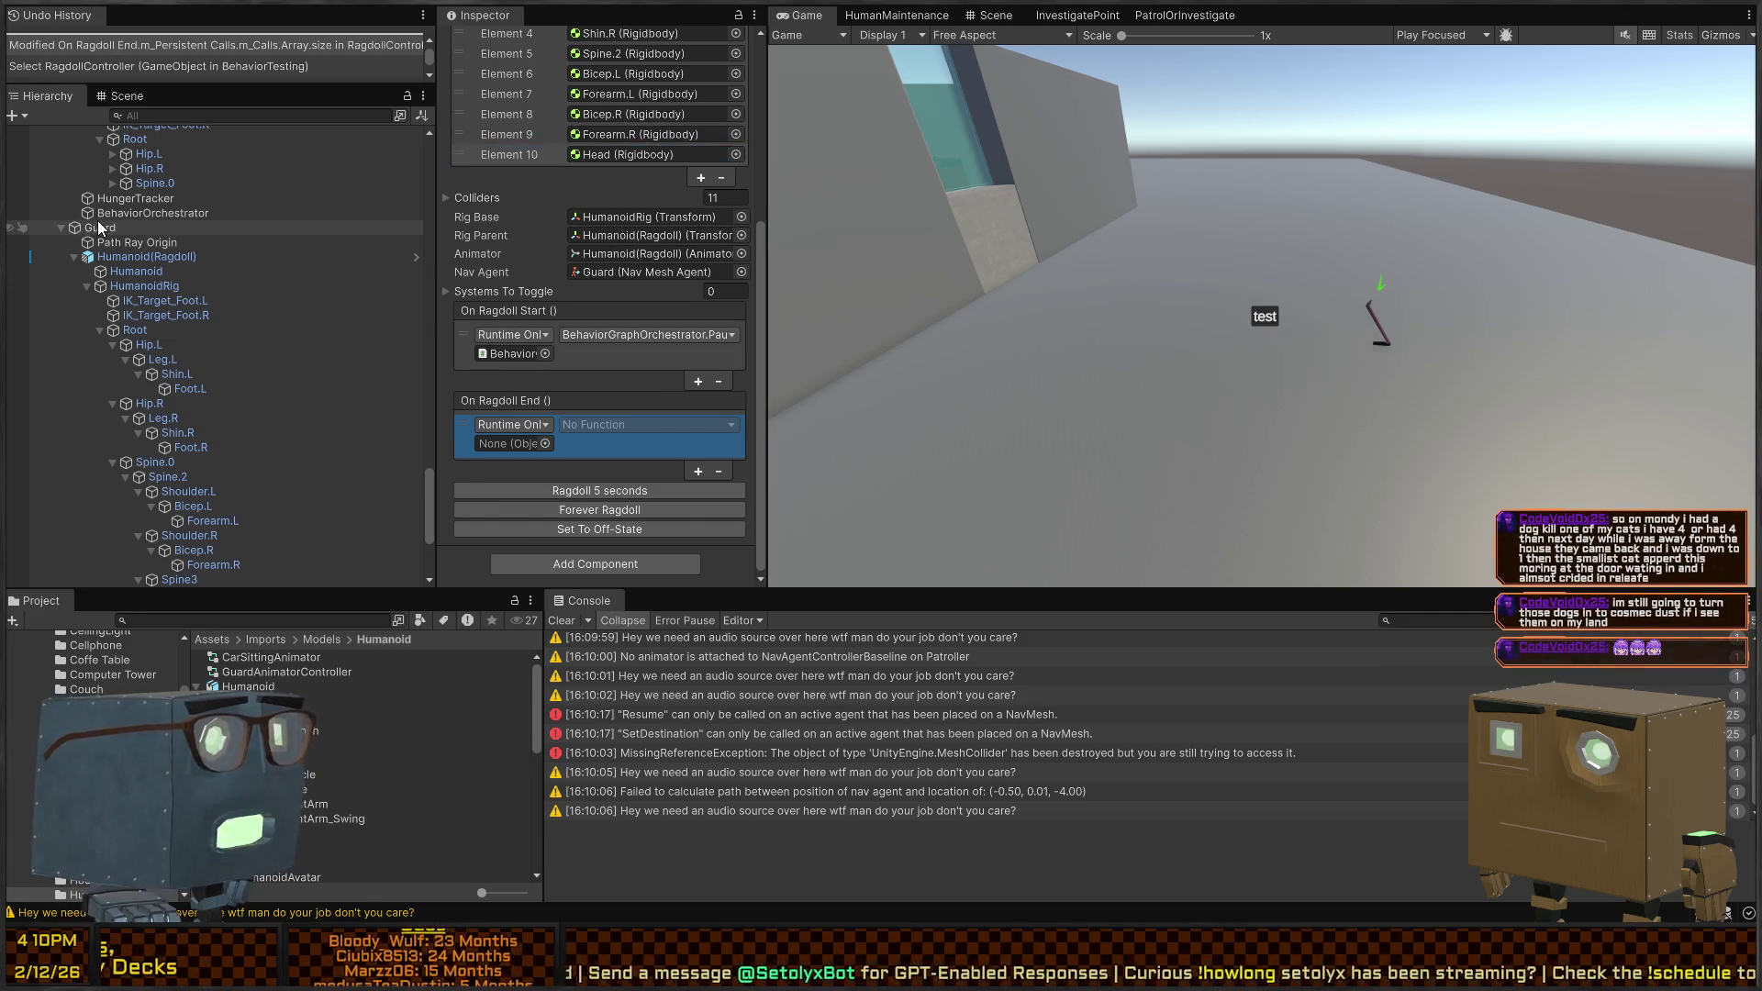
scroll(168, 462, down, 5)
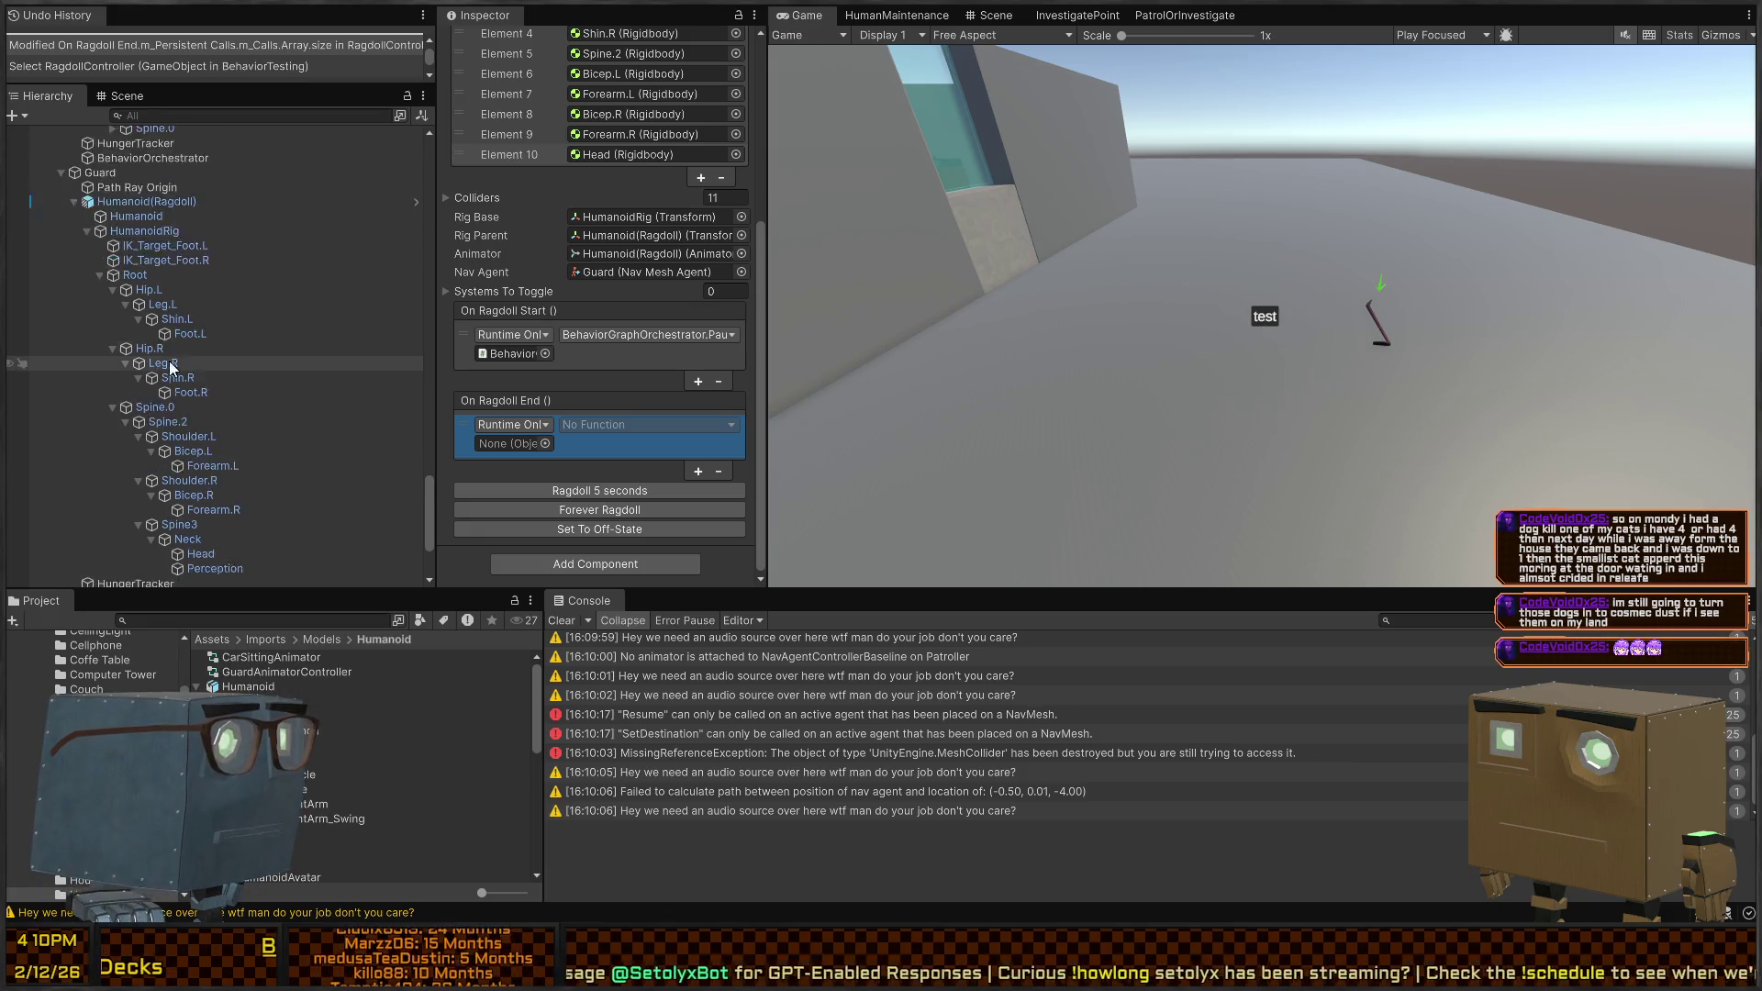
drag(191, 487, 532, 445)
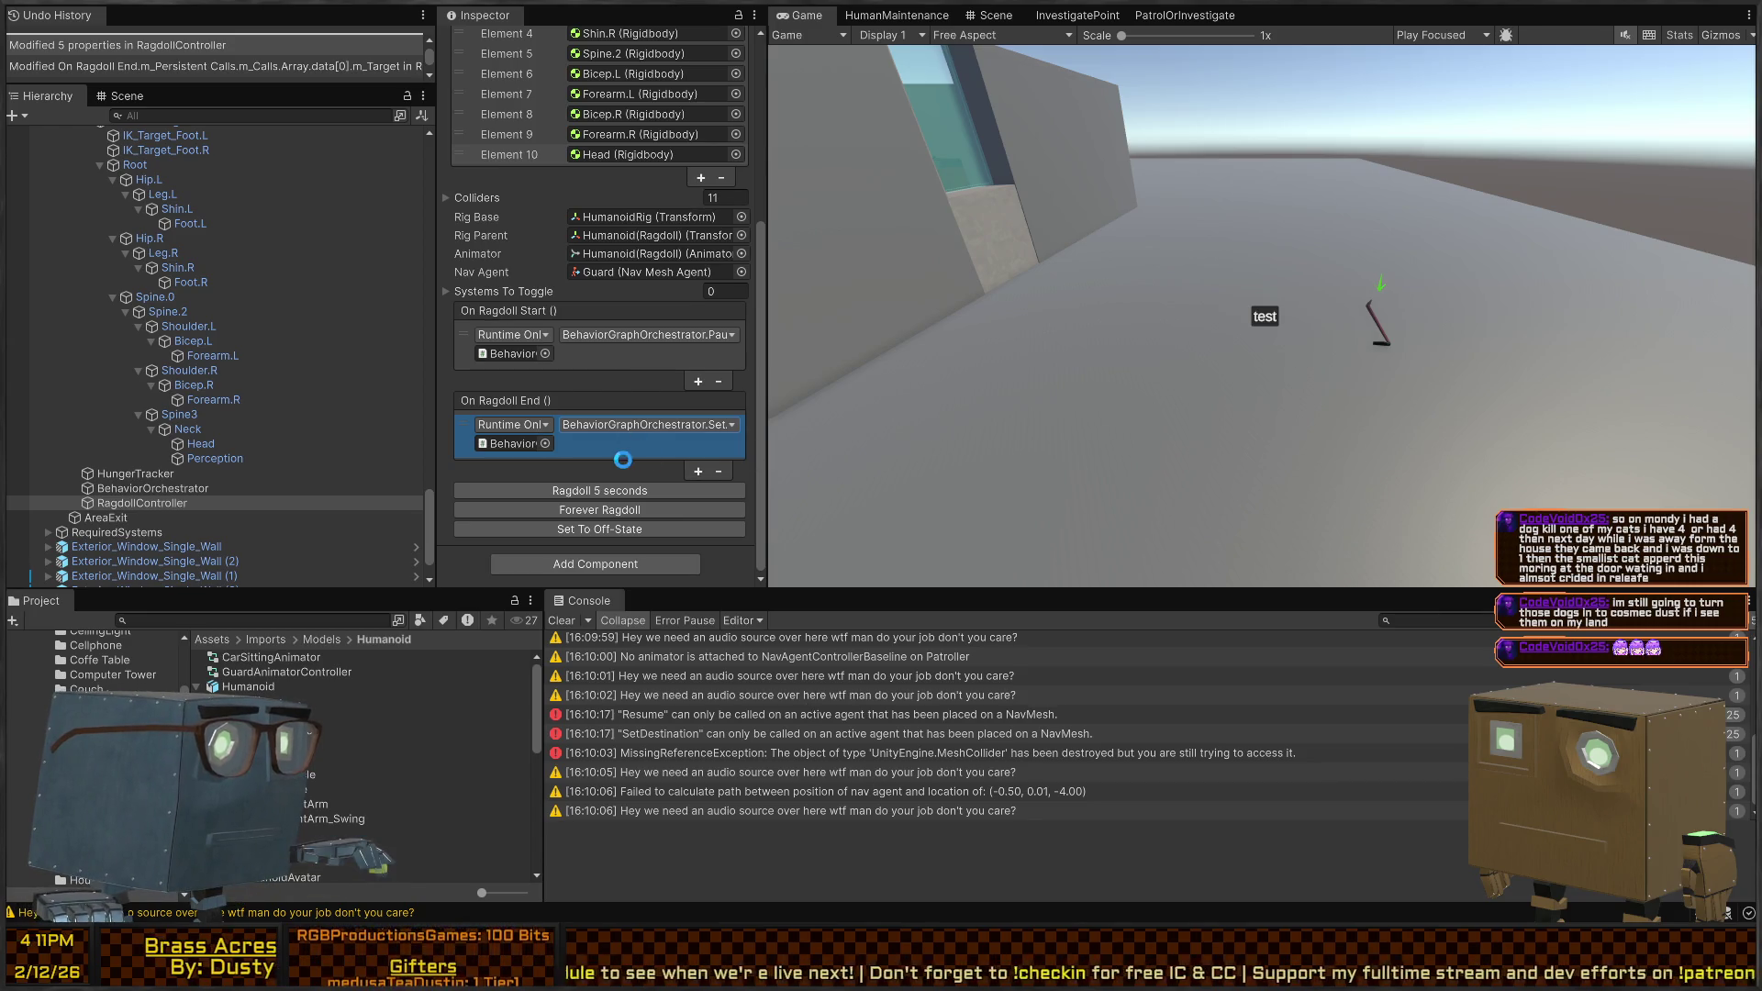
key(ctrl+p)
click(920, 211)
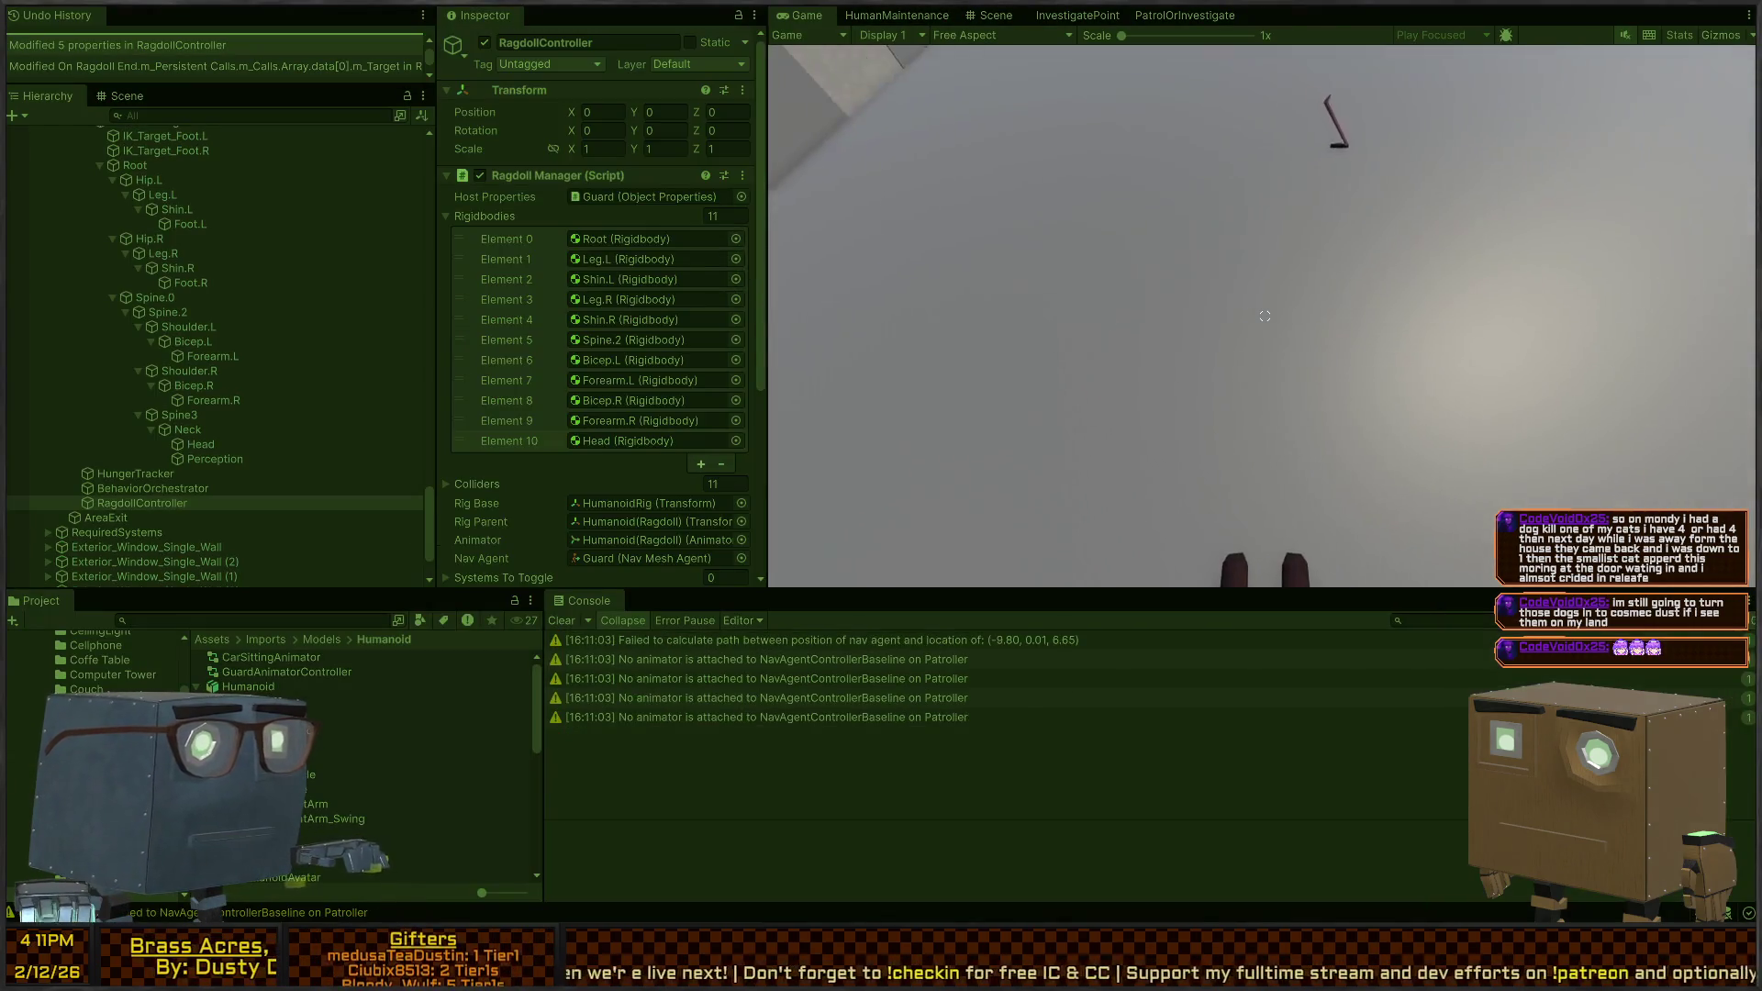
Steal the guard's crowbar with F, stop Play mode, and switch to RagdollManager.cs
key(f)
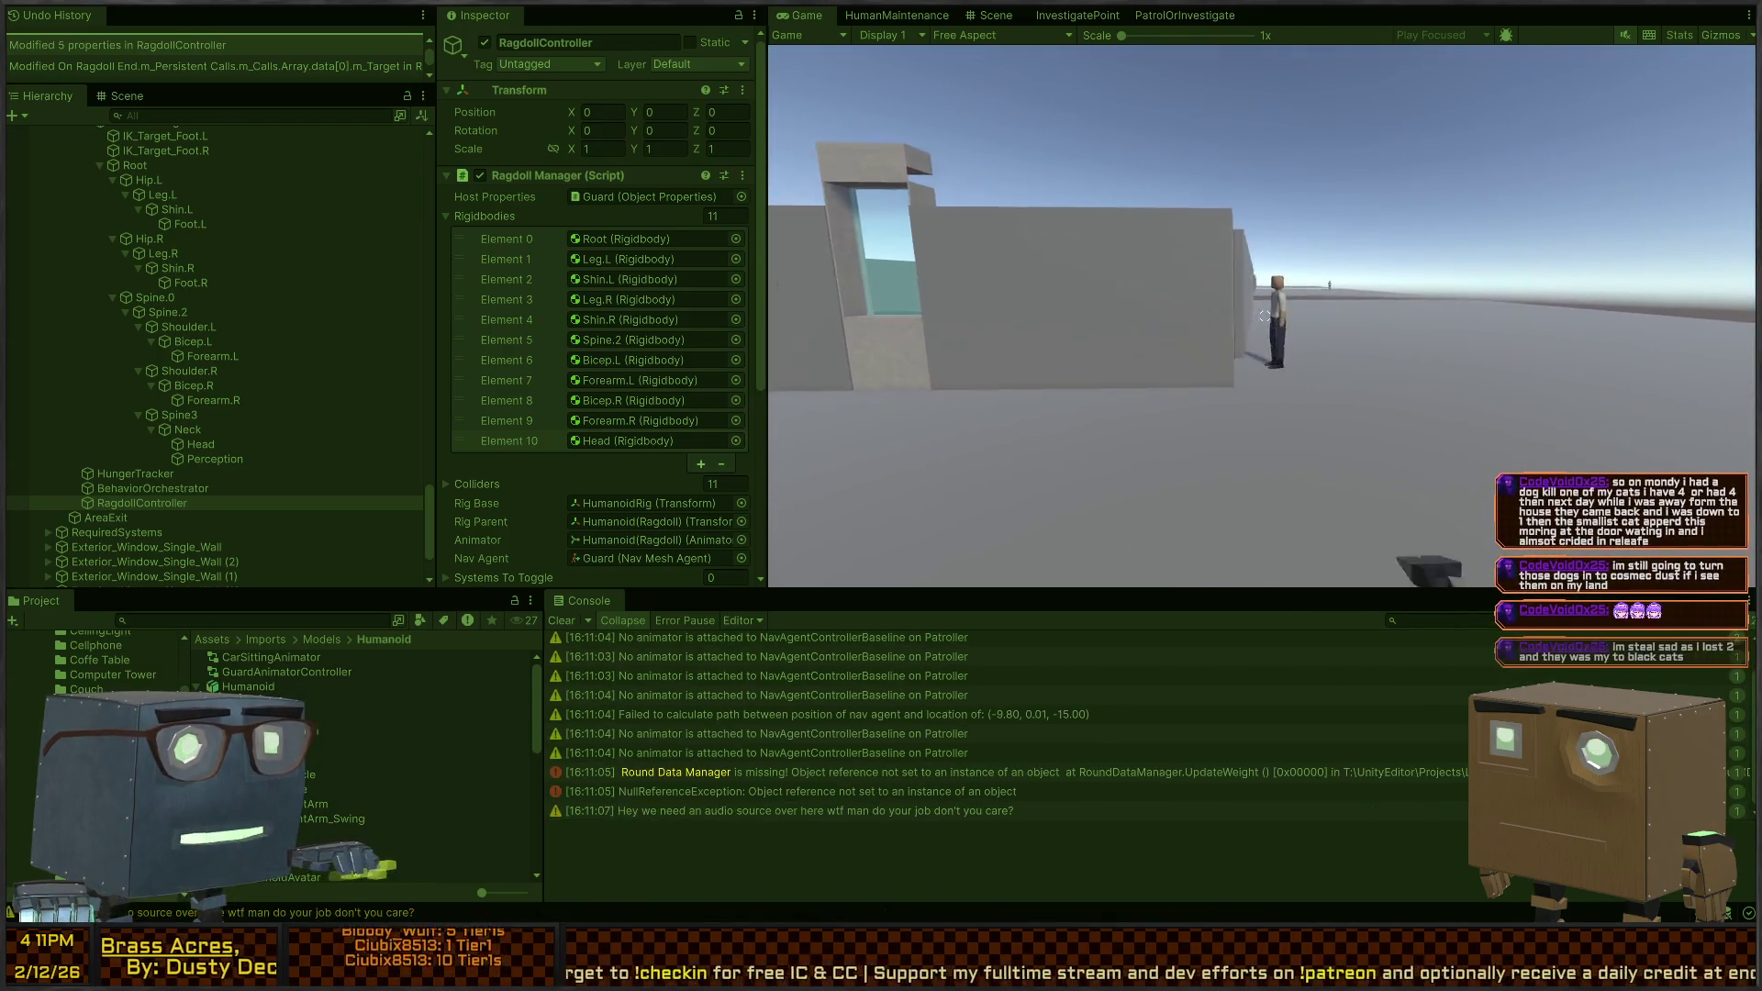
key(ctrl+p)
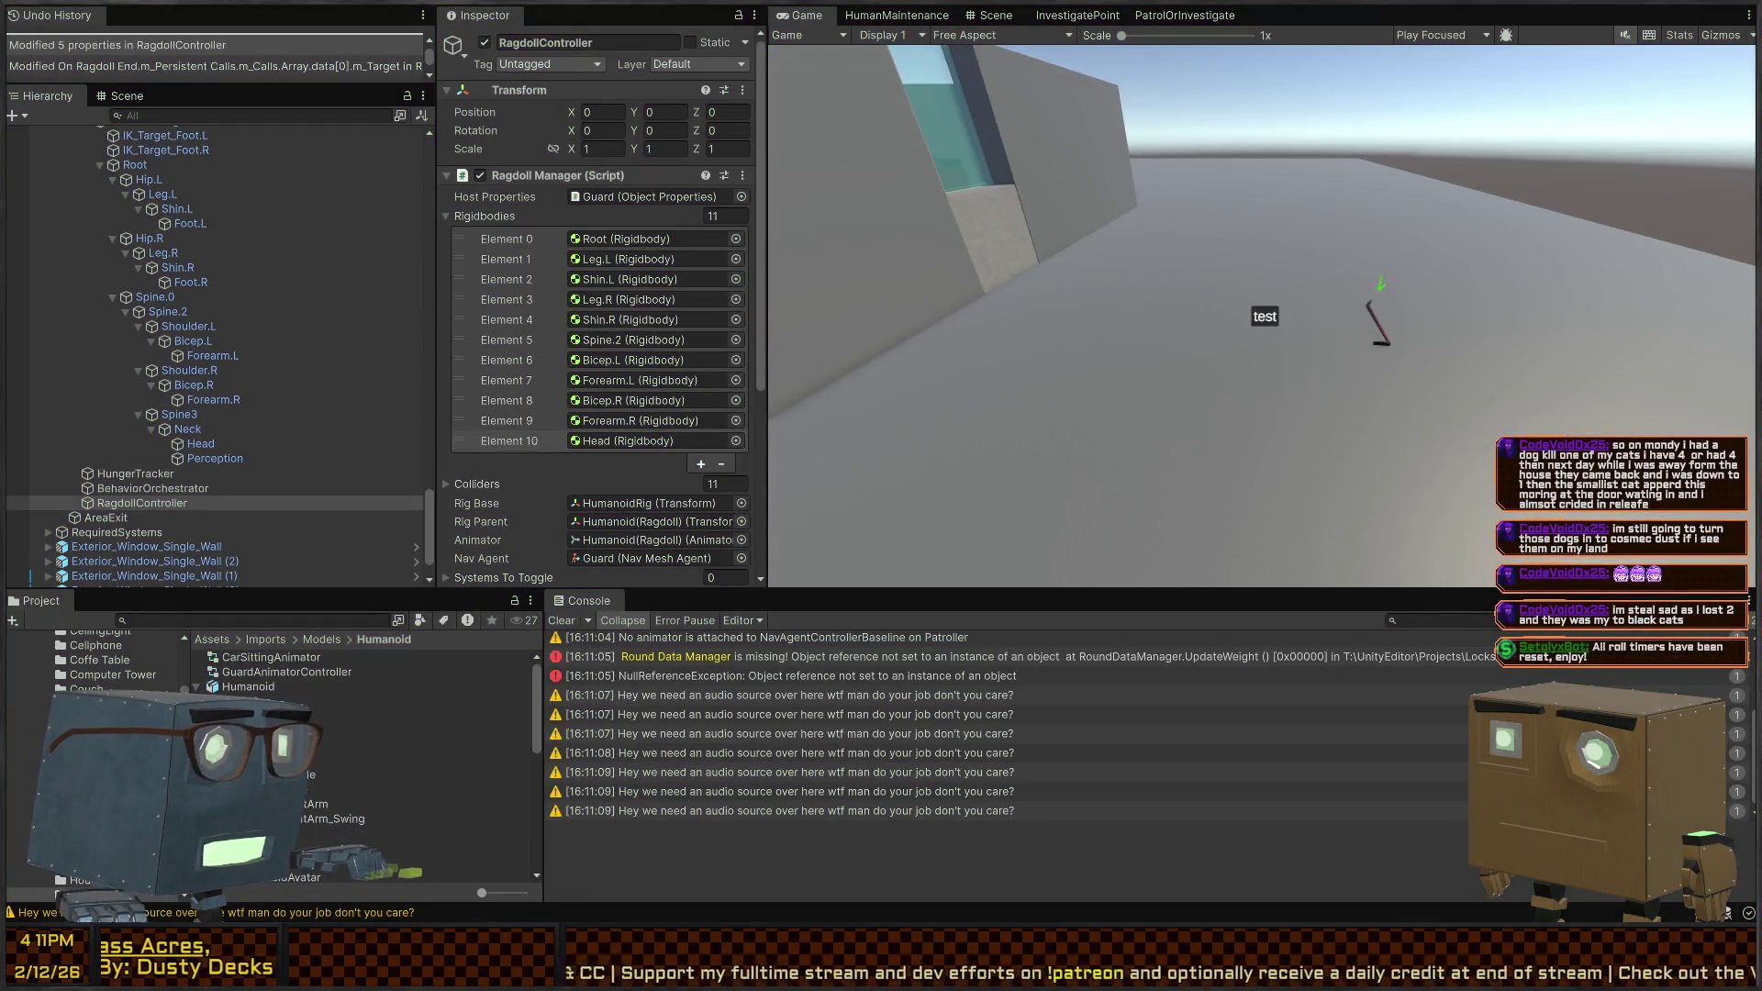
key(alt+Tab)
scroll(595, 471, down, 10)
Change the signature to StopRagdoll(bool noAlert = false)
click(582, 404)
text(boo) {)
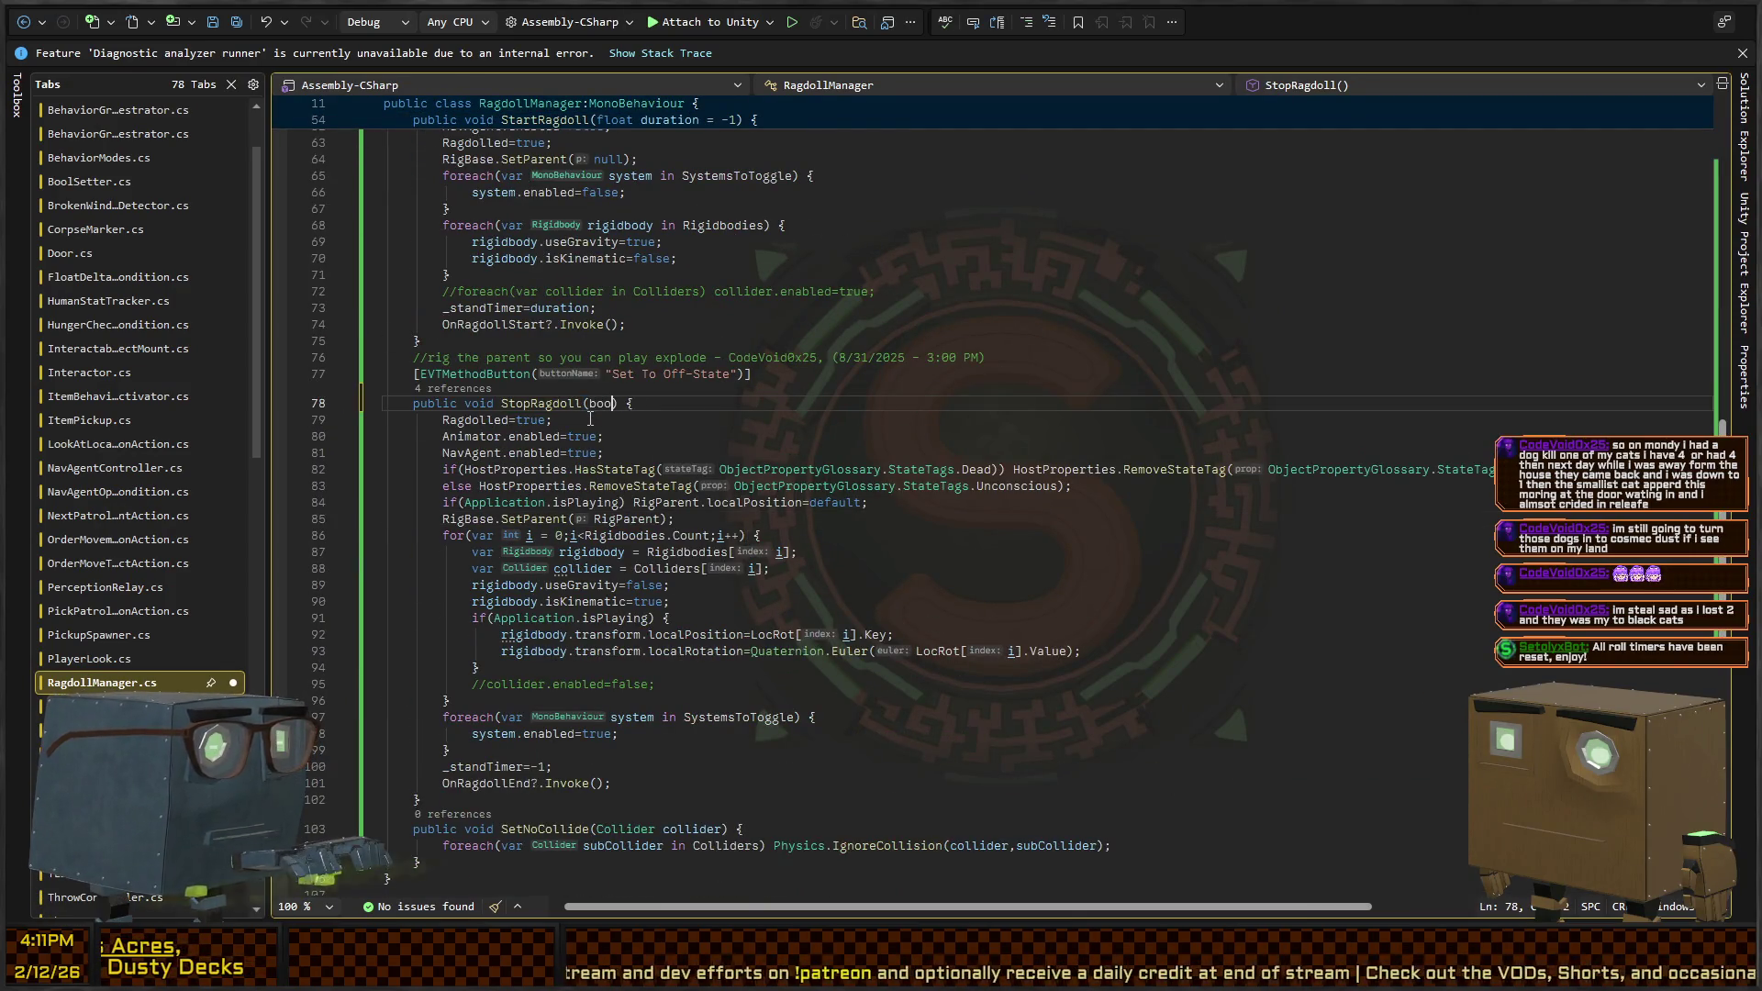
text(l noAlert = f)
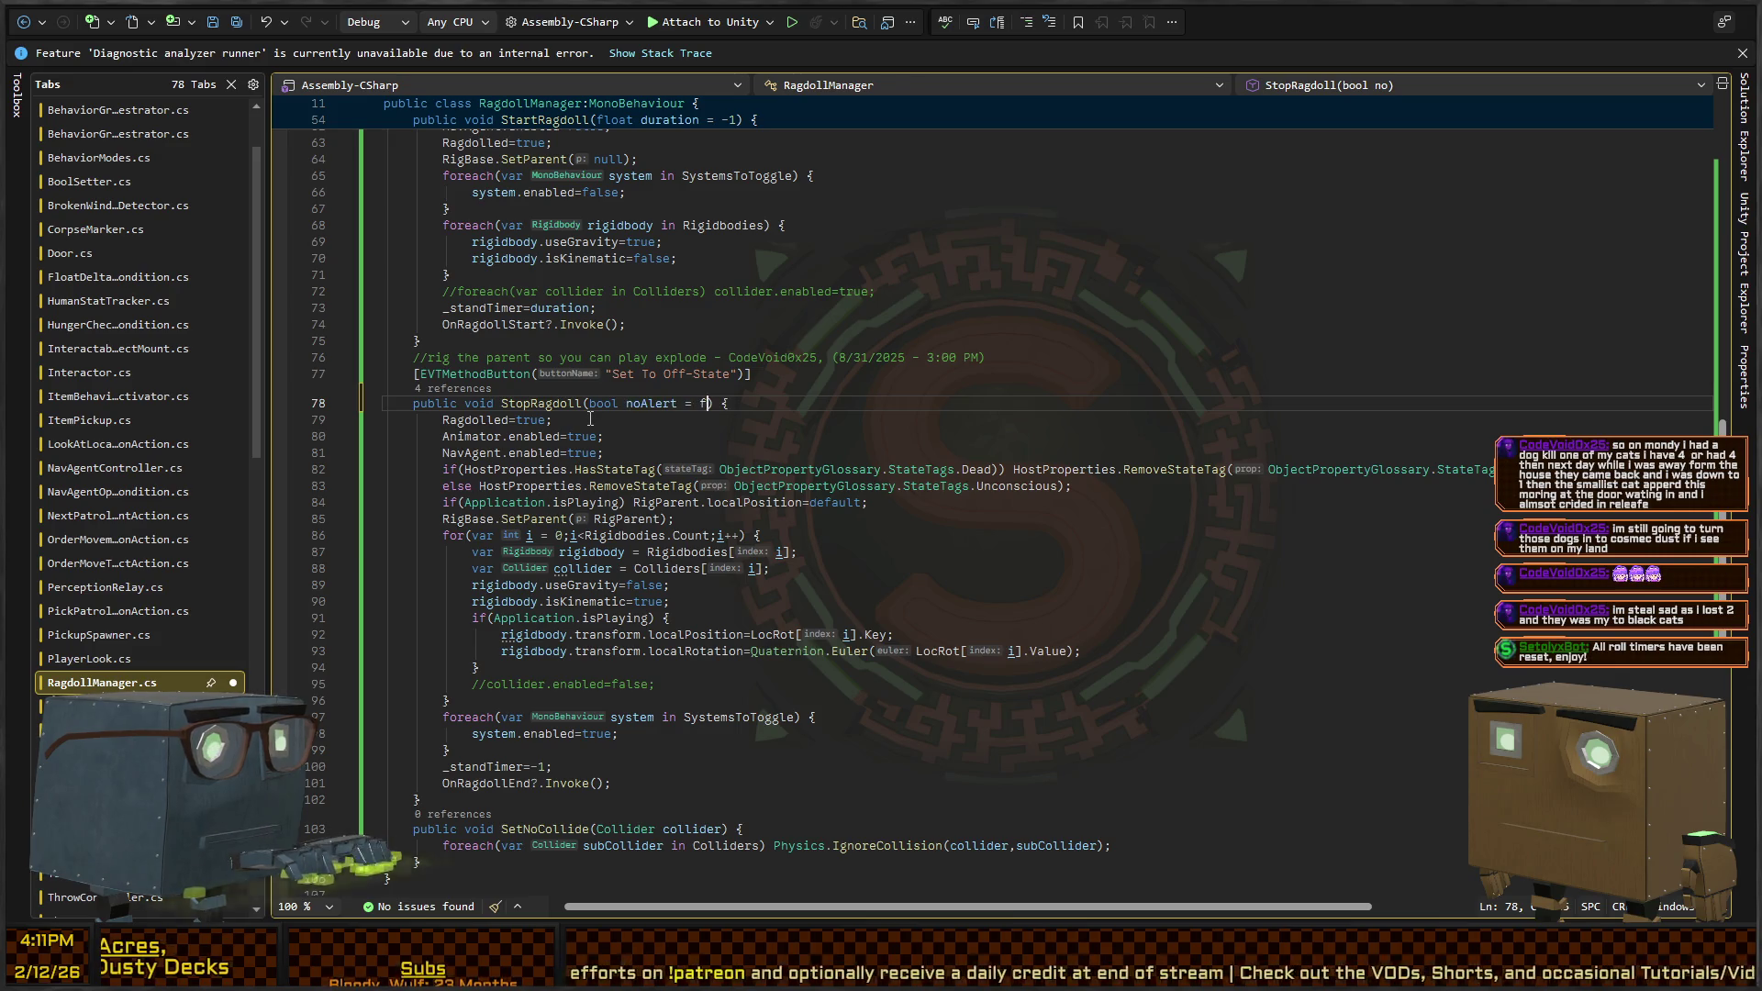
key(Down)
key(Down)
key(Down)
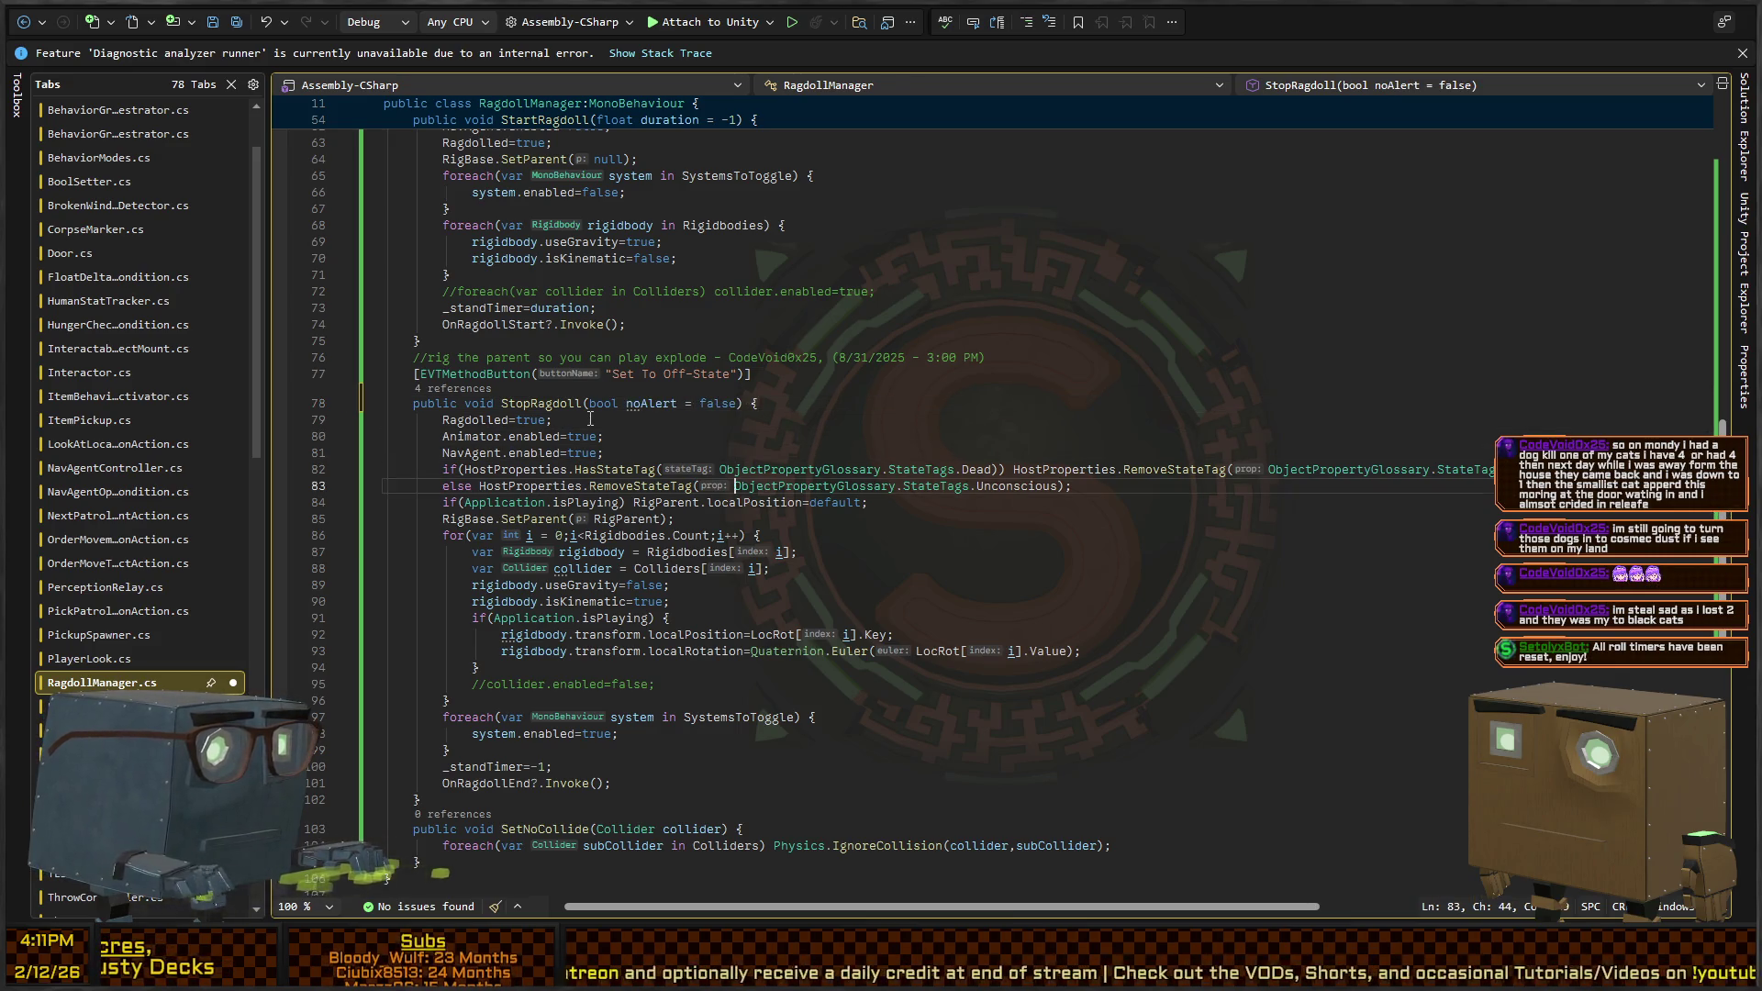
Insert 'if(noAlert) return;' on its own line before OnRagdollEnd?.Invoke()
key(Down)
key(Down)
key(Down)
key(Down)
key(Down)
key(Down)
text(if(noAlert))
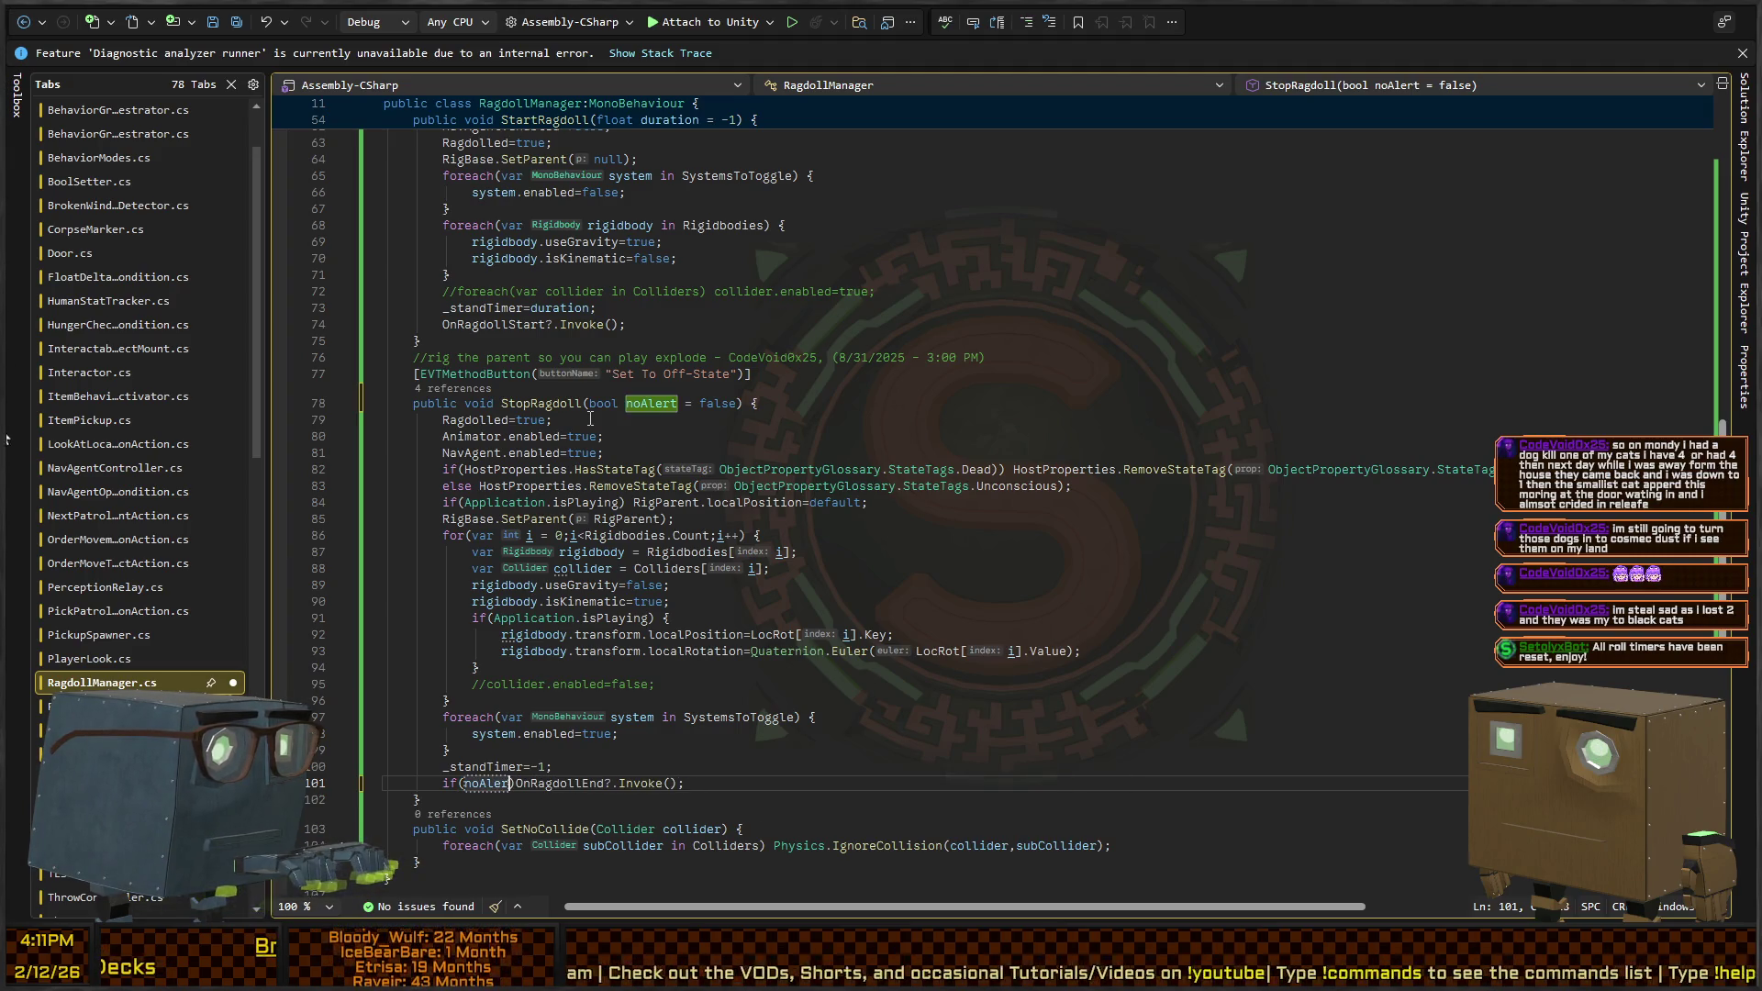
text())
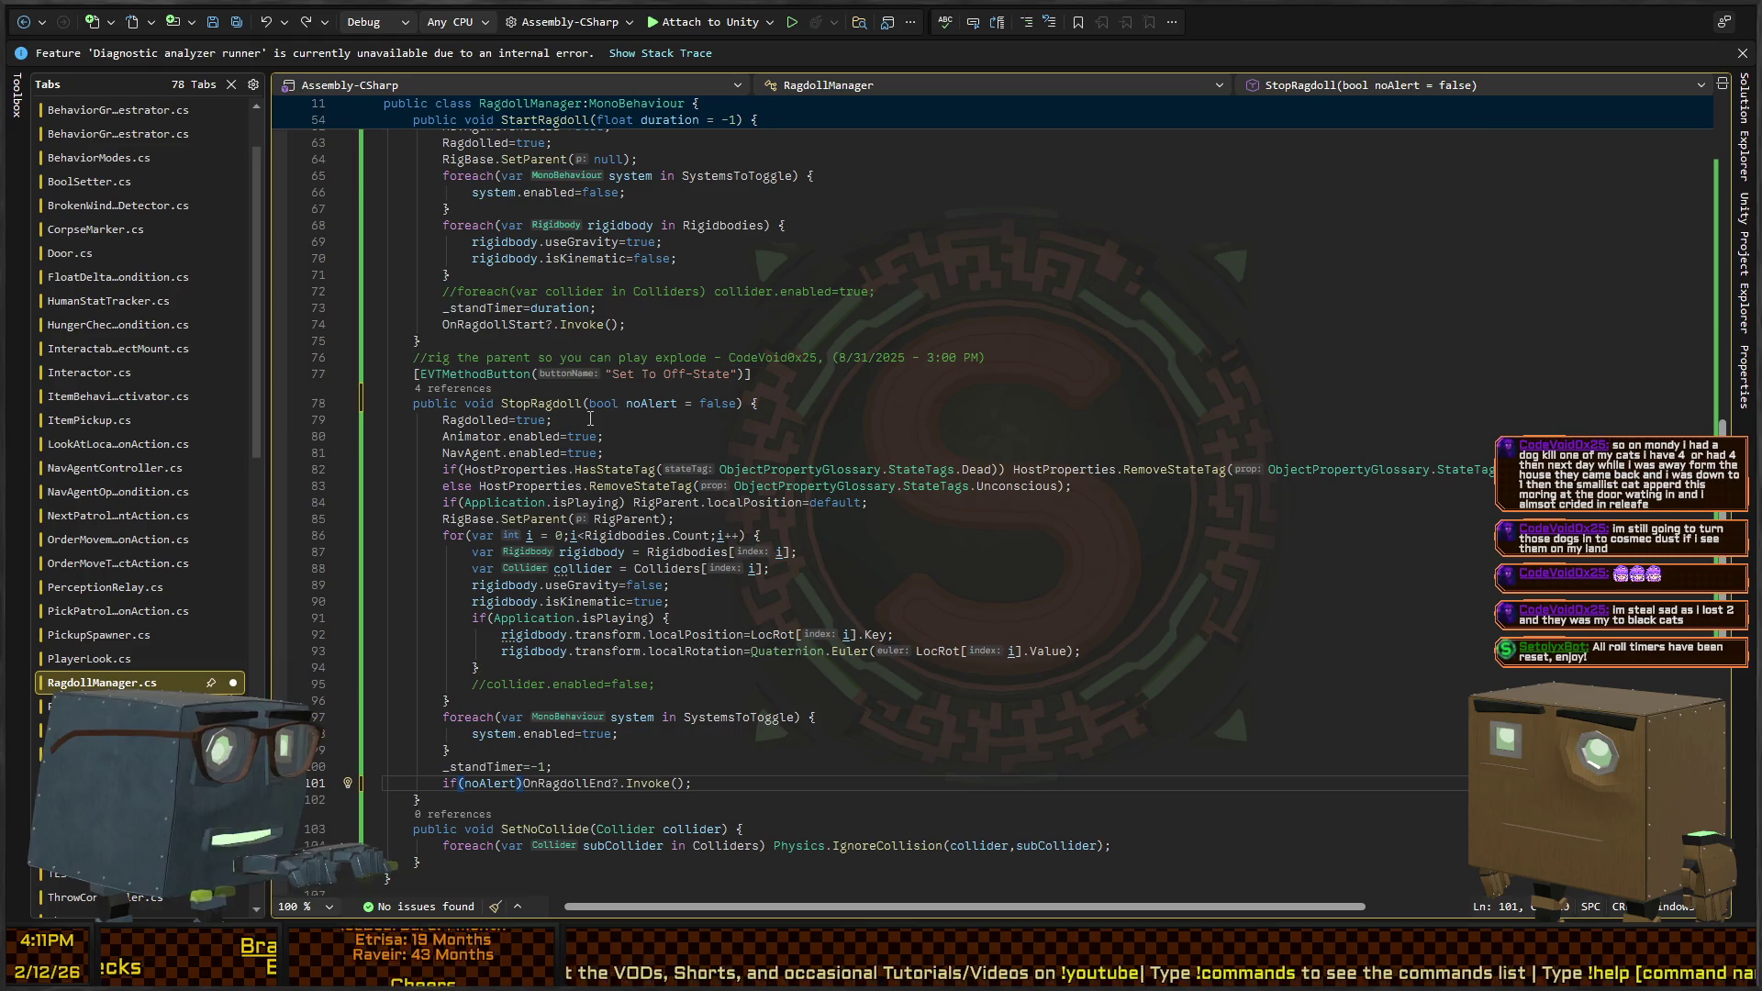
key(ctrl+Right)
key(ctrl+Right)
key(ctrl+Right)
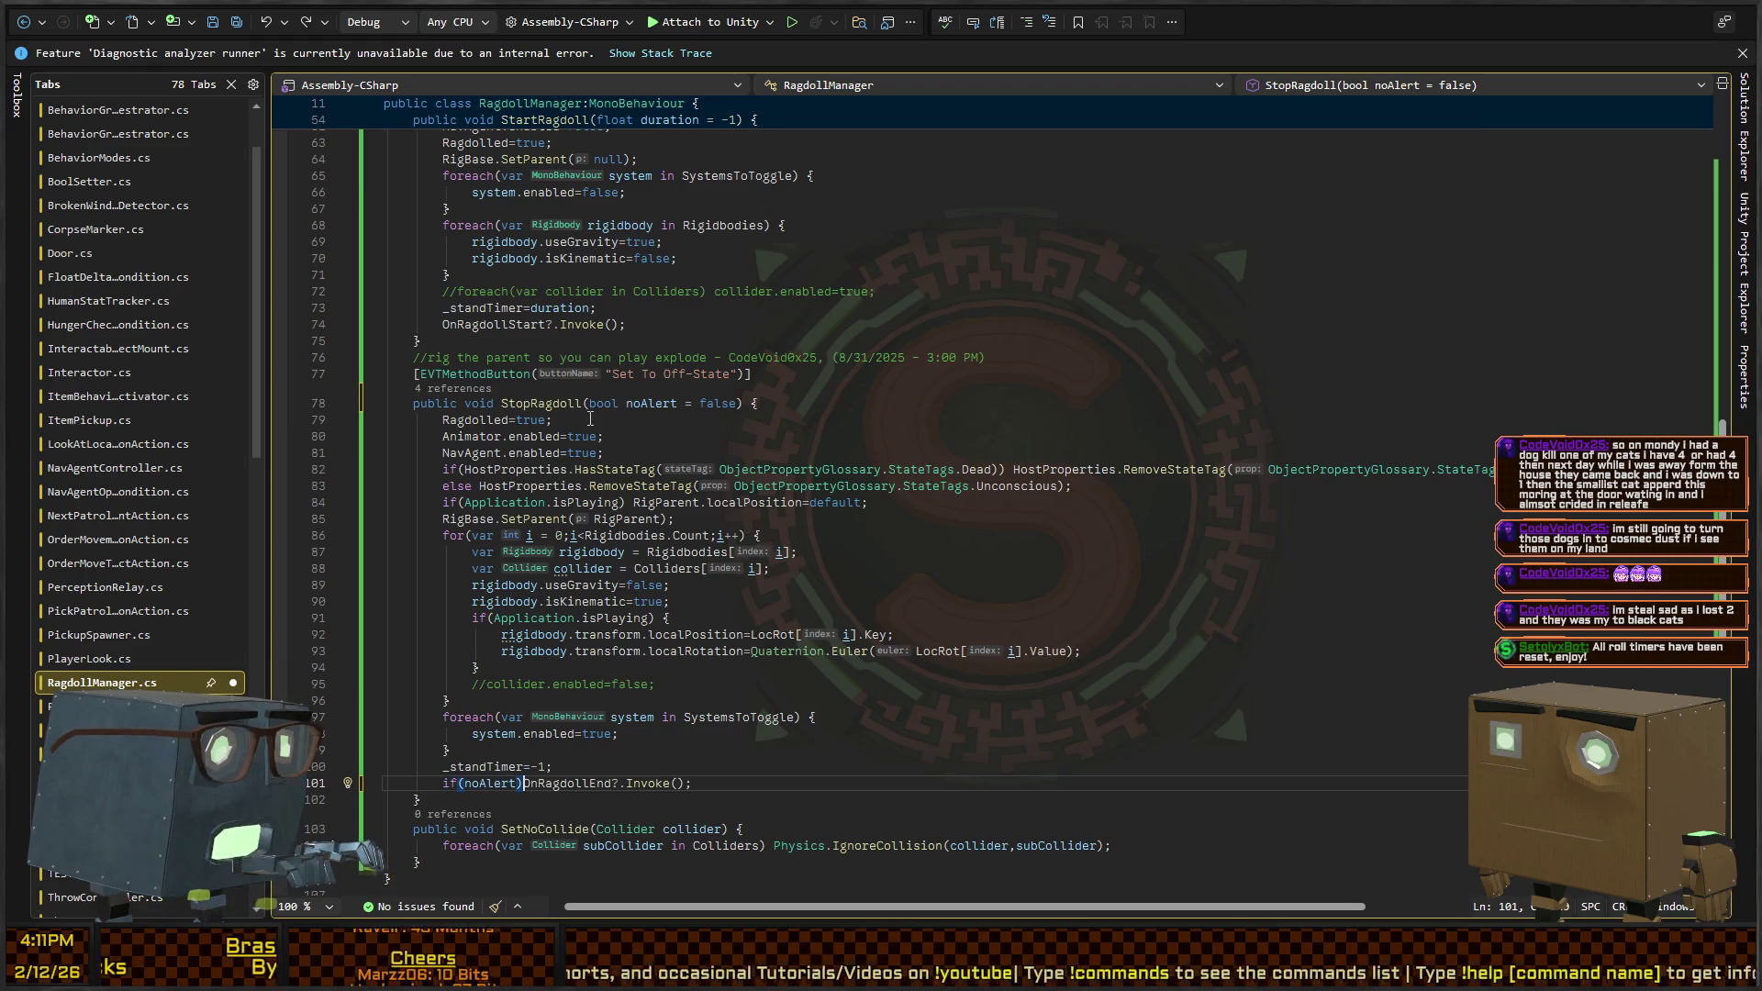
text(return;)
key(Return)
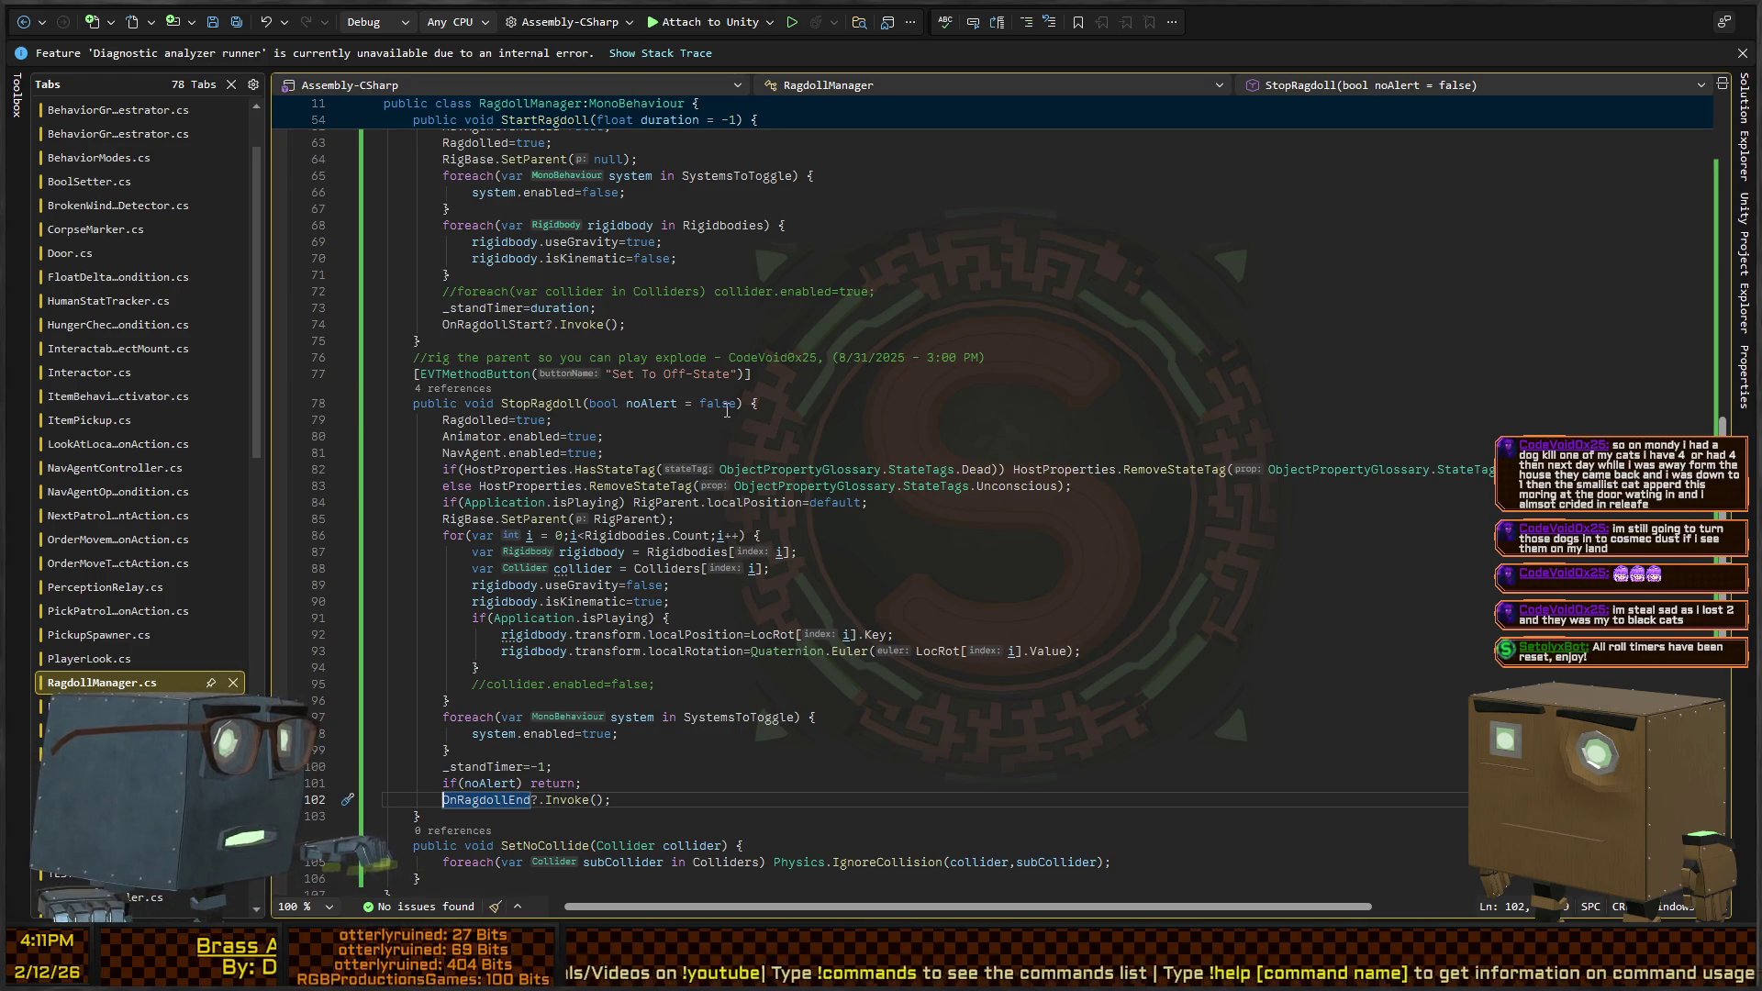
key(ctrl+minus)
key(ctrl+shift+minus)
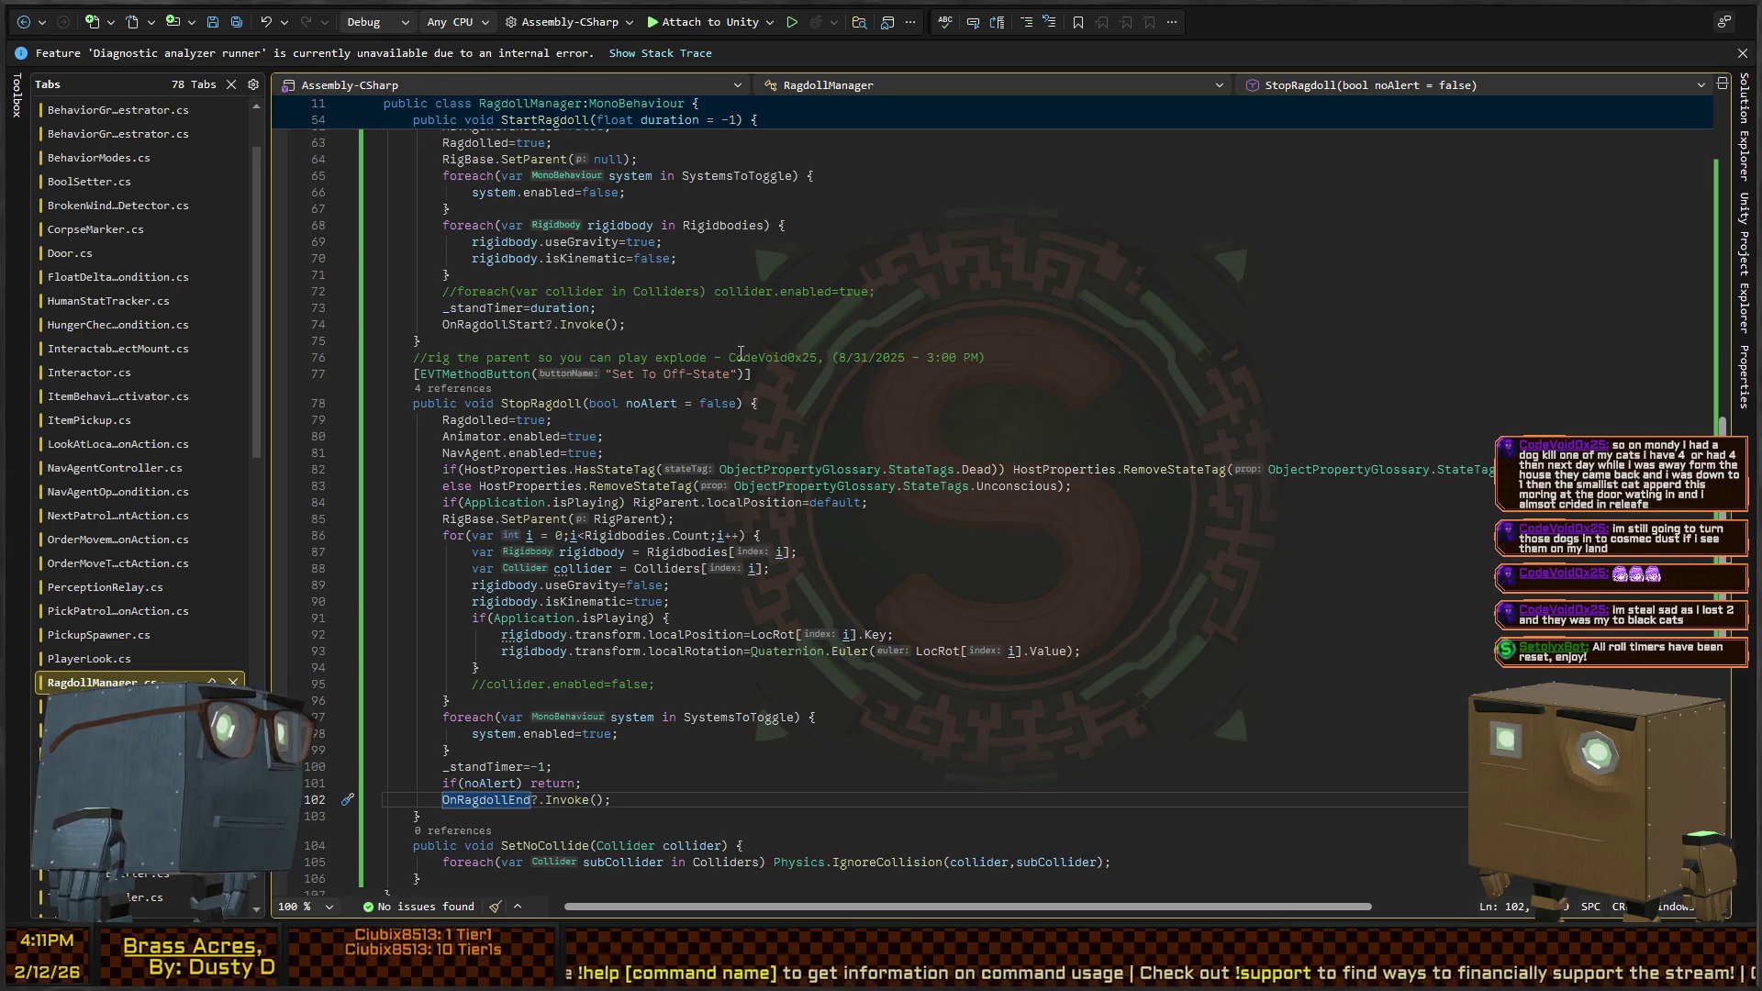
key(alt+Tab)
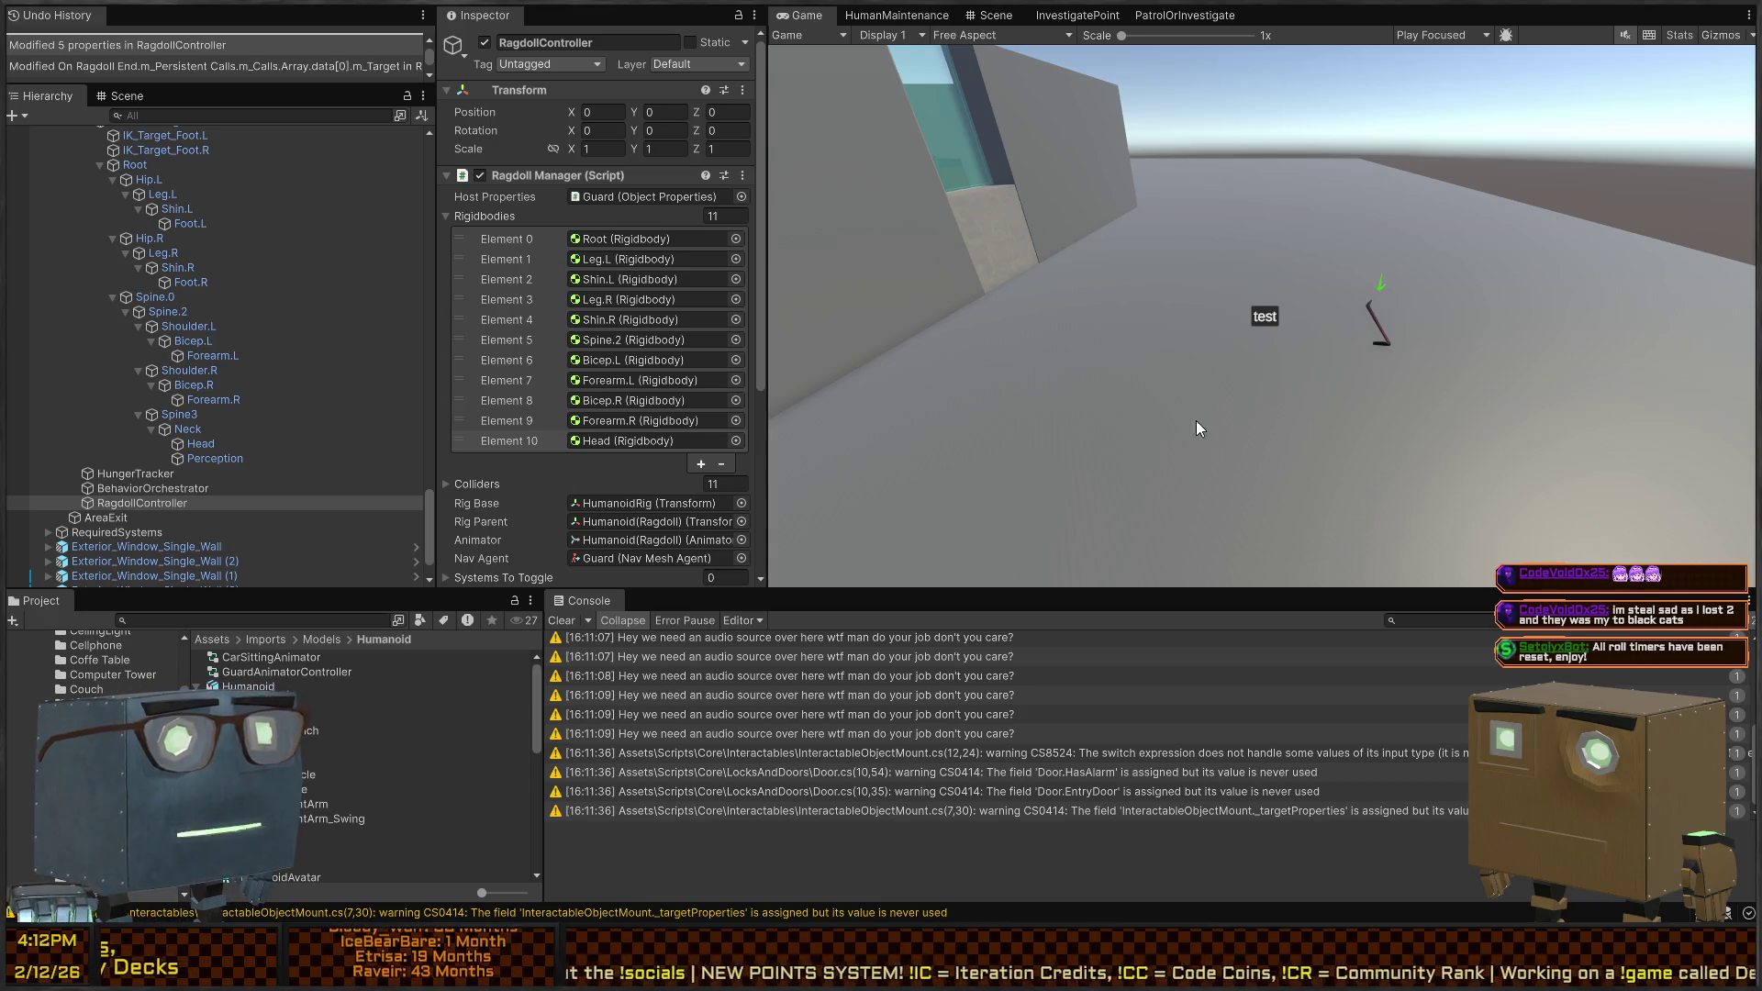
Briefly play-test the new StopRagdoll code, stop, and return to RagdollManager.cs
key(ctrl+p)
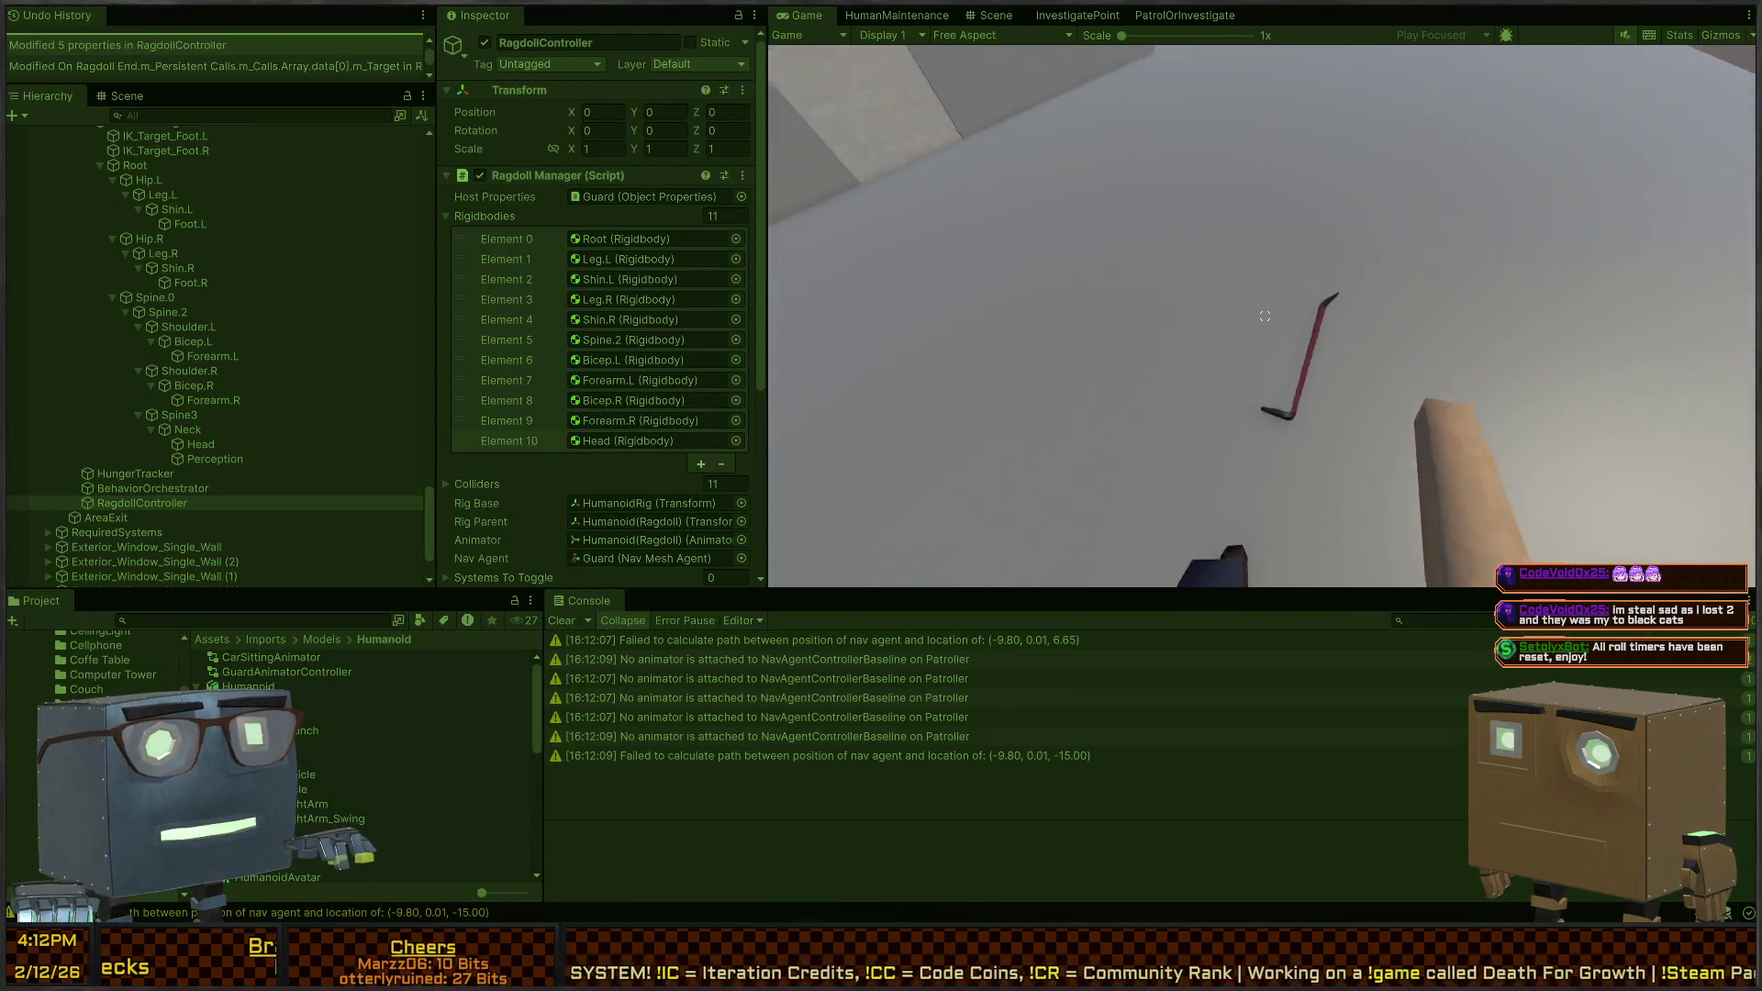
click(1264, 316)
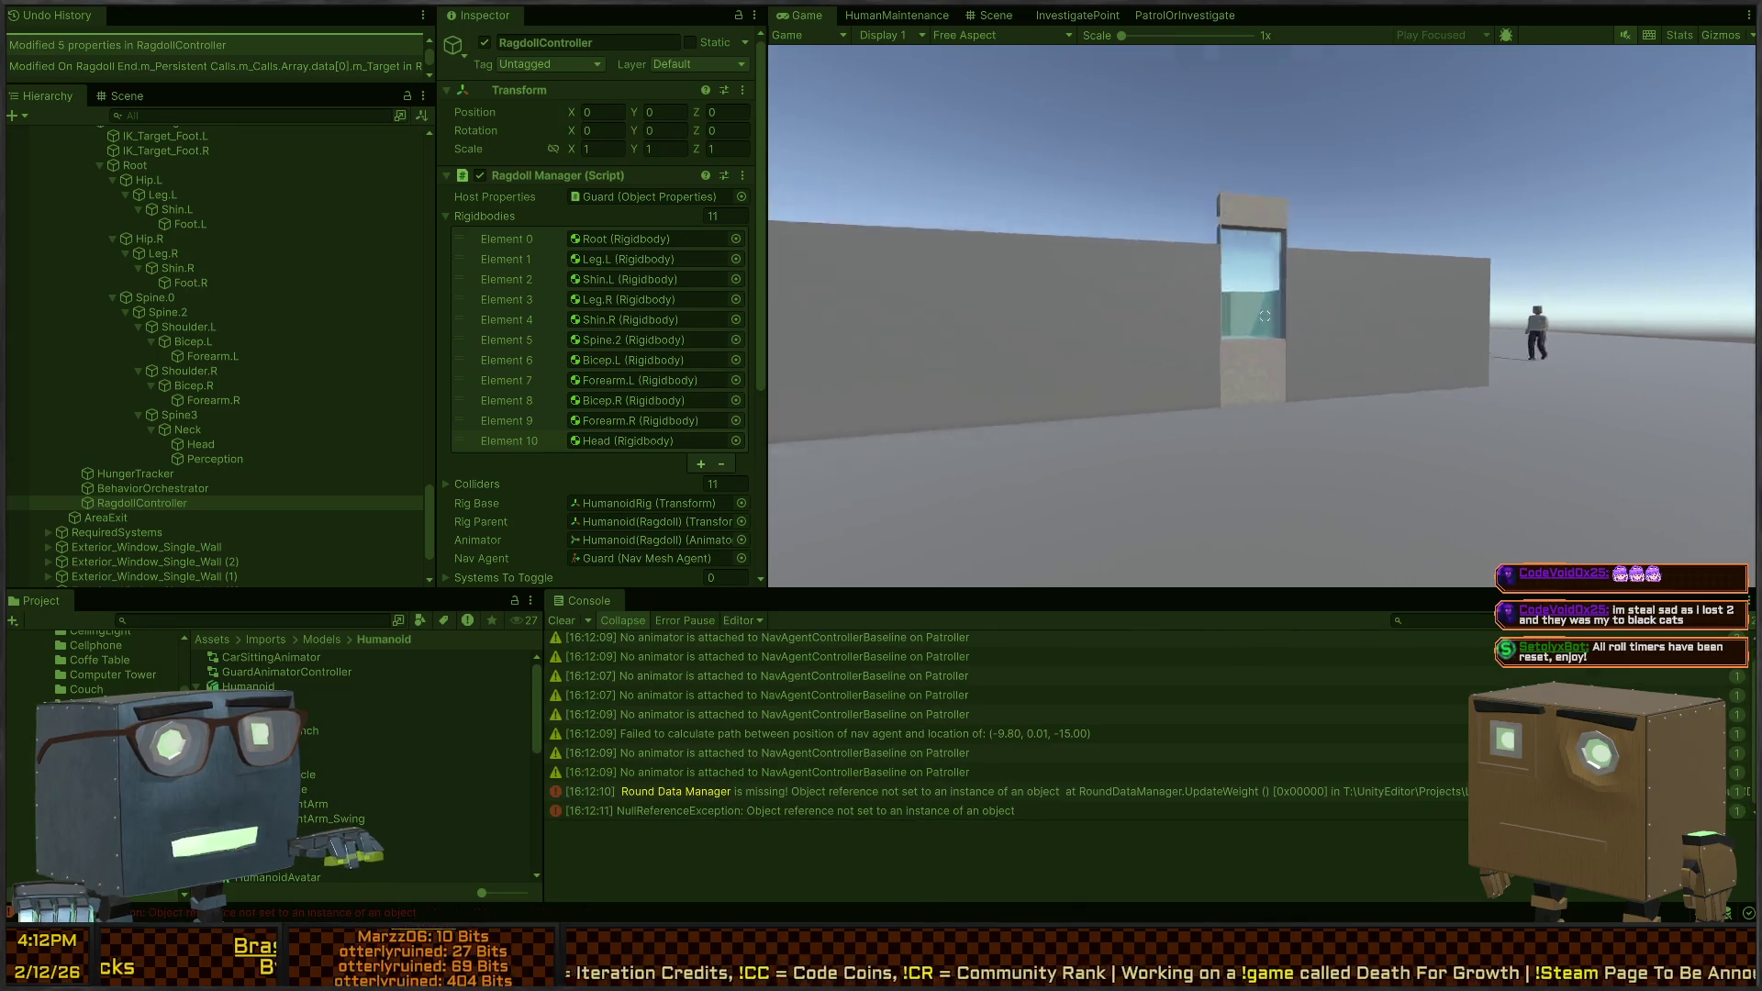
mouse_move(1265, 316)
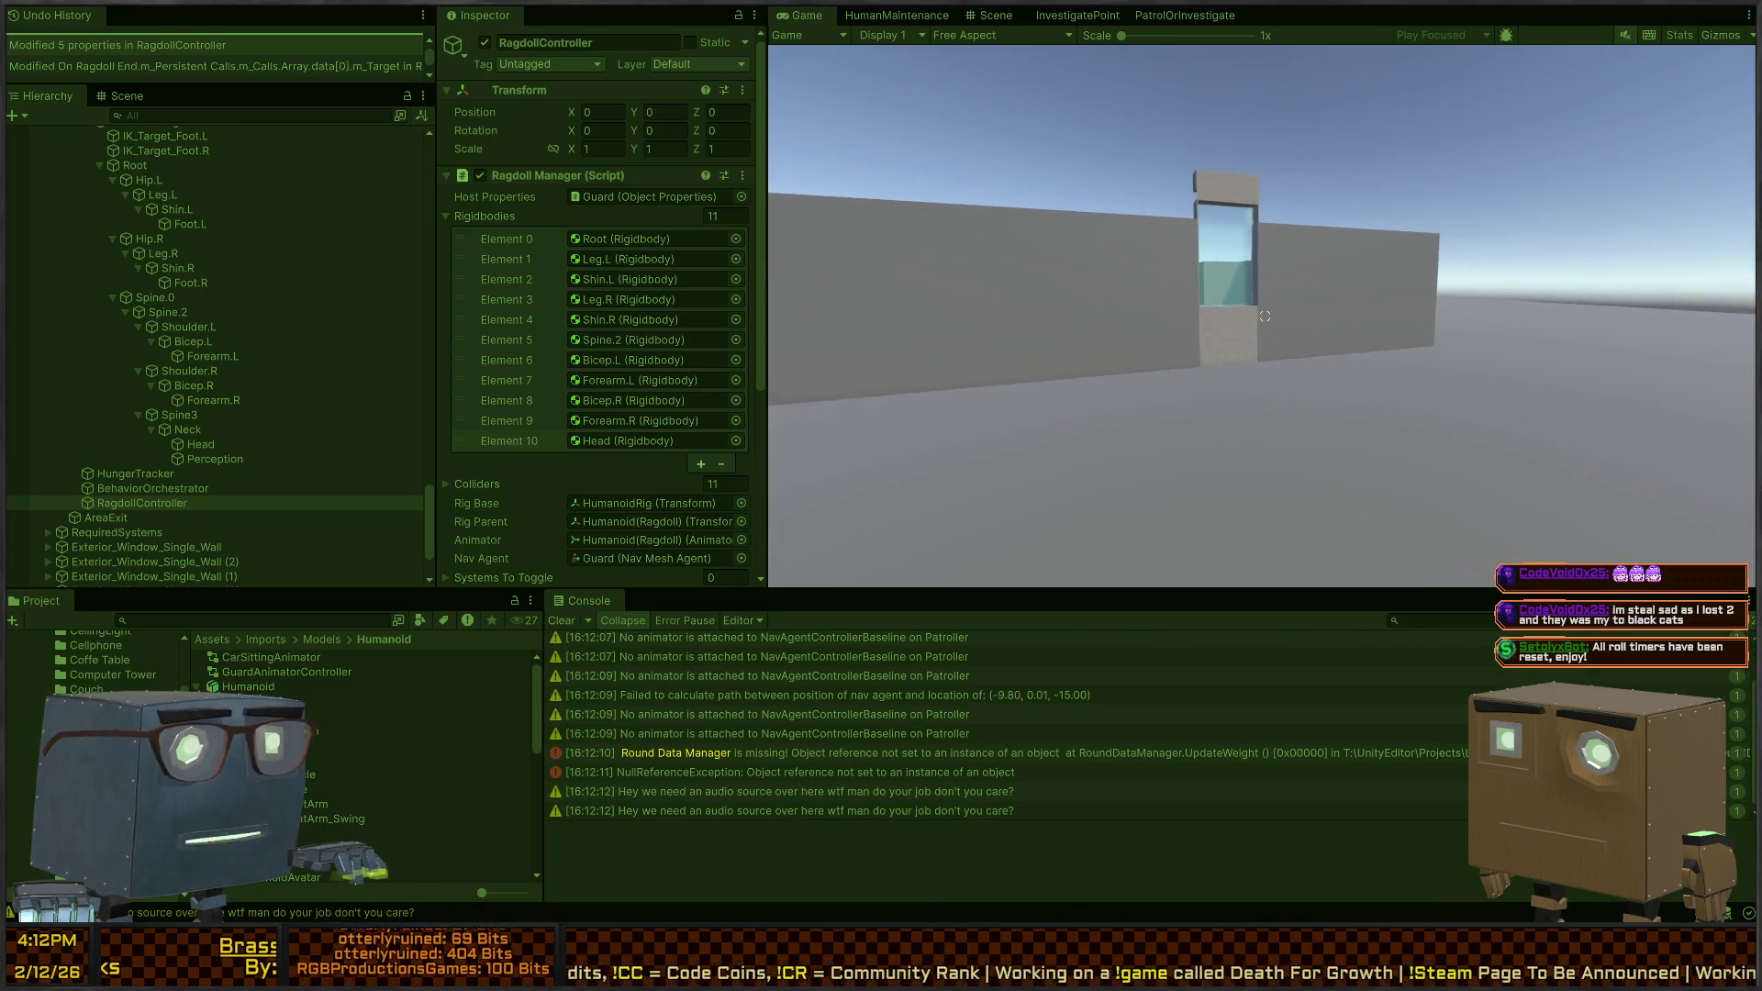
key(ctrl+p)
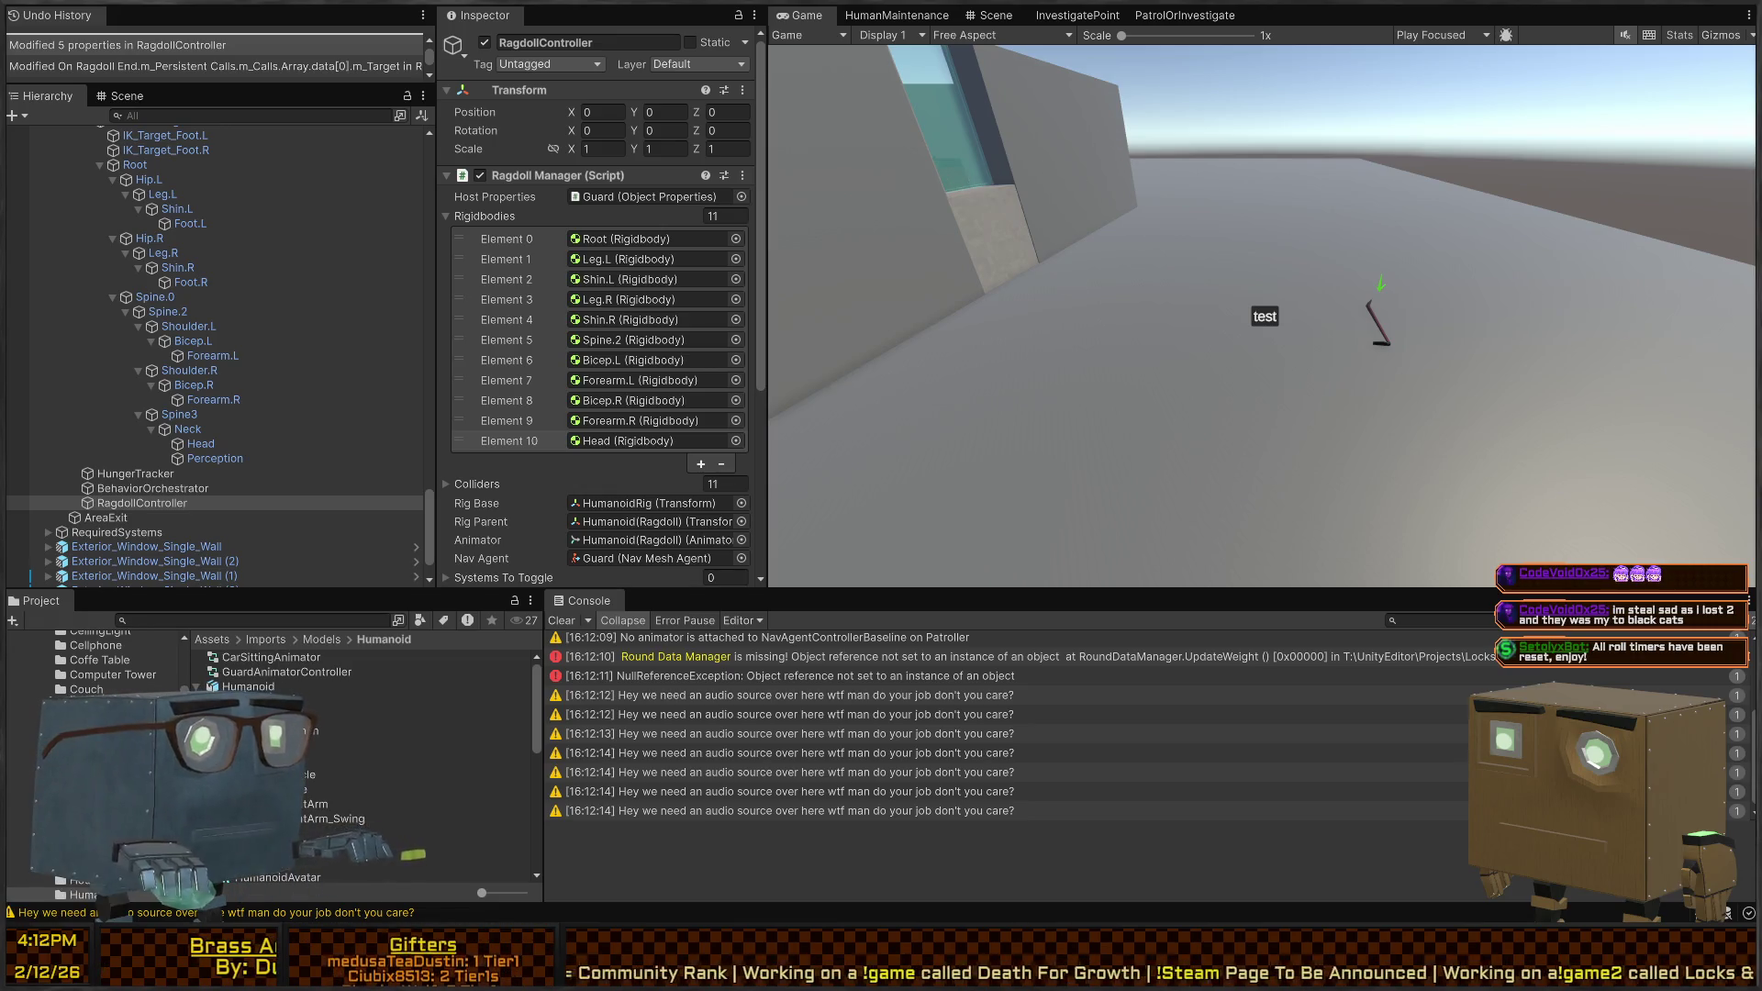
key(alt+Tab)
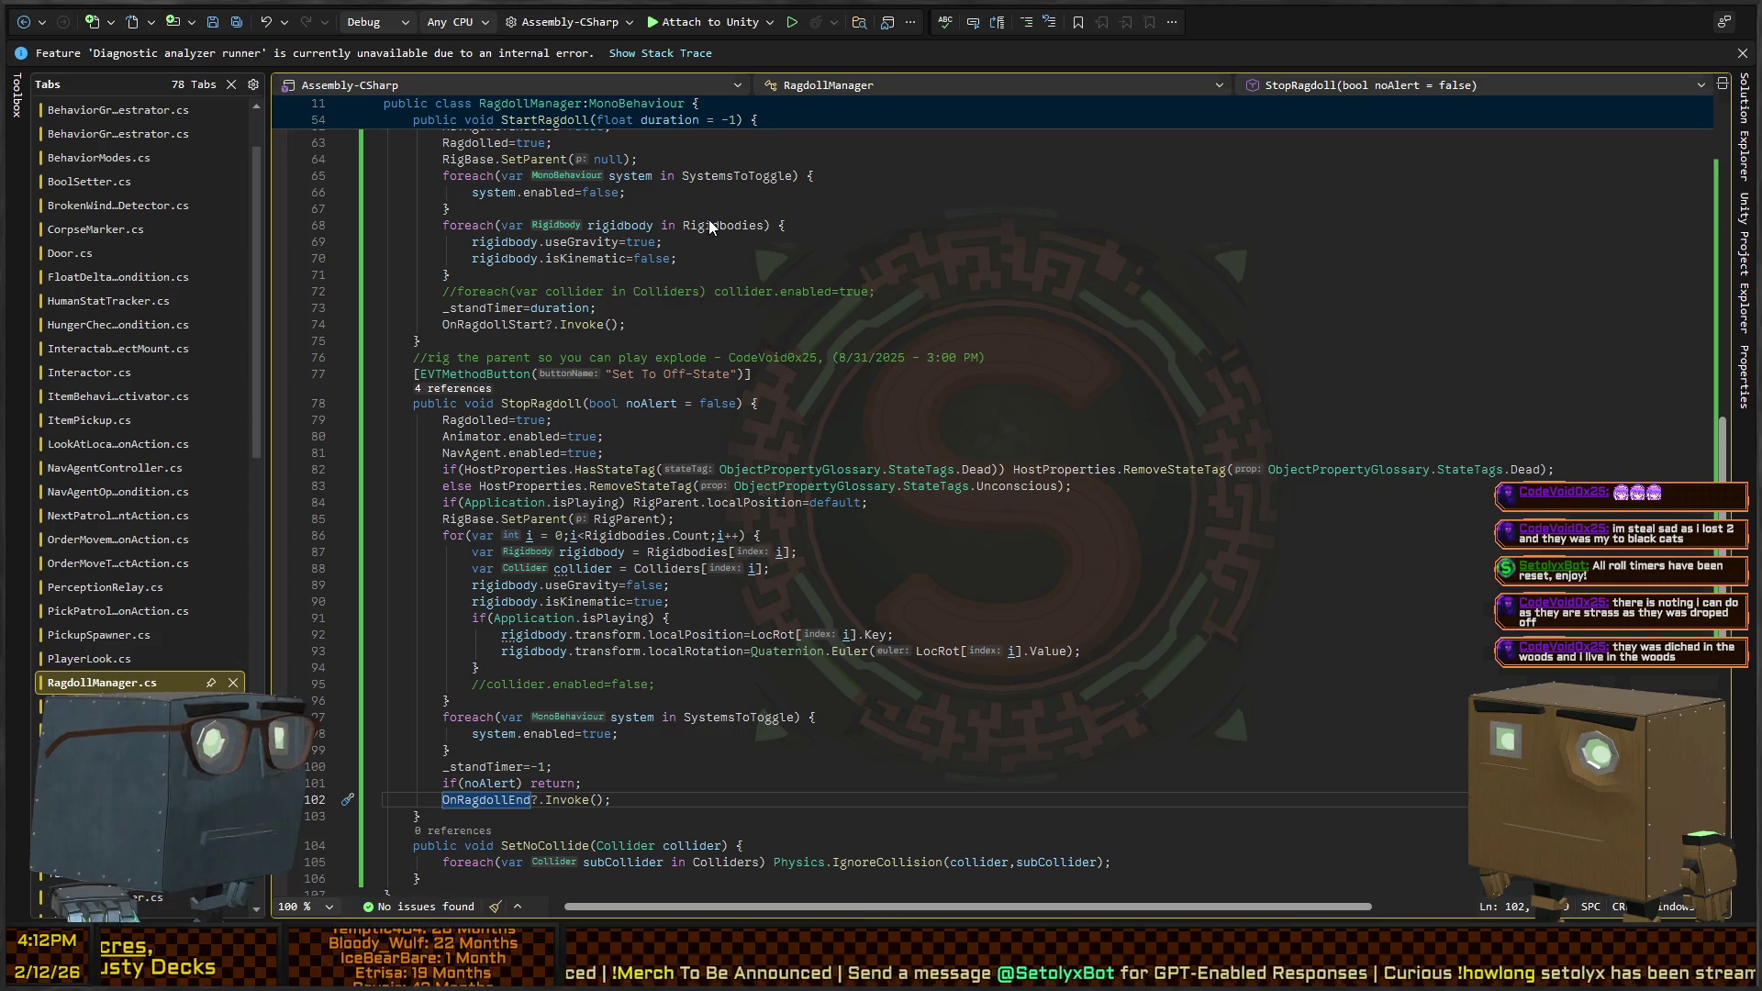
Review RagdollManager.cs, checking the OnRagdollStart invocation and where _standTimer is used
key(ctrl+minus)
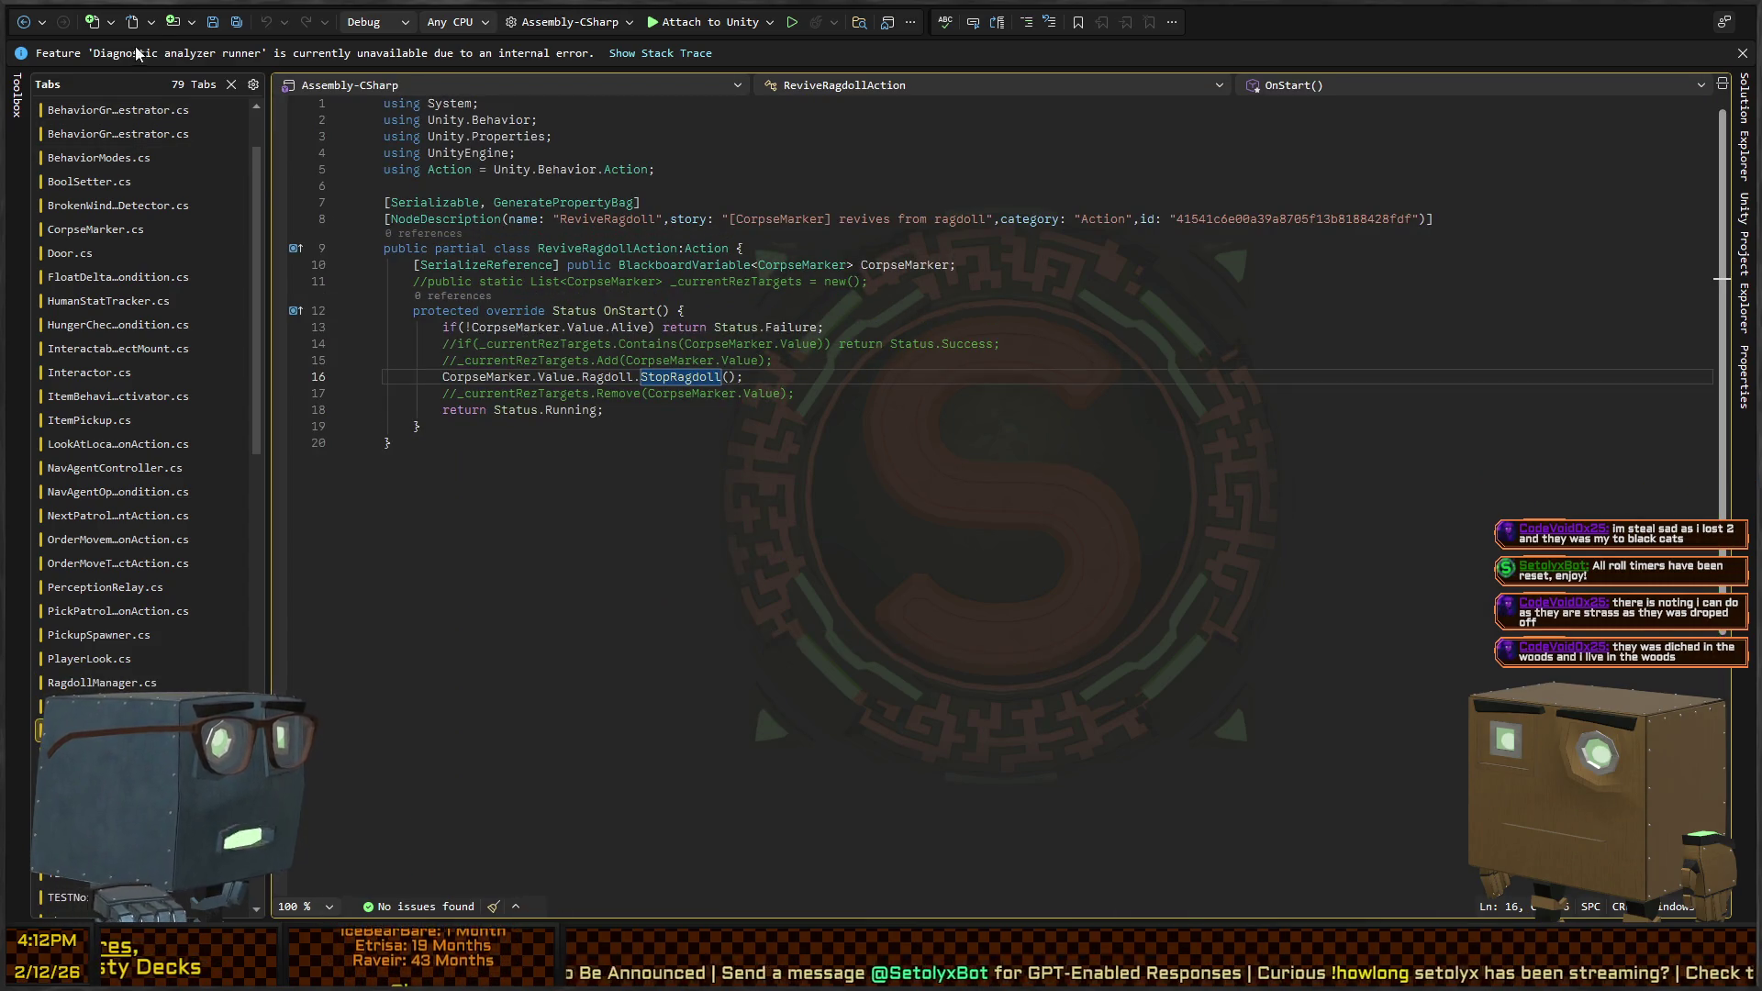
click(23, 21)
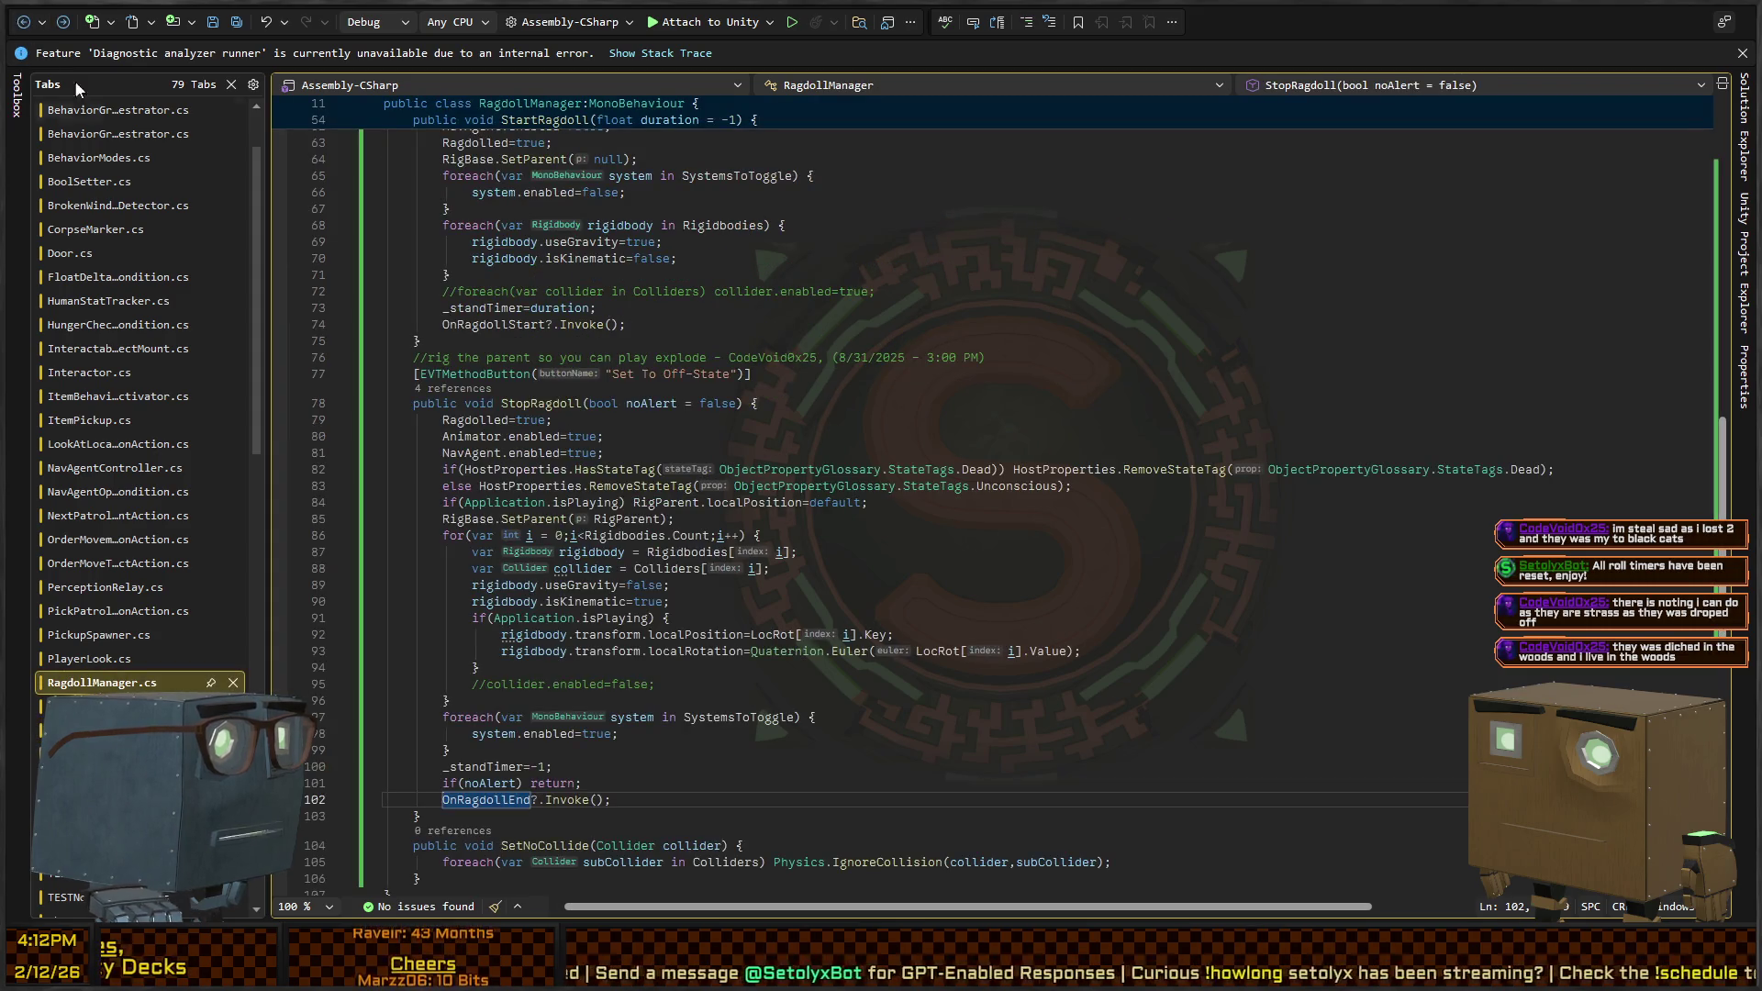
scroll(776, 380, down, 10)
scroll(601, 431, up, 17)
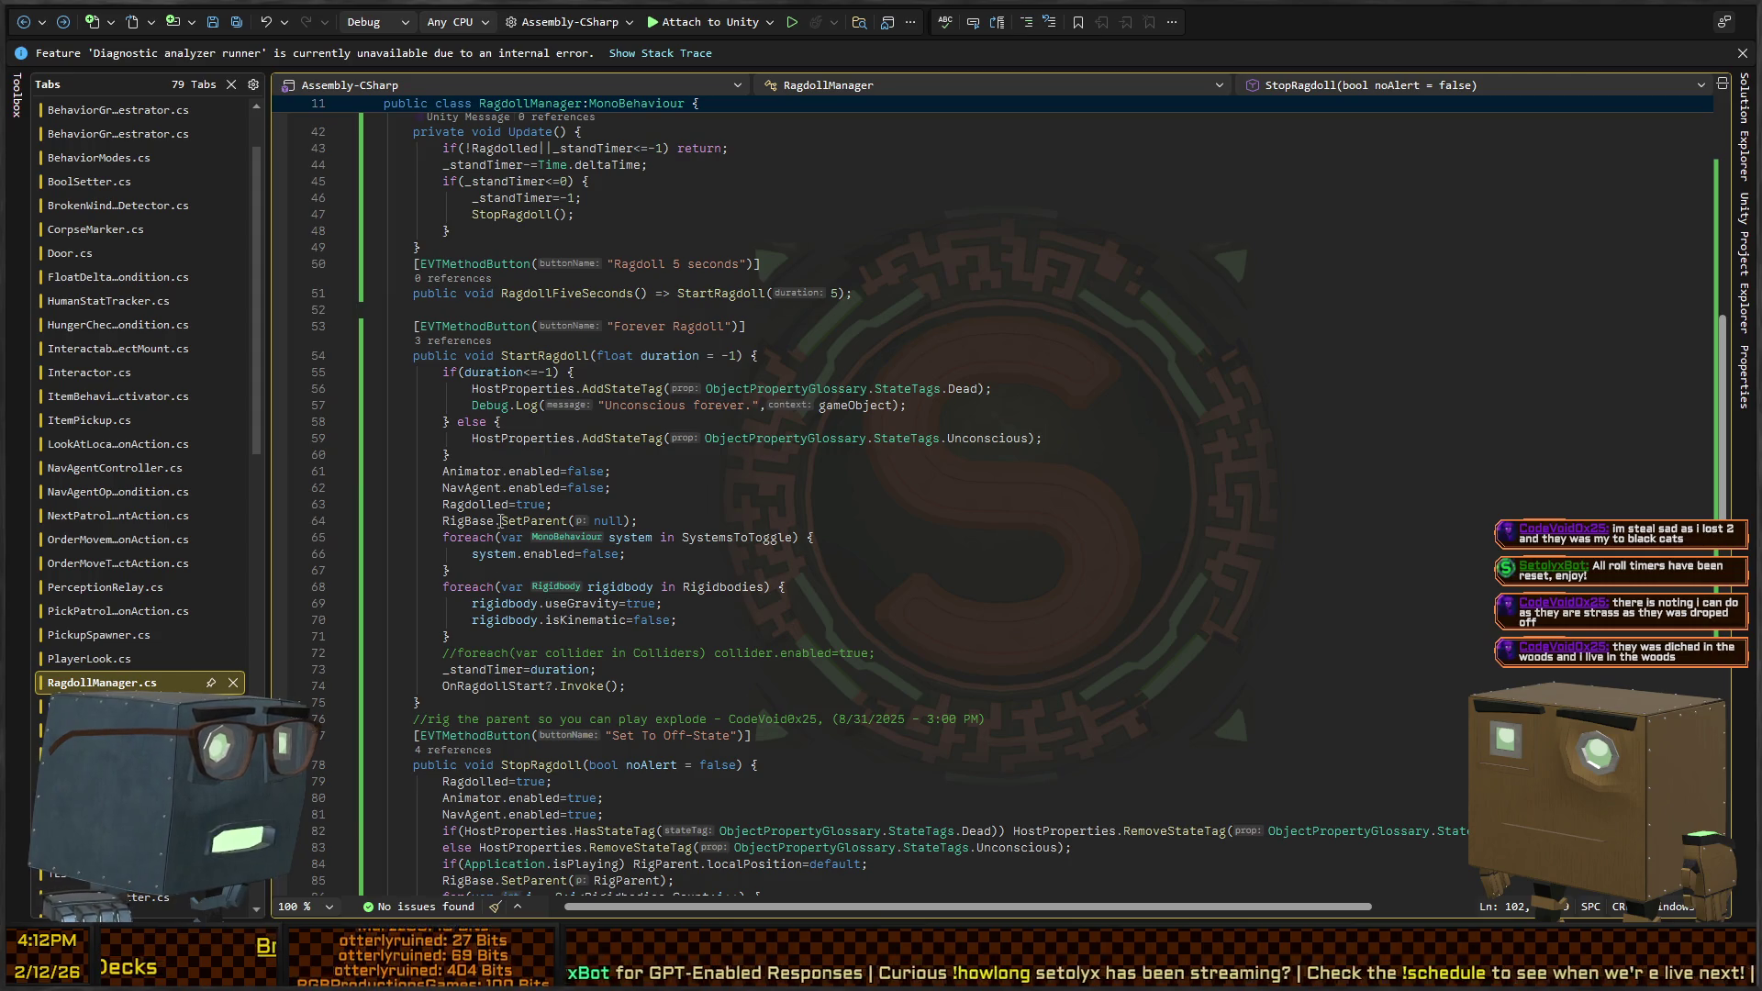
click(479, 687)
double_click(496, 686)
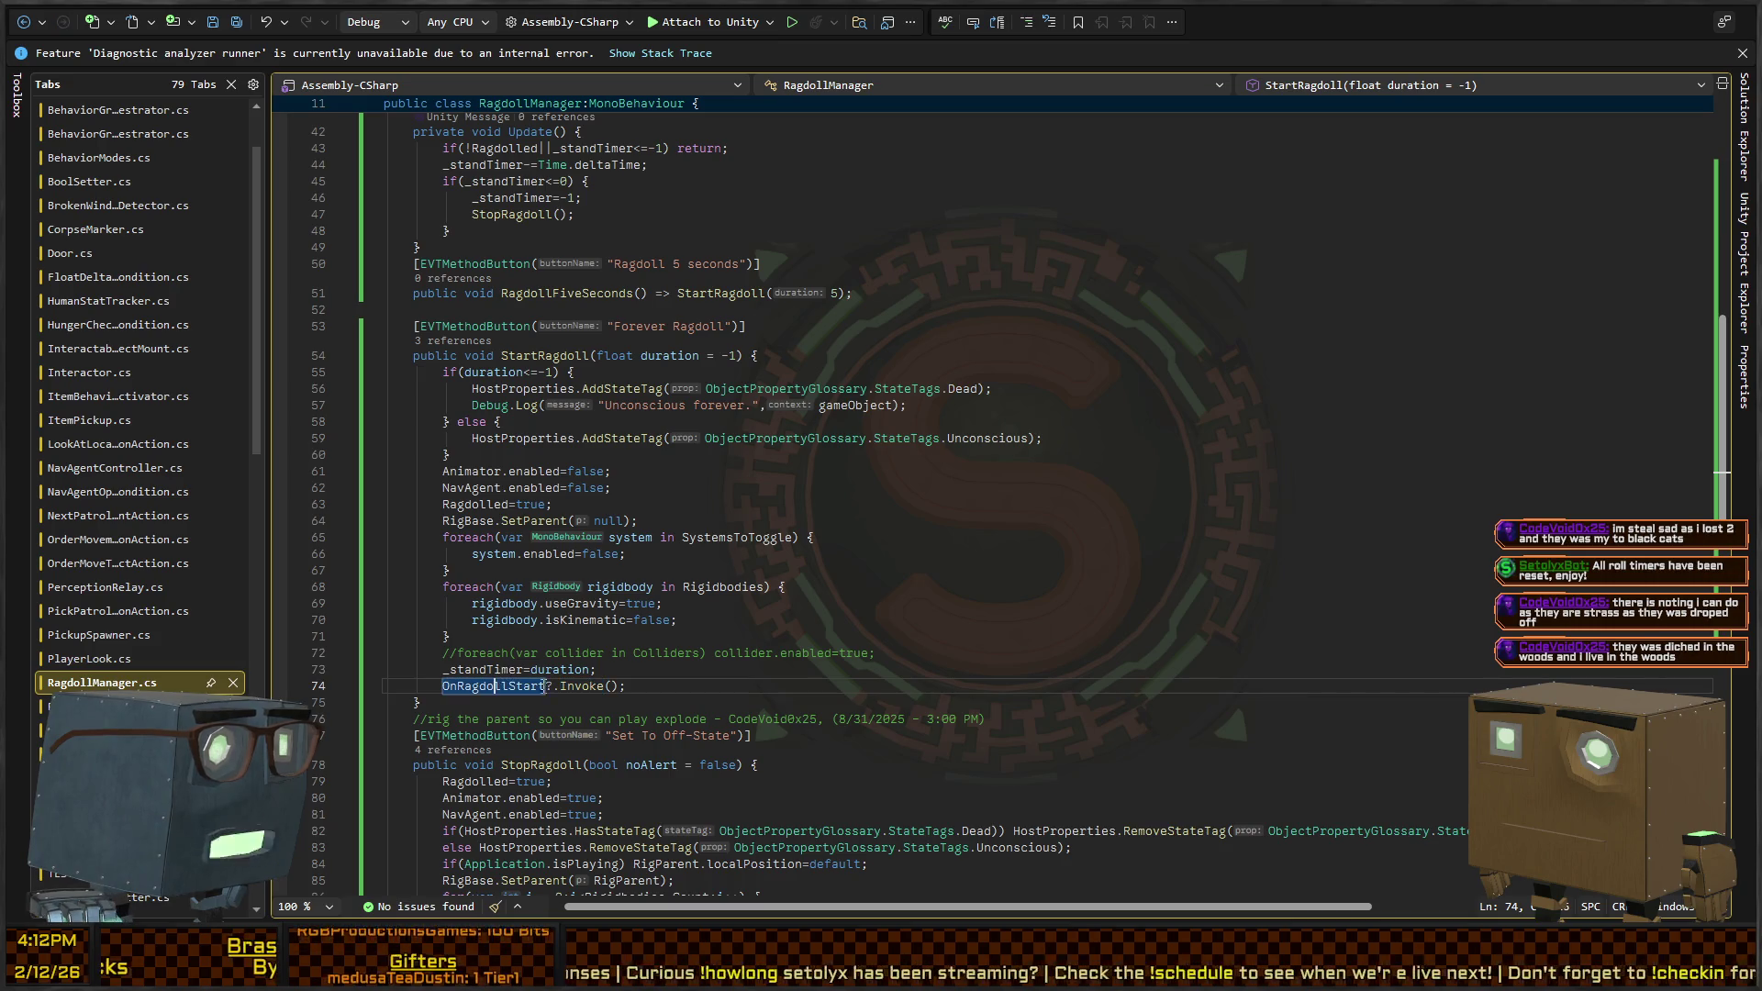
click(514, 671)
scroll(556, 527, up, 6)
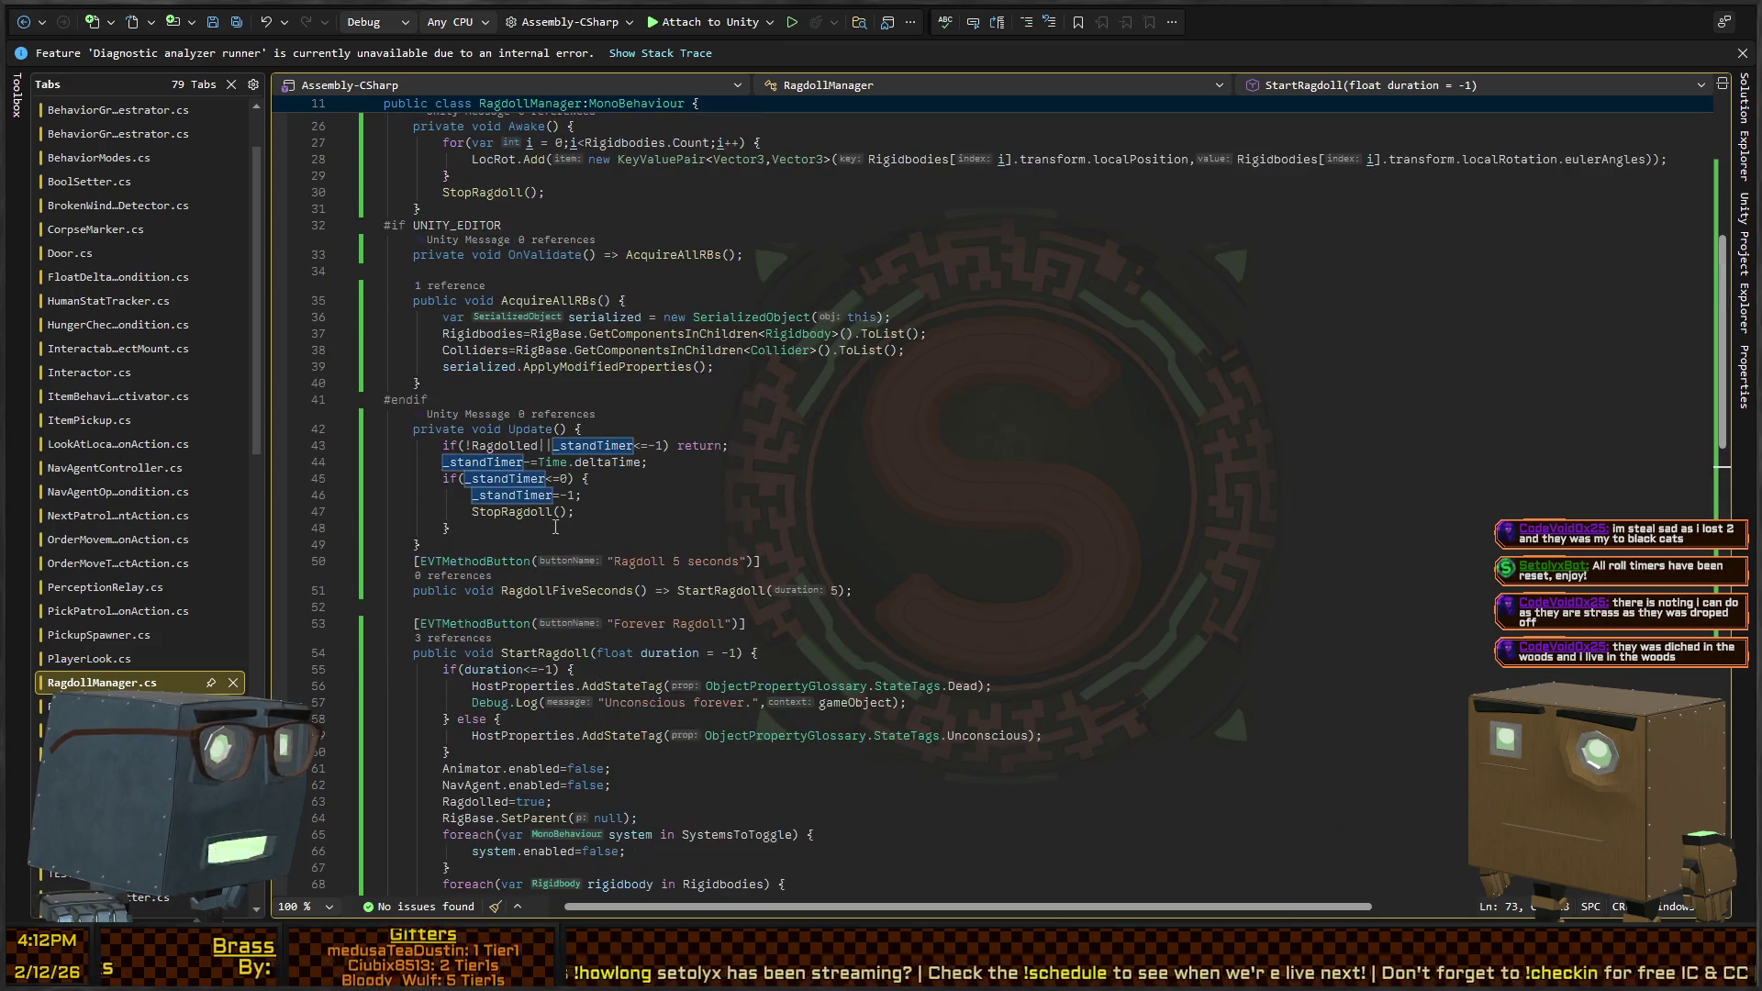
Jump to StopRagdoll's definition and make Awake call it with noAlert: true
click(515, 514)
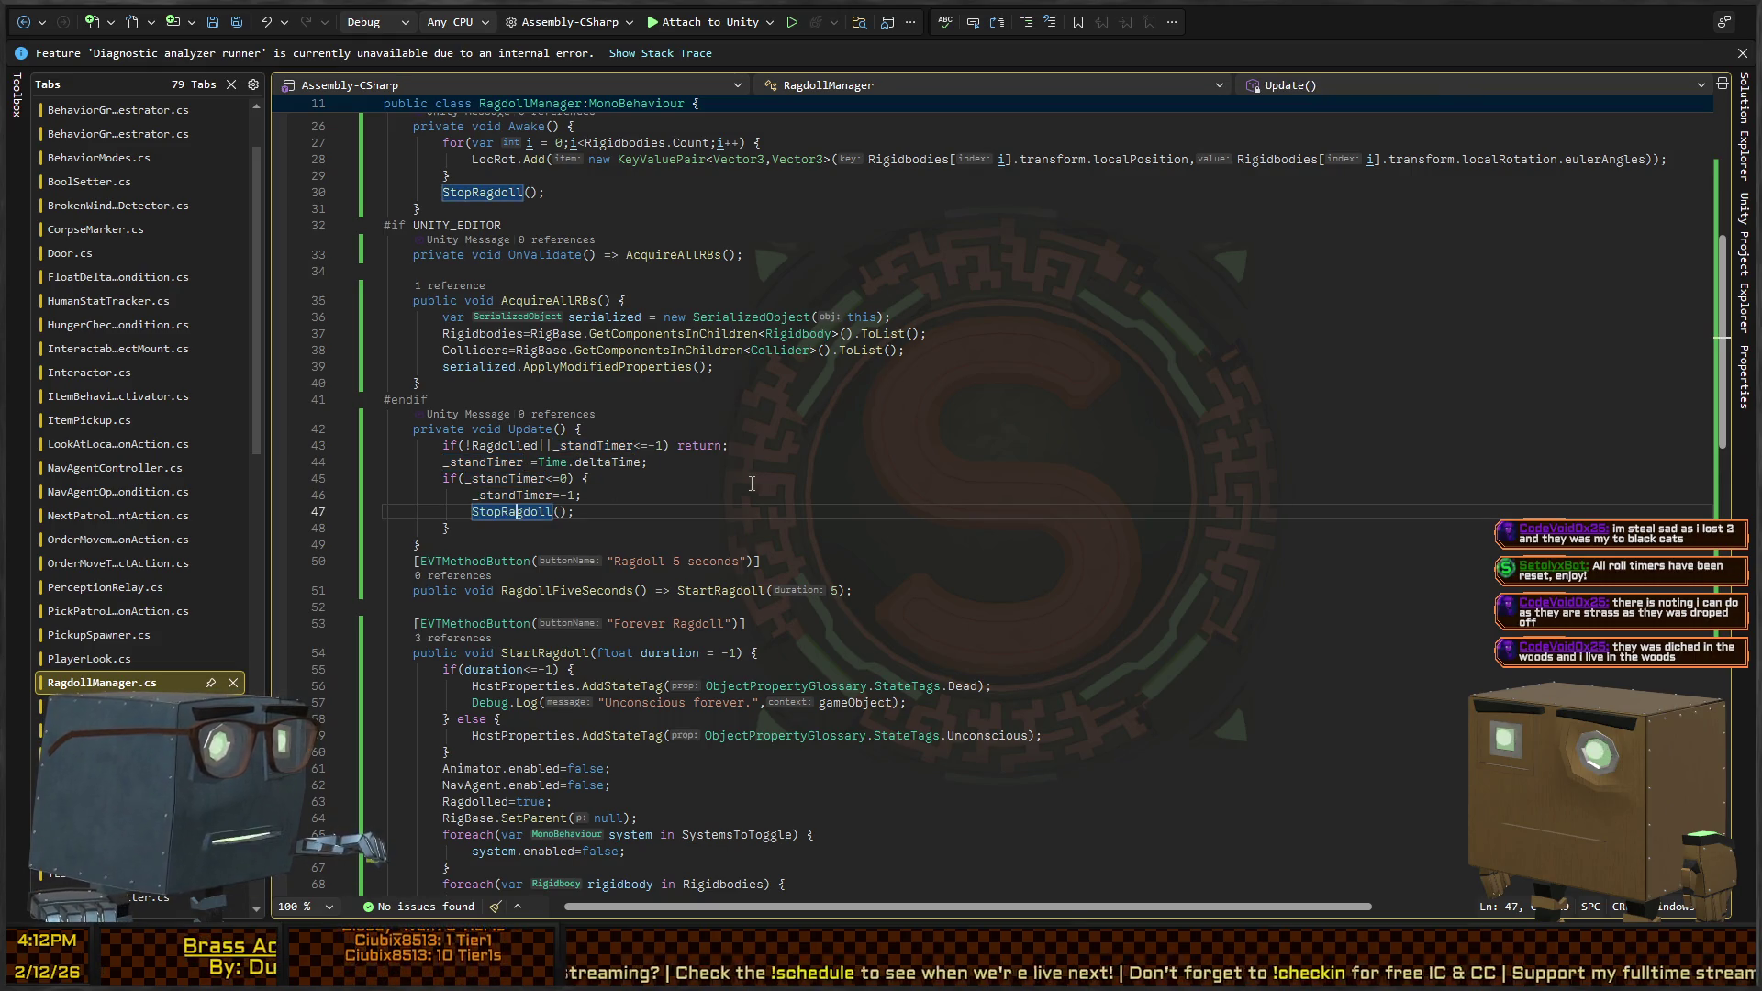
ctrl+click(557, 516)
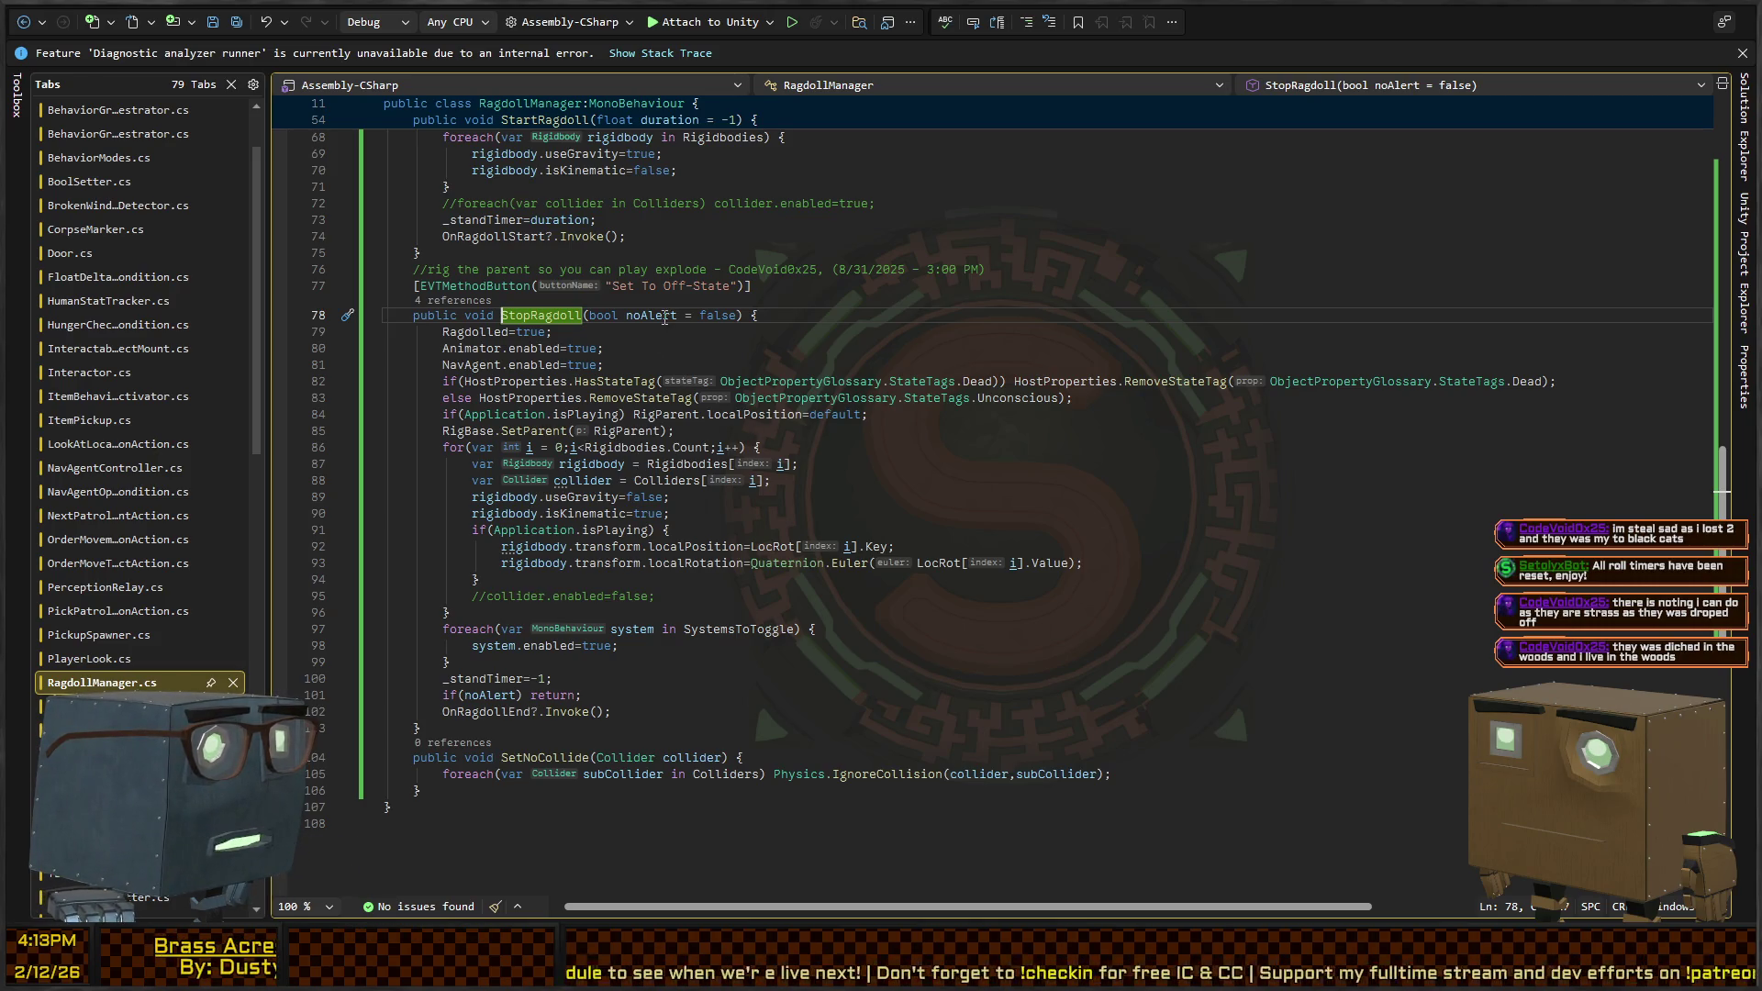
scroll(665, 317, up, 8)
scroll(631, 530, down, 6)
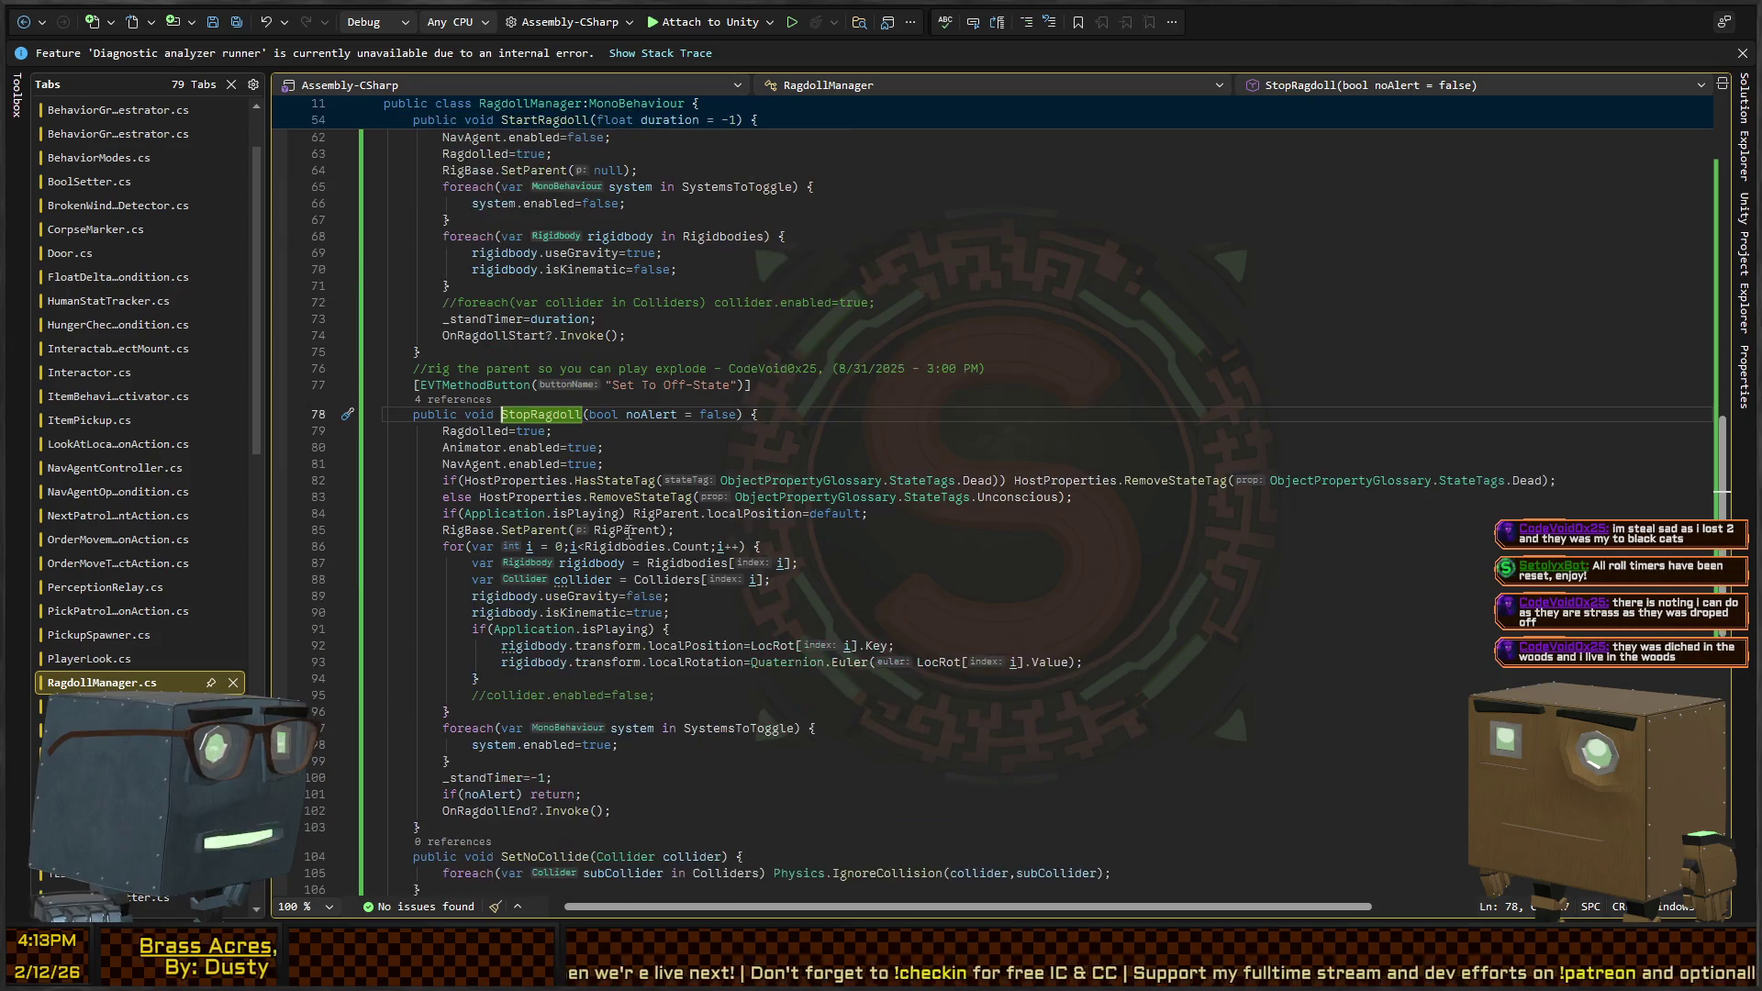
scroll(550, 395, up, 15)
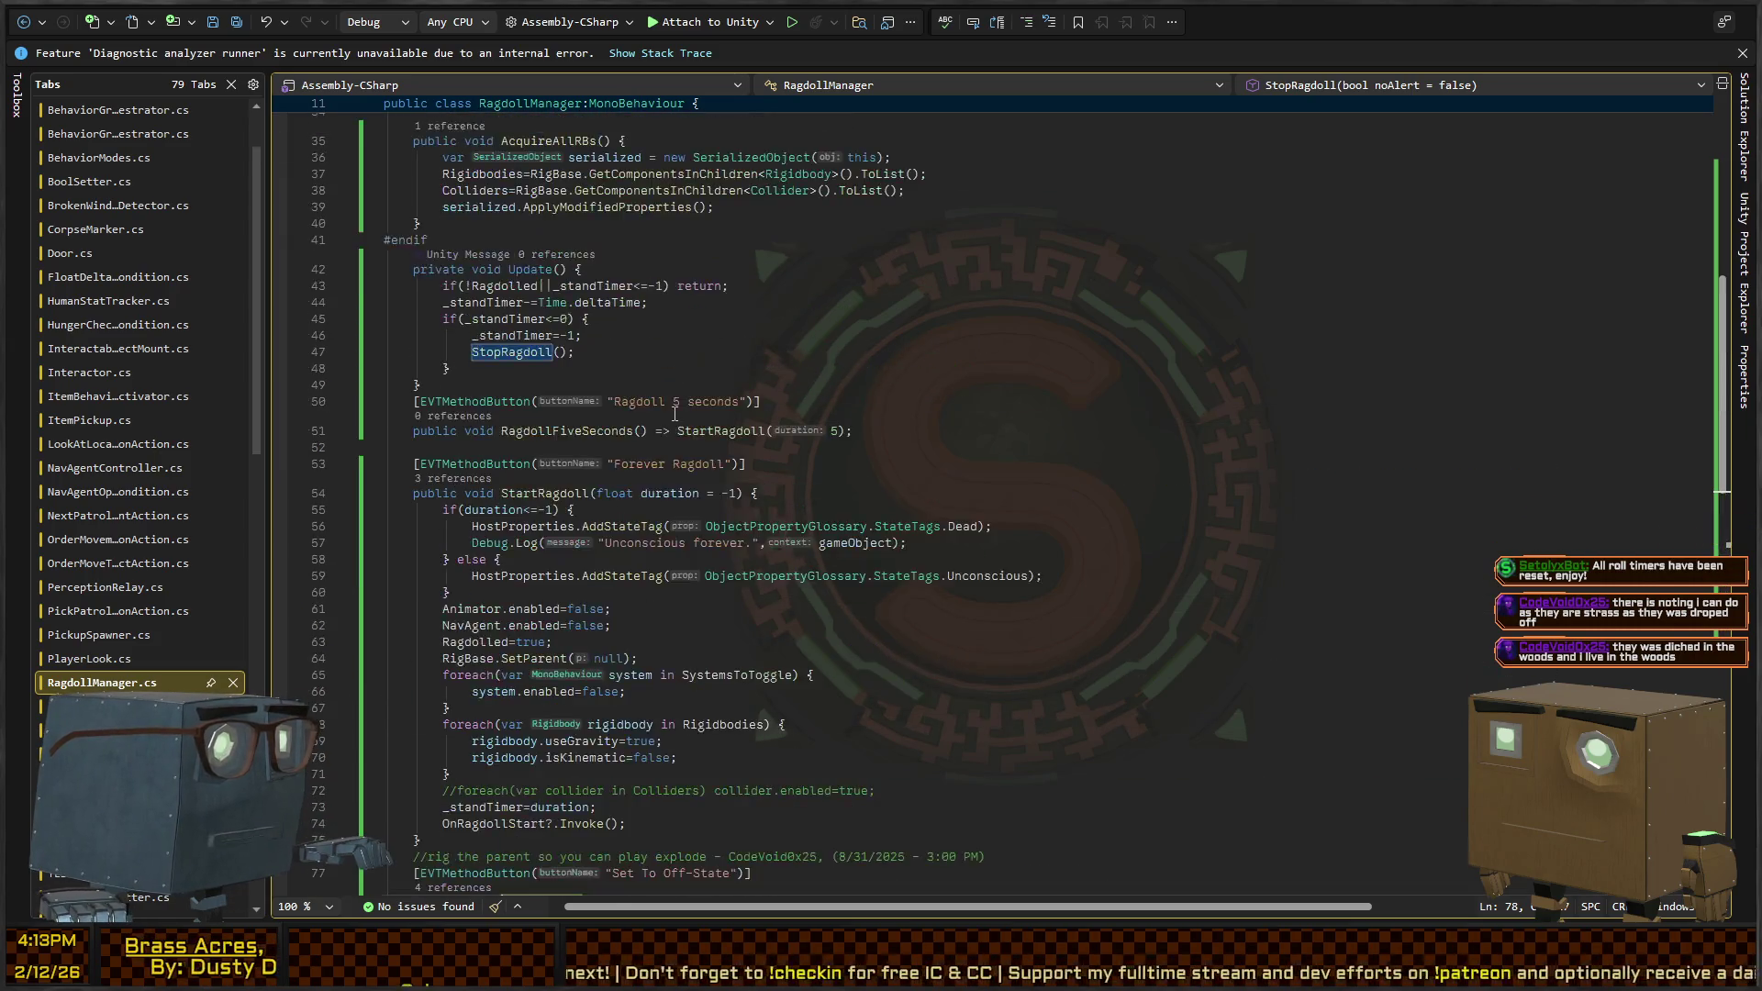
click(523, 332)
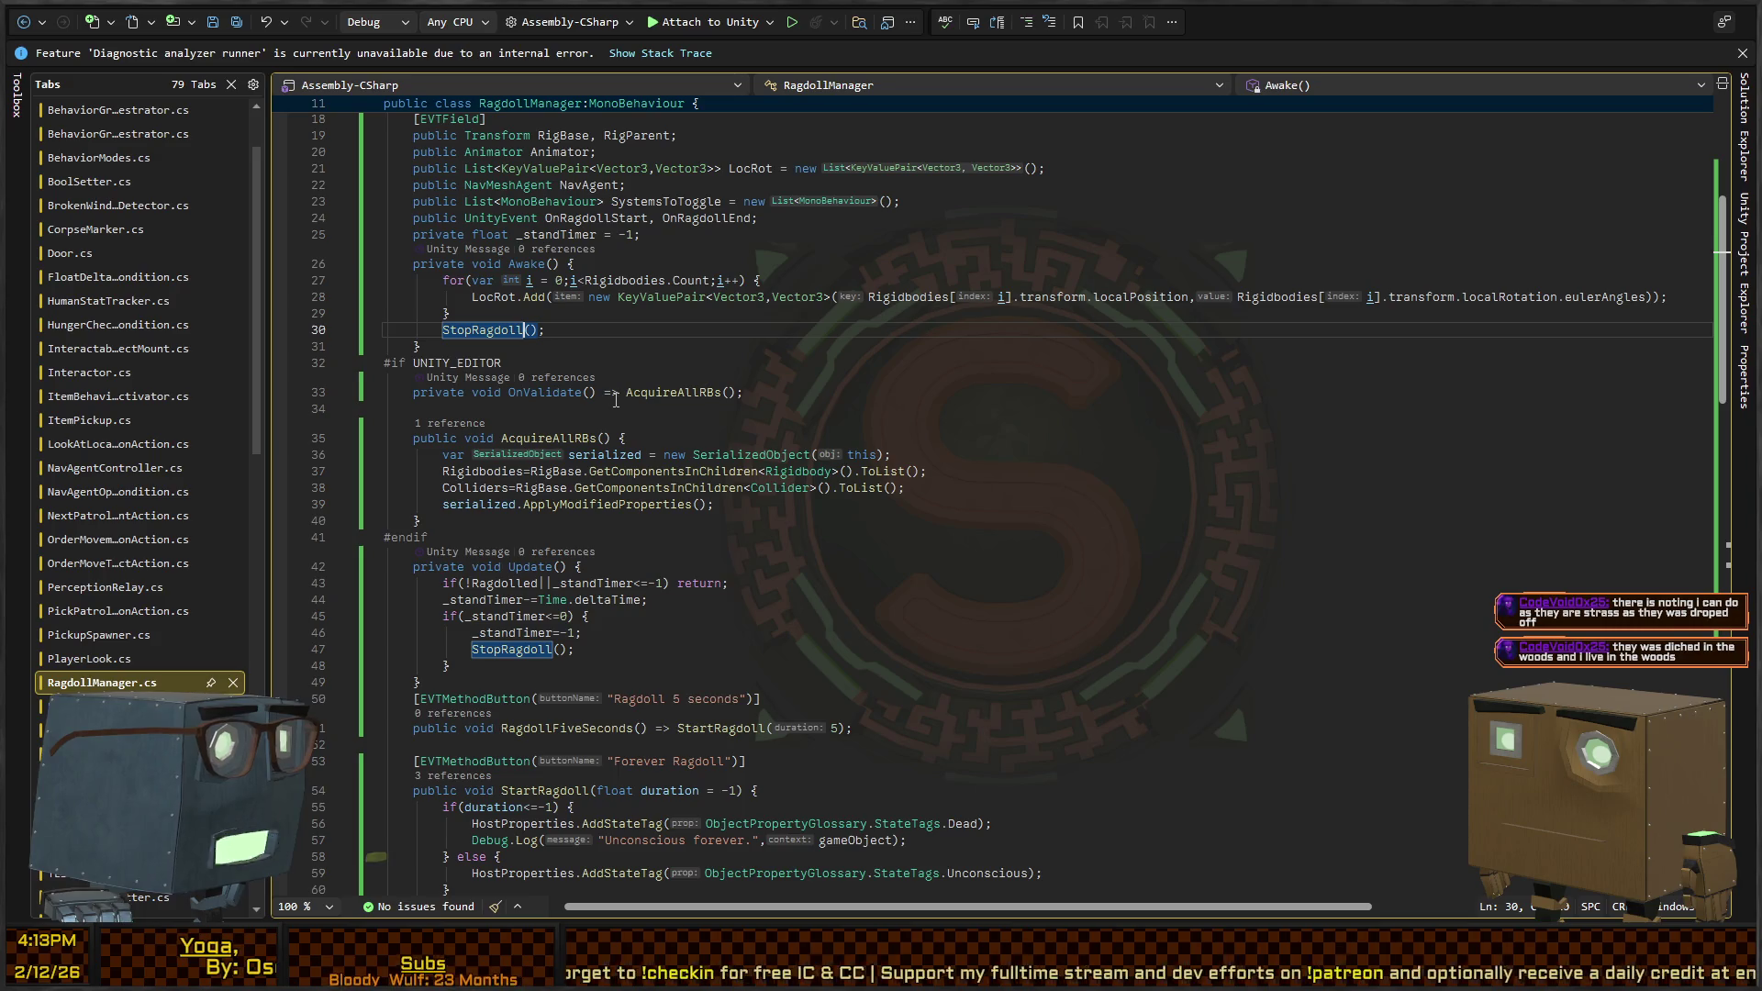
key(Right)
text(true)
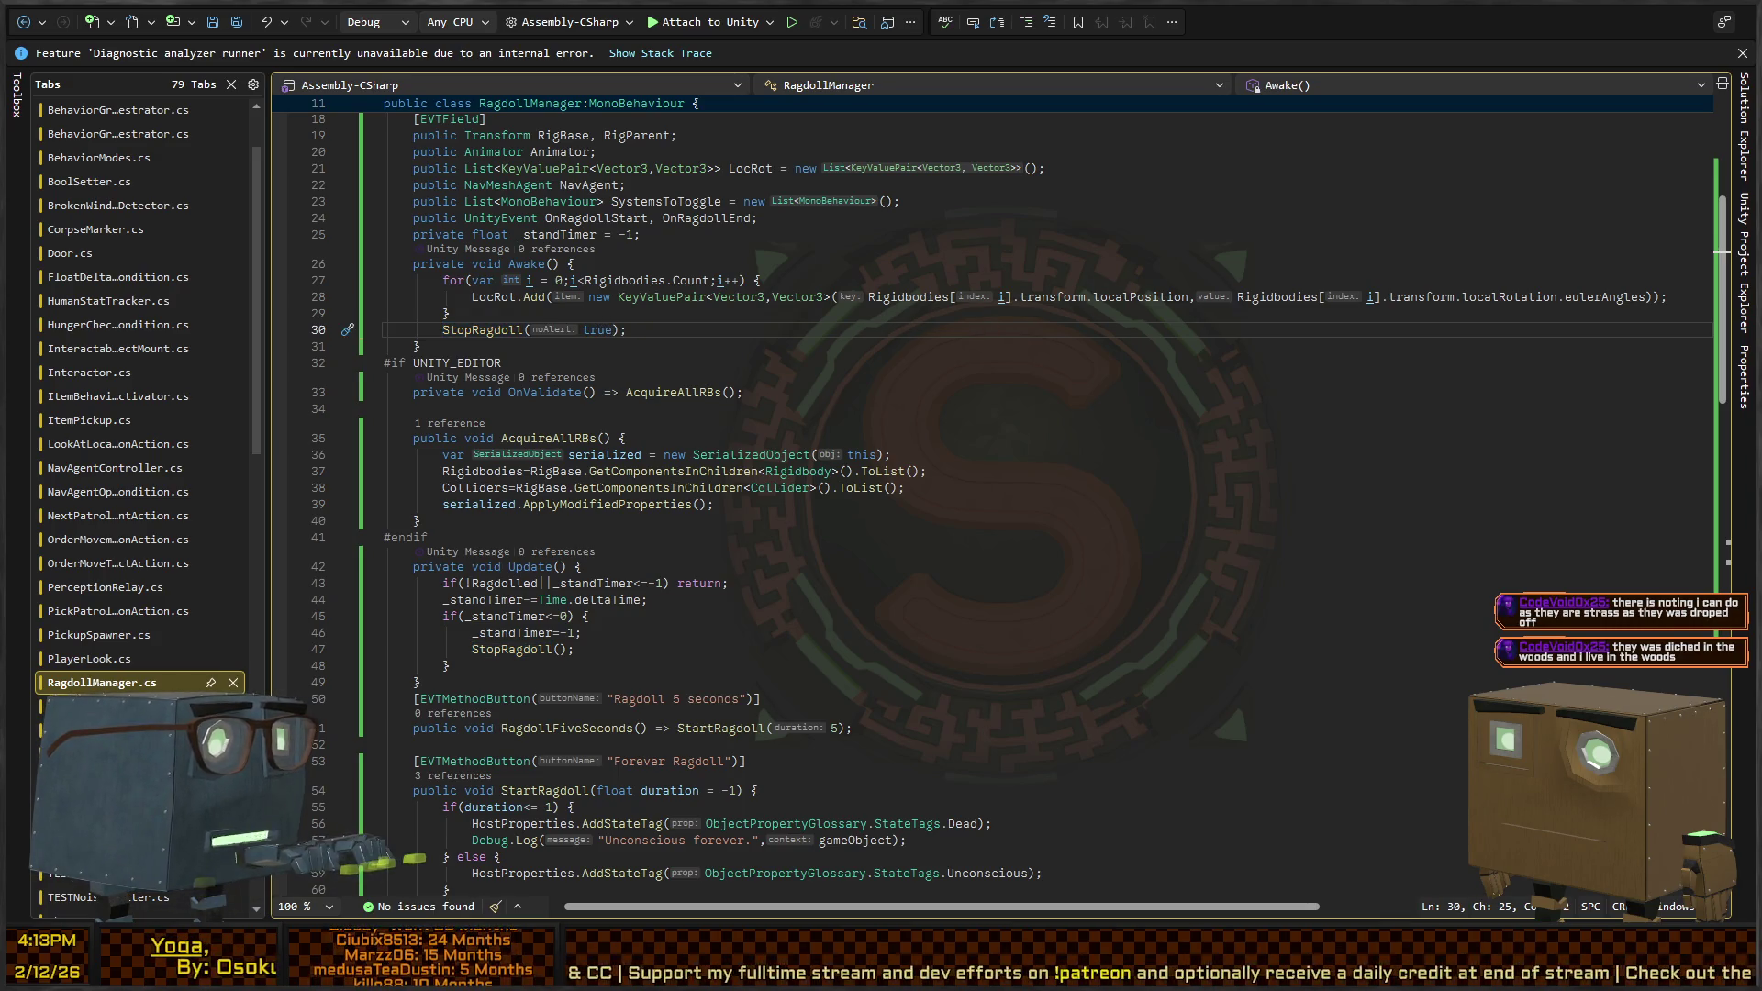
key(alt+Tab)
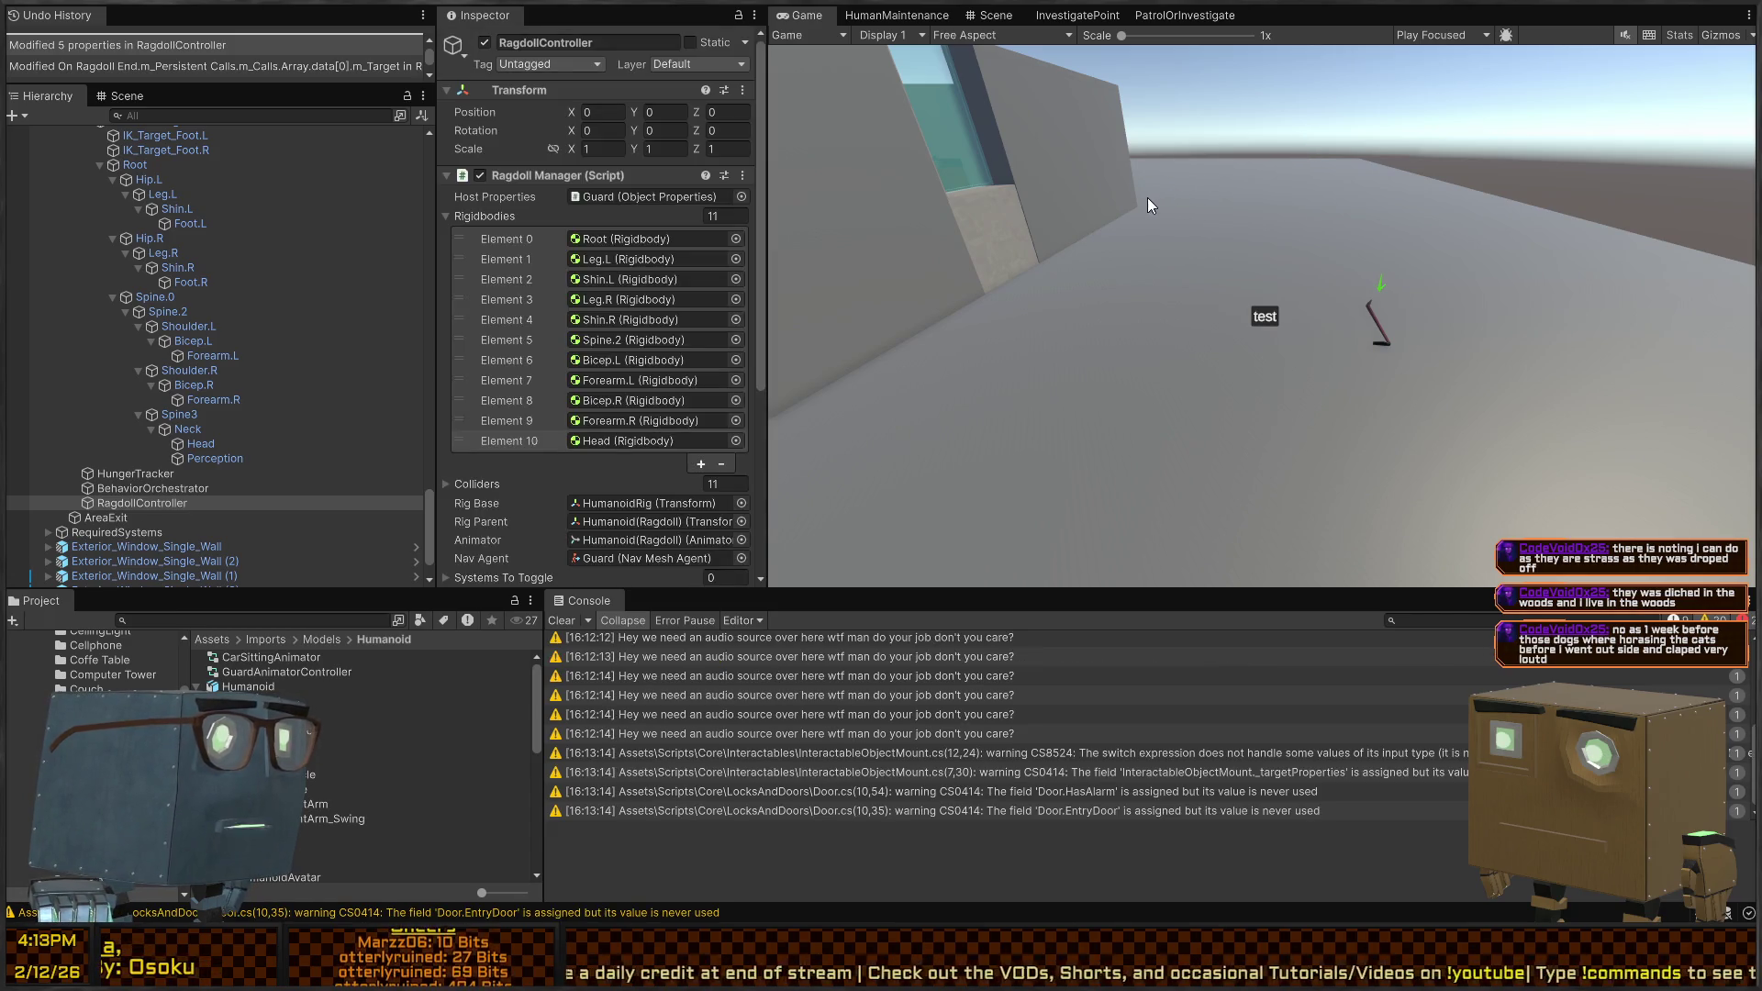
Play-test the guard ragdoll and open the stack trace of the Console's 'Resume' NavMesh error
key(ctrl+p)
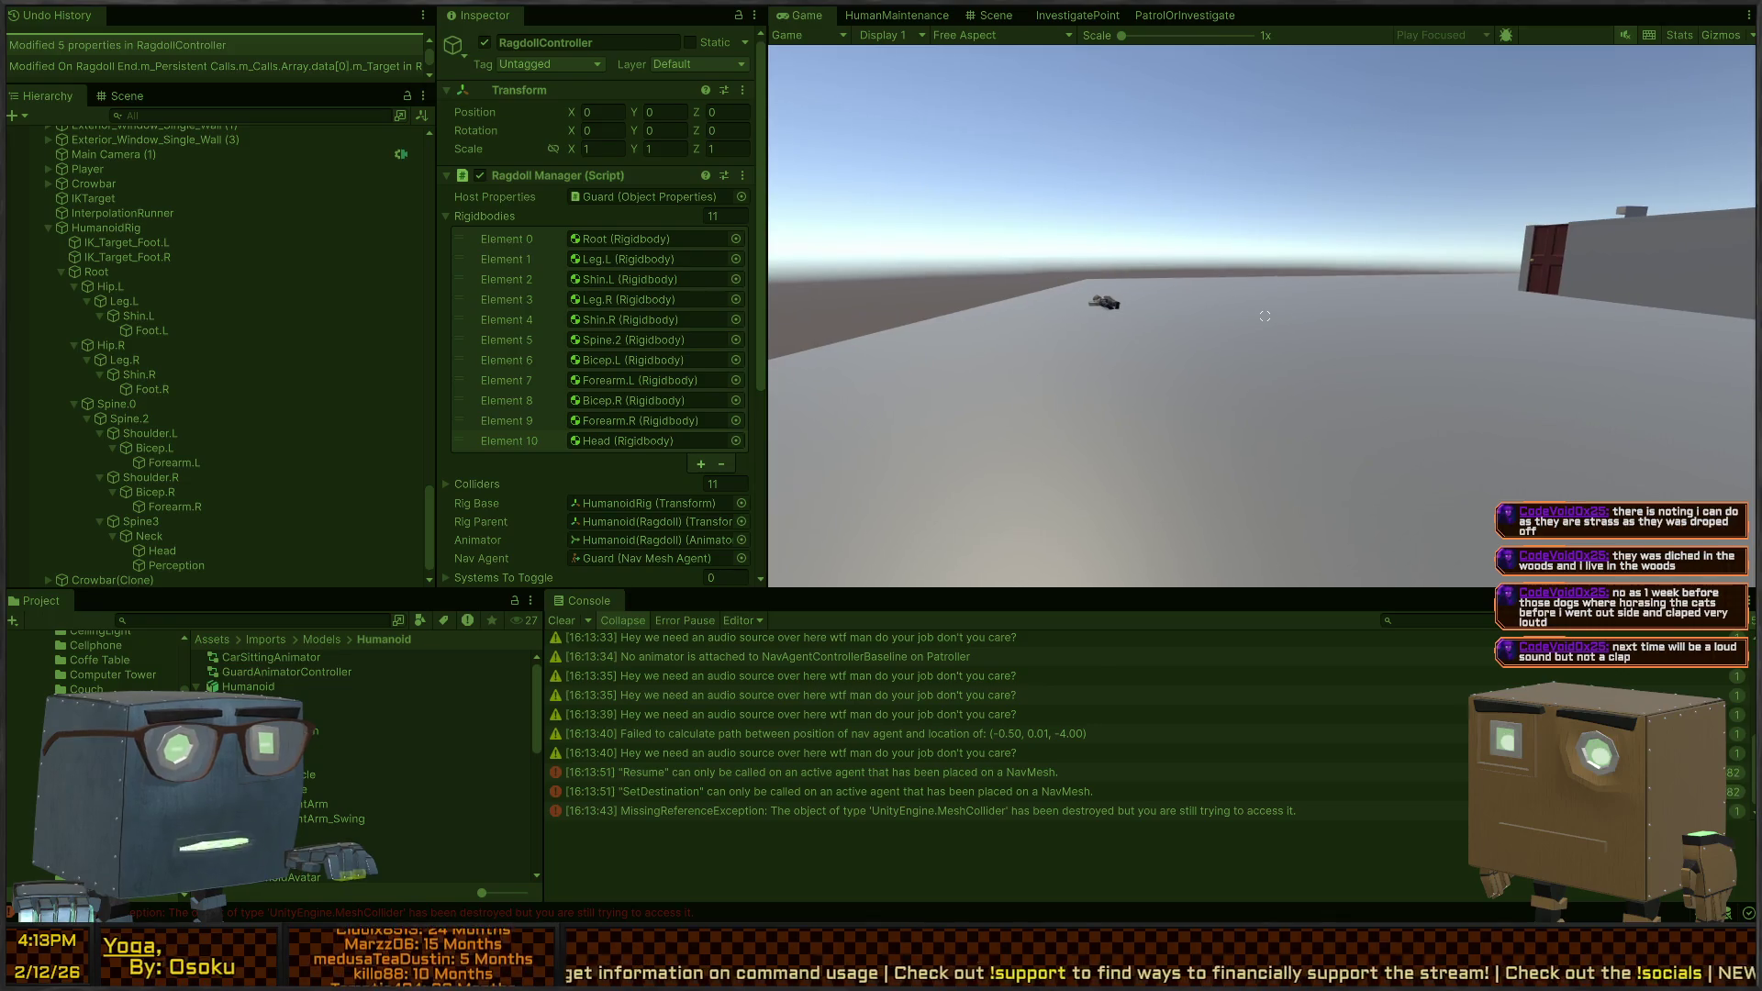
click(768, 784)
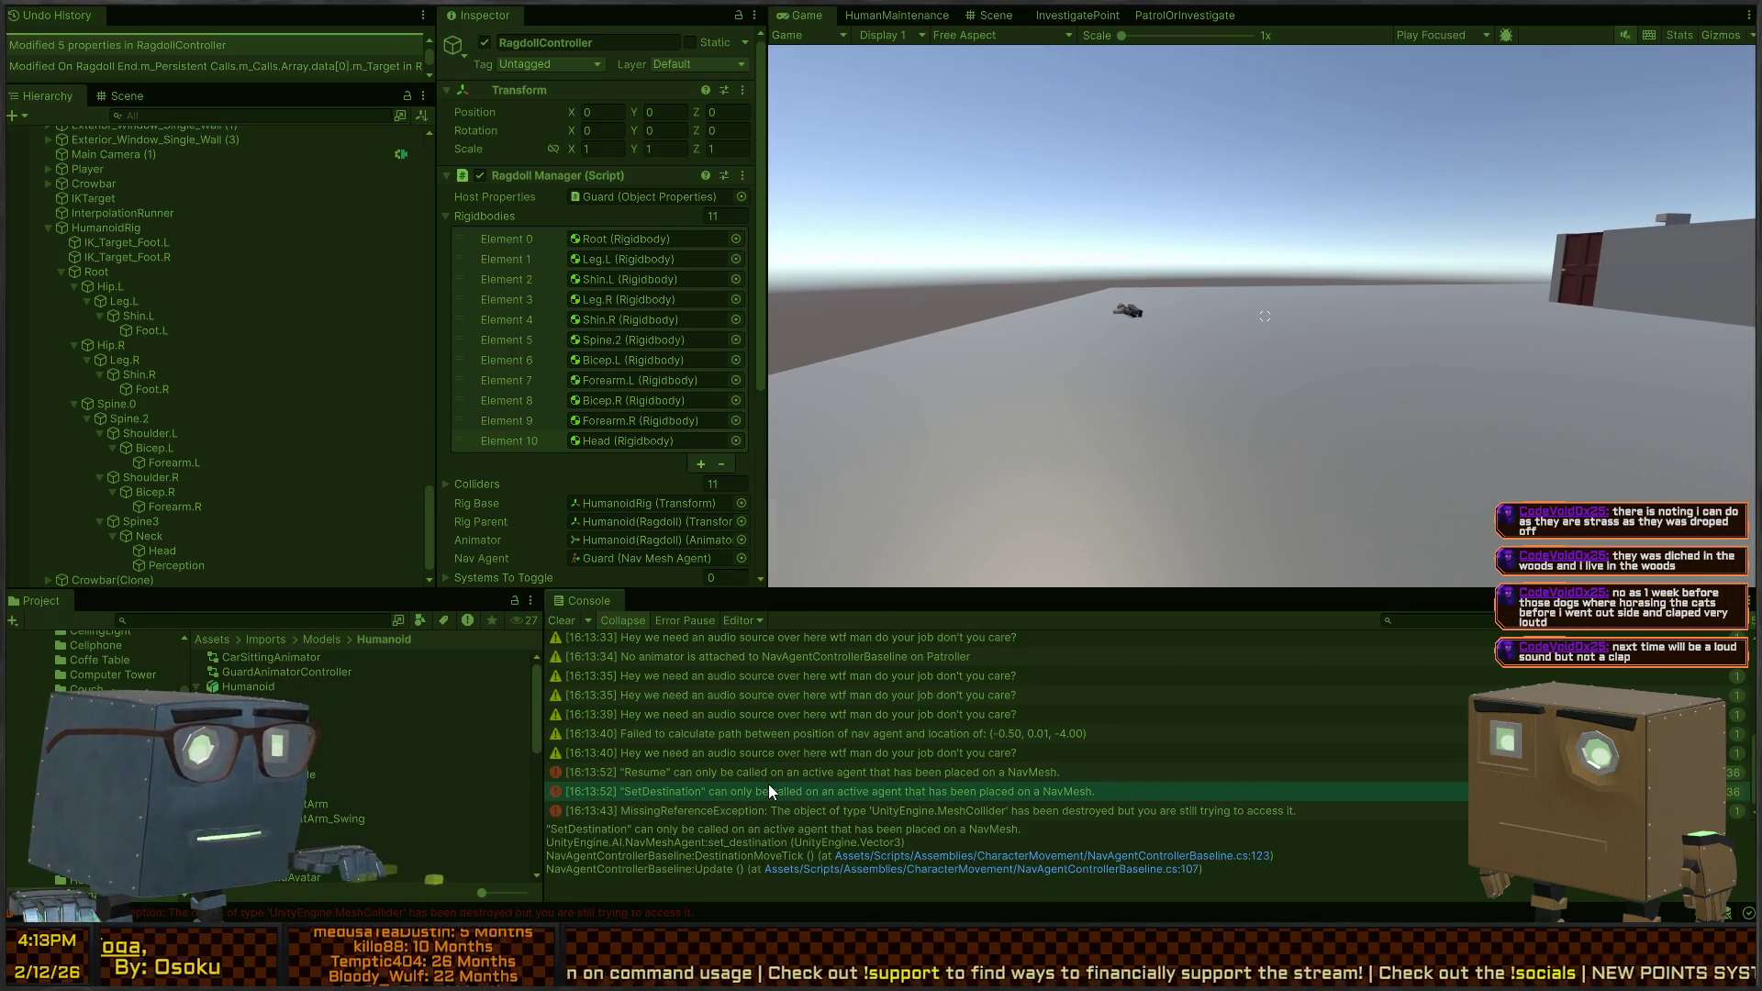
click(795, 773)
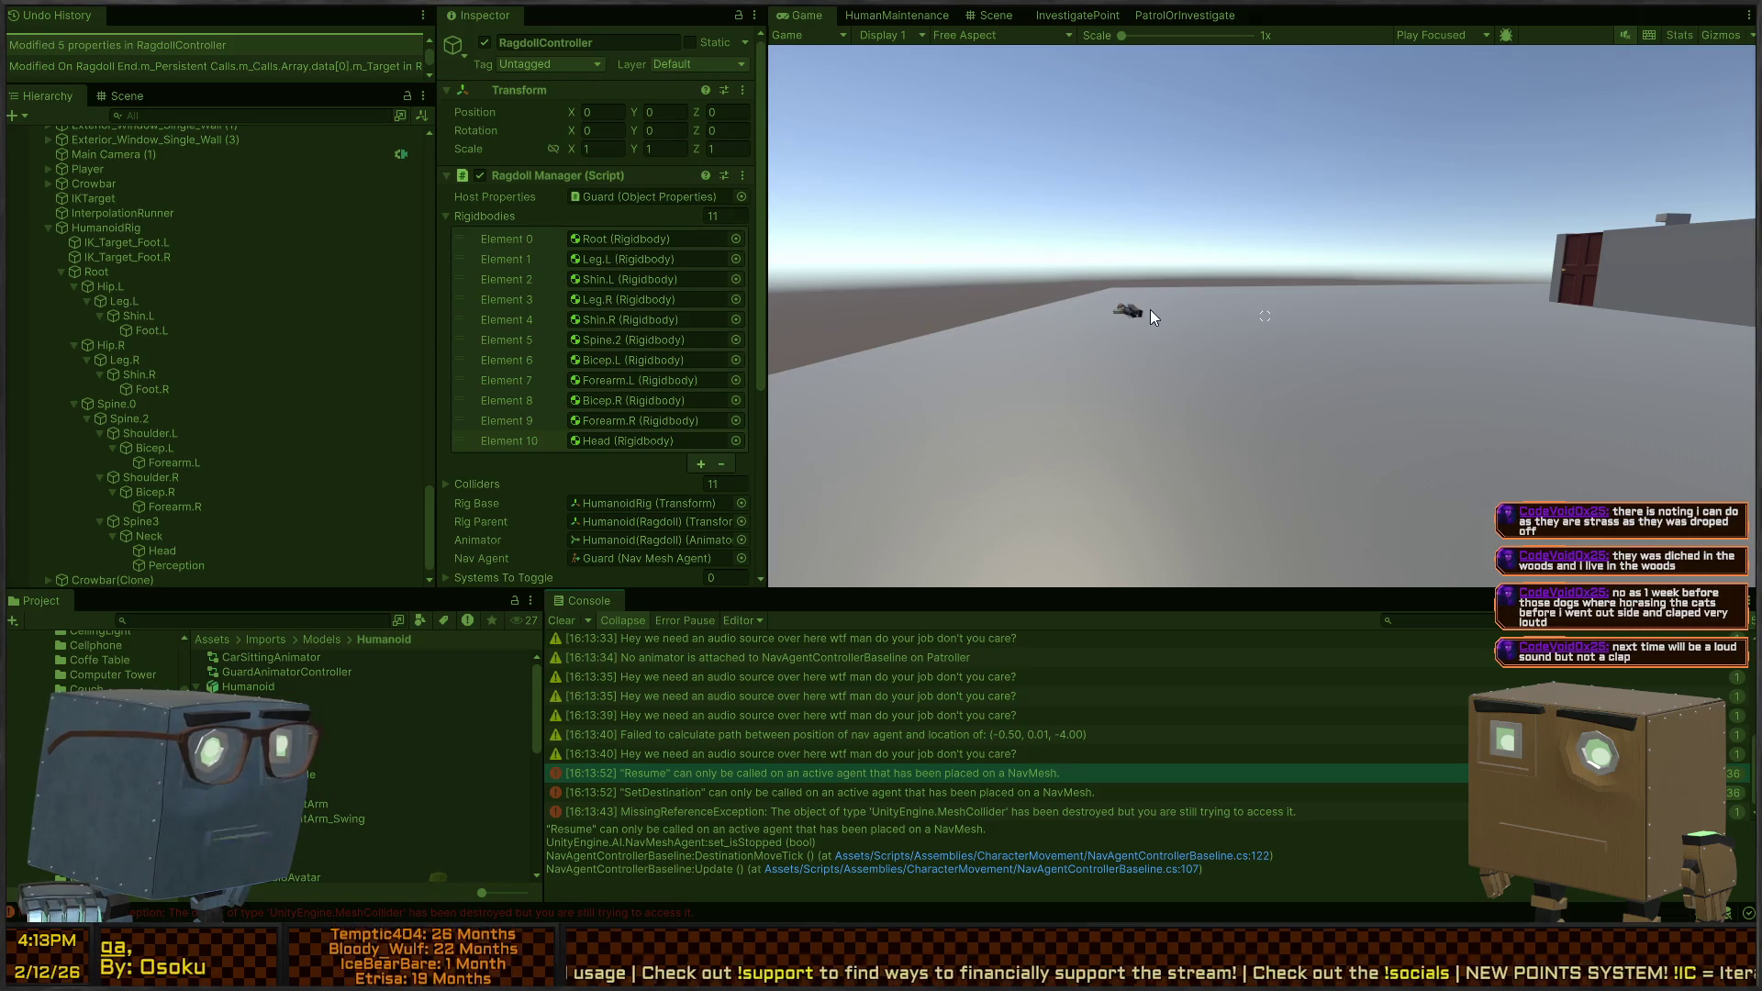
Frame the ragdolled guard in the Scene view, exit Play mode, and orbit around the characters
click(991, 15)
key(f)
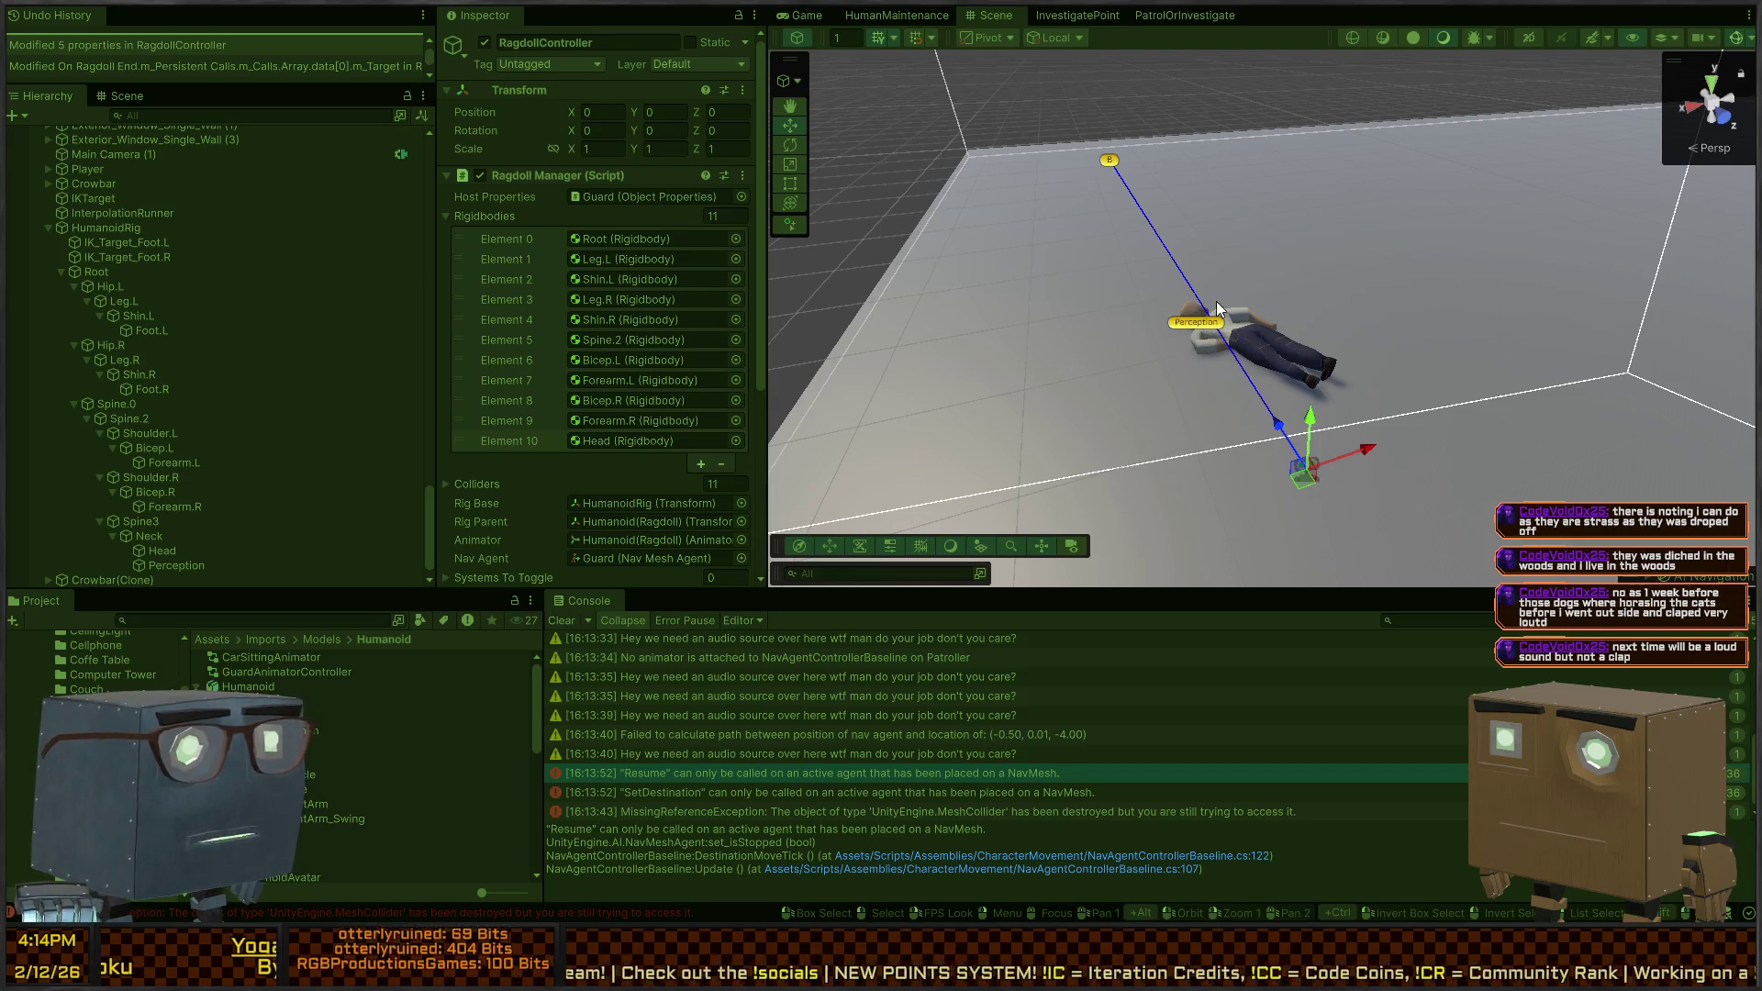
key(ctrl+p)
drag(1443, 259, 1151, 270)
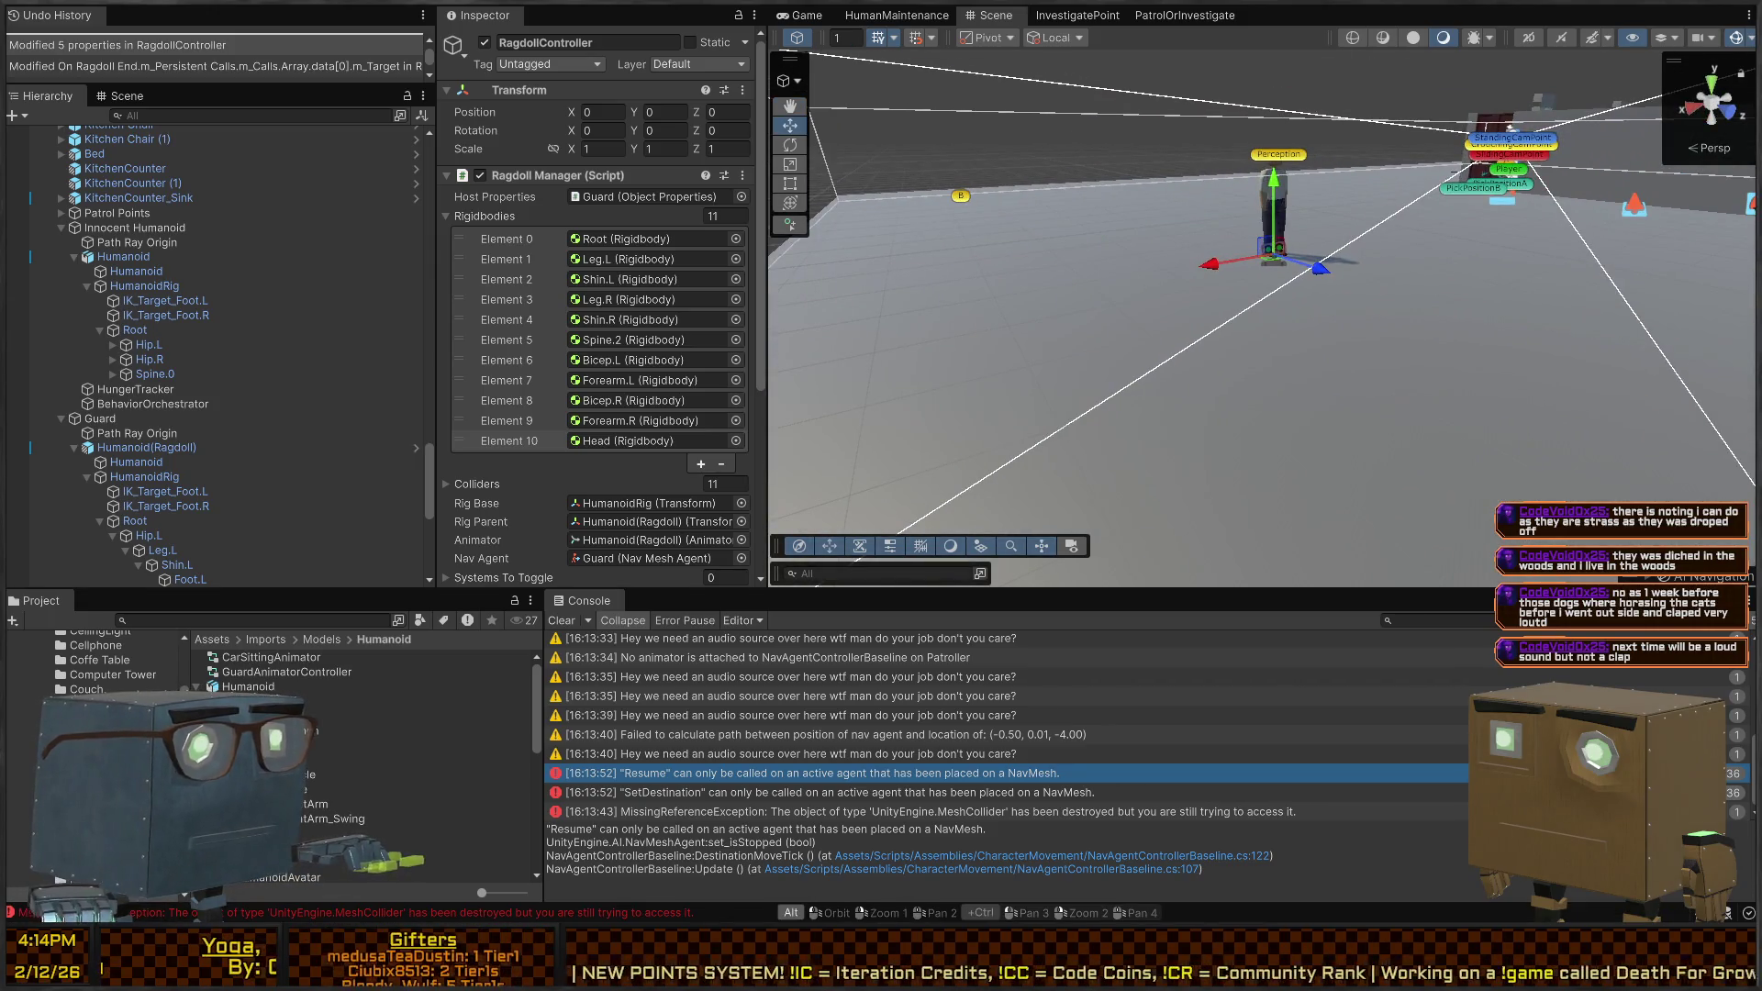
key(alt+Tab)
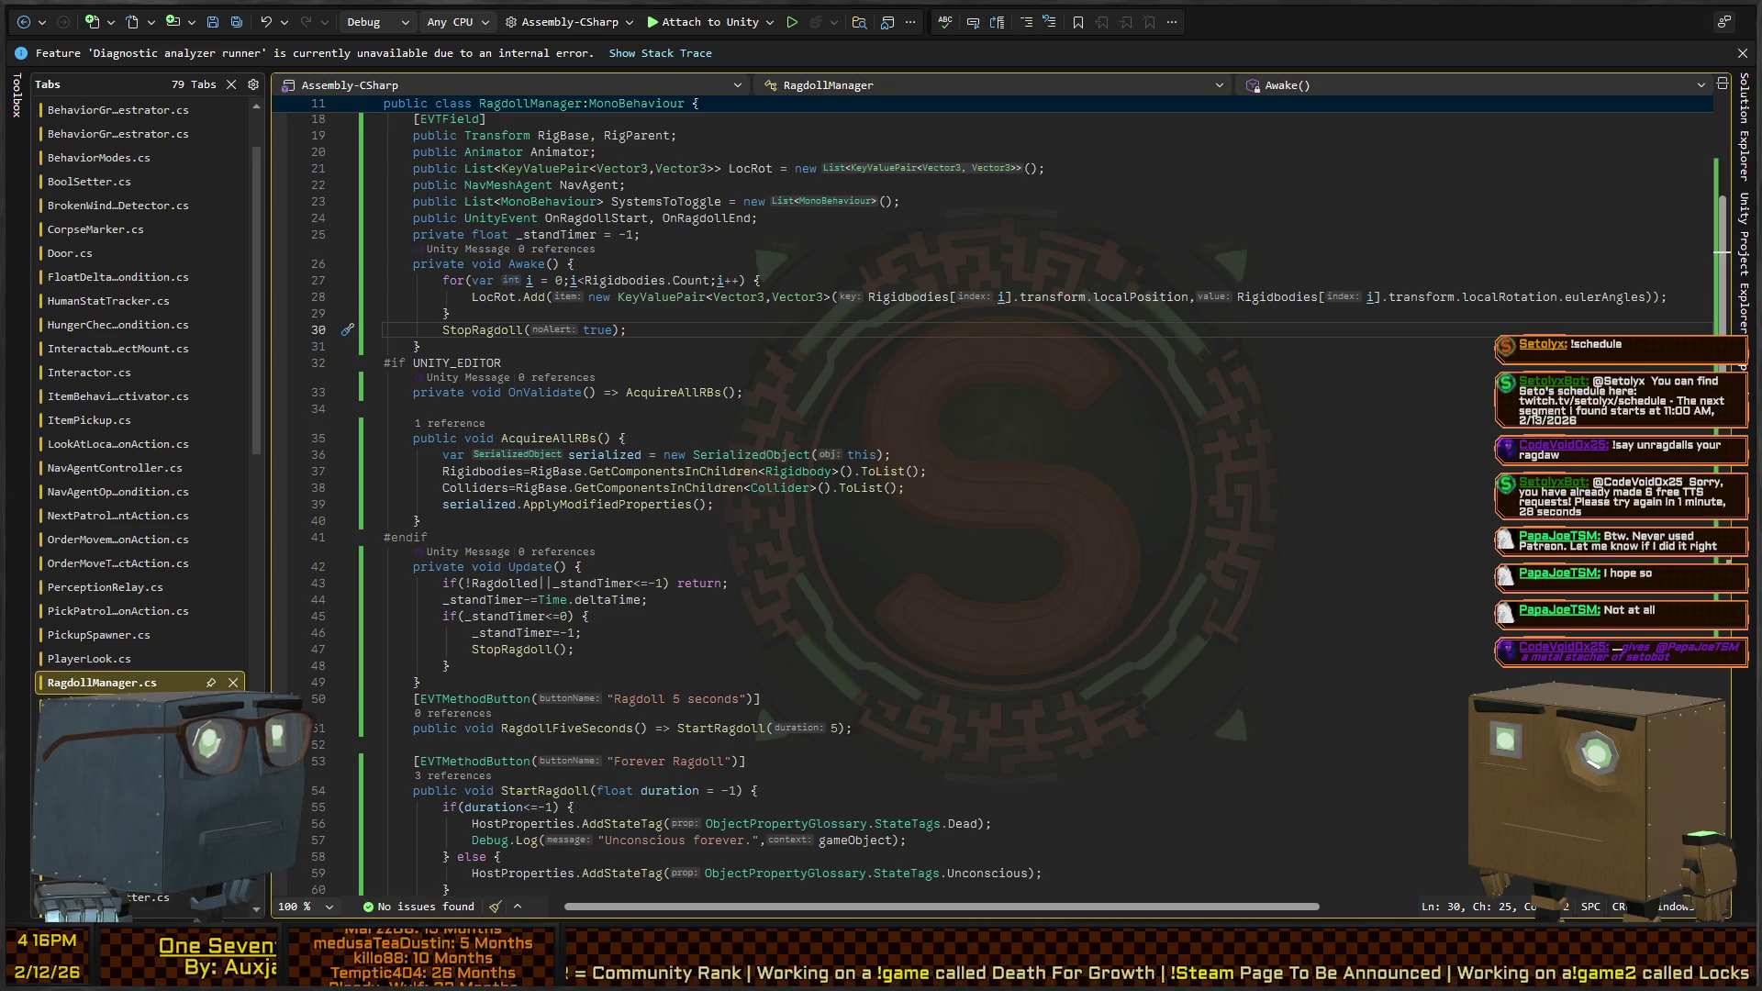
Open PatreonModule.cs in the SetoBotServices solution at the LastPaymentUTC line 183
key(alt+Tab)
scroll(1092, 259, up, 1)
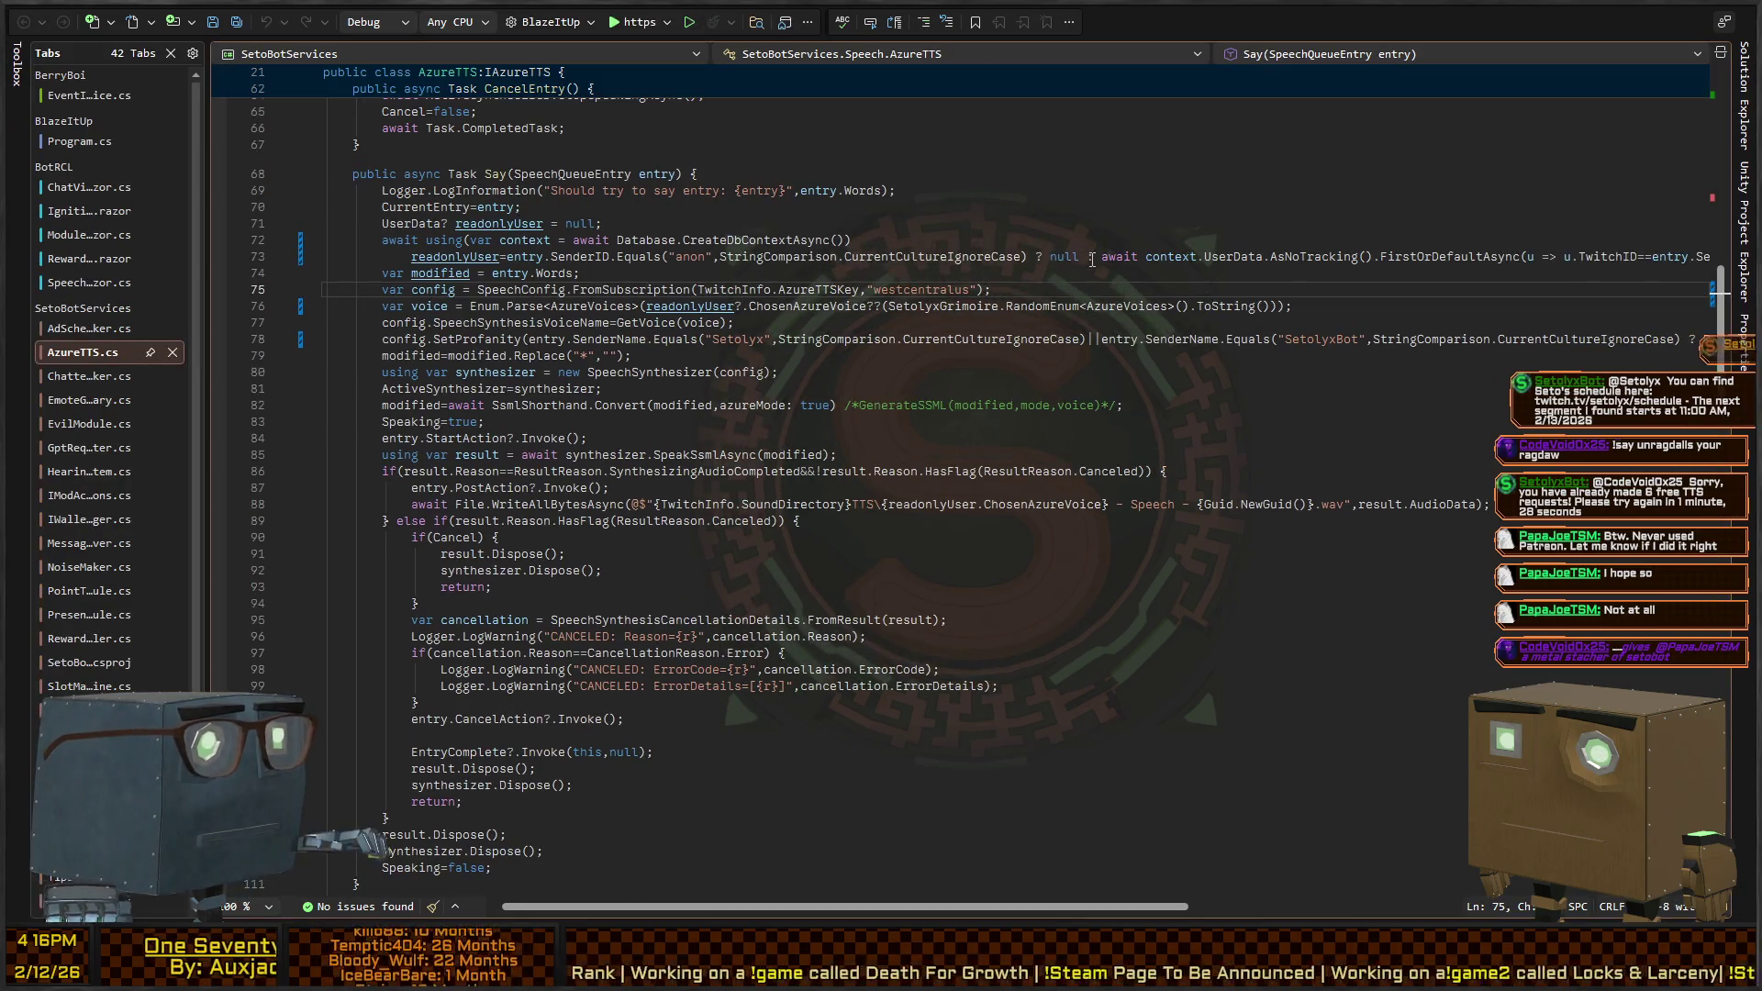
key(ctrl+minus)
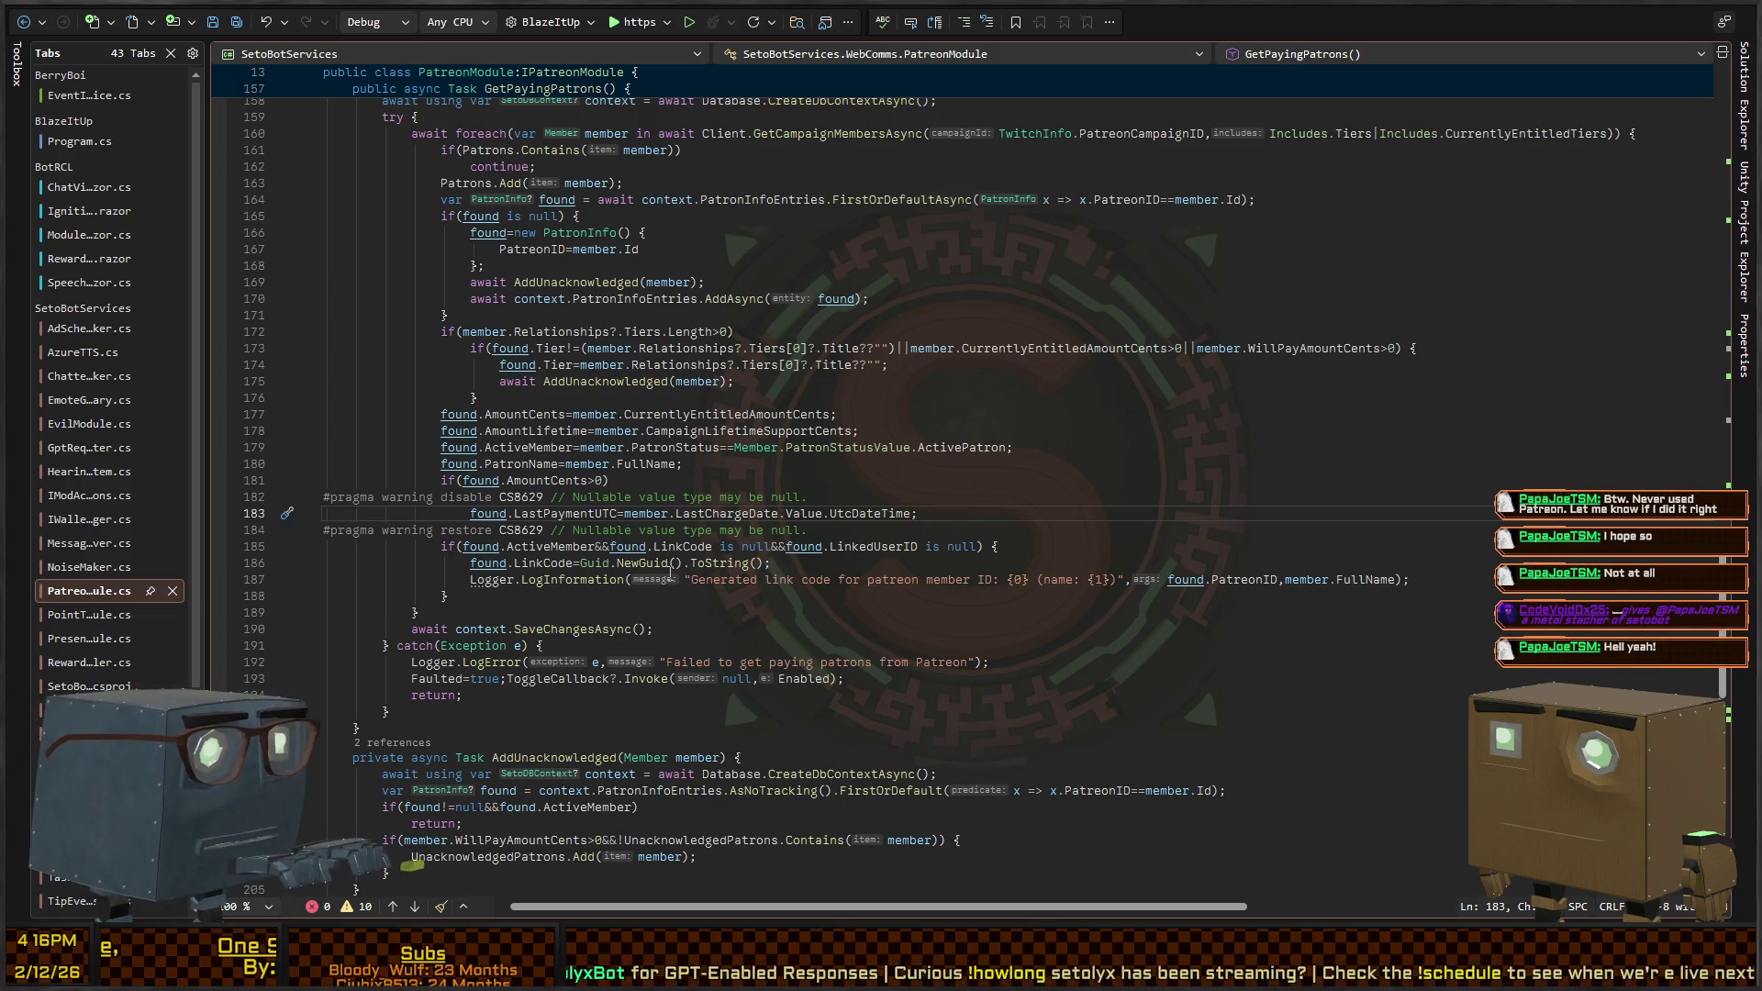
key(ctrl+w)
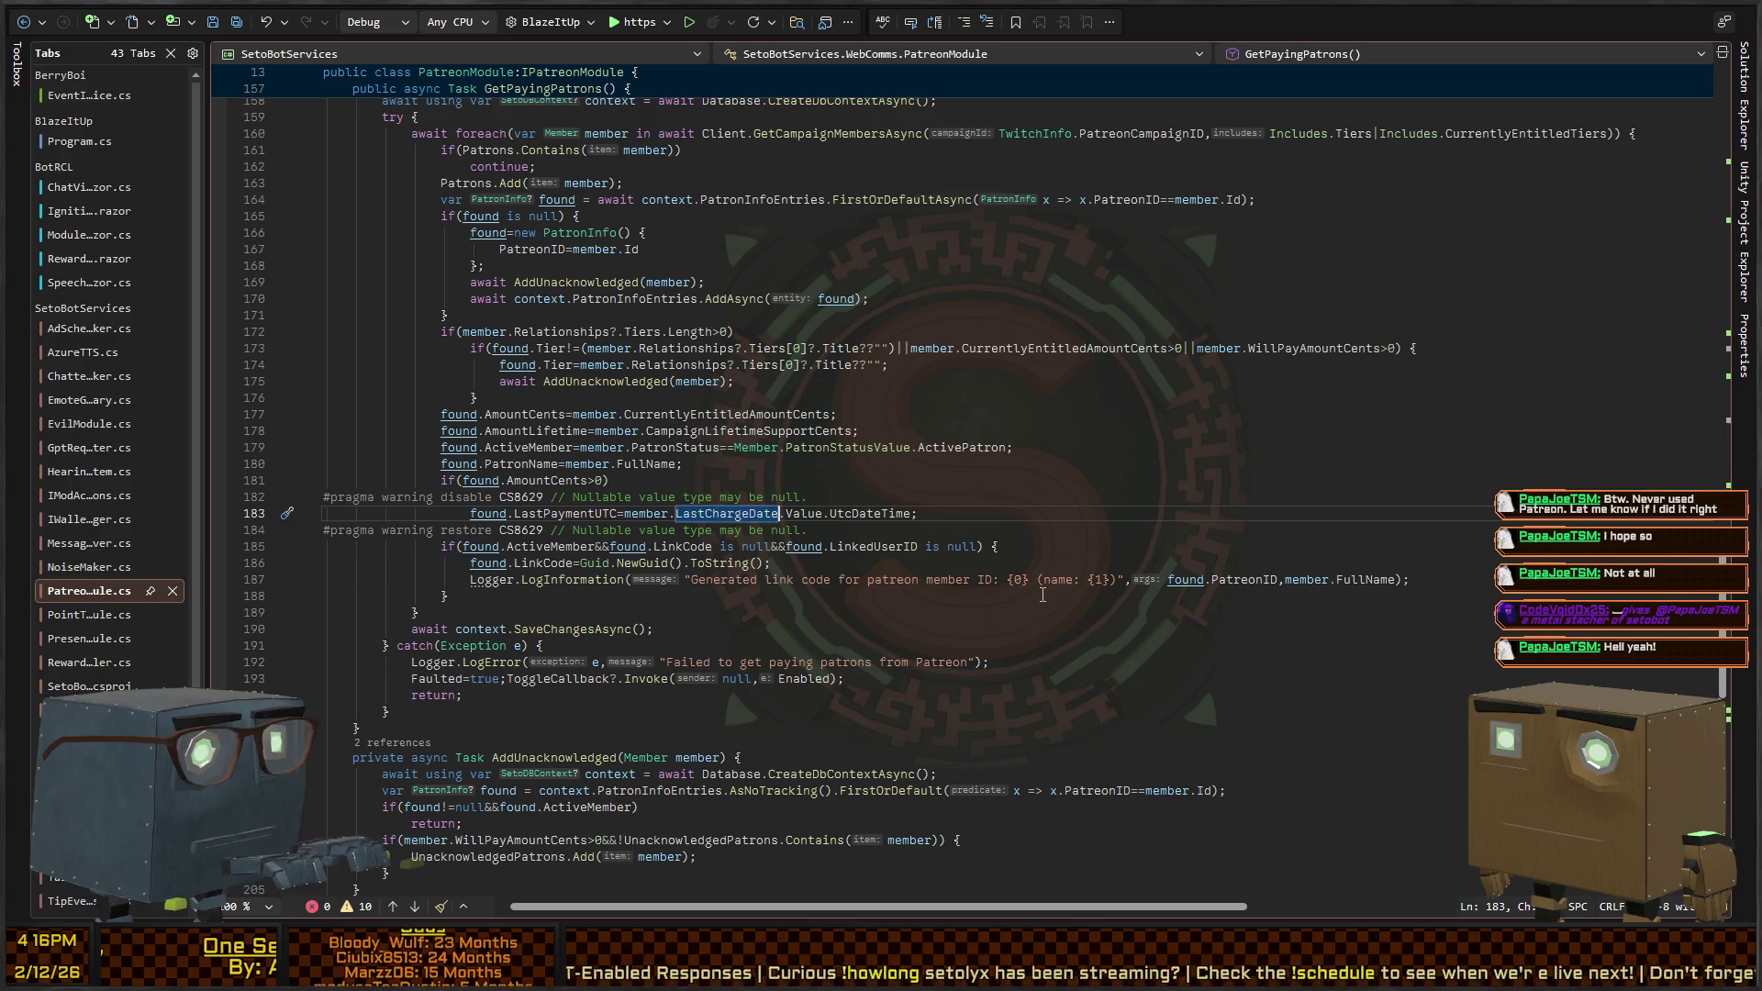
Rewrite the assignment as LastChargeDate?.UtcDateTime??null, removing the .Value access, and save
key(Right)
text(?)
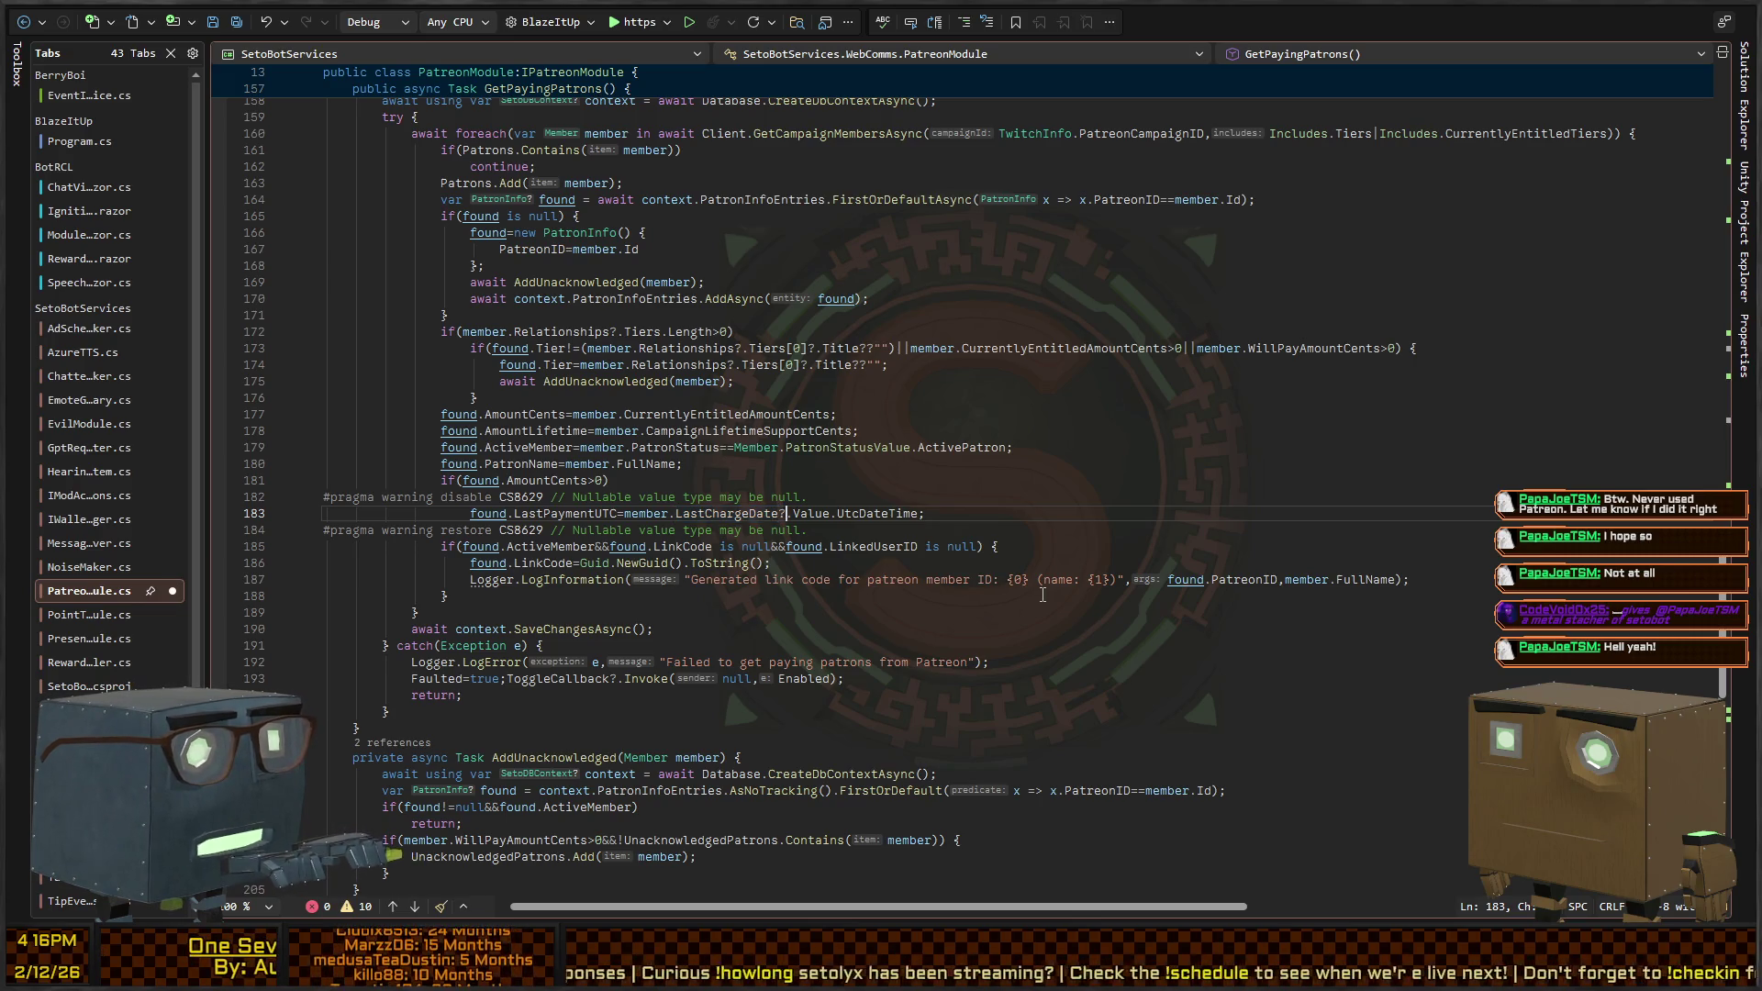
key(BackSpace)
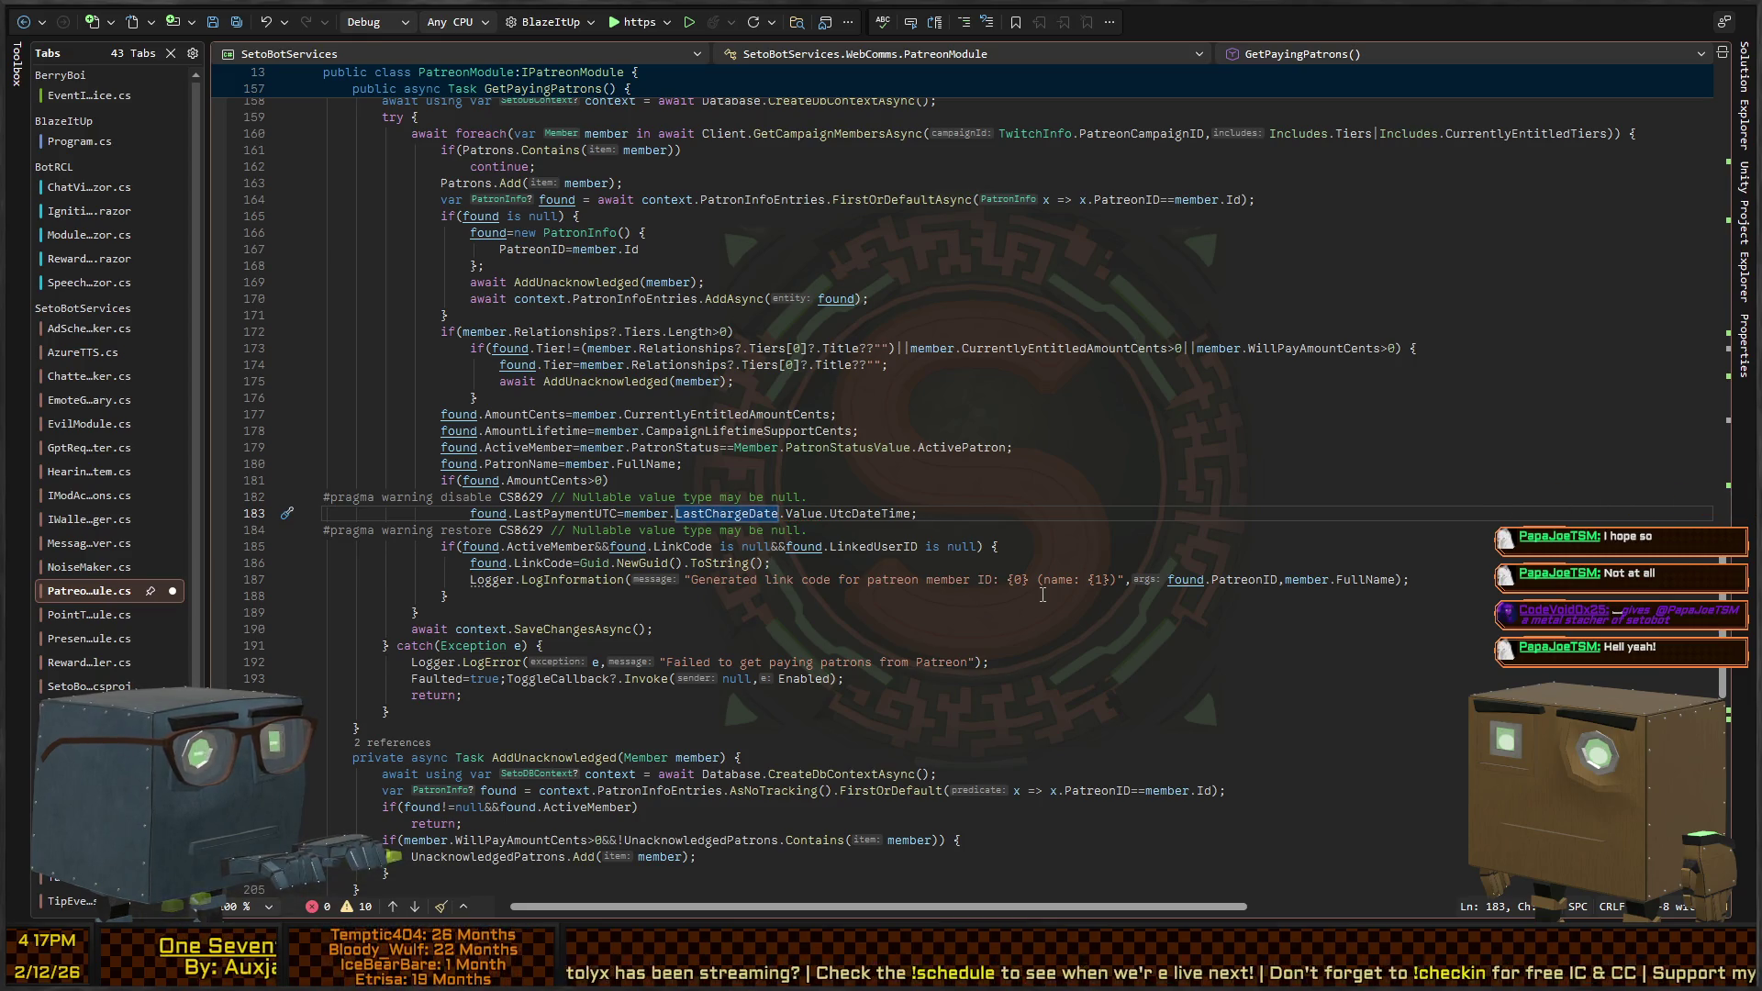
key(ctrl+Right)
key(ctrl+Right)
key(ctrl+Right)
key(ctrl+shift+Right)
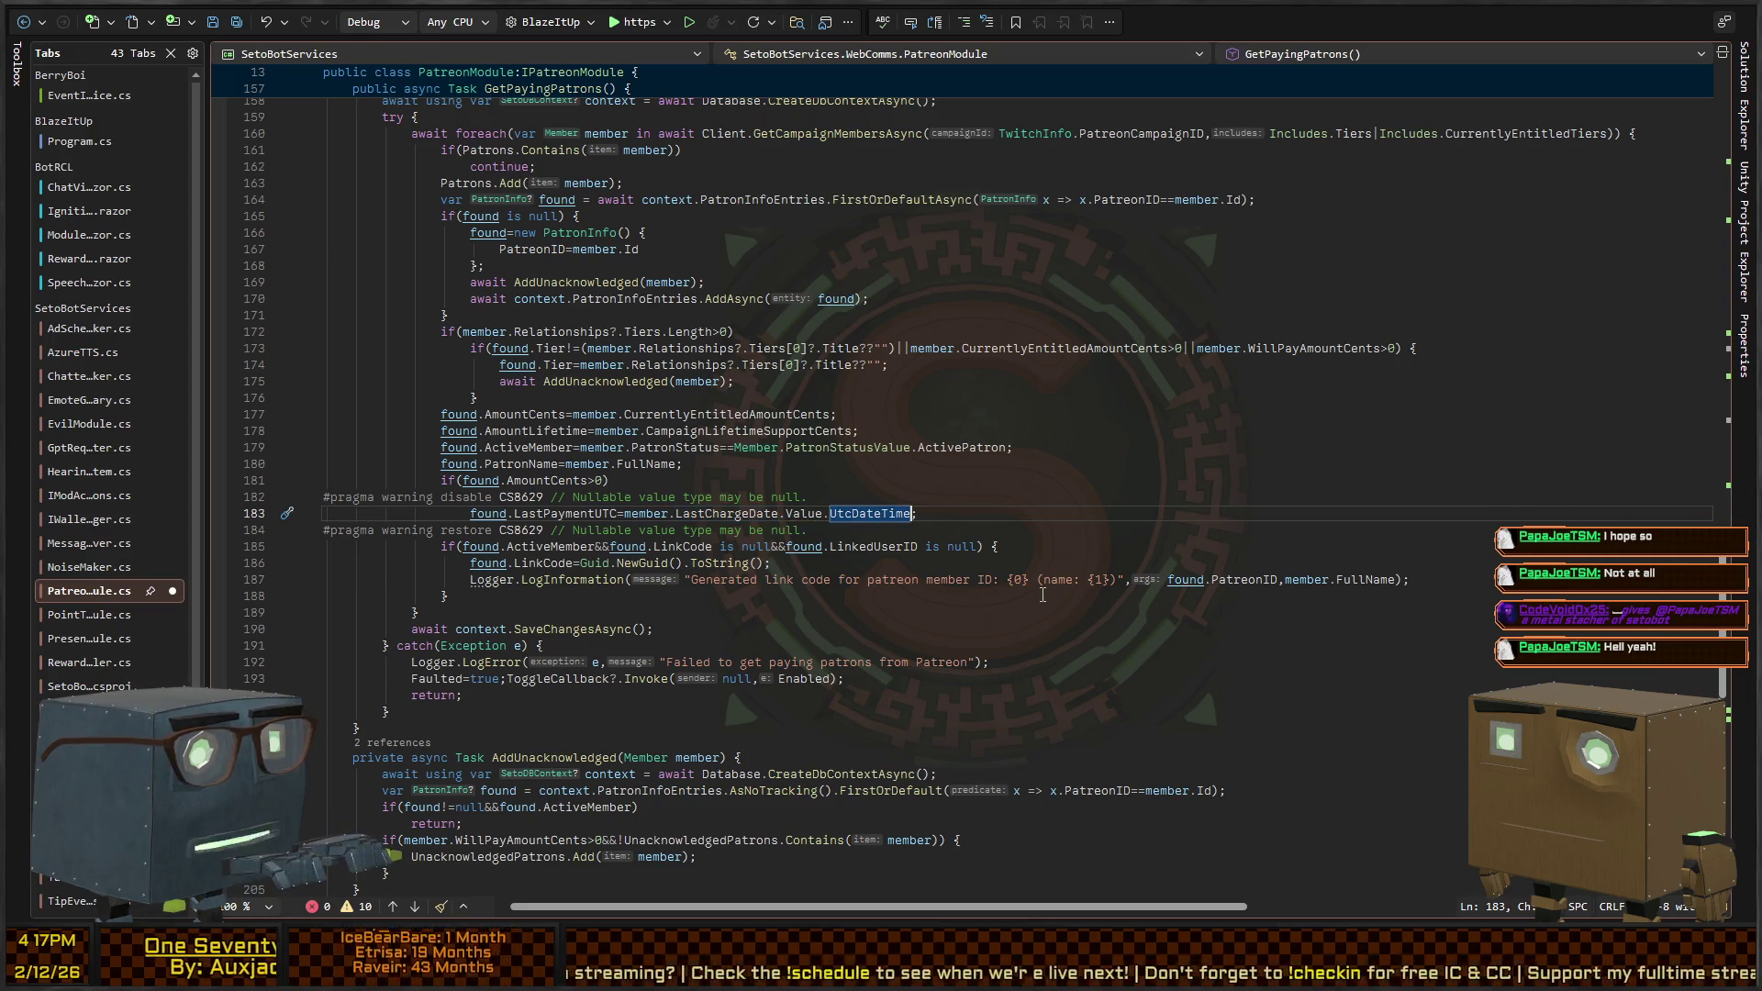
key(Right)
text(??null)
key(ctrl+Left)
key(ctrl+Left)
key(ctrl+Left)
text(?)
key(ctrl+Left)
key(ctrl+Left)
key(shift+ctrl+Right)
key(shift+ctrl+Right)
key(BackSpace)
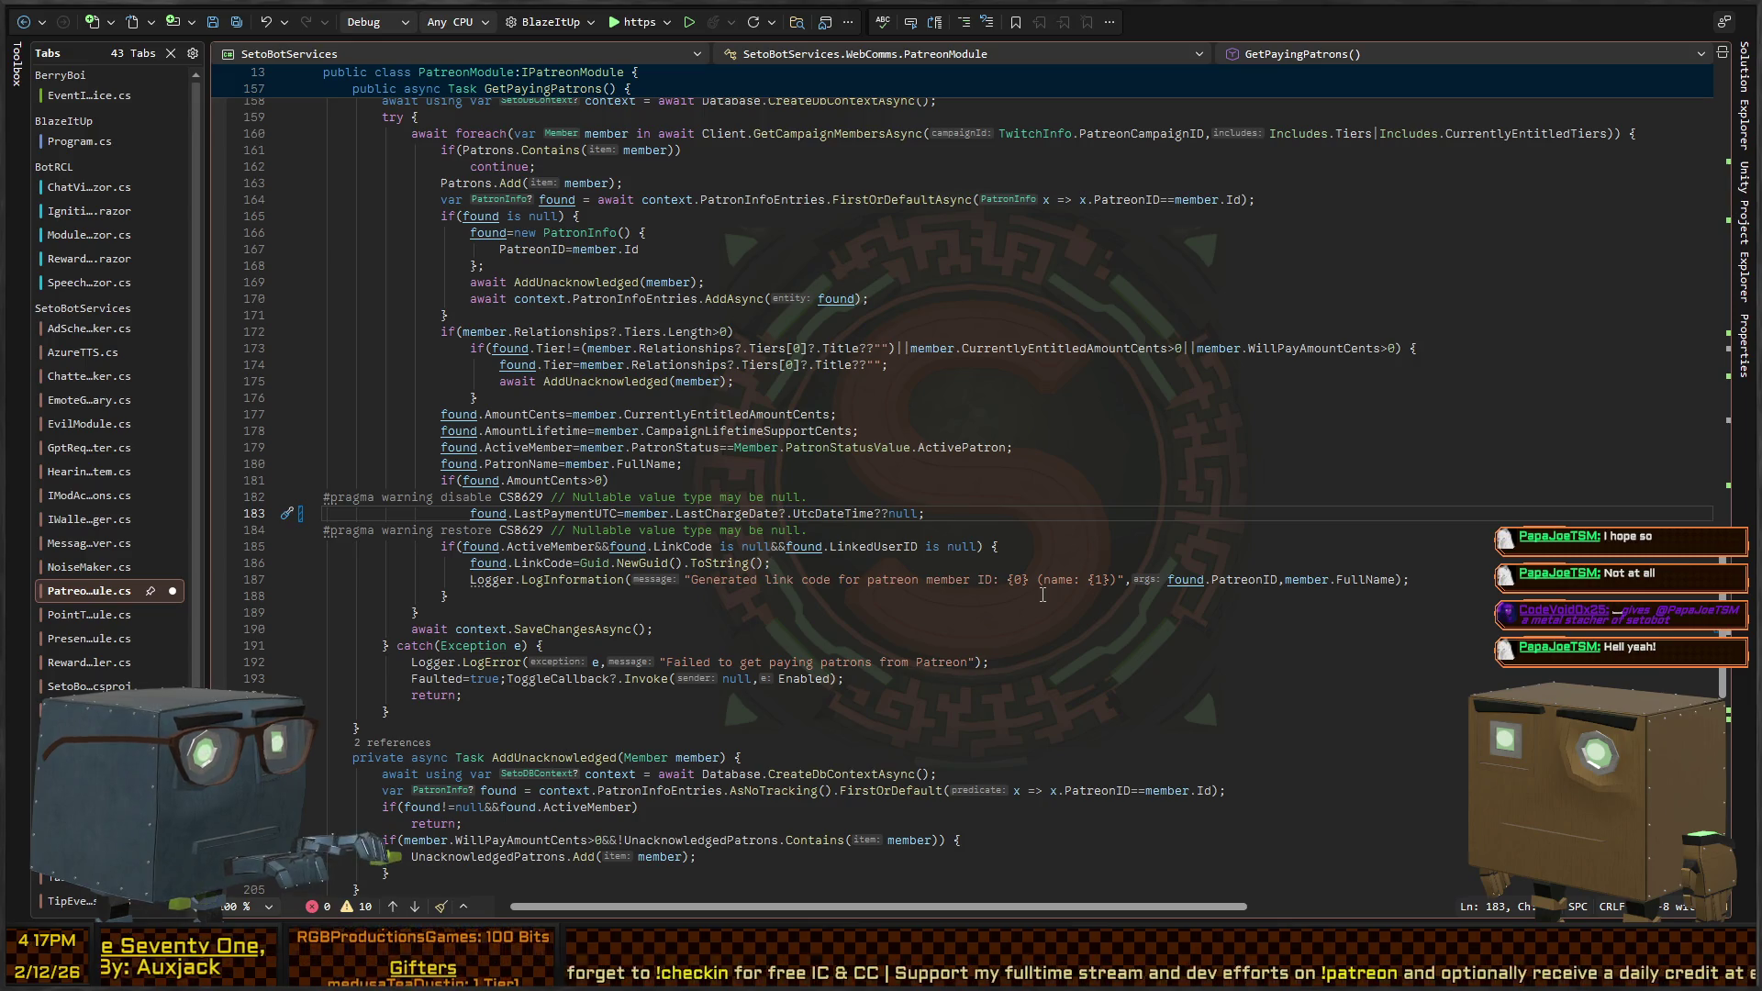
key(ctrl+s)
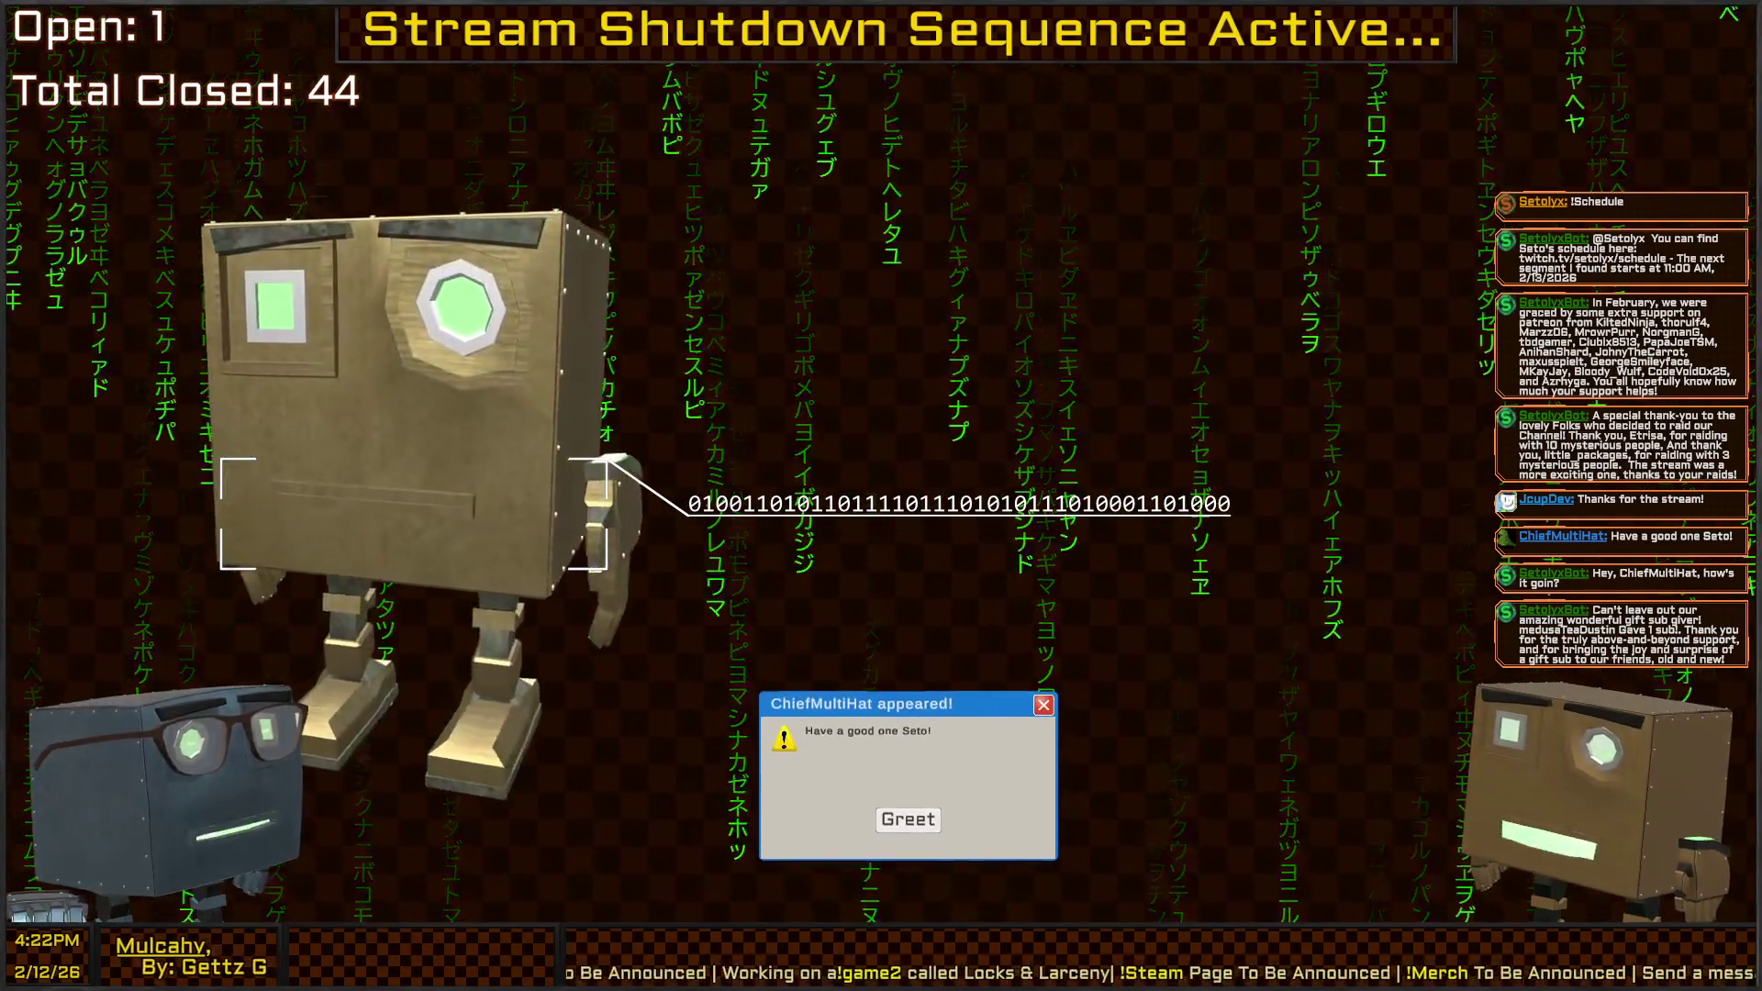
Greet the viewer's 'Have a good one' farewell popup to dismiss it
click(908, 843)
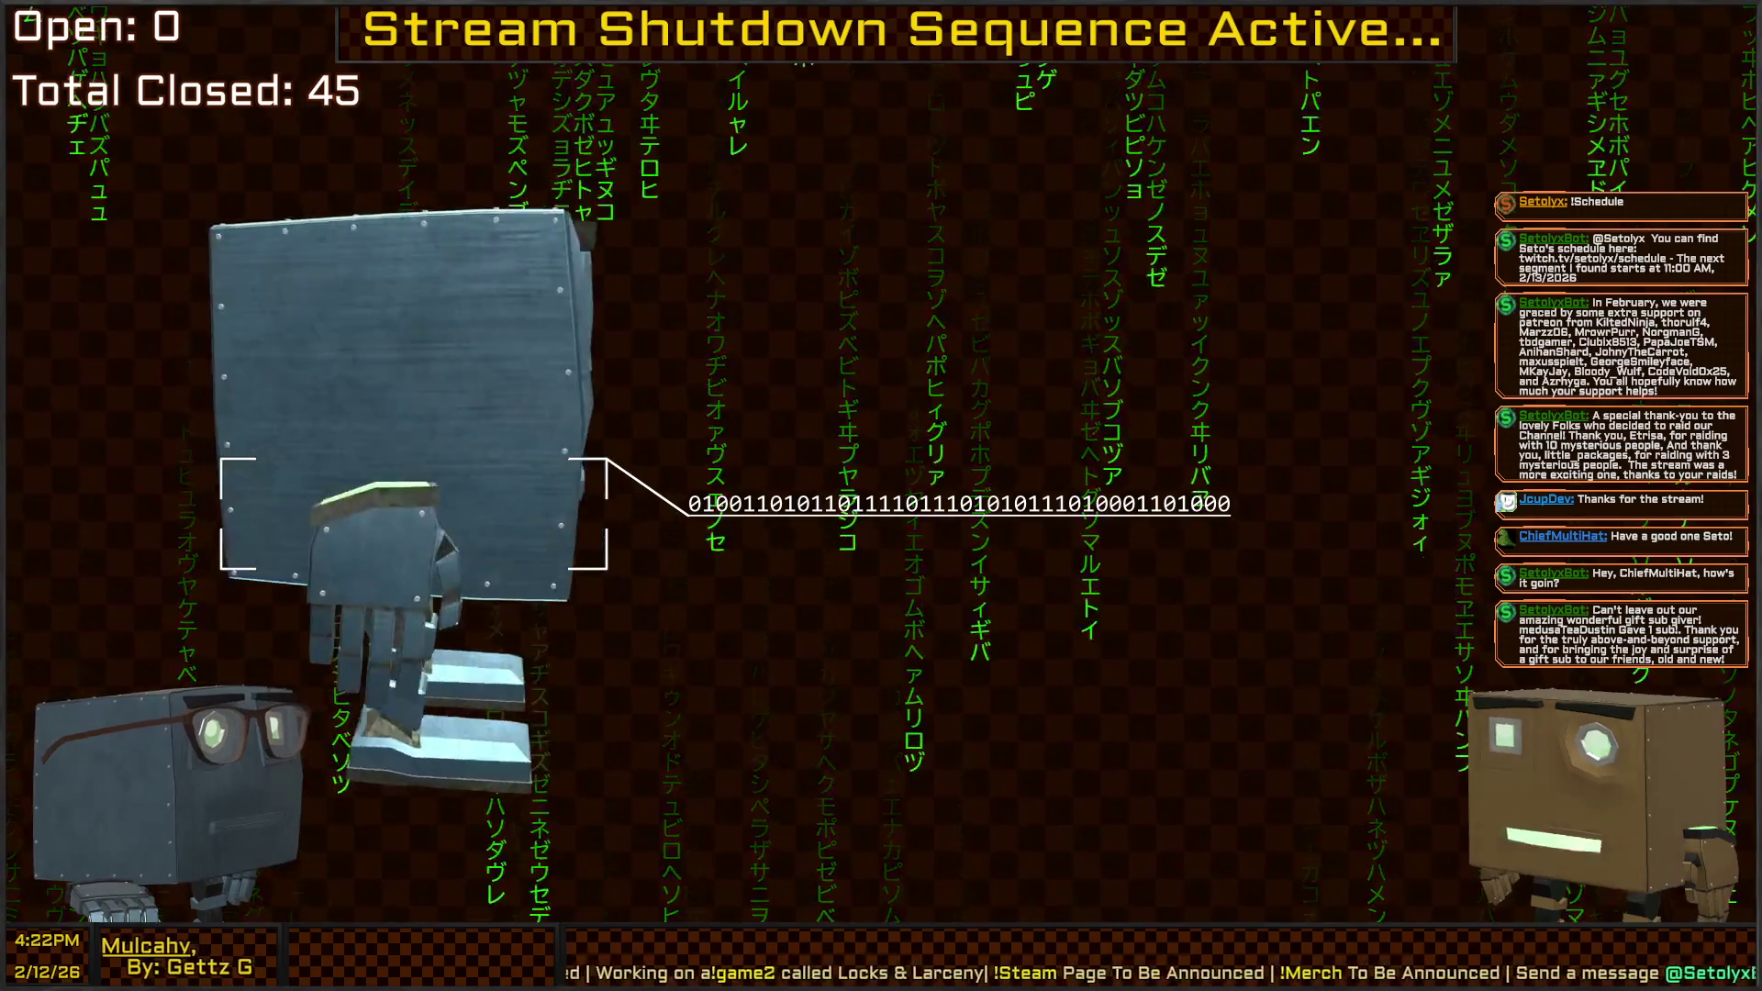